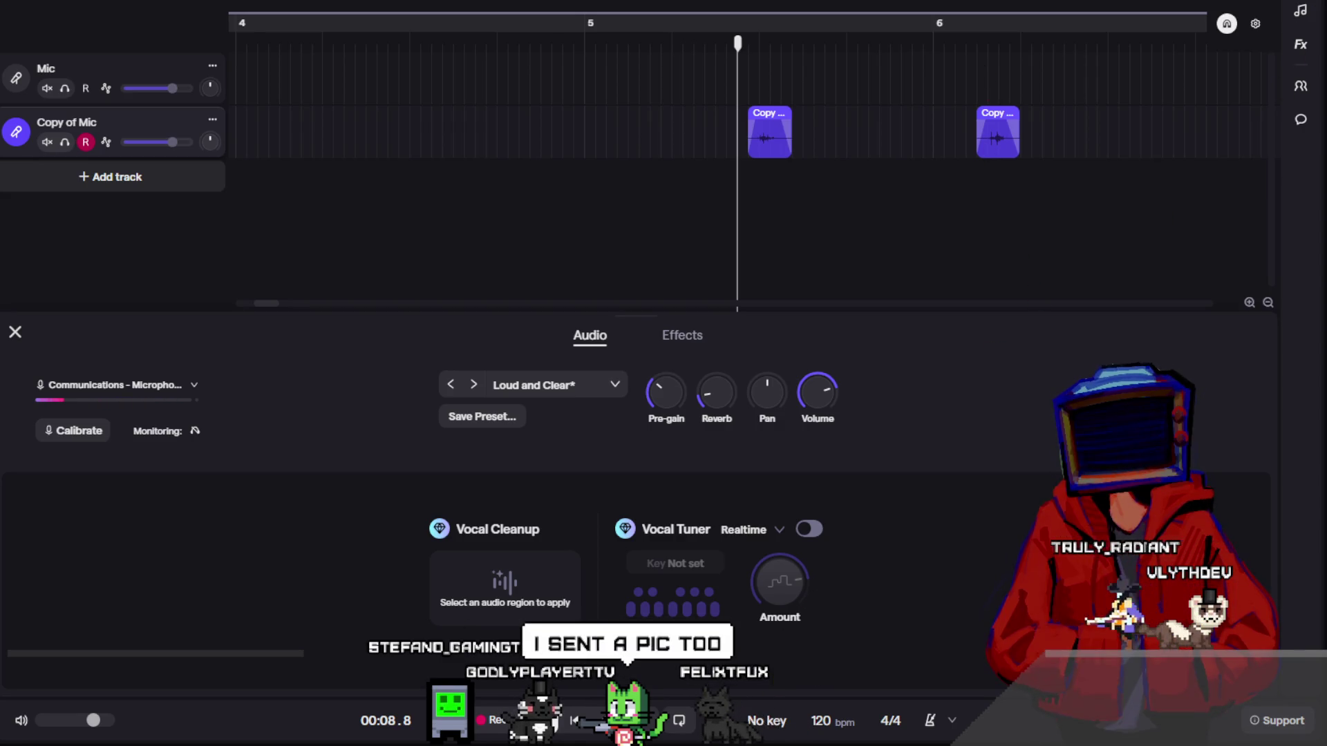
- Show the Mic track's effects chain in the bottom panel: Filter, Compressor, Delay and Reverb
click(682, 335)
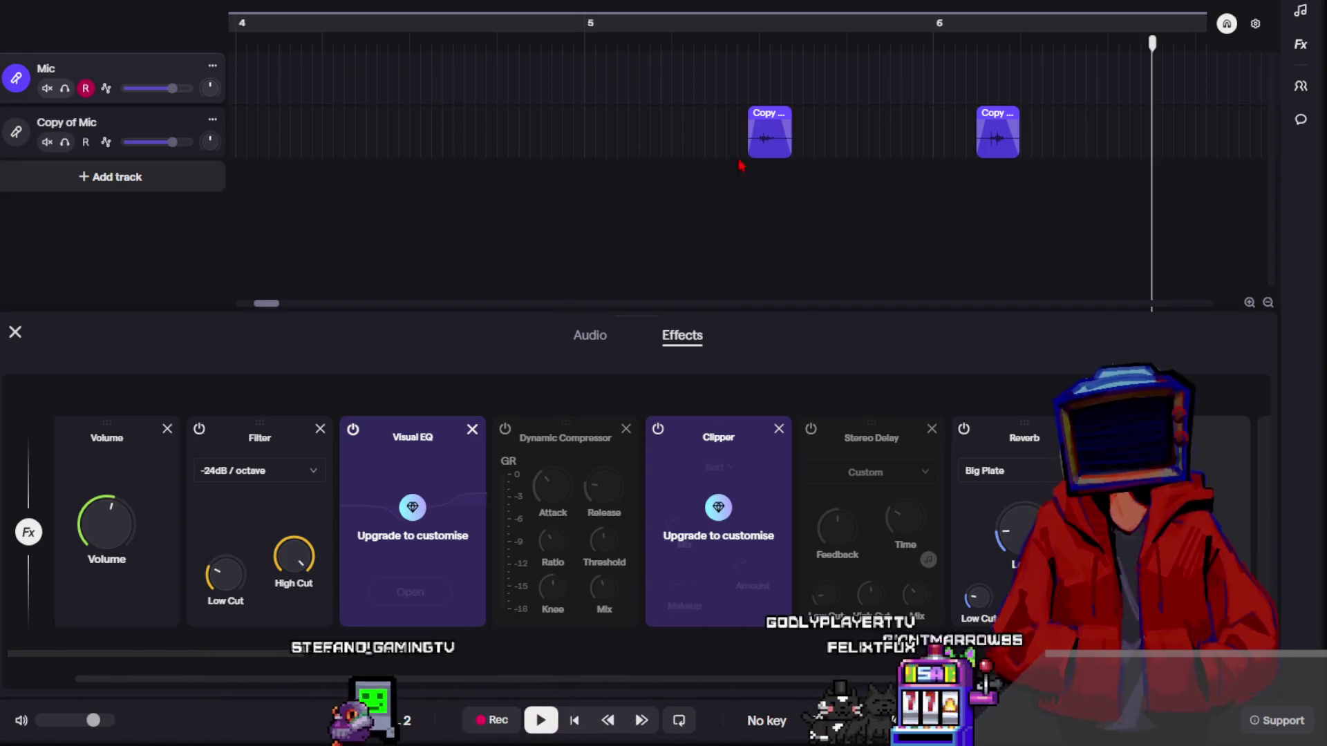
- Play from the first Copy of Mic clip, then stop playback
click(698, 38)
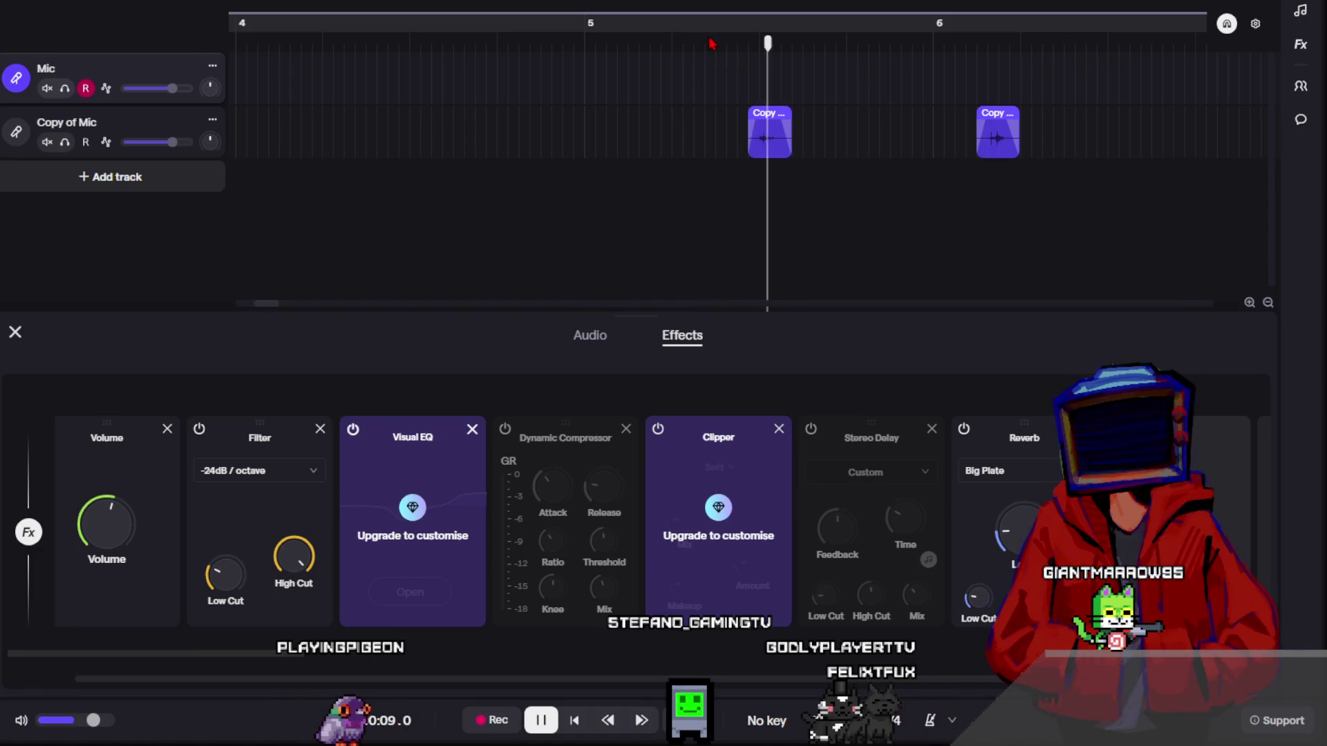
scroll(629, 157, down, 3)
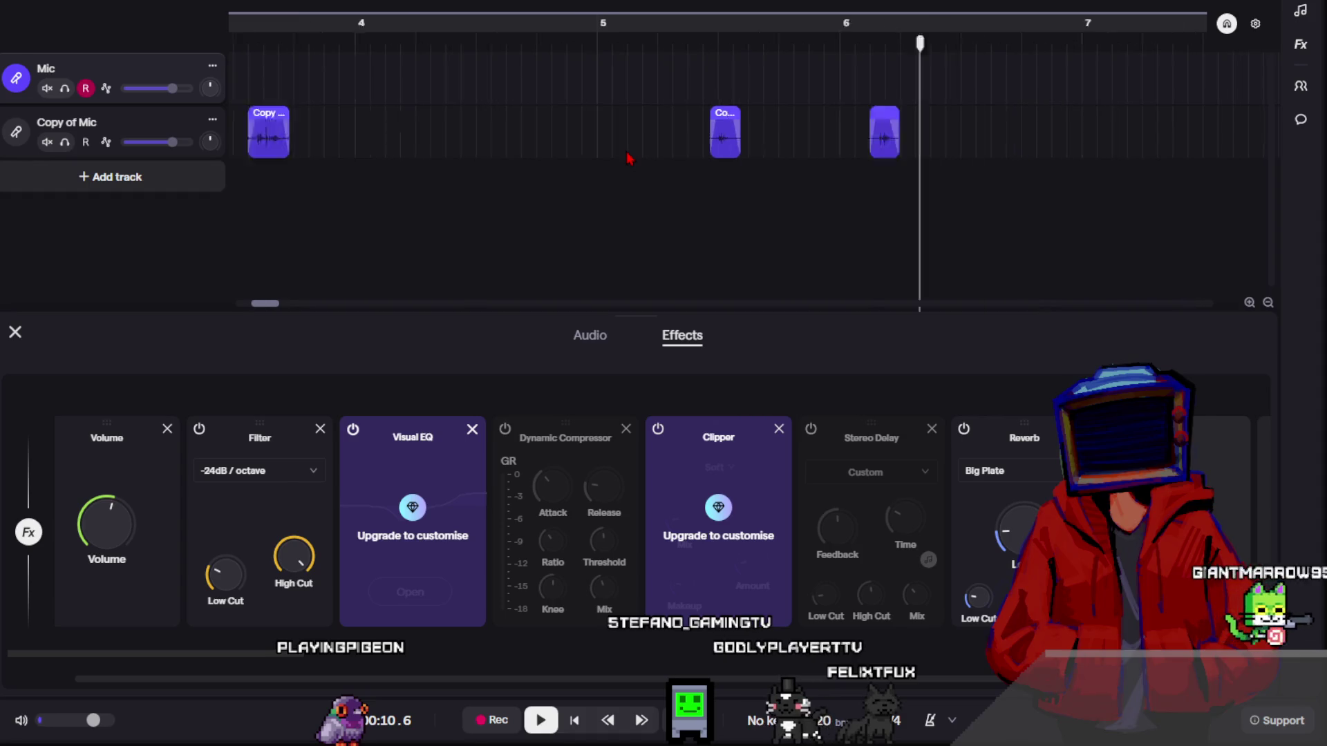
key(space)
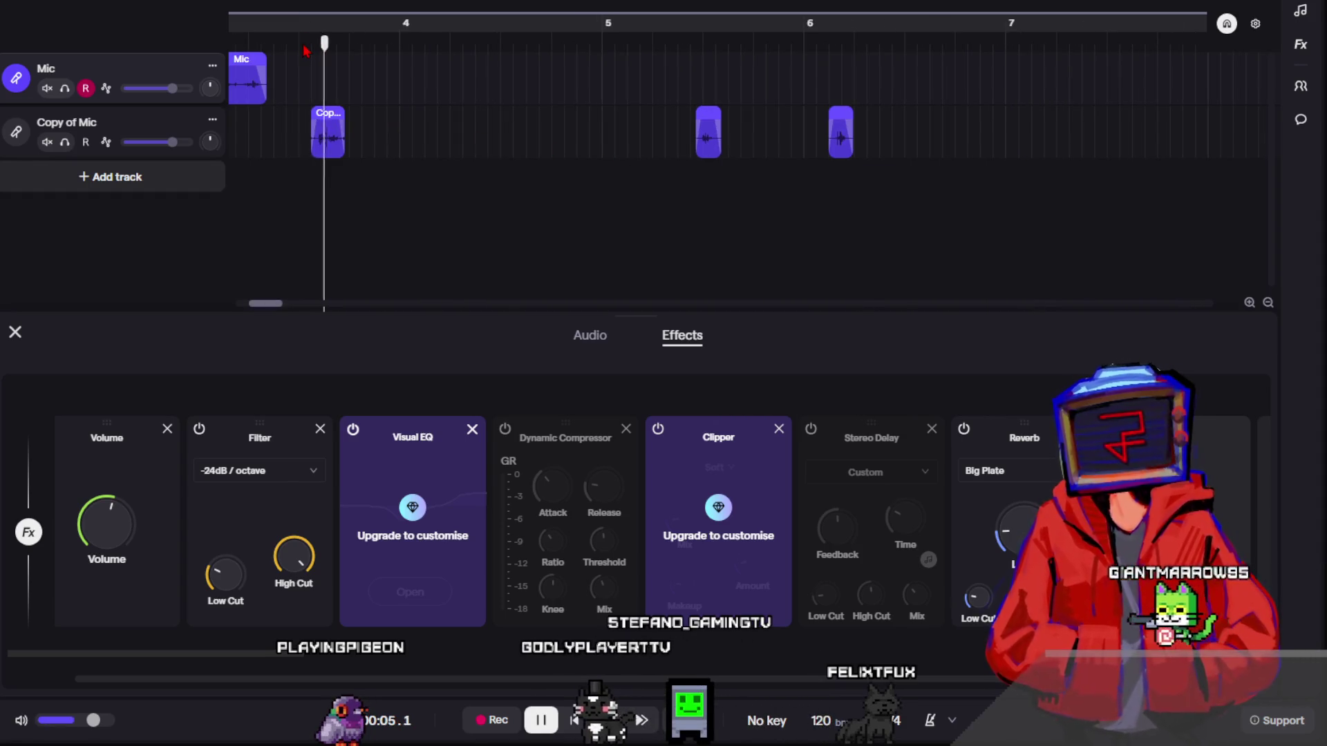
- Drag the two right Copy of Mic clips left, nudge the last clip nearer the second, and return to the start
drag(633, 126, 815, 146)
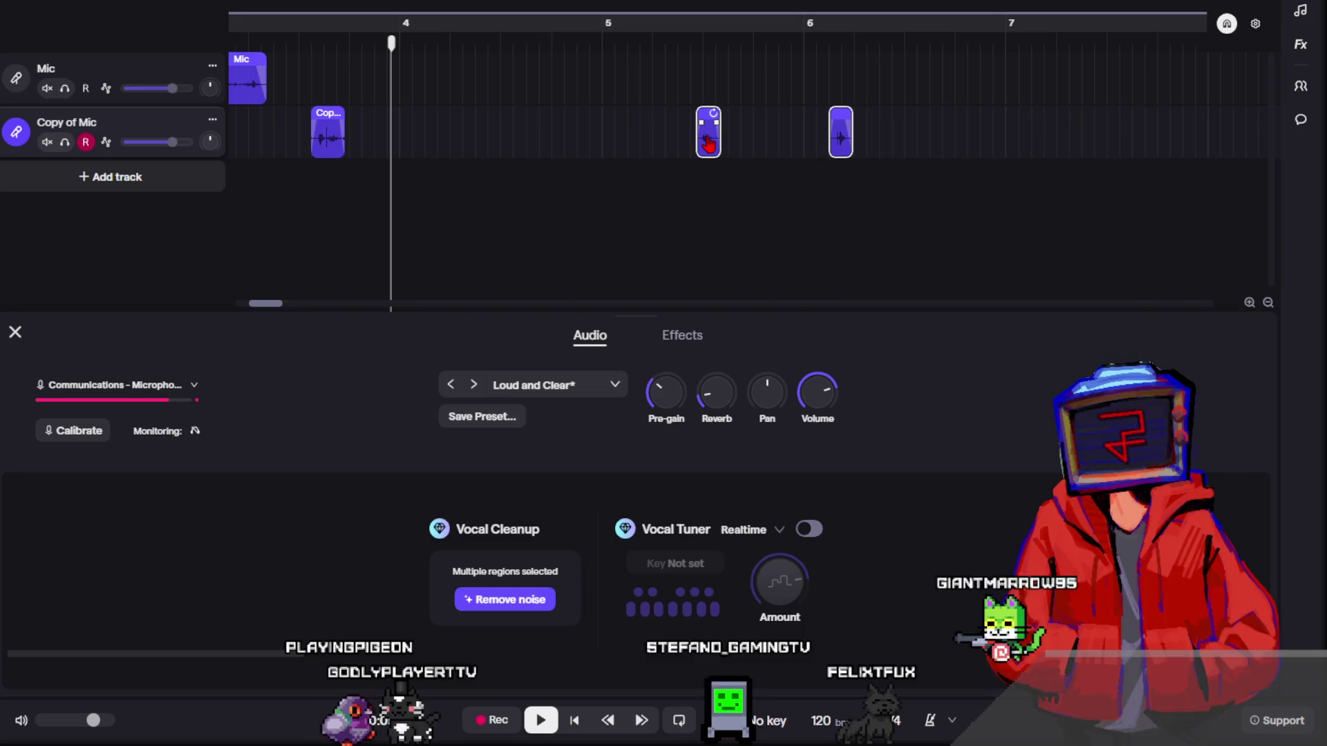
drag(709, 141, 396, 138)
scroll(679, 147, up, 3)
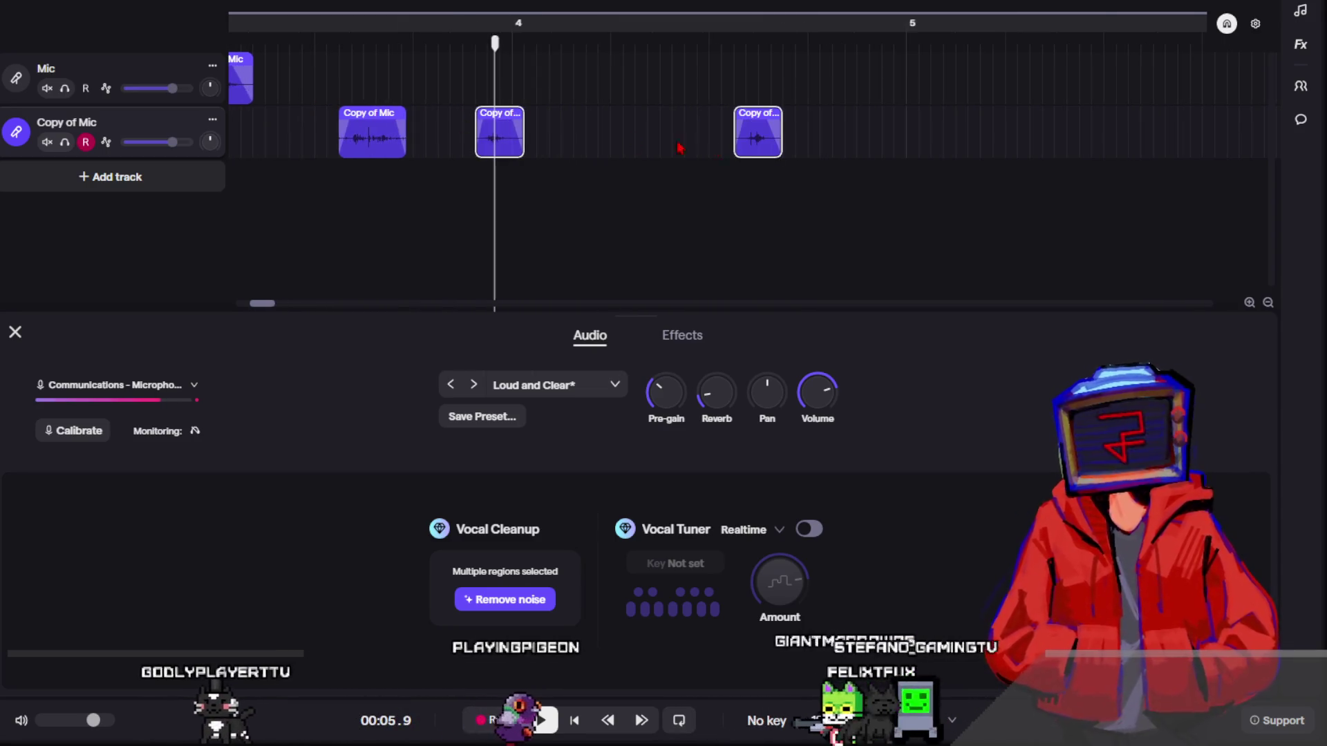
click(748, 170)
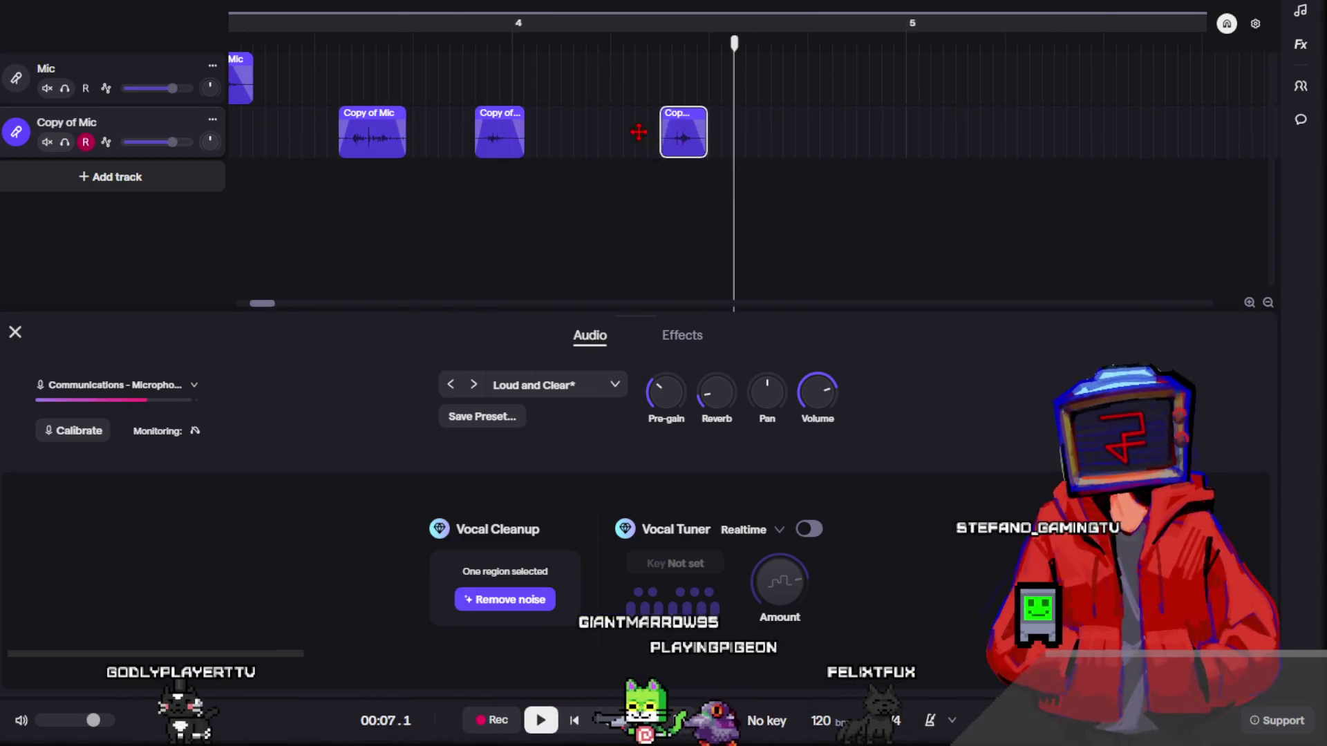
drag(555, 129, 567, 129)
mouse_move(494, 153)
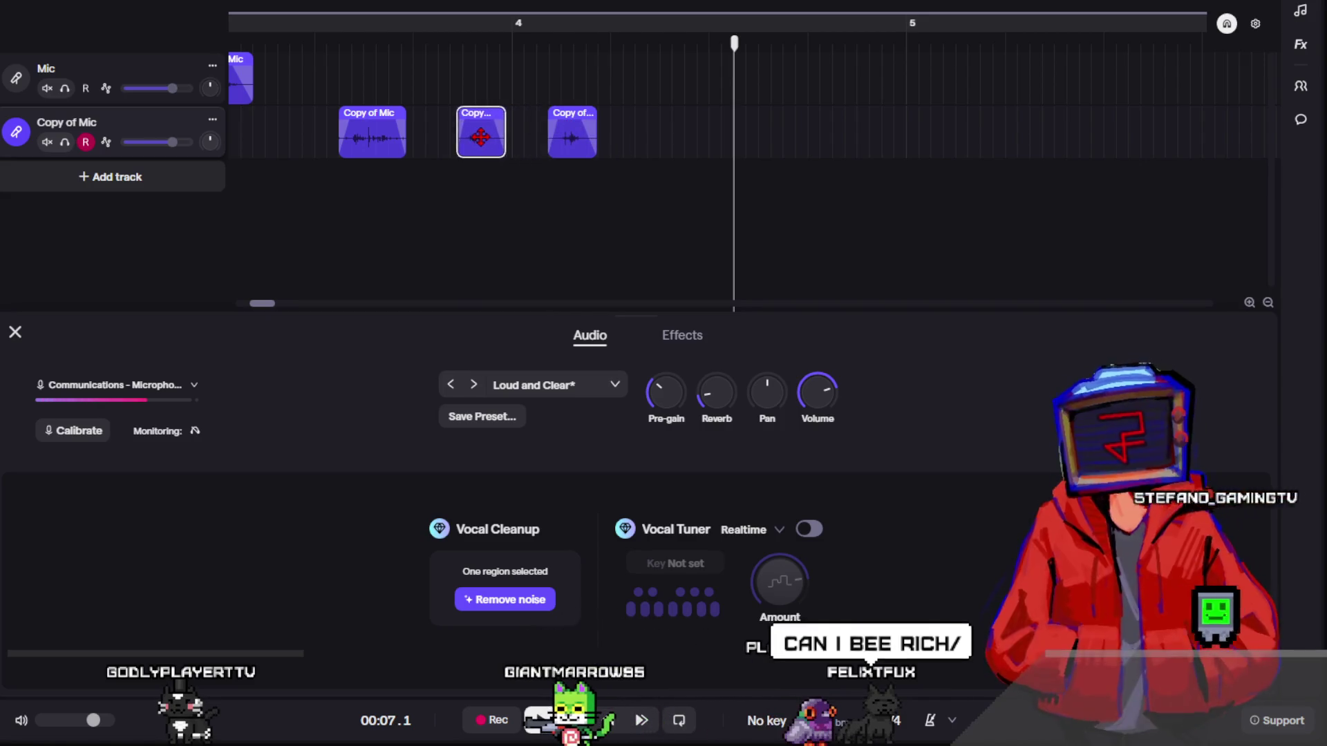
key(Home)
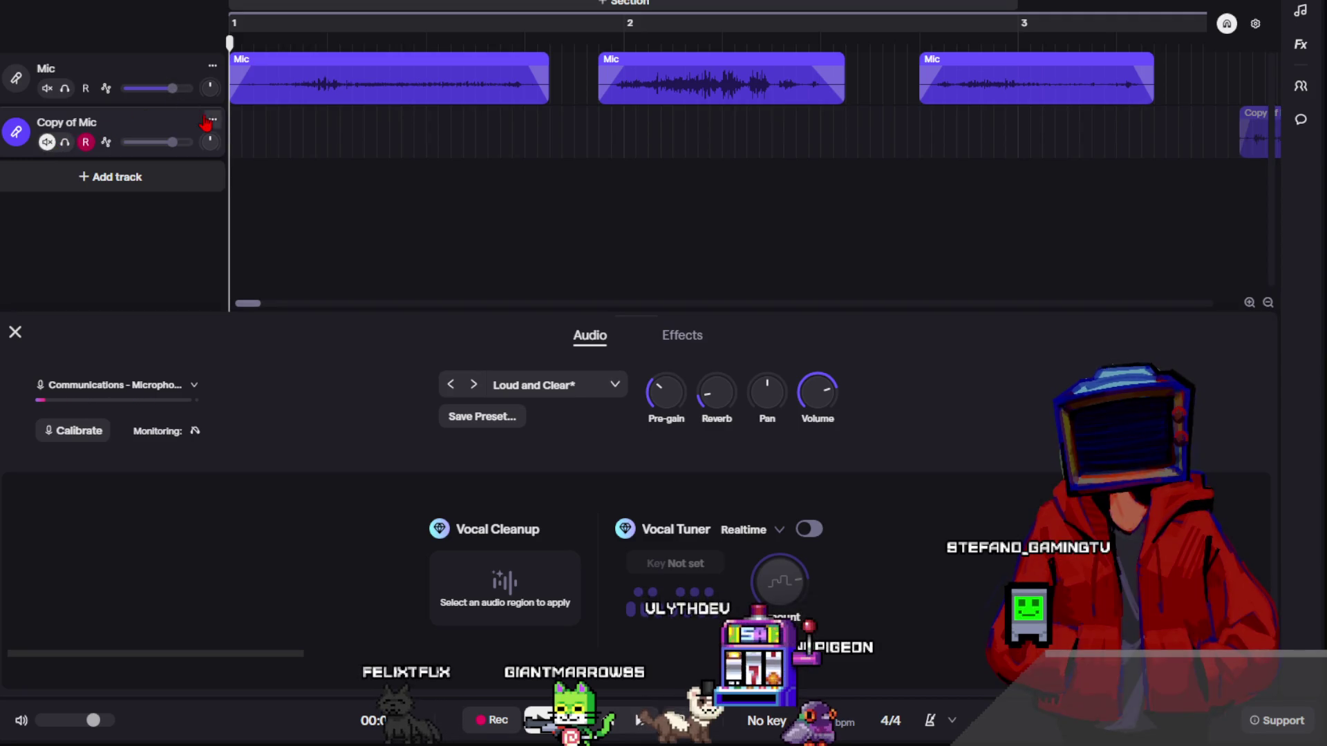
- Scroll the timeline up, down and sideways to bring the Copy of Mic track into view
scroll(697, 152, down, 3)
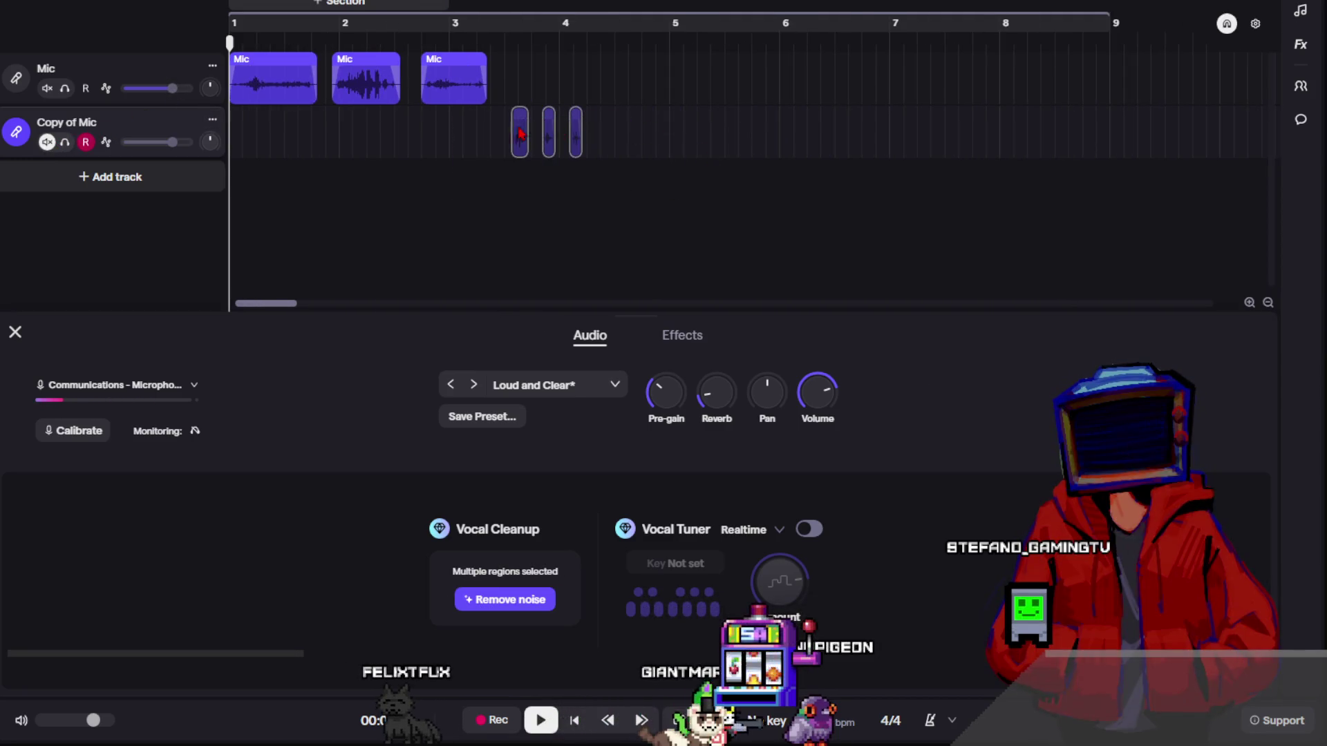
scroll(520, 133, up, 2)
scroll(515, 150, left, 3)
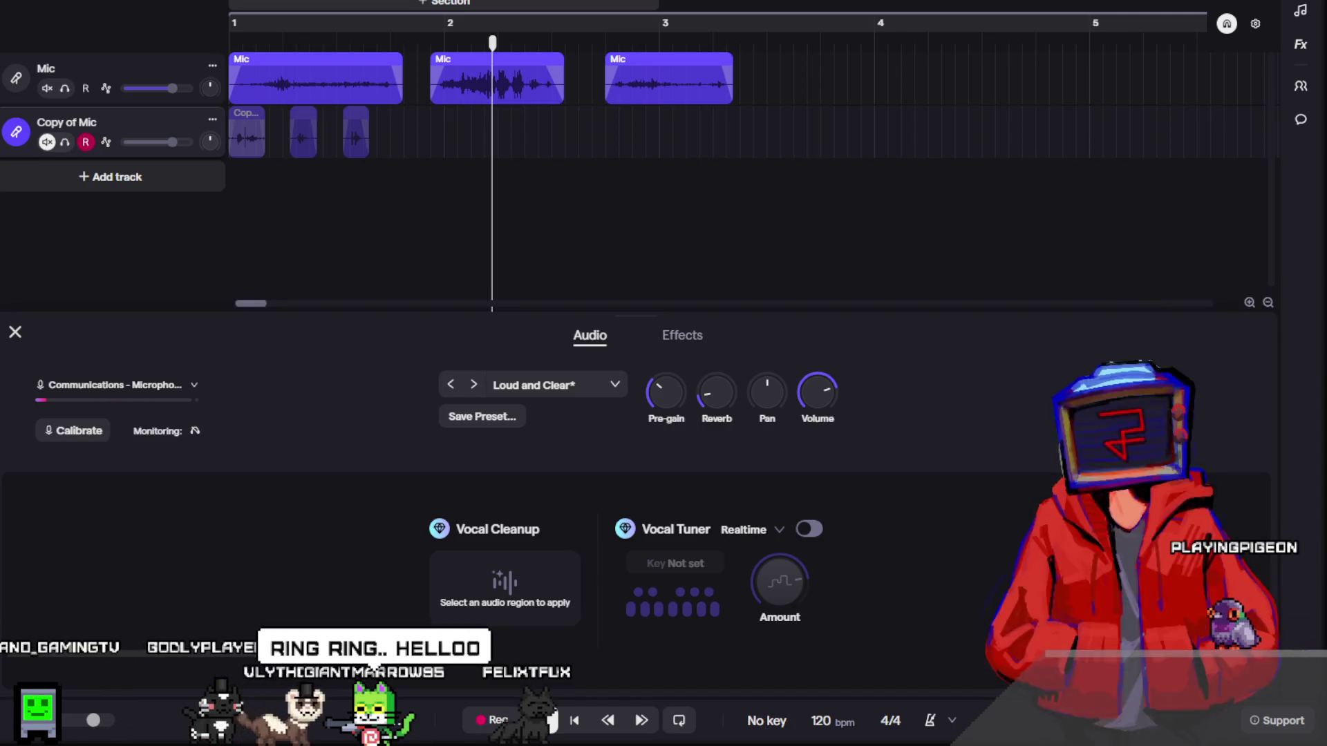
scroll(691, 159, right, 5)
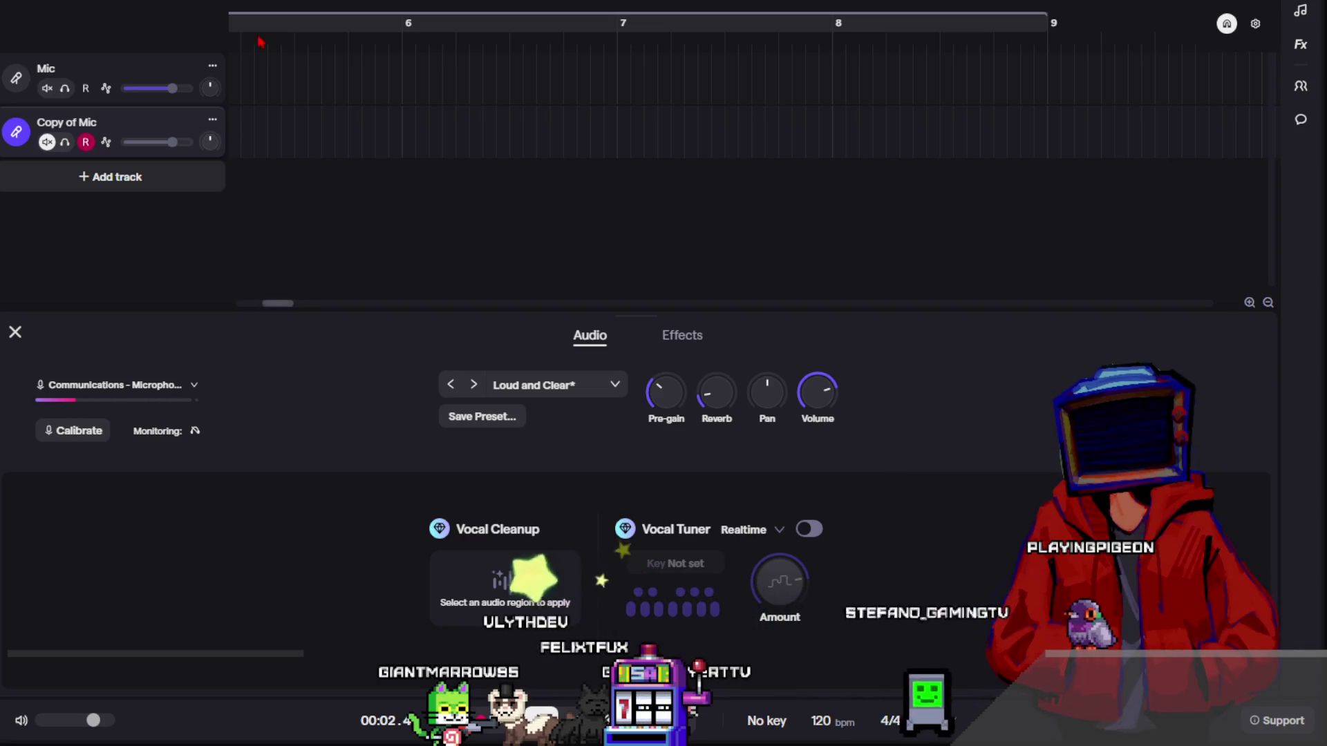
drag(276, 303, 148, 276)
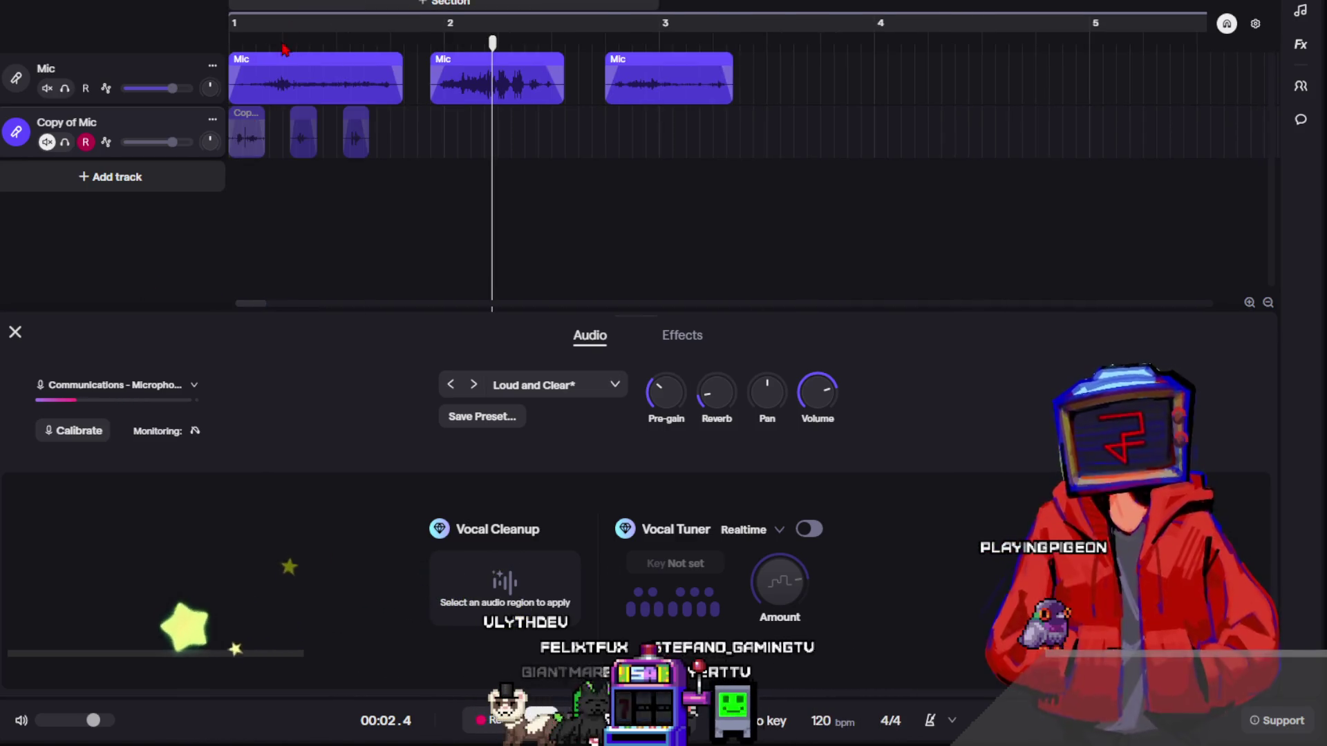
key(Return)
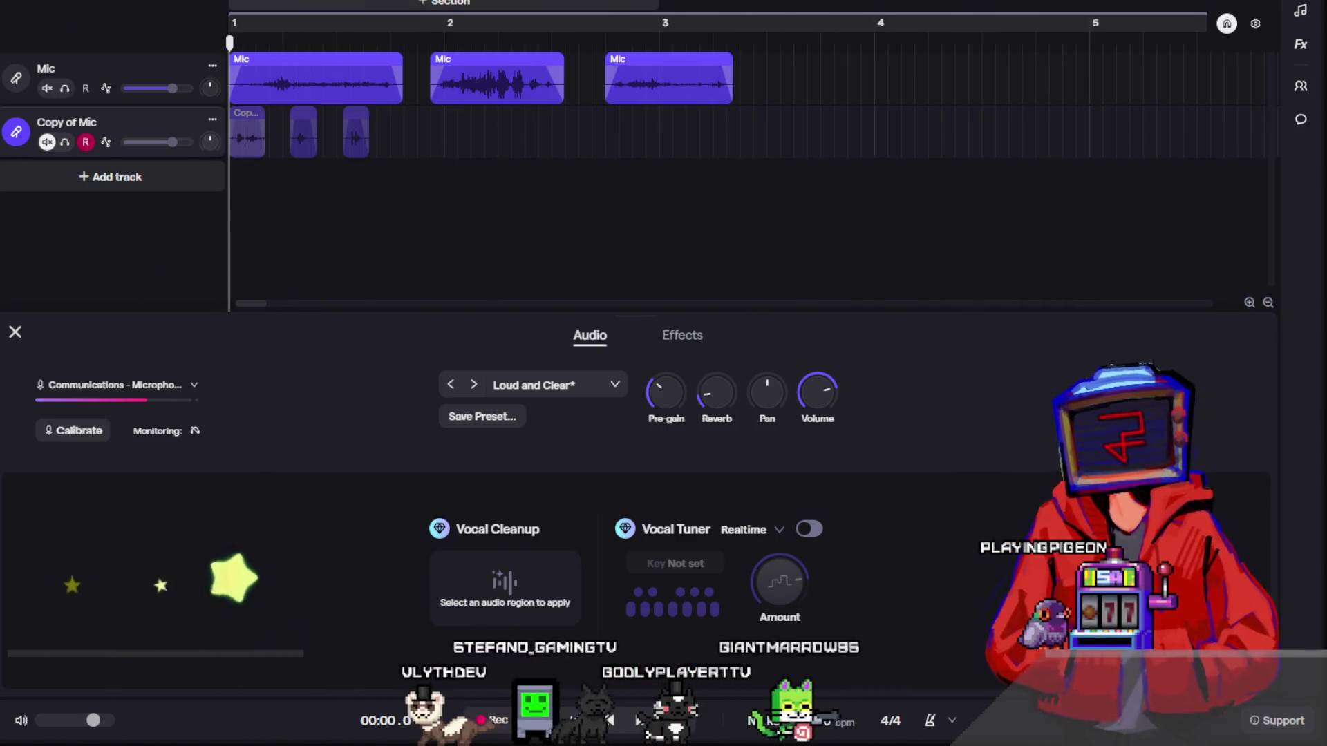
key(space)
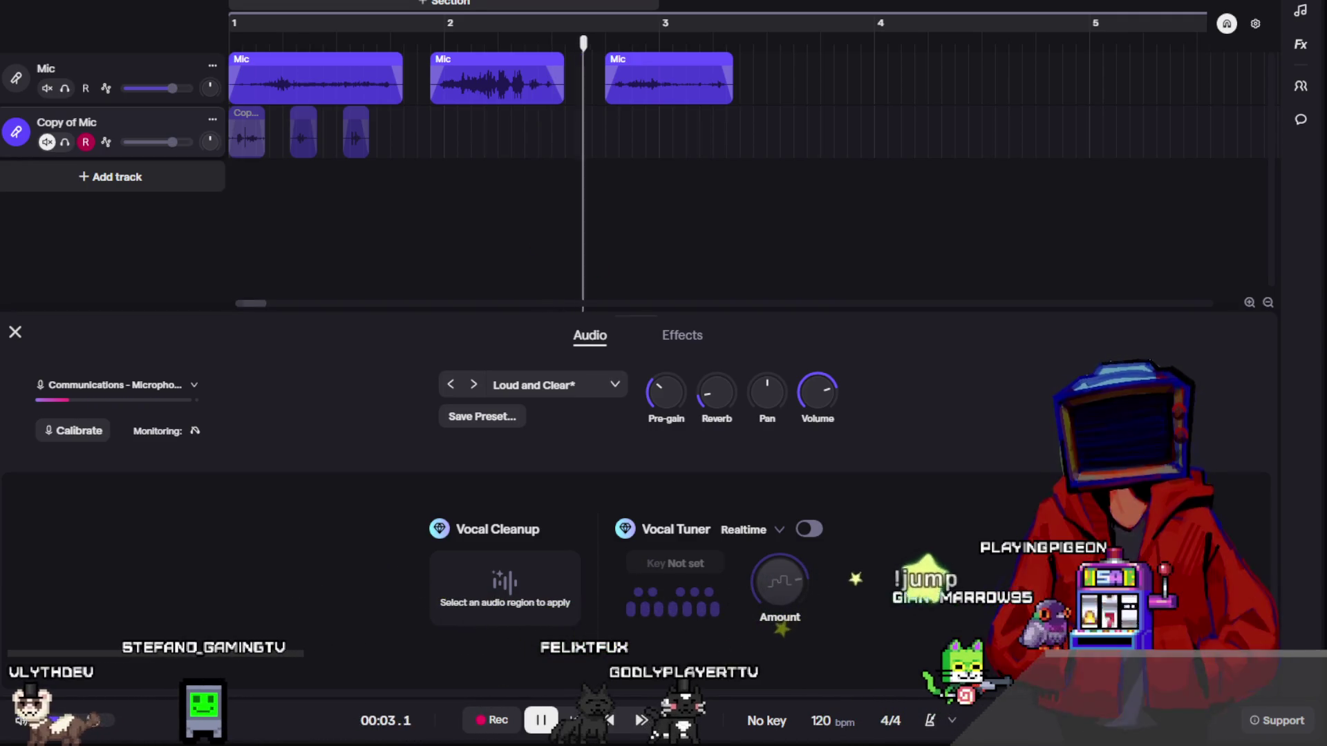
key(space)
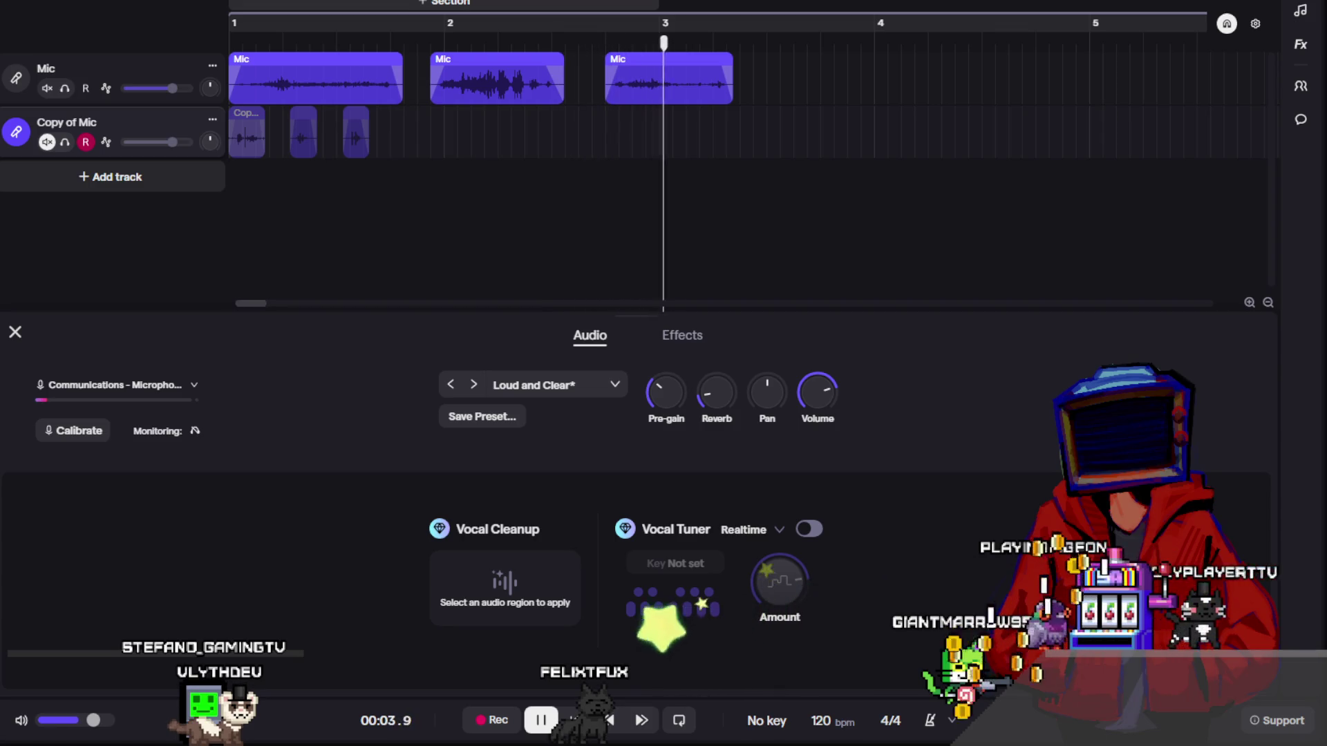
click(232, 24)
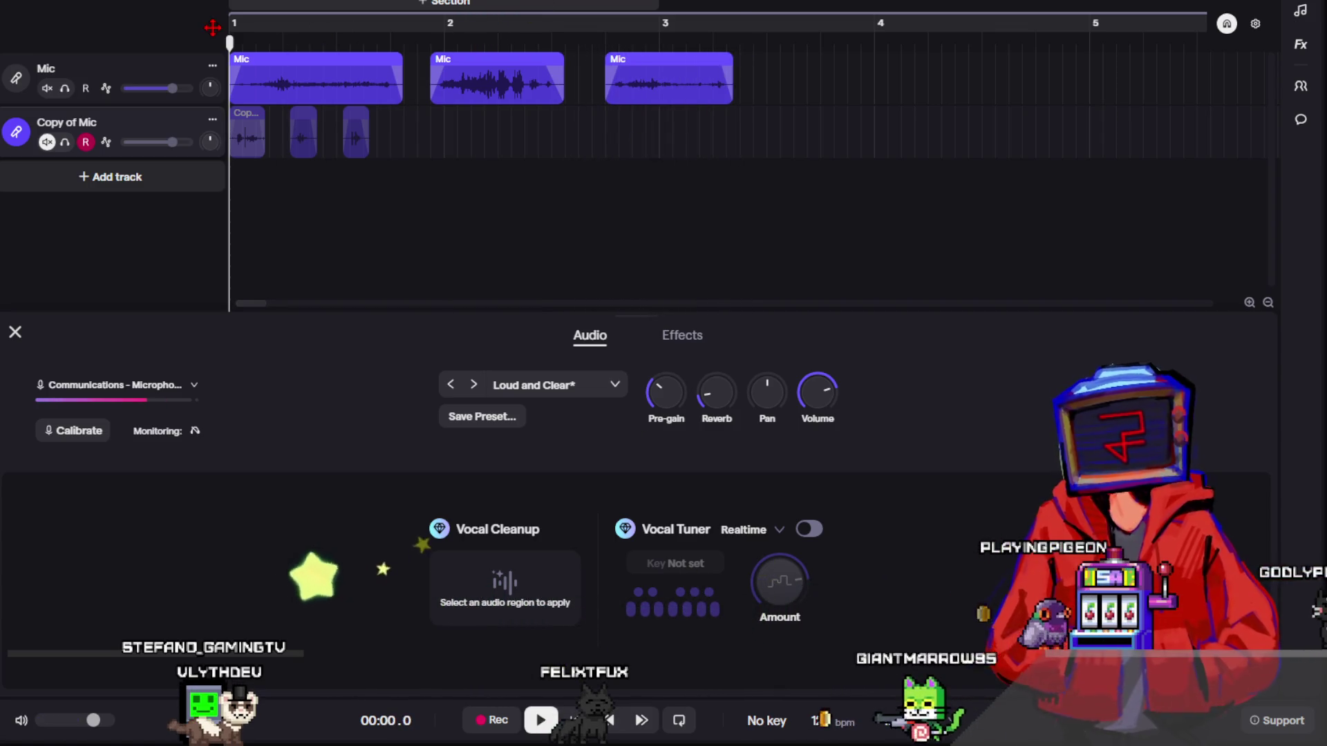
drag(216, 26, 603, 26)
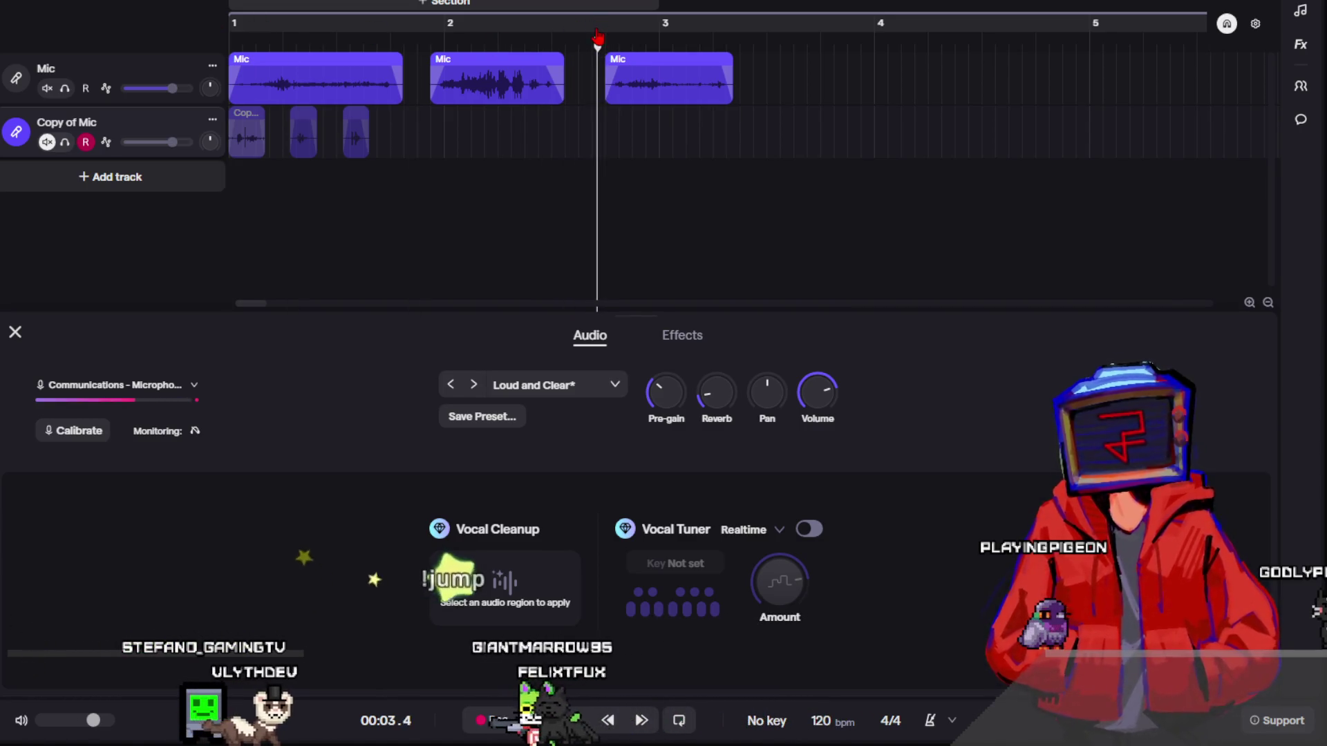
key(space)
key(space)
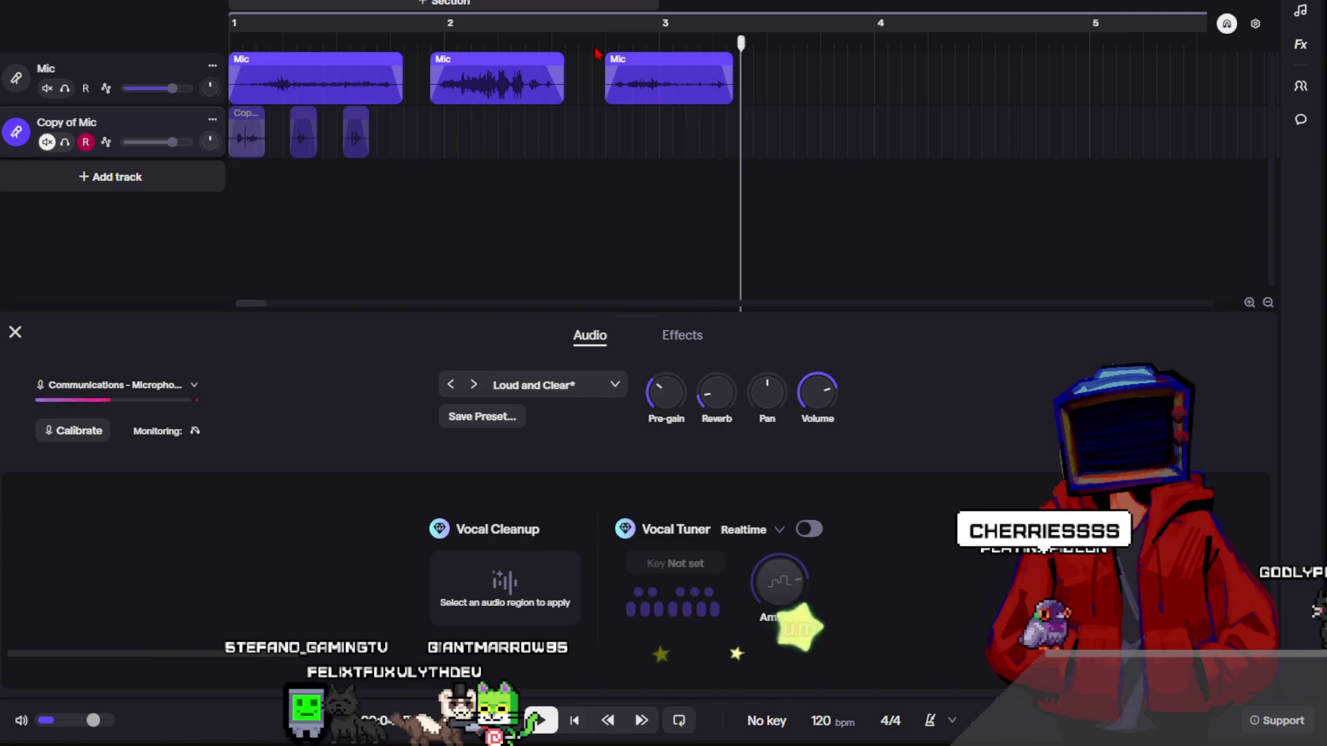
mouse_move(594, 33)
mouse_down()
mouse_move(604, 45)
mouse_move(418, 48)
mouse_move(431, 50)
mouse_up()
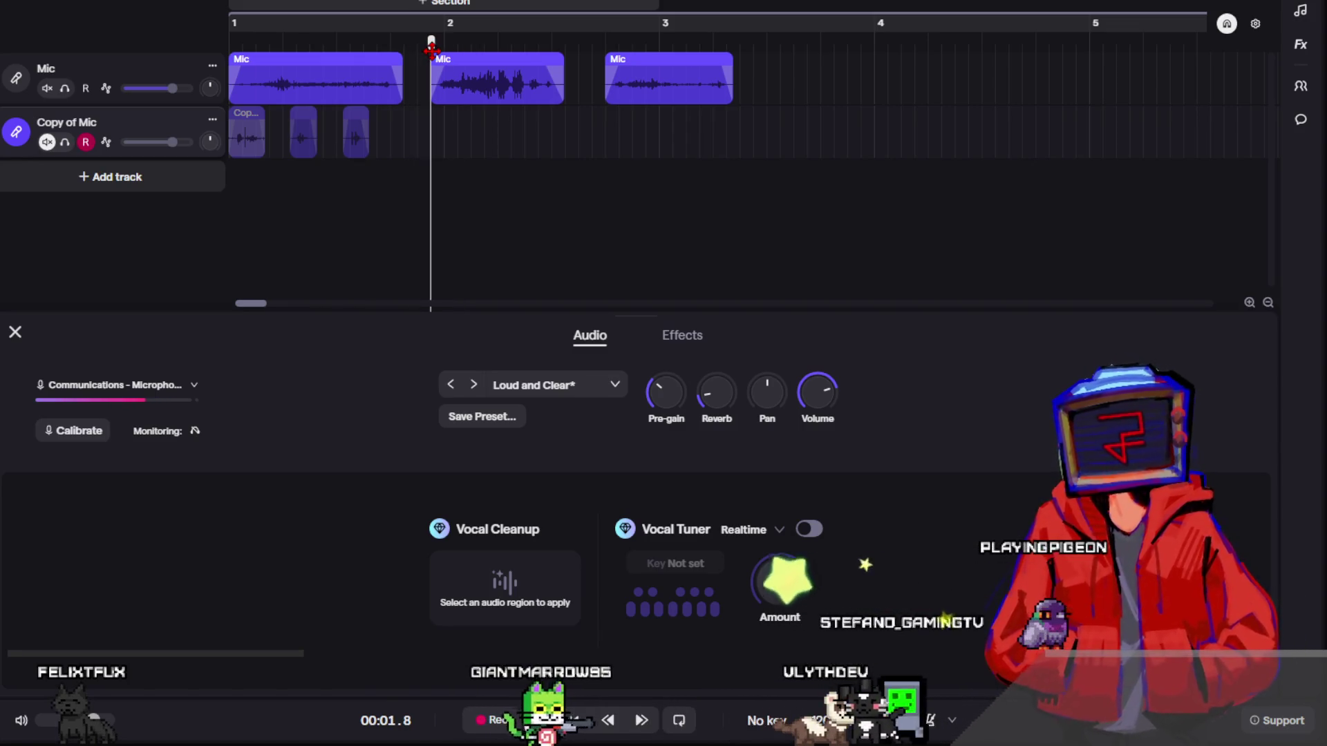
key(space)
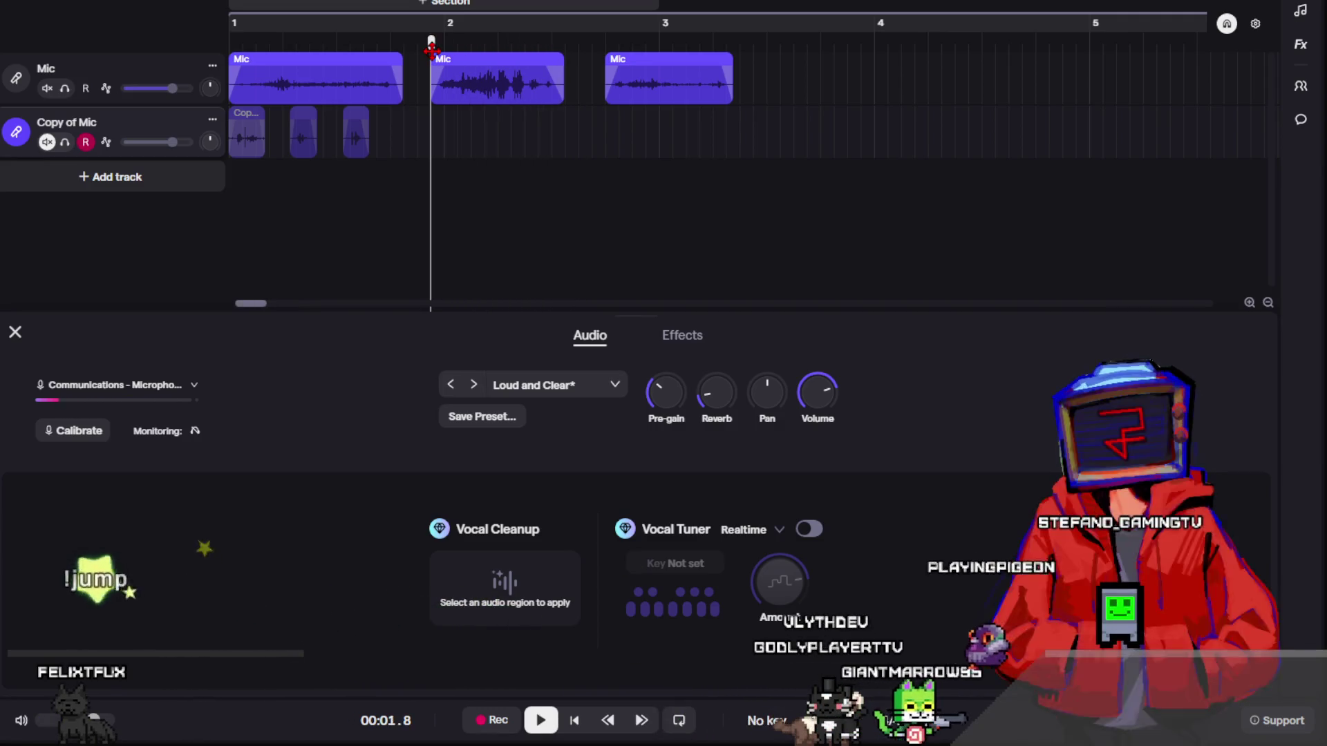
drag(370, 62, 431, 54)
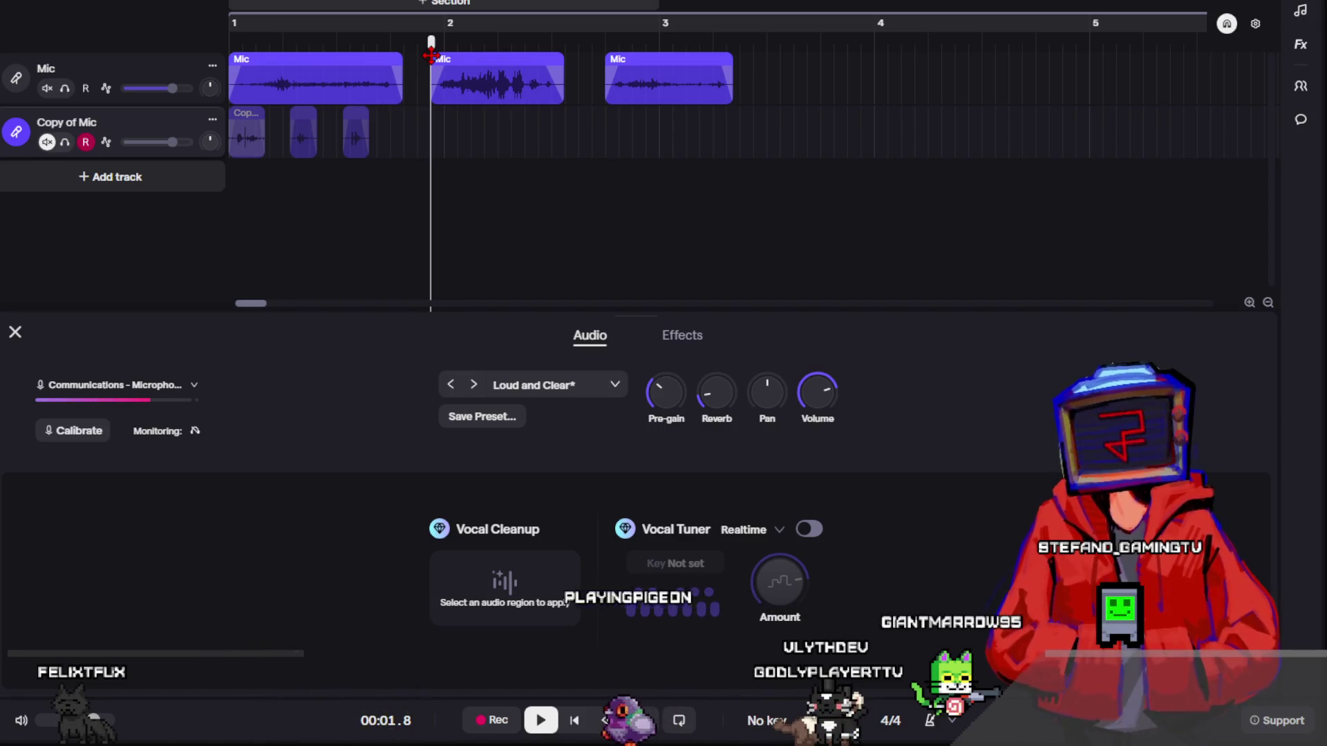
- Play and stop the second Mic clip, then show the Mic track's effects chain
click(432, 55)
key(space)
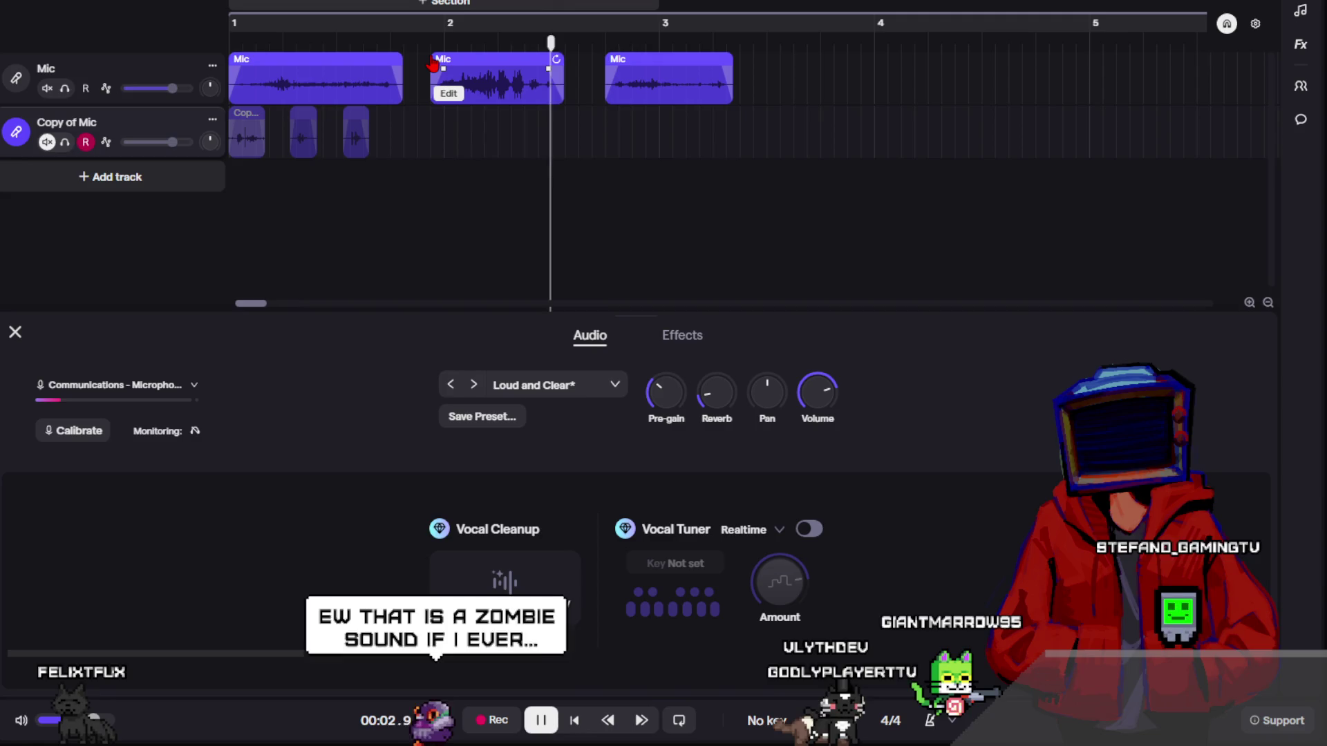
key(space)
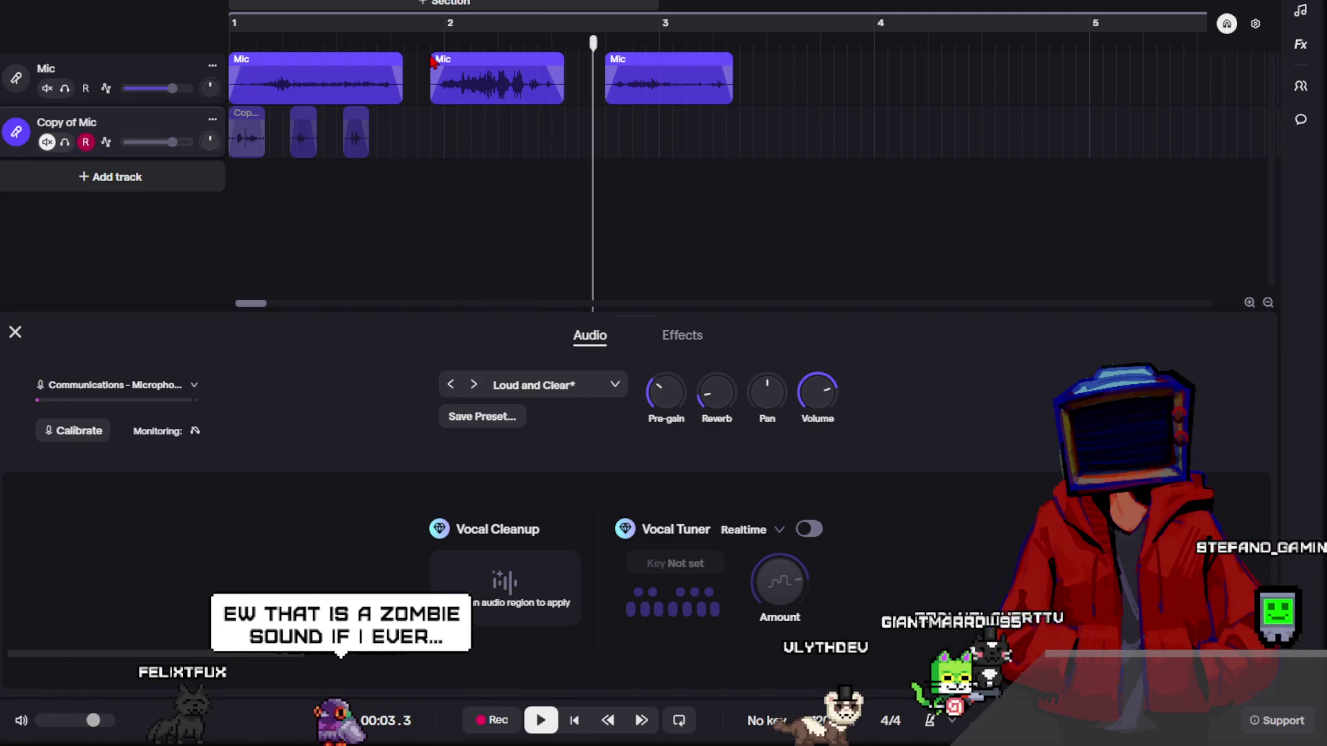
click(430, 61)
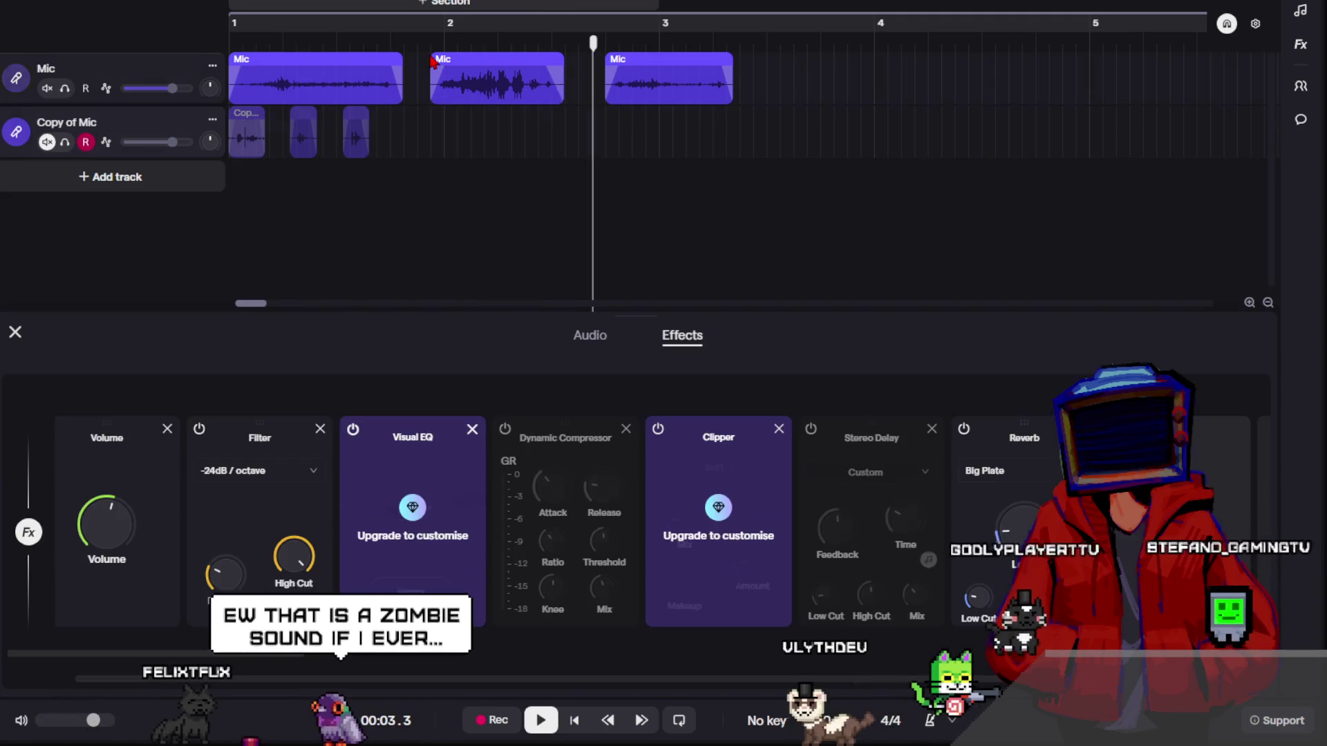
- Play the song from the start, then return the playhead to the project start
click(336, 55)
drag(334, 42, 225, 43)
click(367, 249)
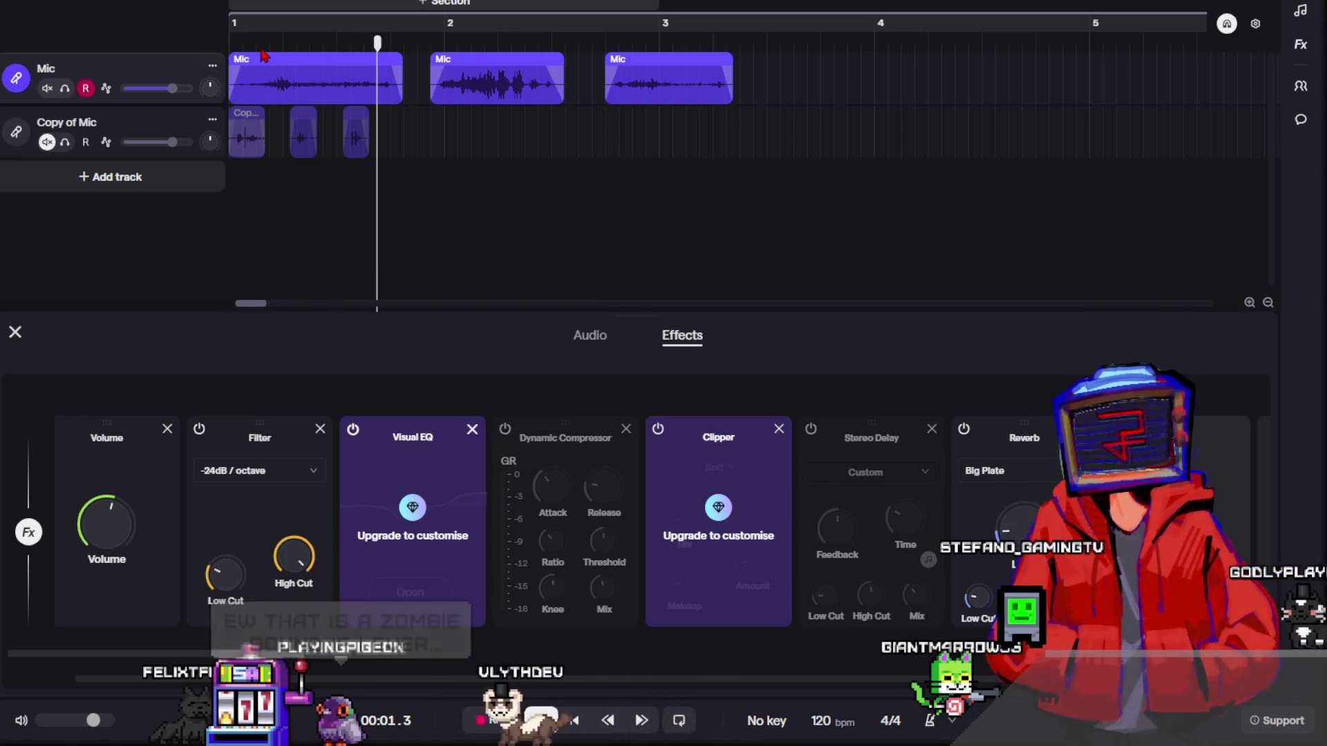
key(space)
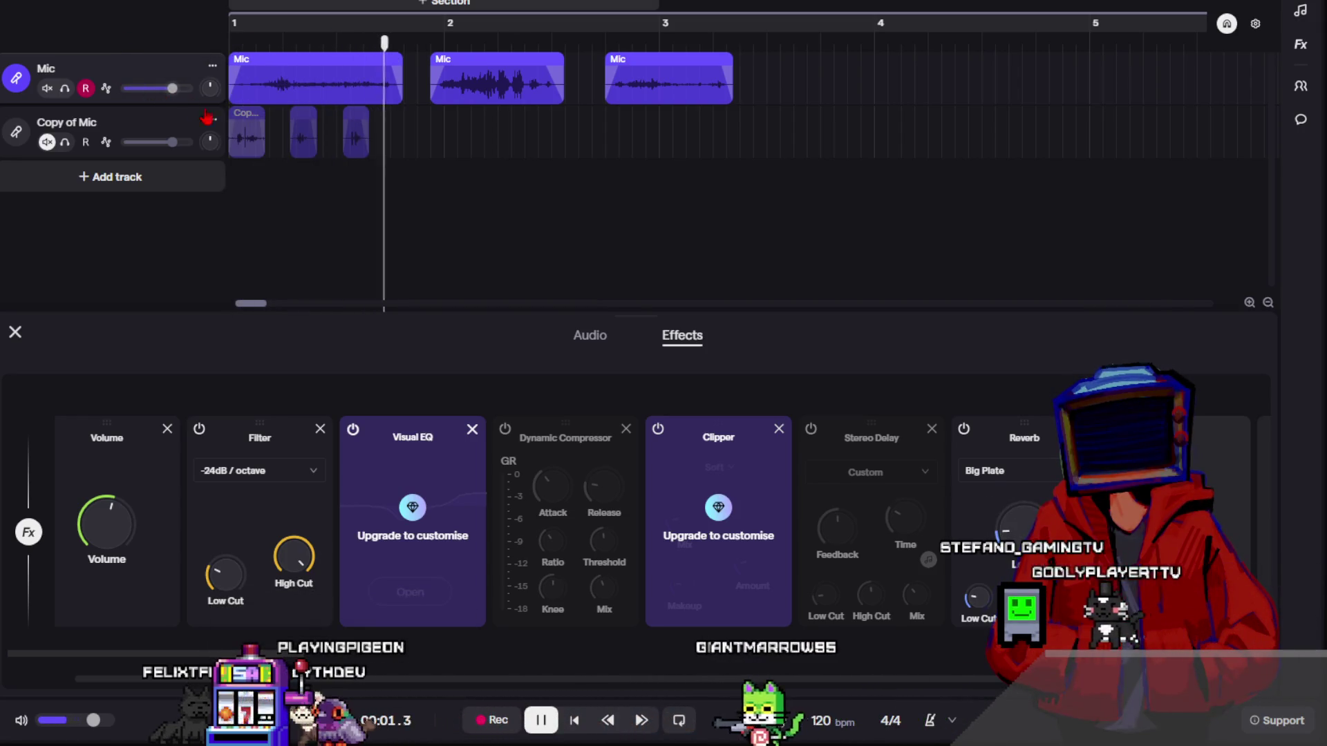
drag(395, 43, 194, 46)
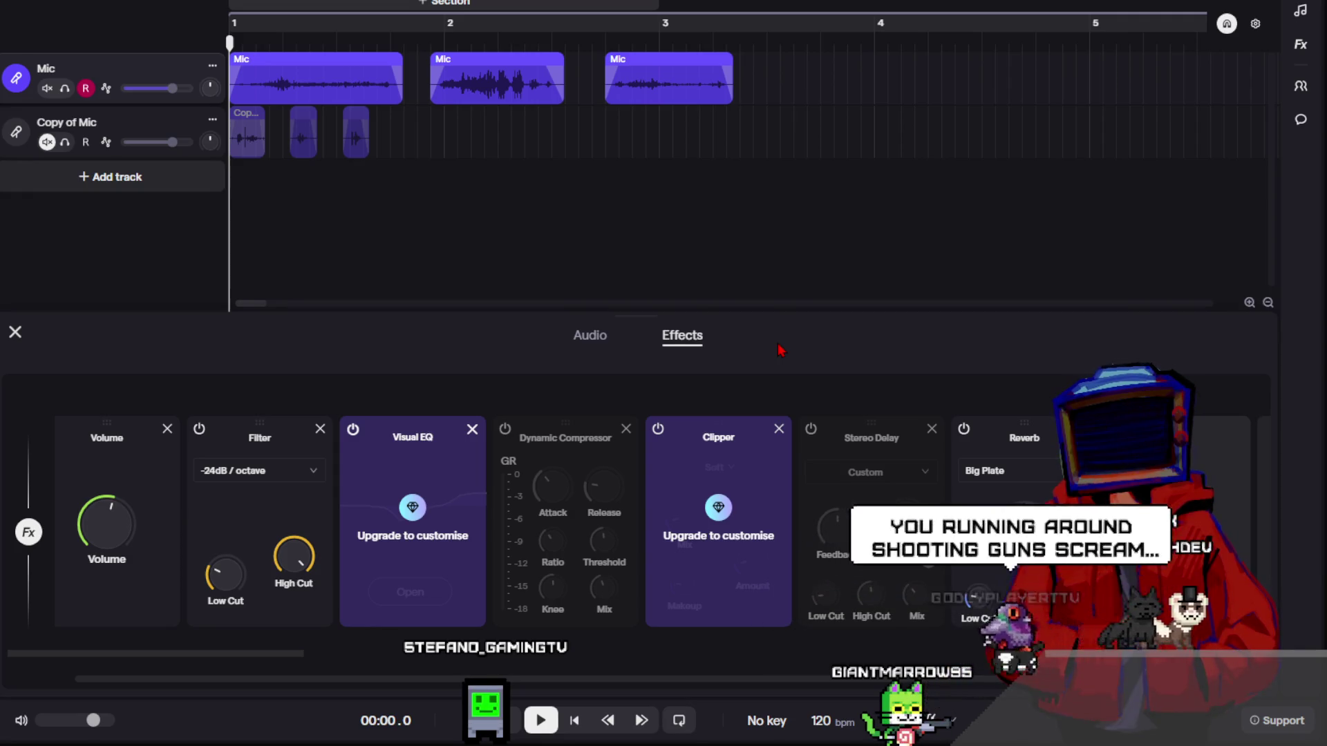
click(606, 201)
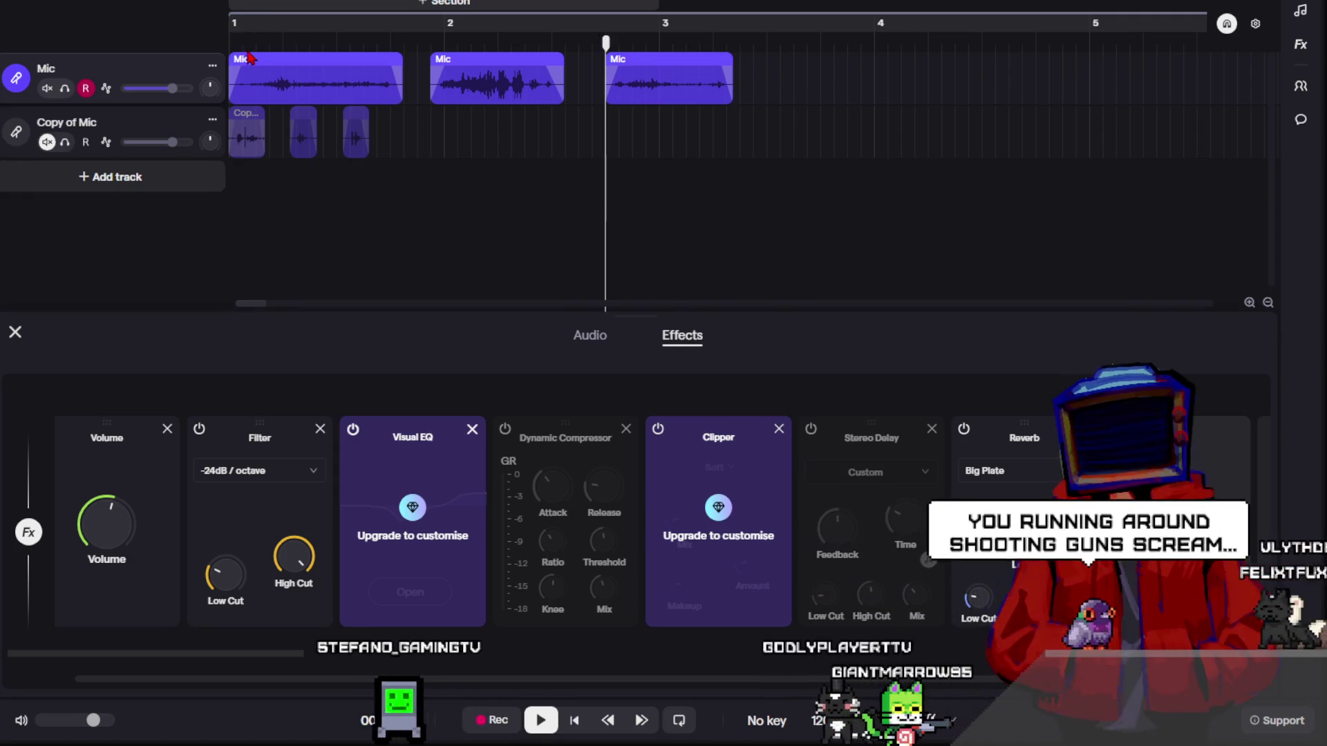
key(Home)
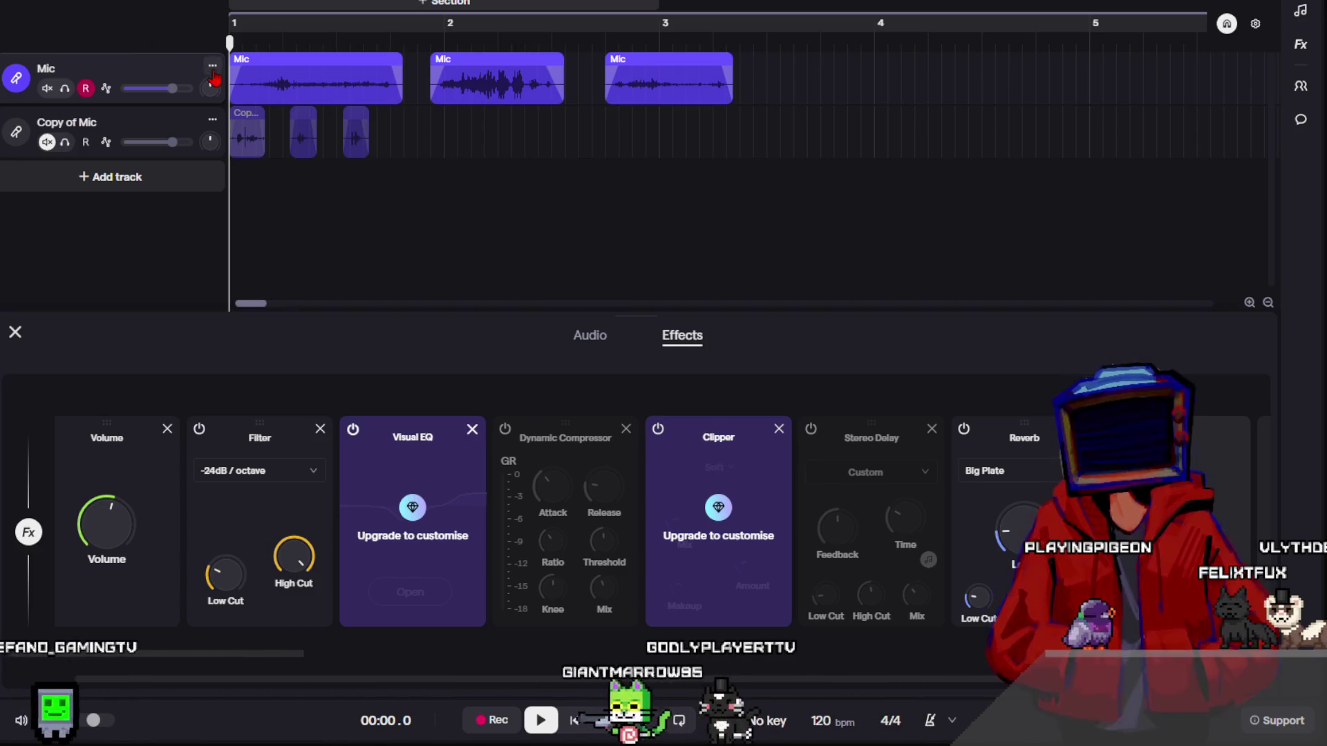
- Duplicate the Mic track as Copy of Mic2 and delete its three copied clips
click(212, 66)
click(266, 98)
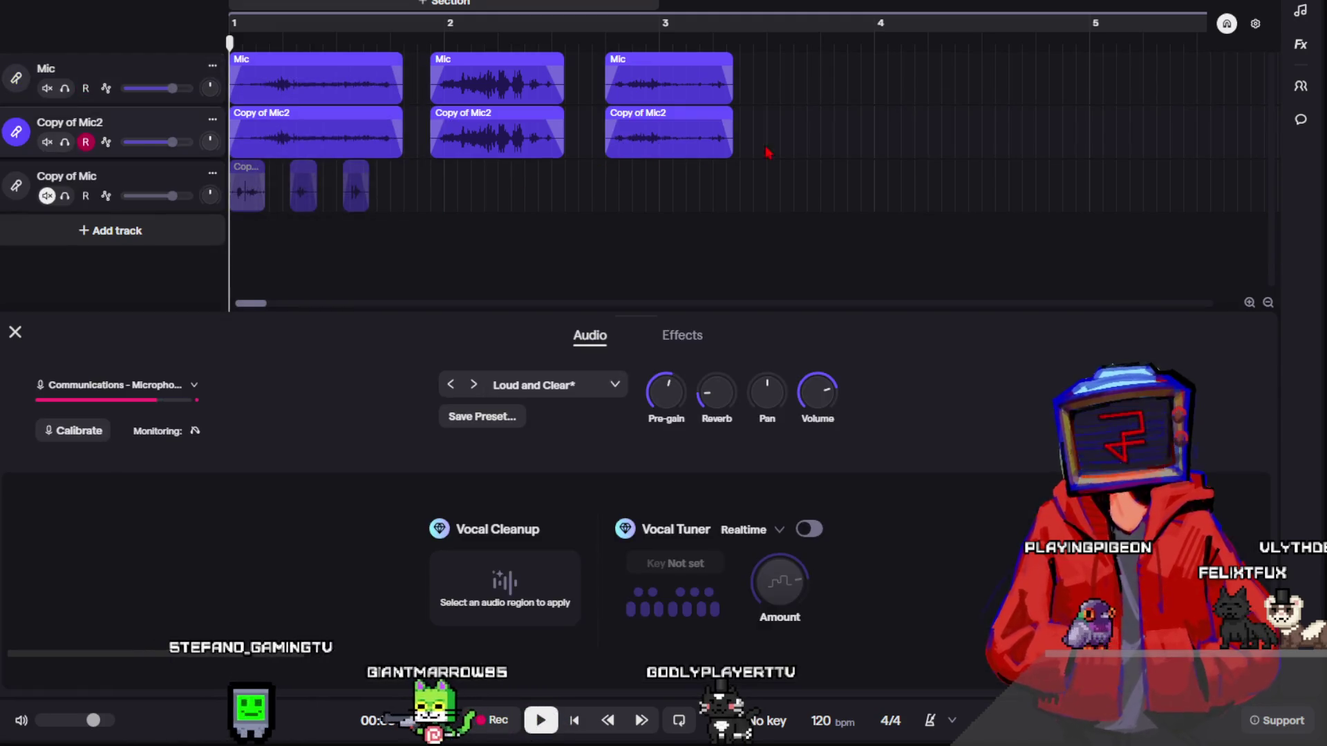
drag(767, 152, 373, 138)
key(Delete)
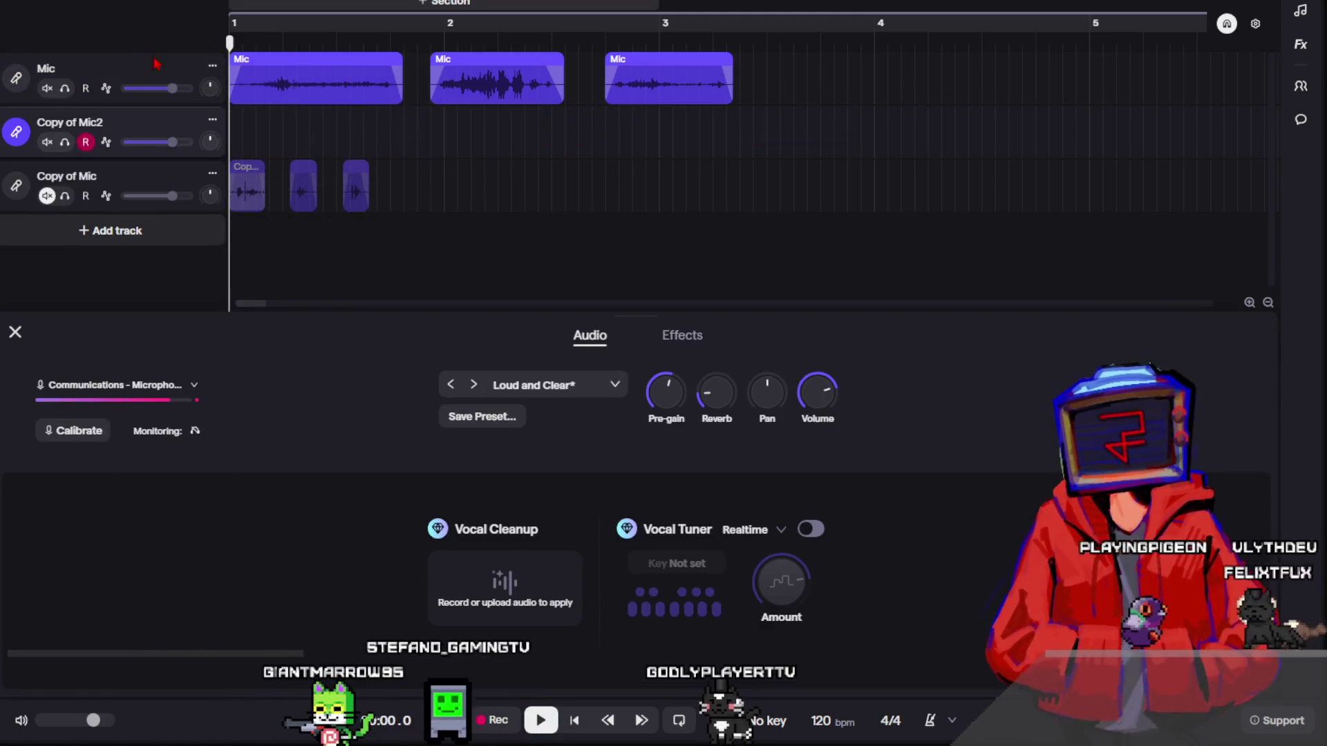
click(248, 185)
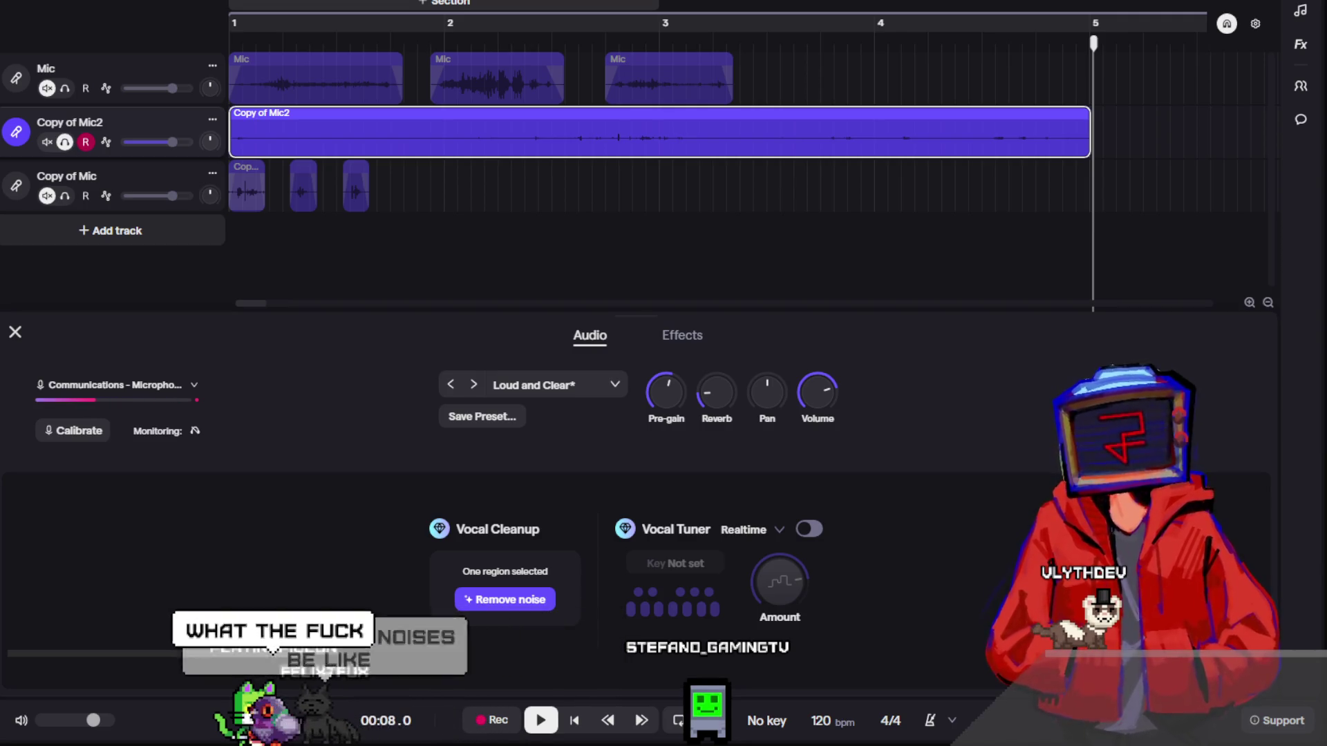
- Trim the start and end of the Copy of Mic2 take down to about one bar
click(578, 246)
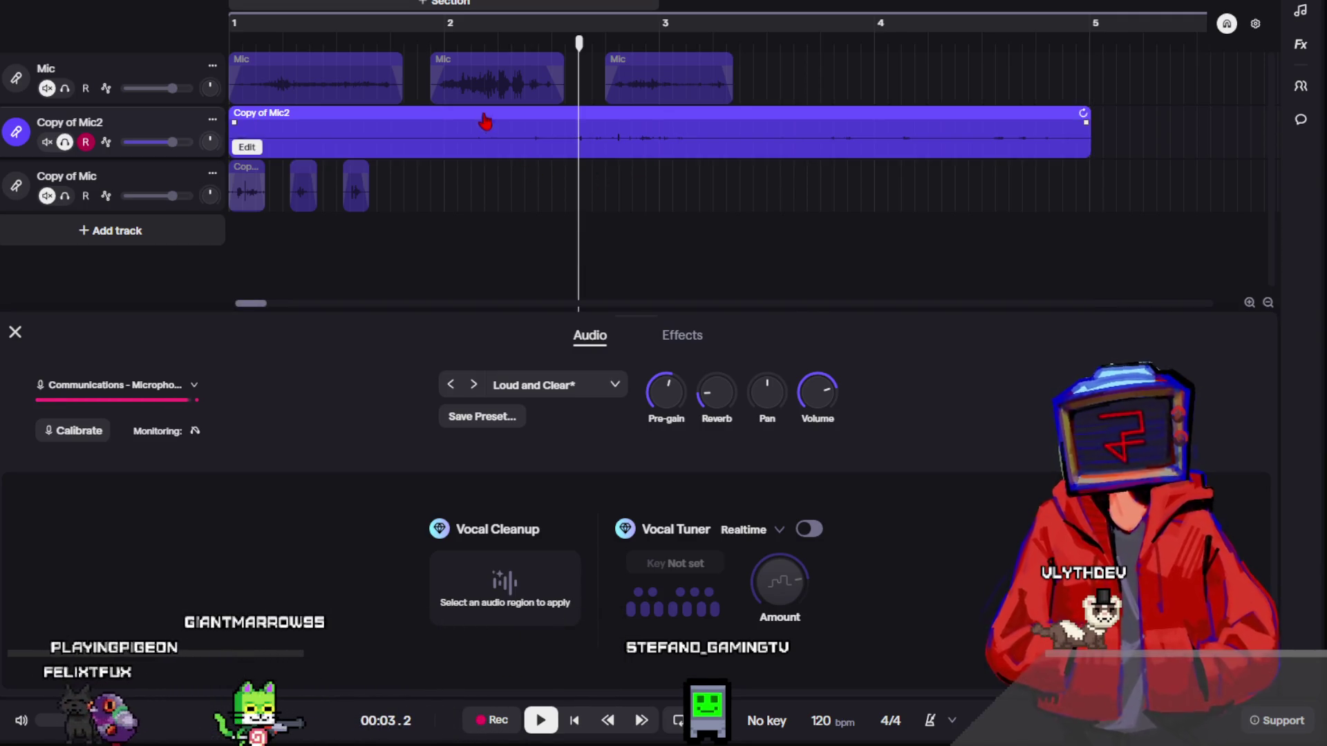
click(452, 41)
mouse_move(450, 145)
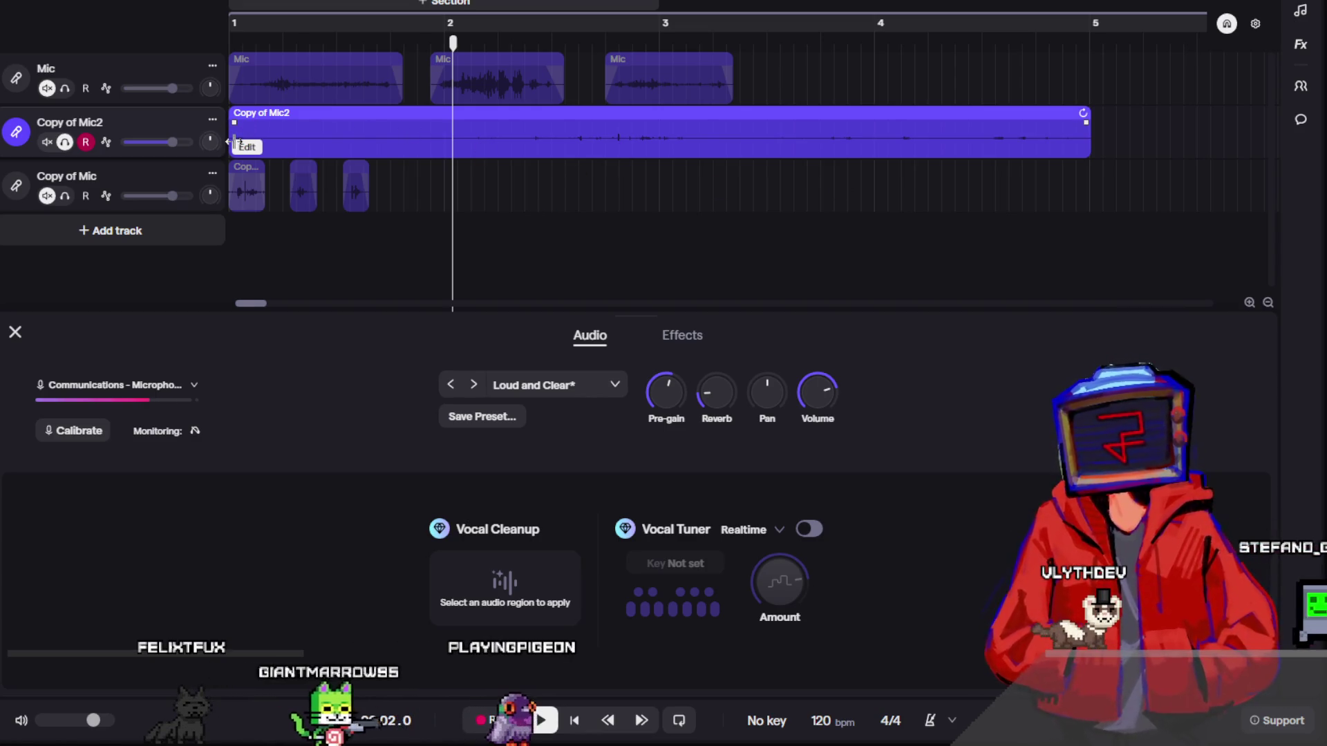
drag(232, 147, 500, 162)
drag(1089, 139, 698, 163)
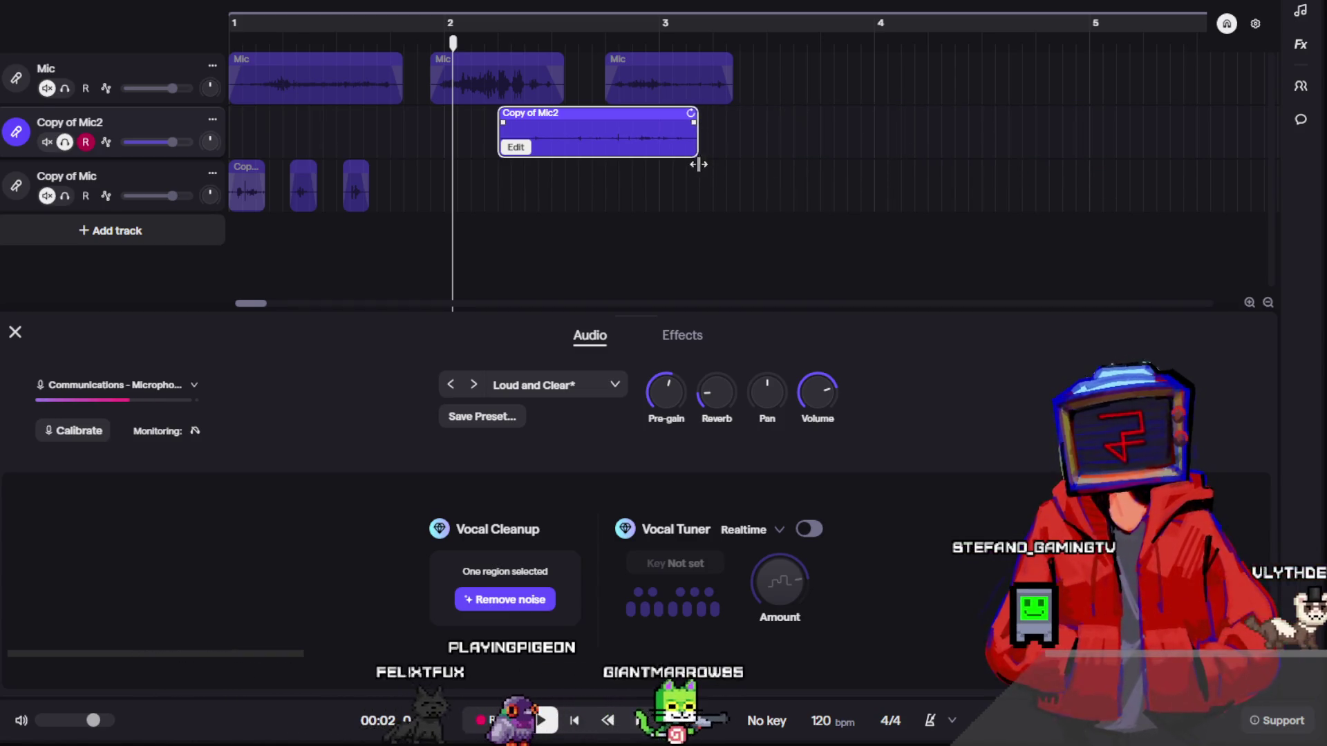
click(484, 28)
- Move the trimmed take to bar 1 and play it back
drag(541, 115, 271, 116)
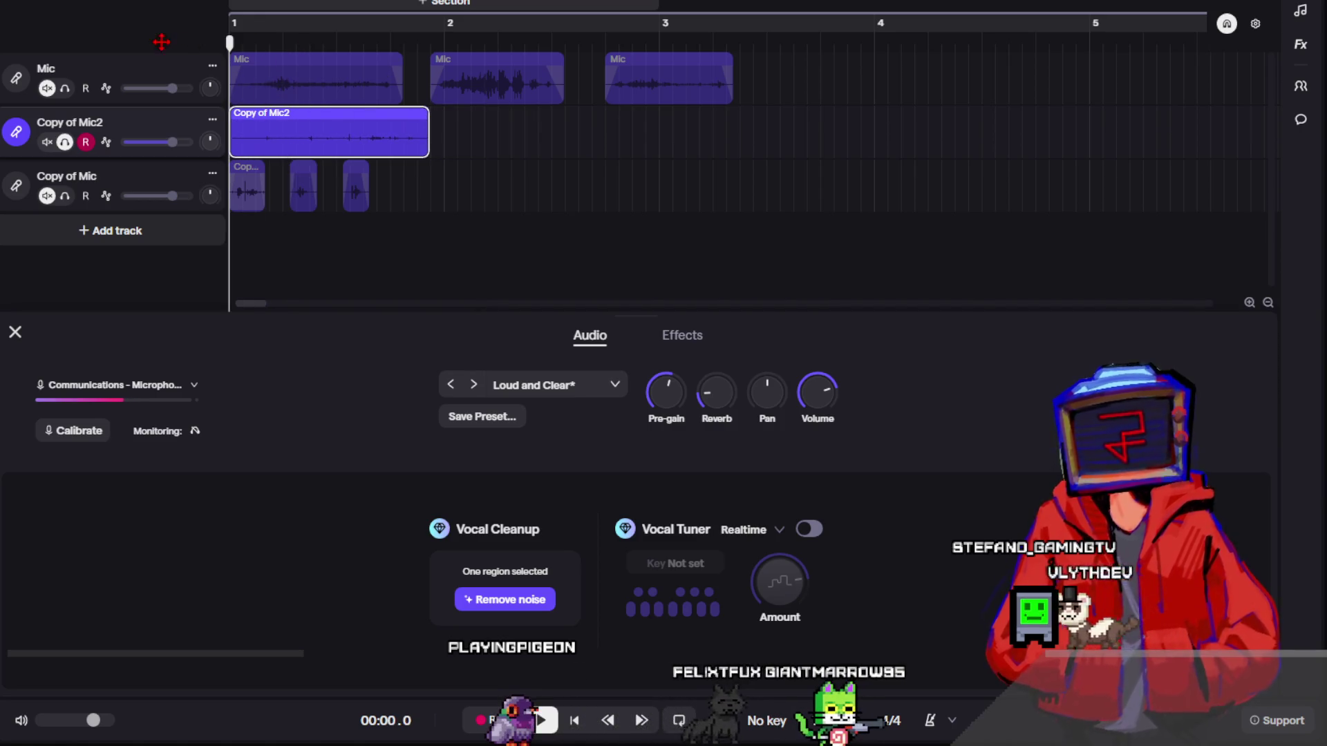
mouse_move(318, 141)
key(space)
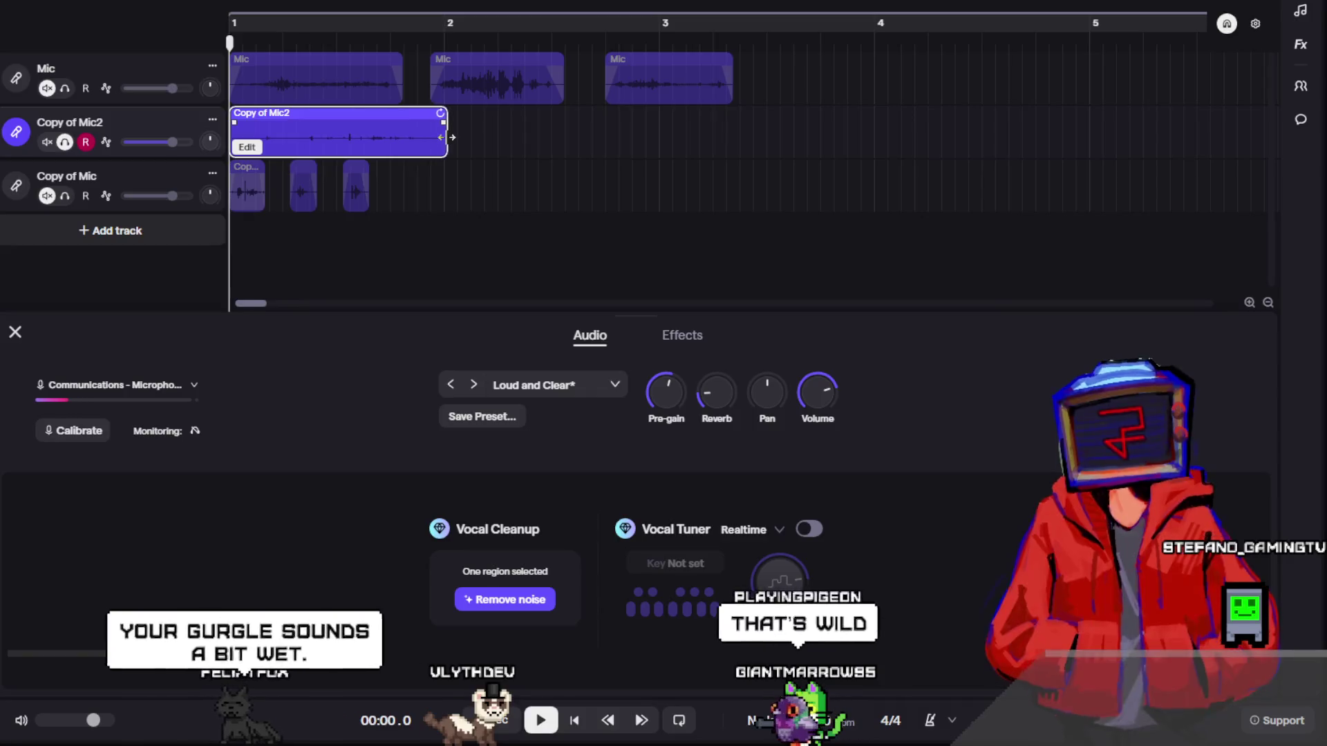
- Add a fade-out at the end and a short fade-in at the start of the Copy of Mic2 clip, then preview
scroll(382, 131, up, 3)
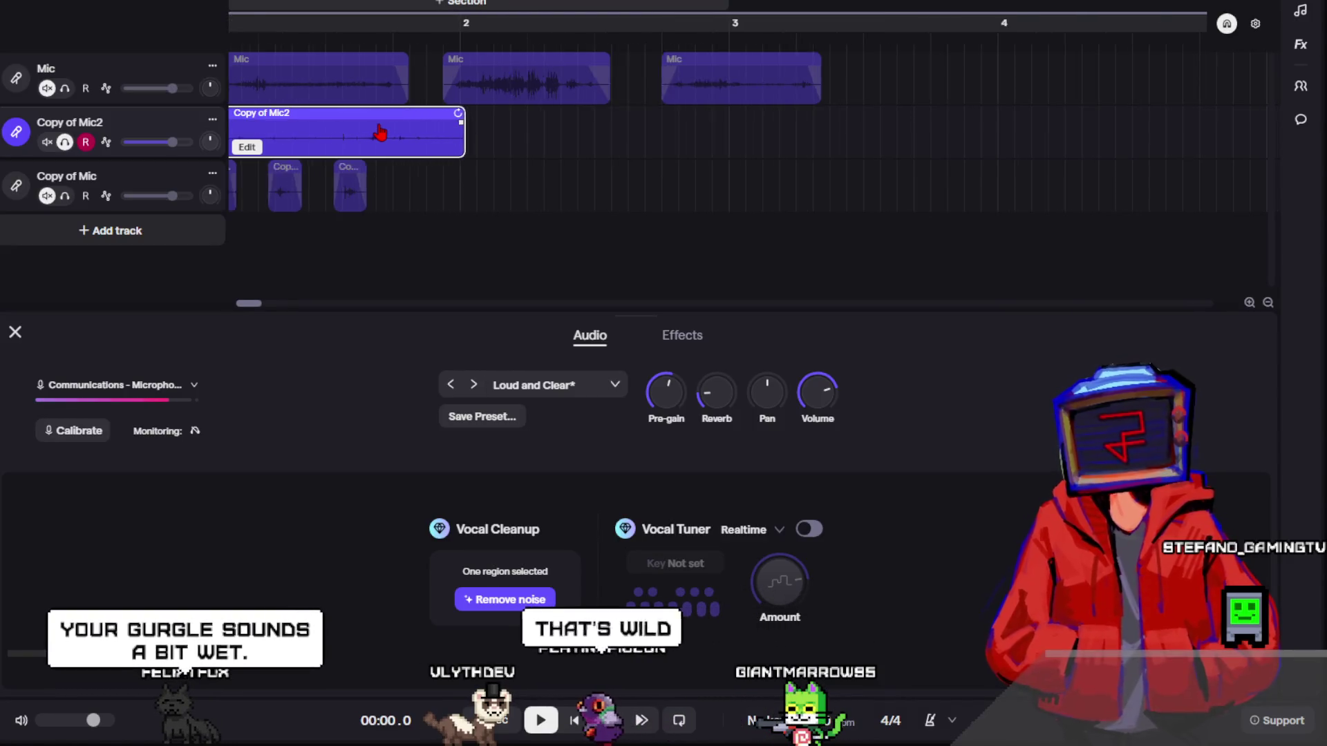
scroll(357, 66, left, 5)
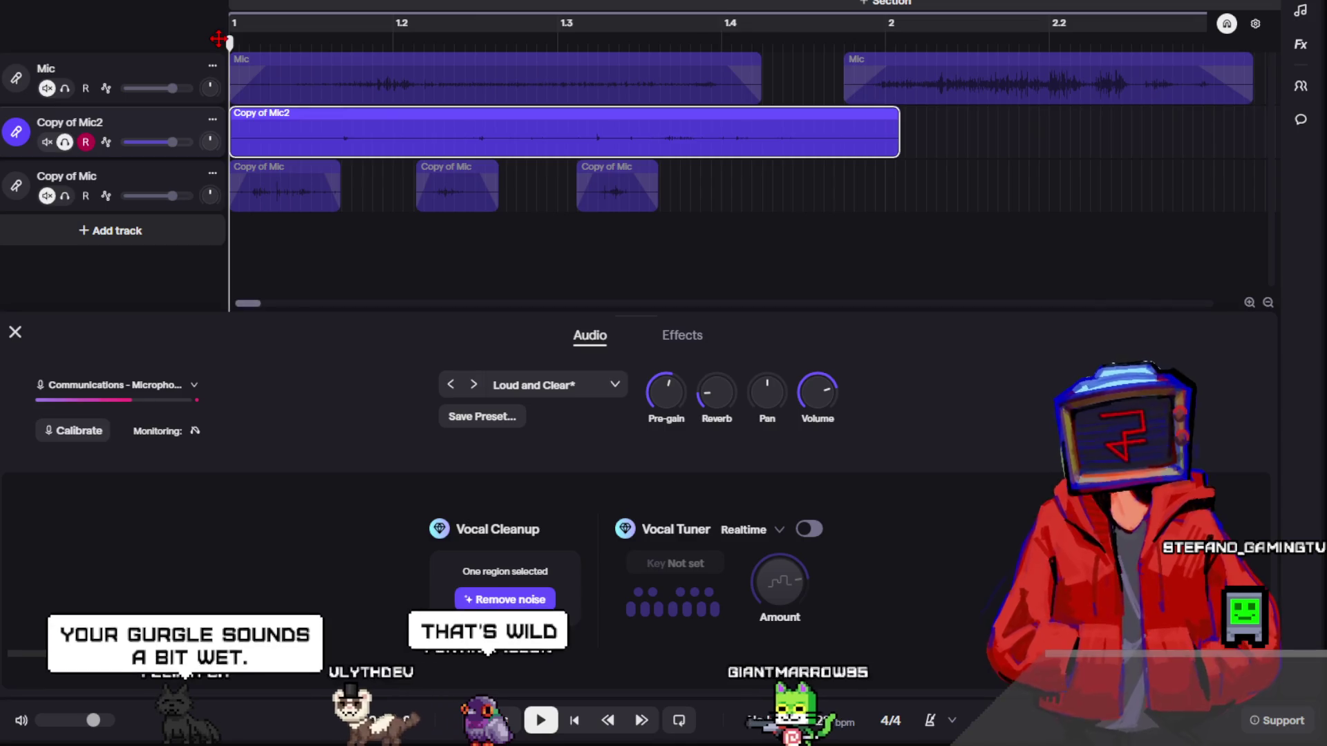
drag(890, 119, 820, 123)
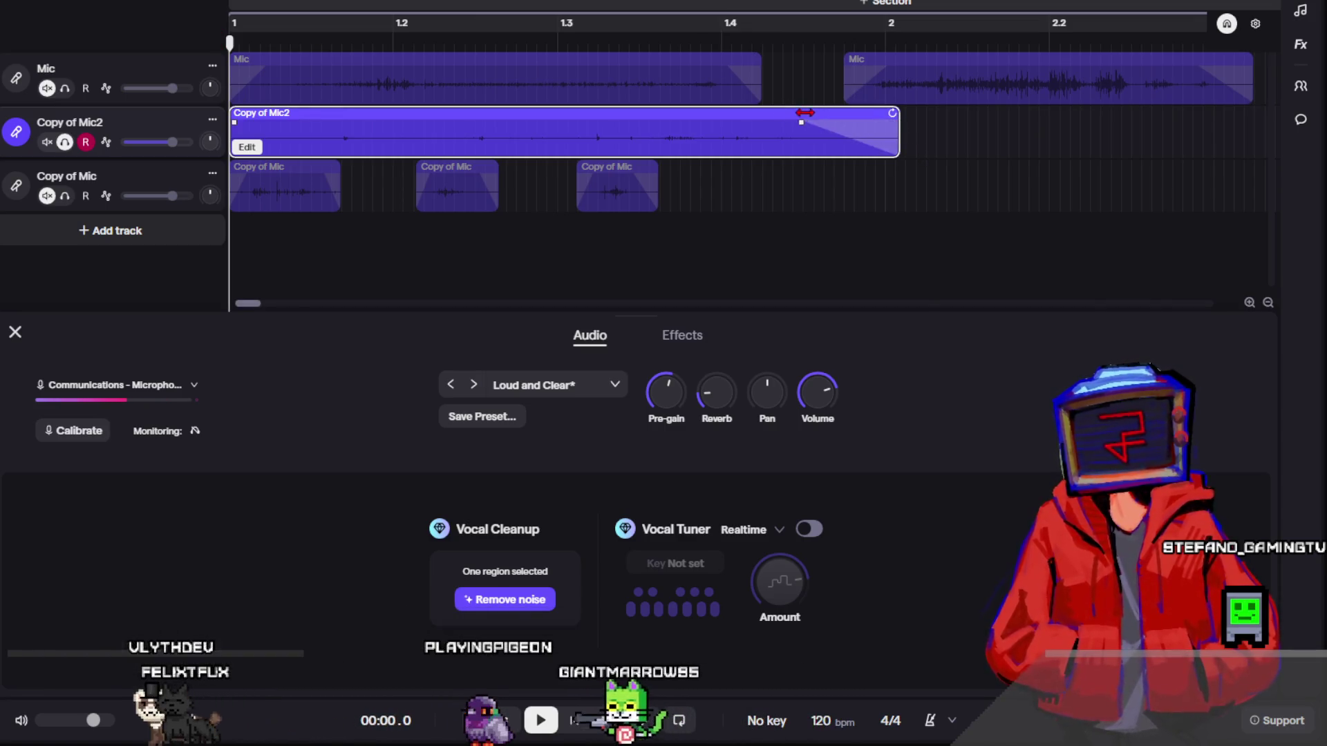
drag(236, 123, 264, 123)
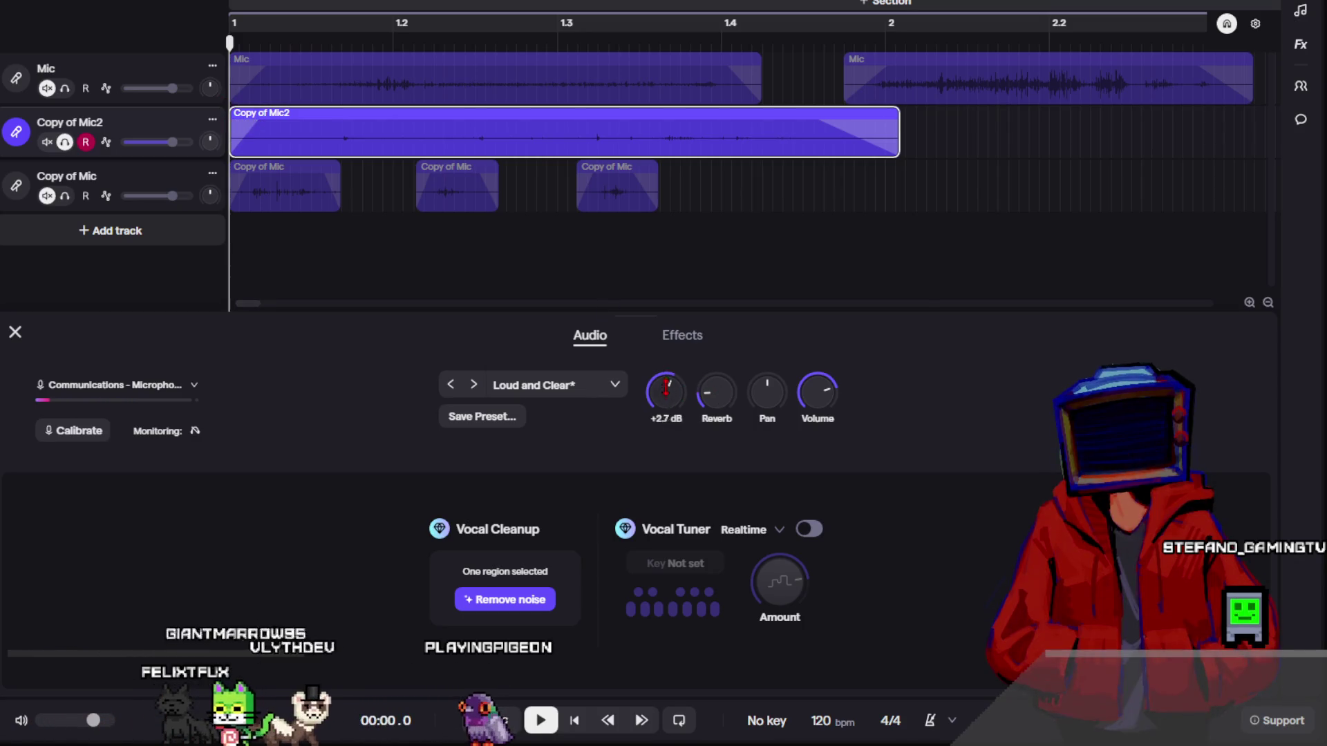
key(space)
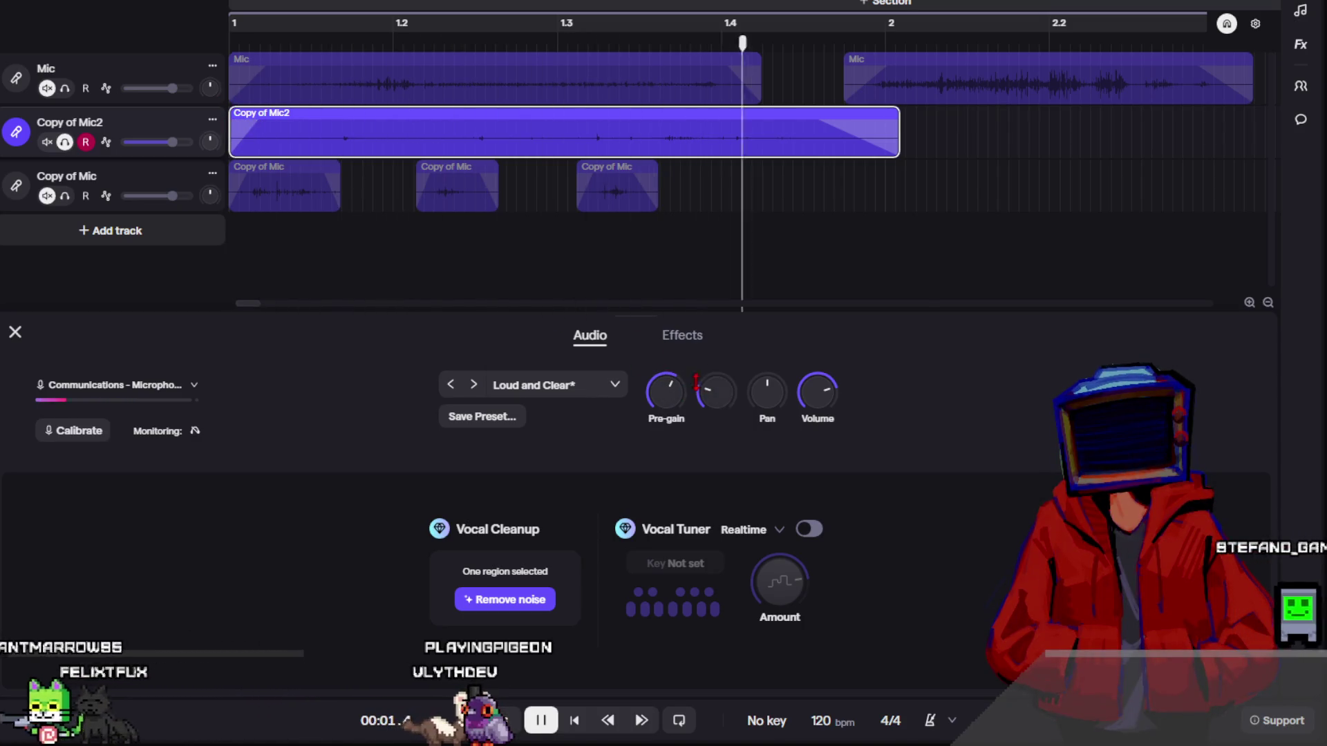
- Lower the Copy of Mic2 pre-gain, start the fade-out earlier, and replay the clip from the start
drag(667, 387, 677, 405)
key(space)
mouse_move(852, 153)
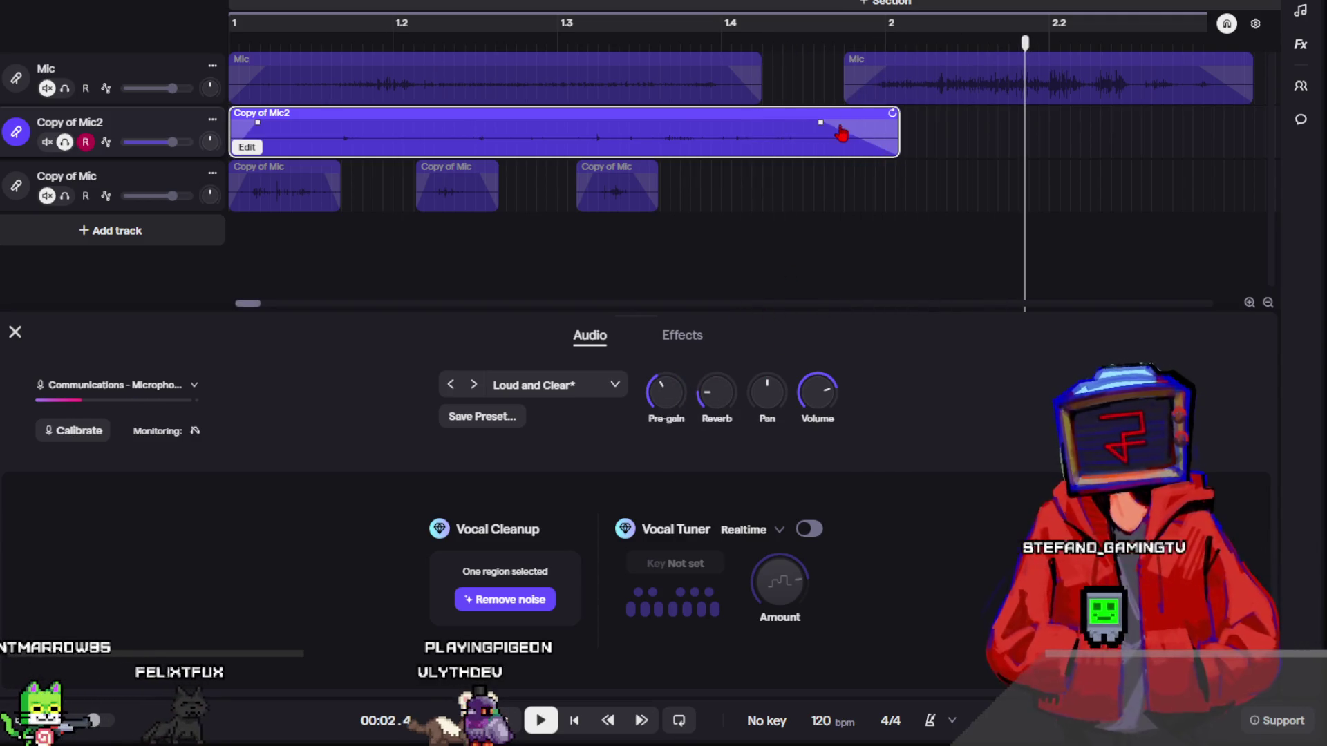
drag(815, 125, 760, 123)
click(230, 31)
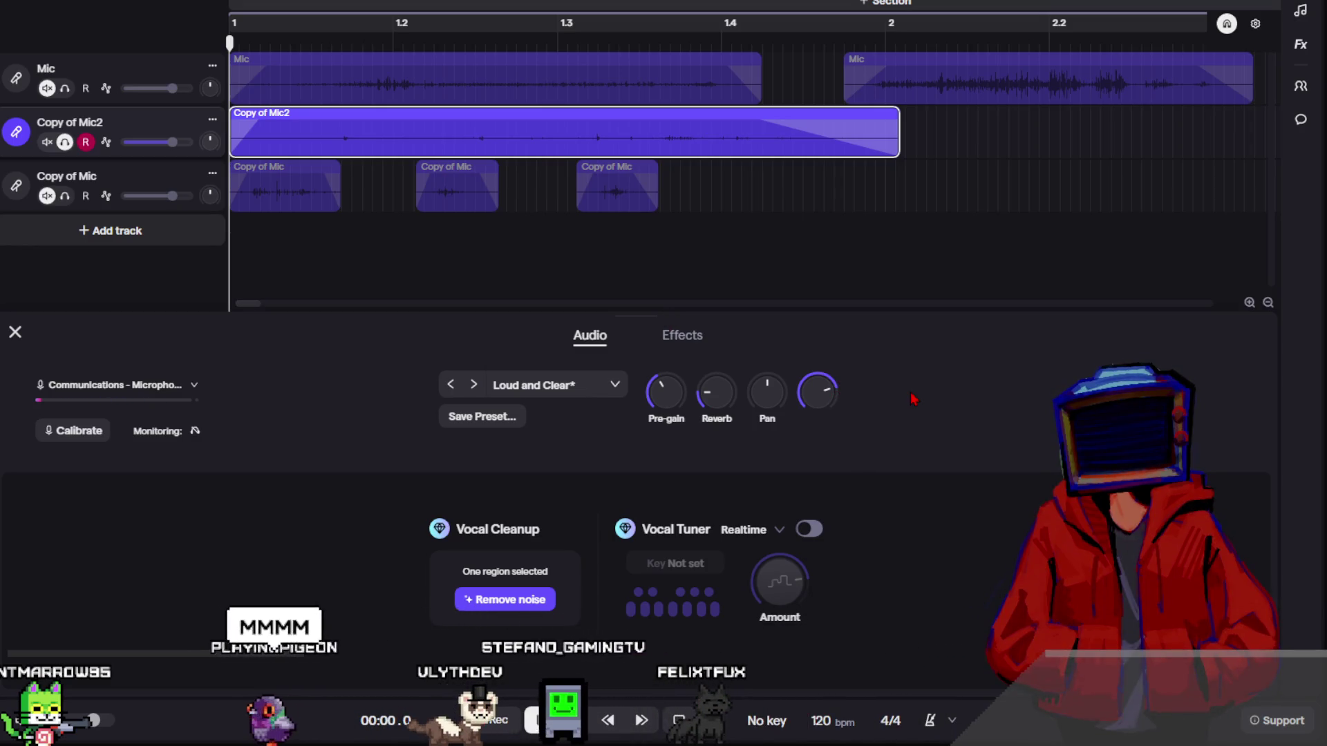
key(space)
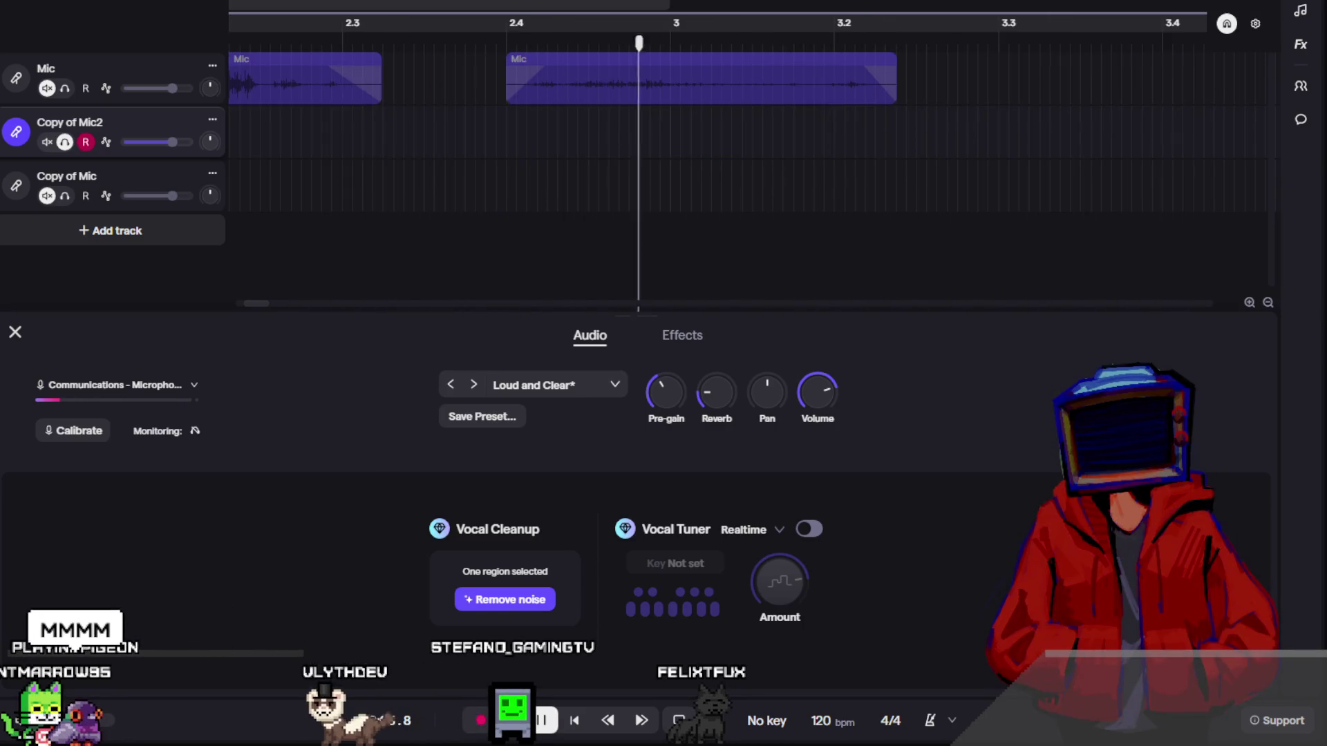
key(space)
scroll(297, 107, left, 5)
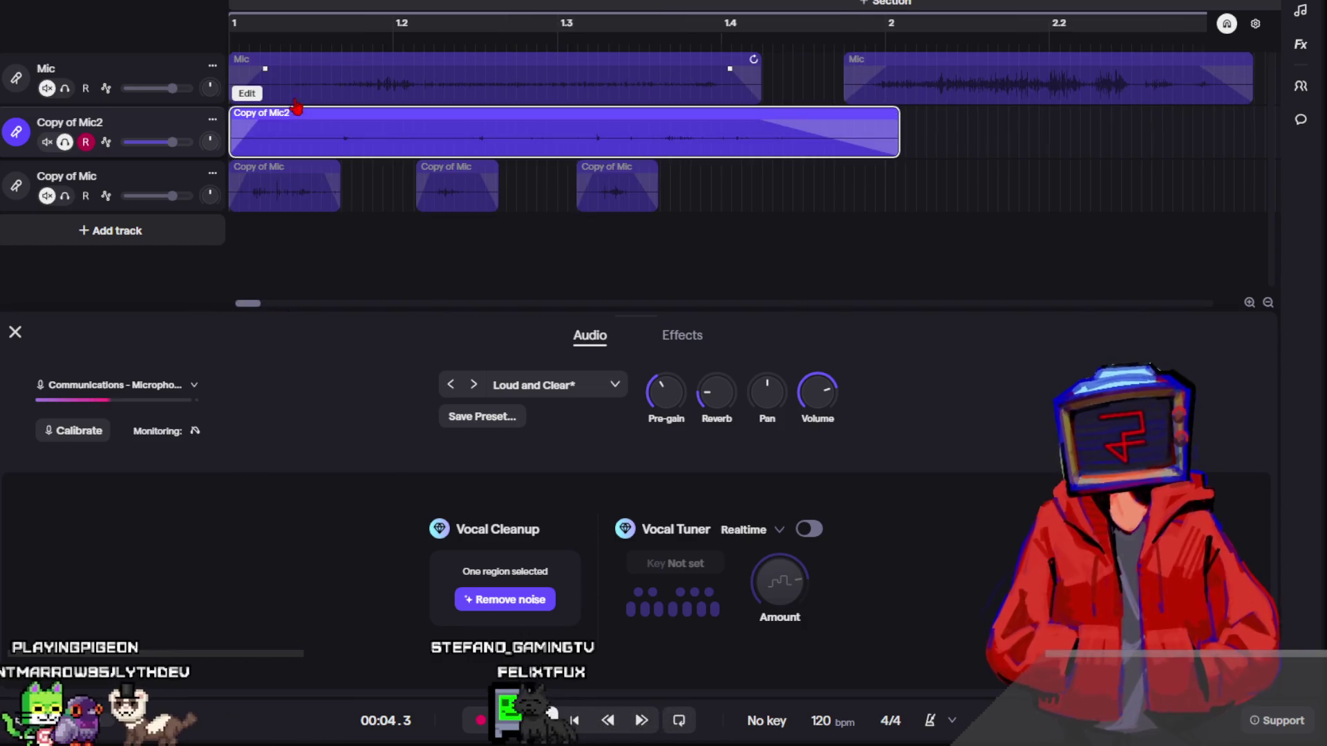
drag(276, 27, 184, 30)
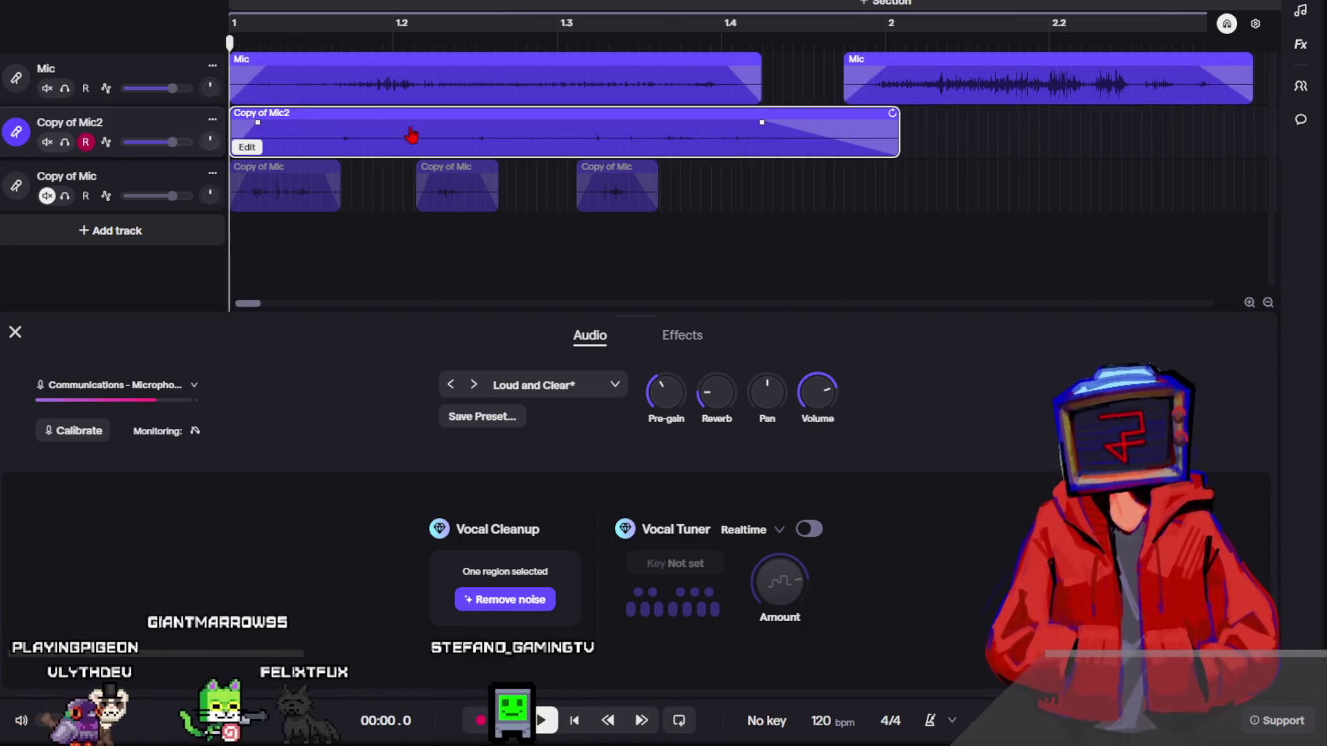
scroll(649, 123, down, 2)
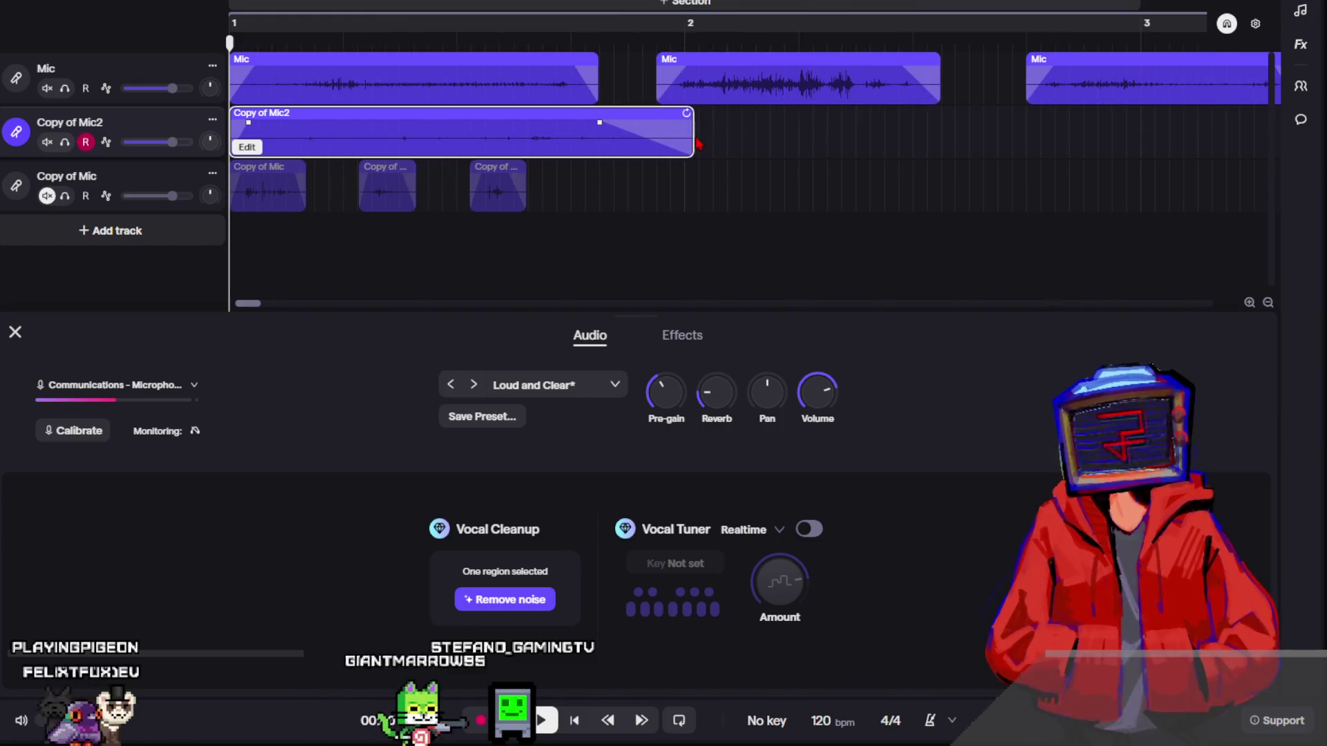
drag(697, 143, 673, 143)
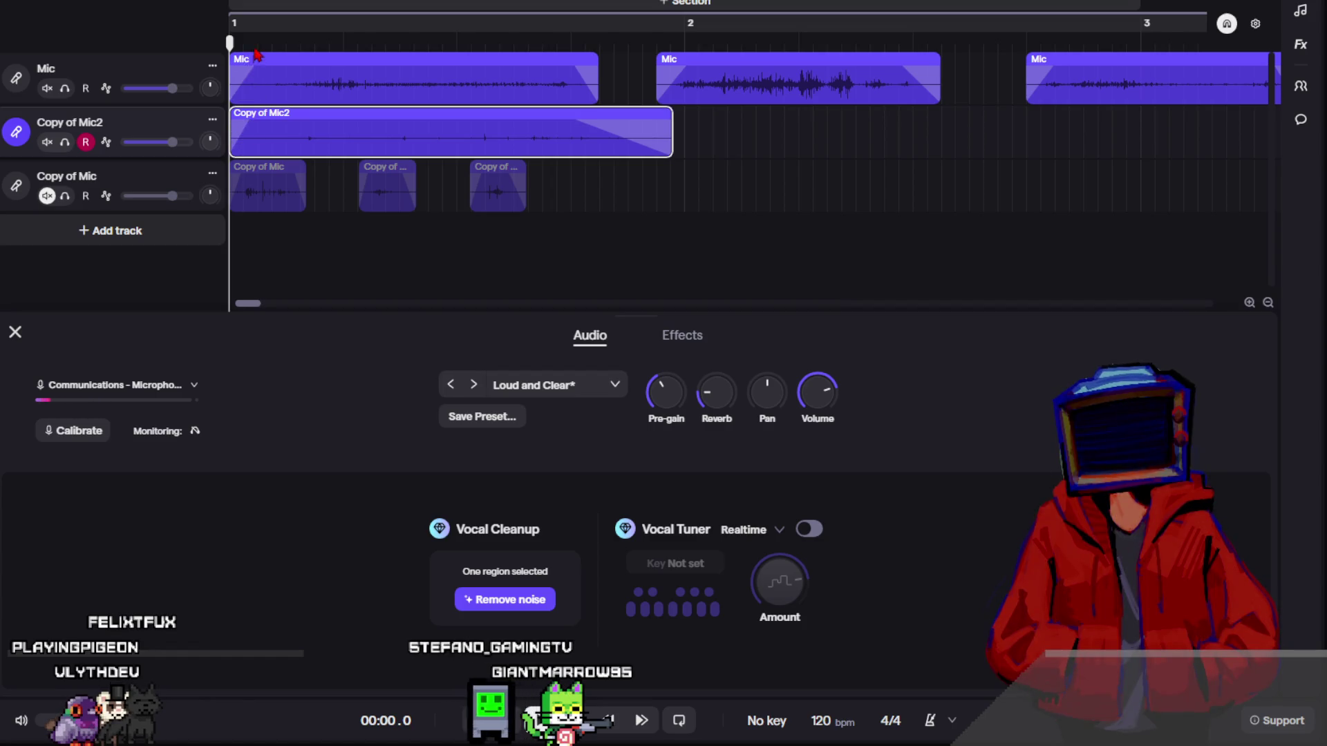
key(space)
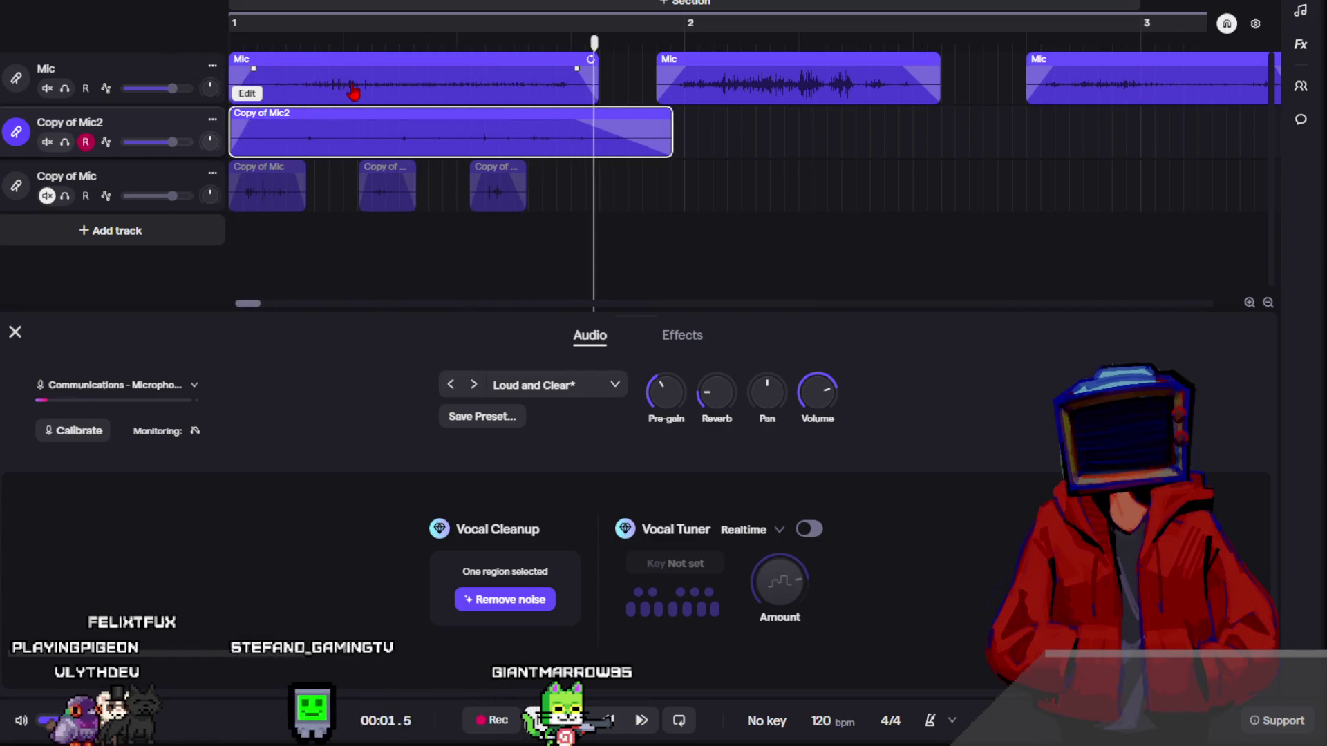
click(381, 96)
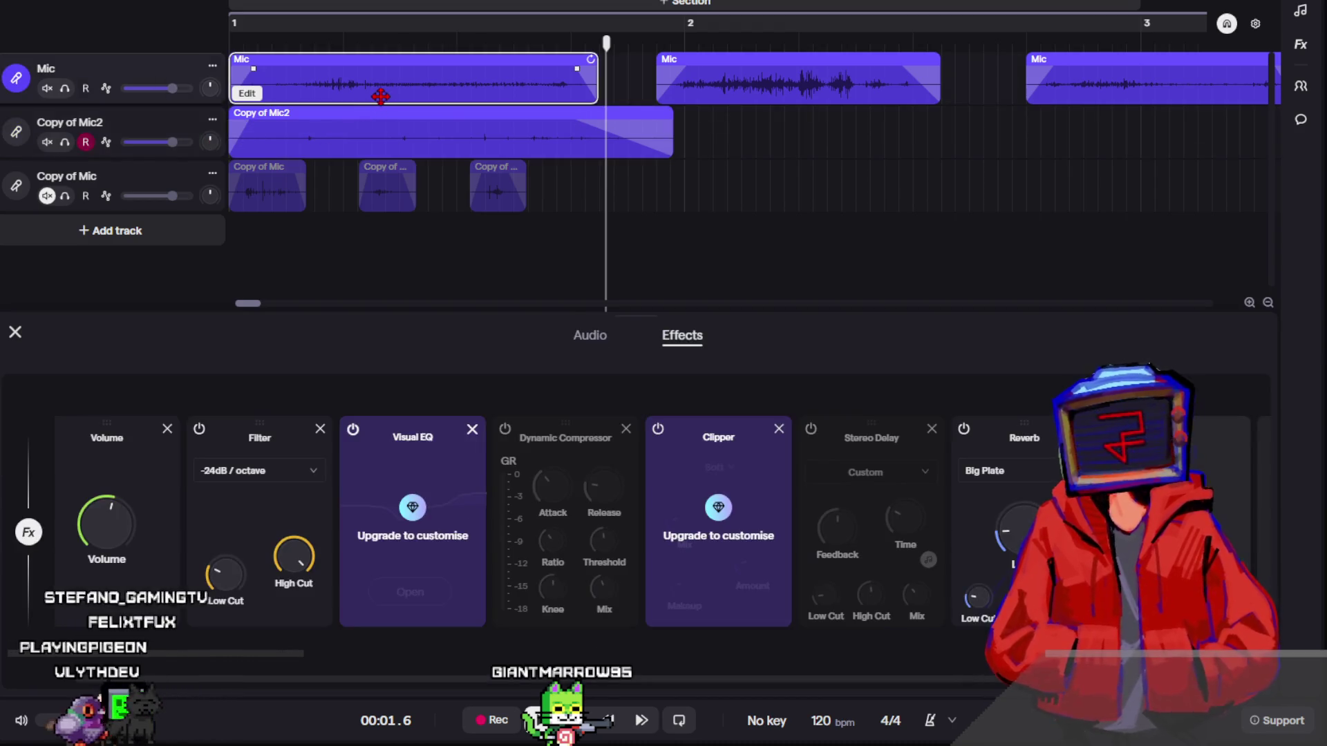
drag(388, 96, 392, 96)
drag(172, 89, 149, 90)
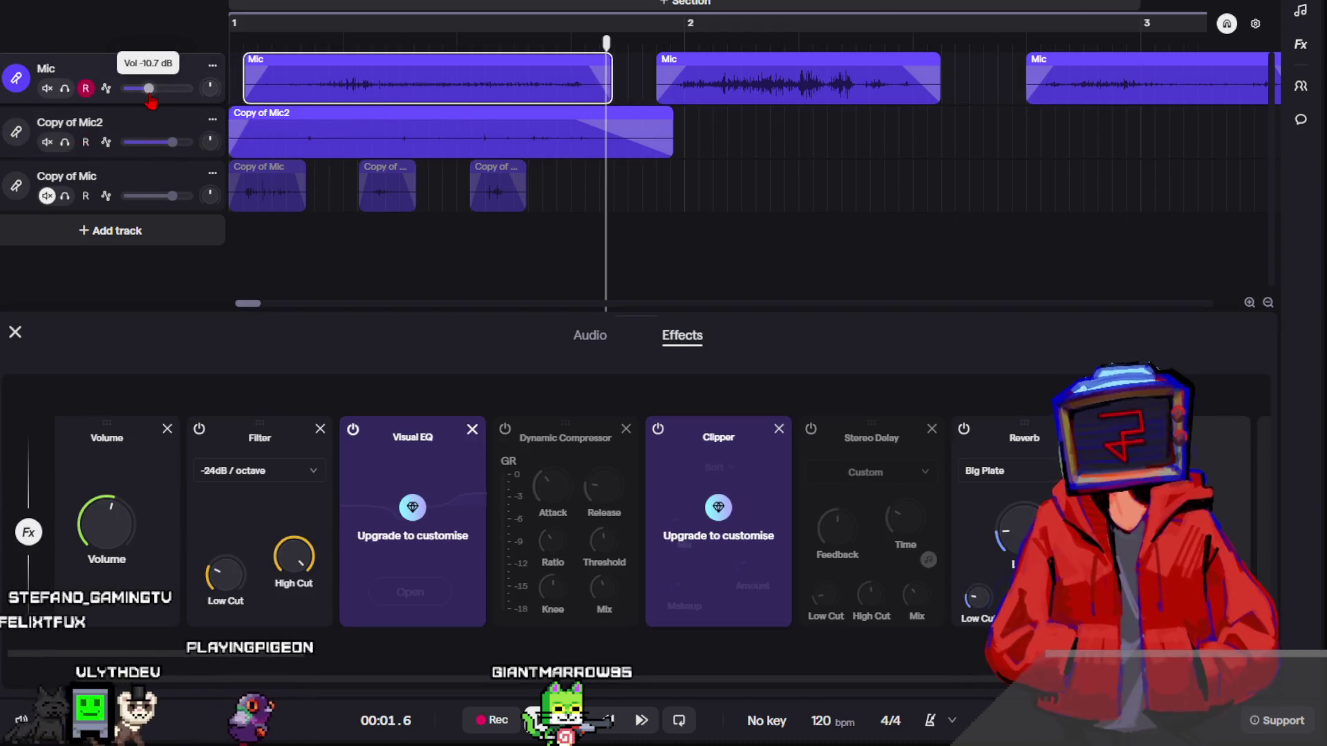
key(space)
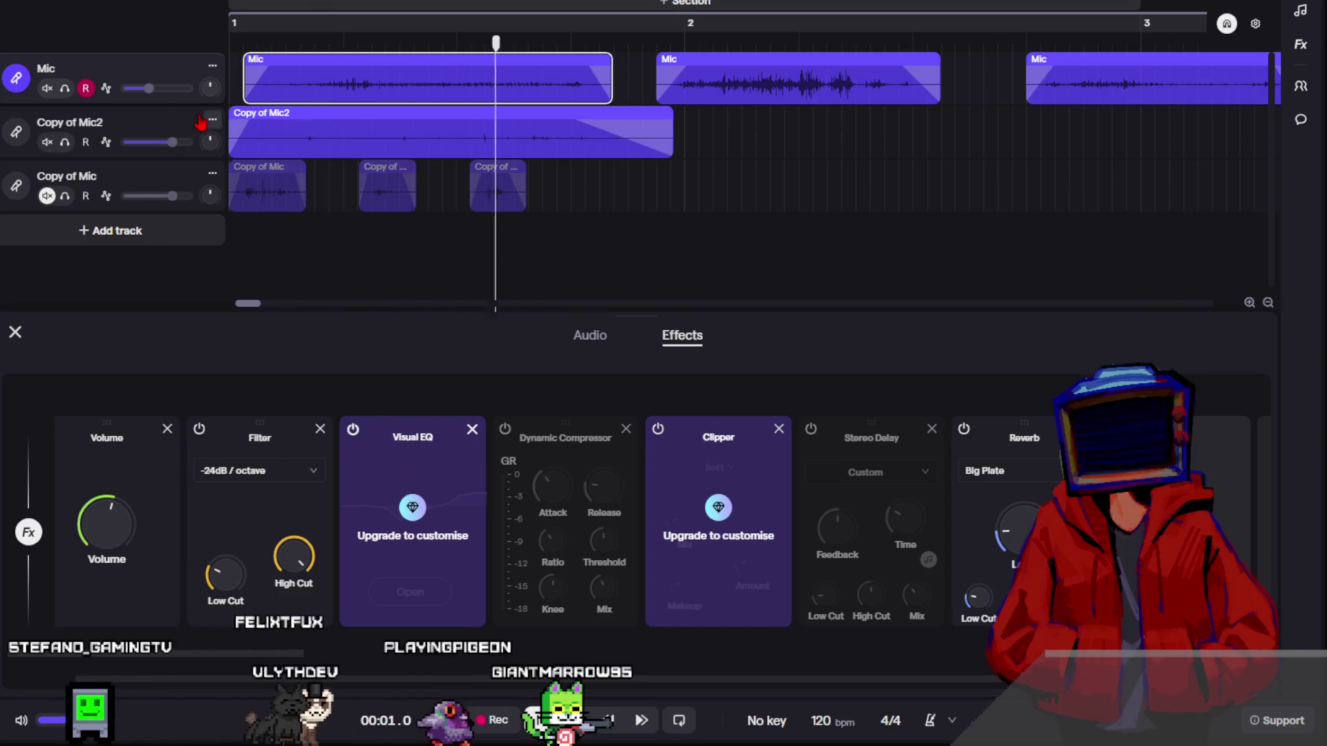
drag(149, 88, 160, 145)
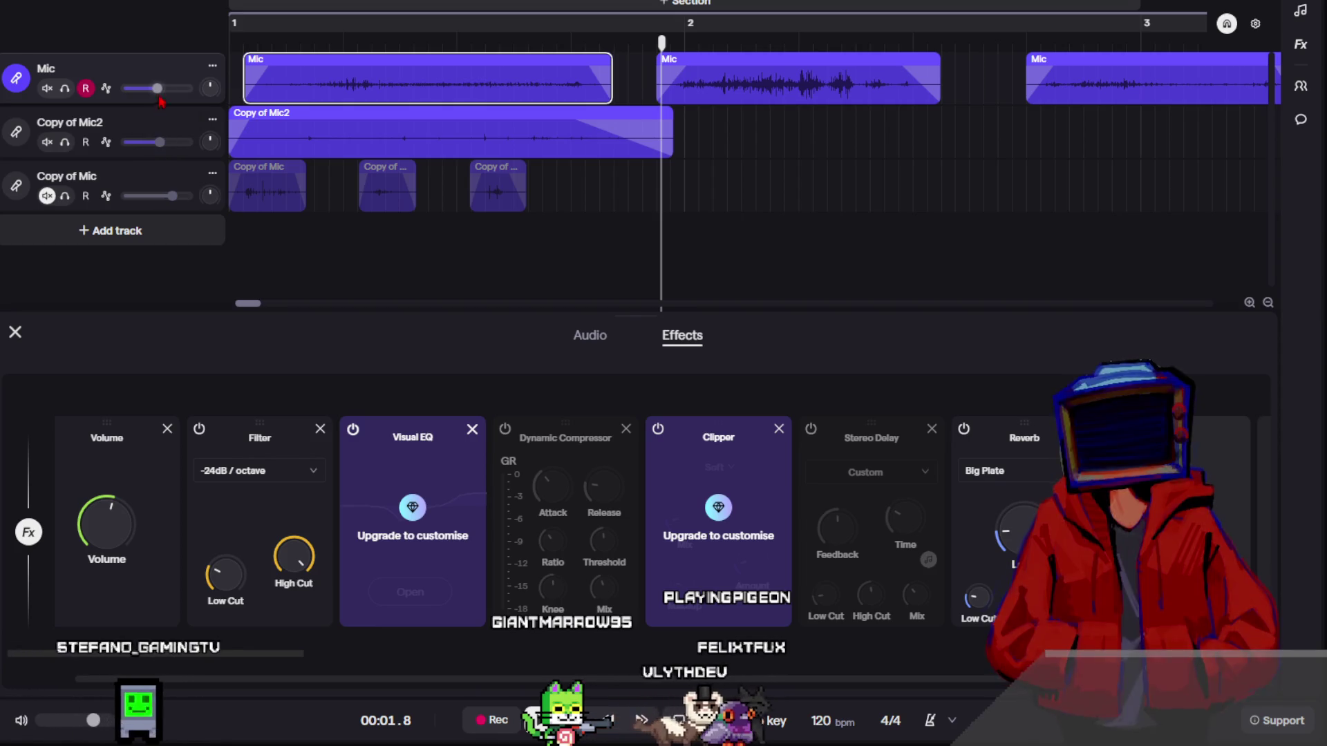
click(19, 131)
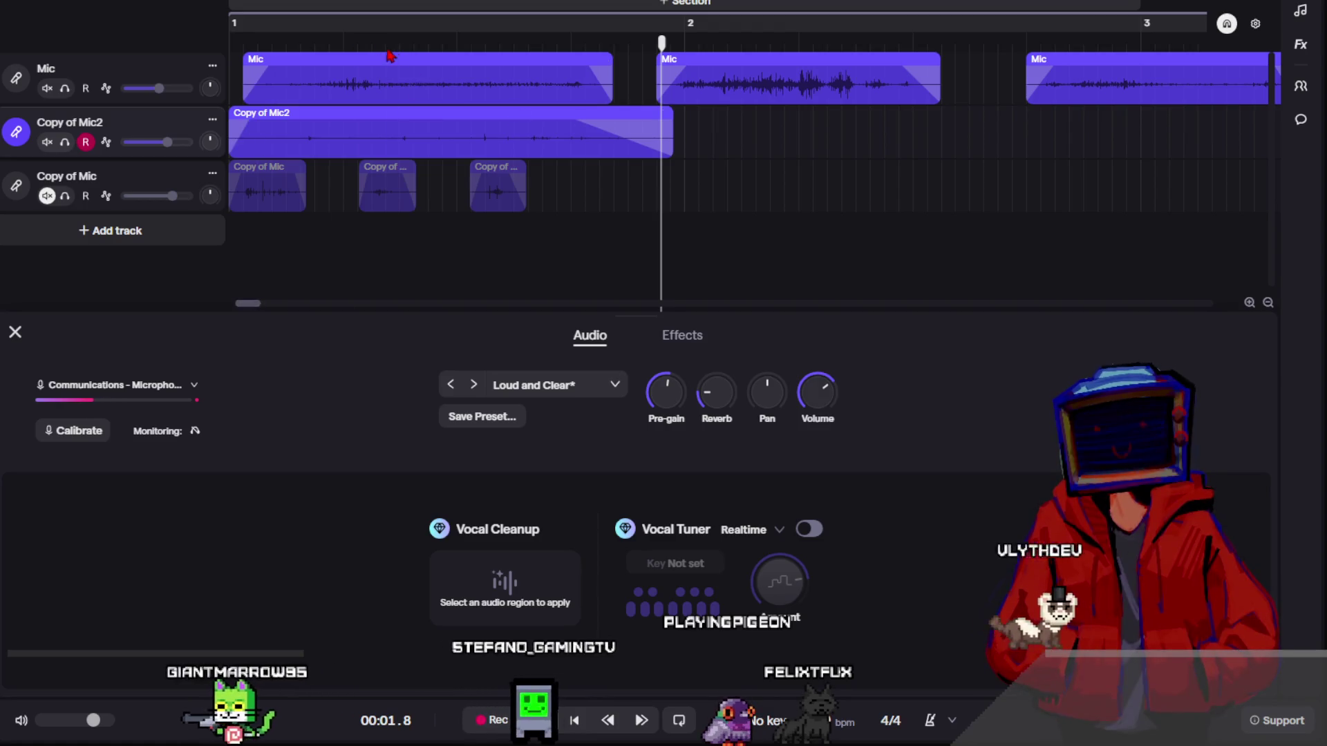
key(r)
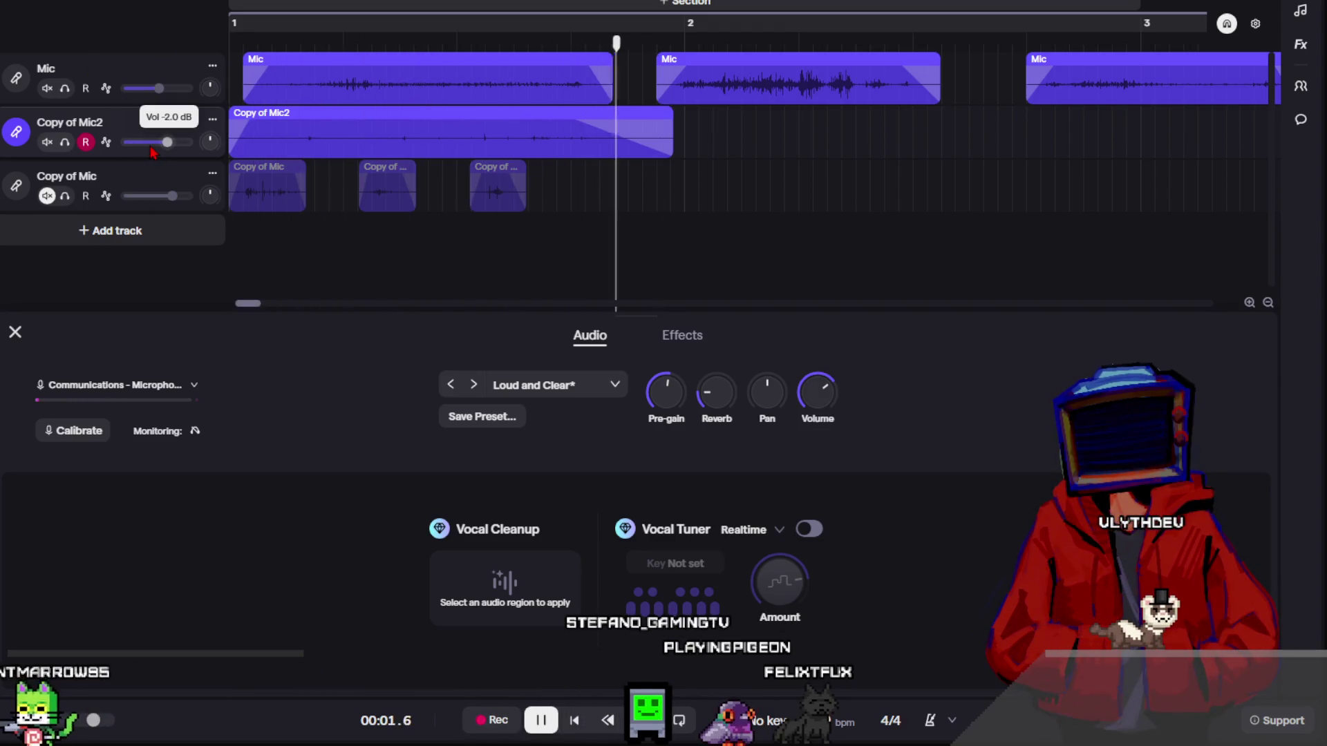
key(space)
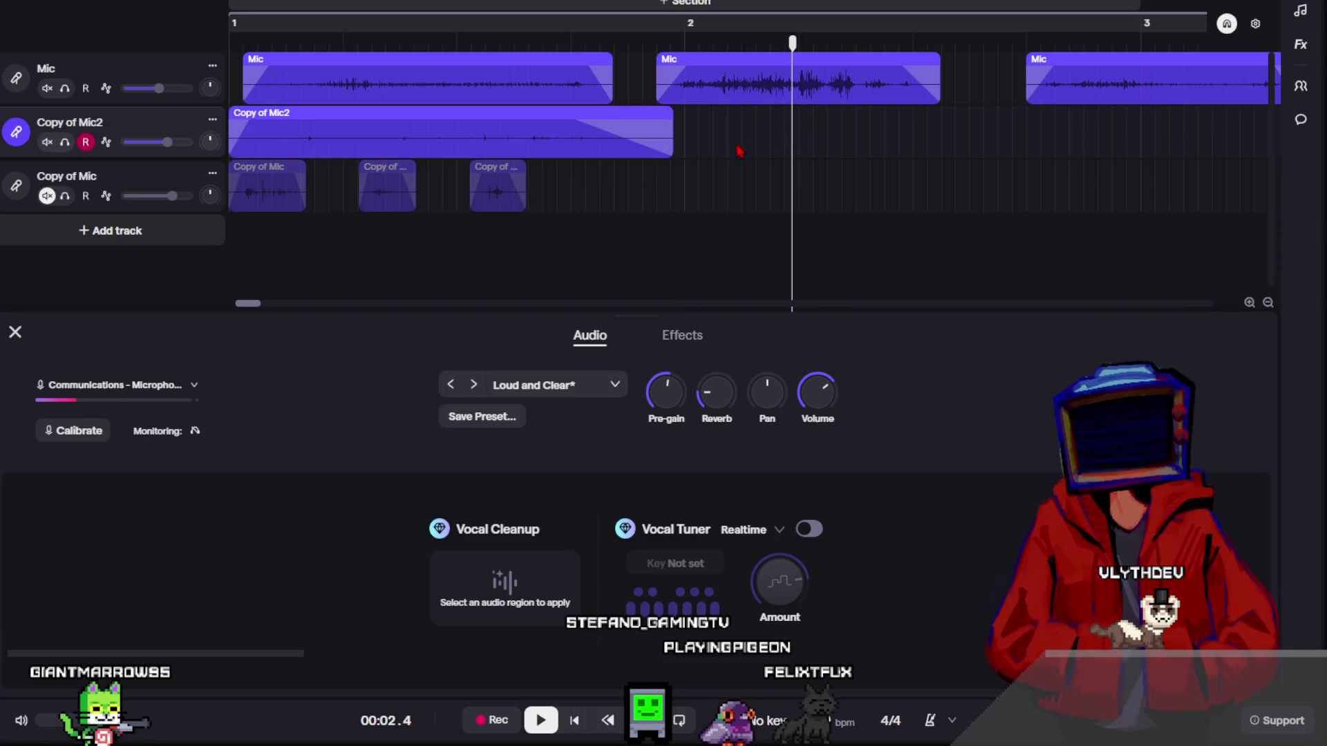
drag(742, 152, 958, 97)
click(1049, 115)
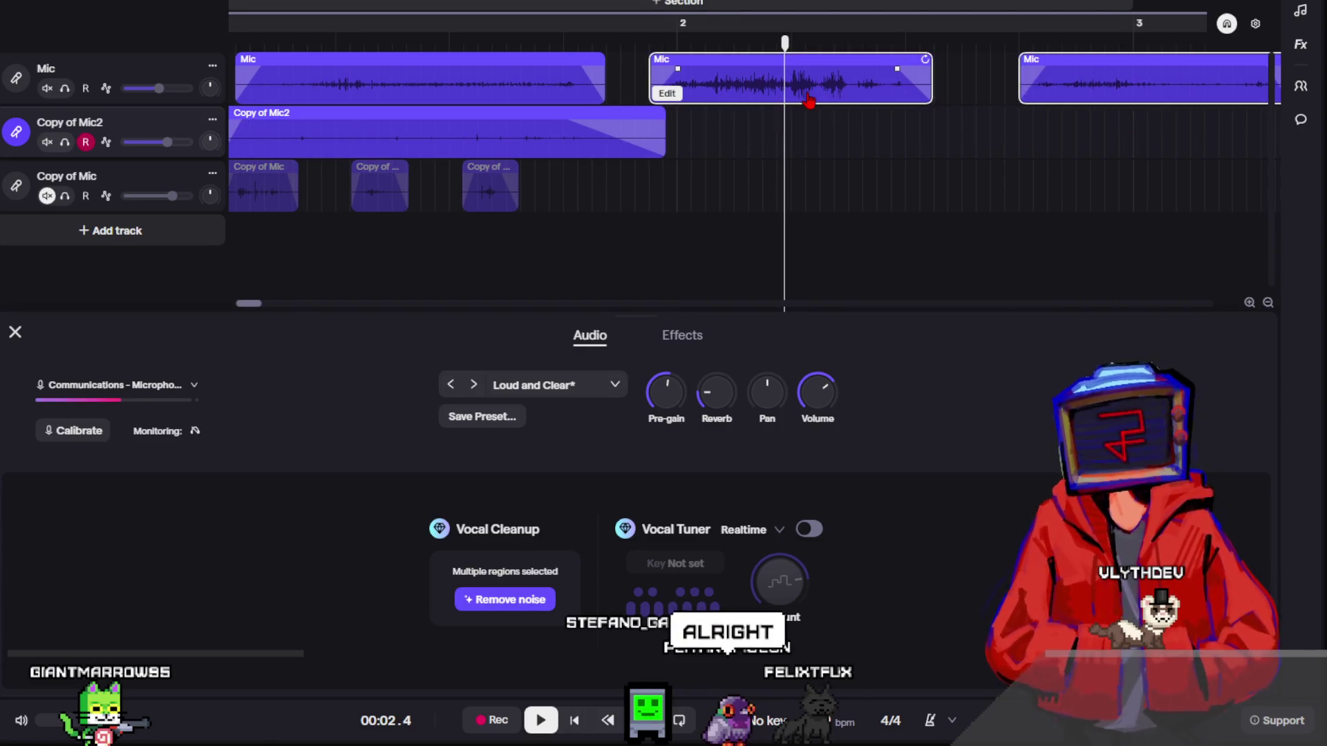
- Drag the middle Mic clip right to just before bar 3 and play the song from the start
drag(805, 95, 1206, 88)
key(Return)
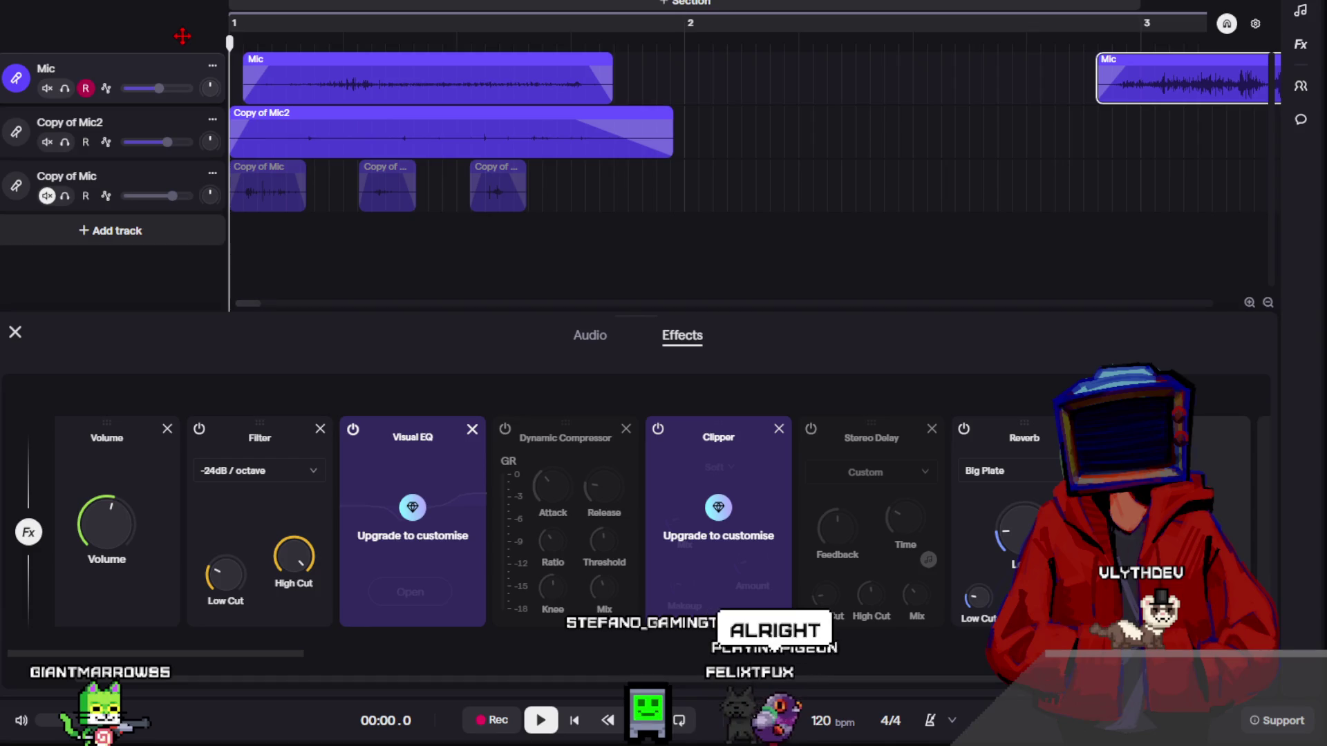
key(space)
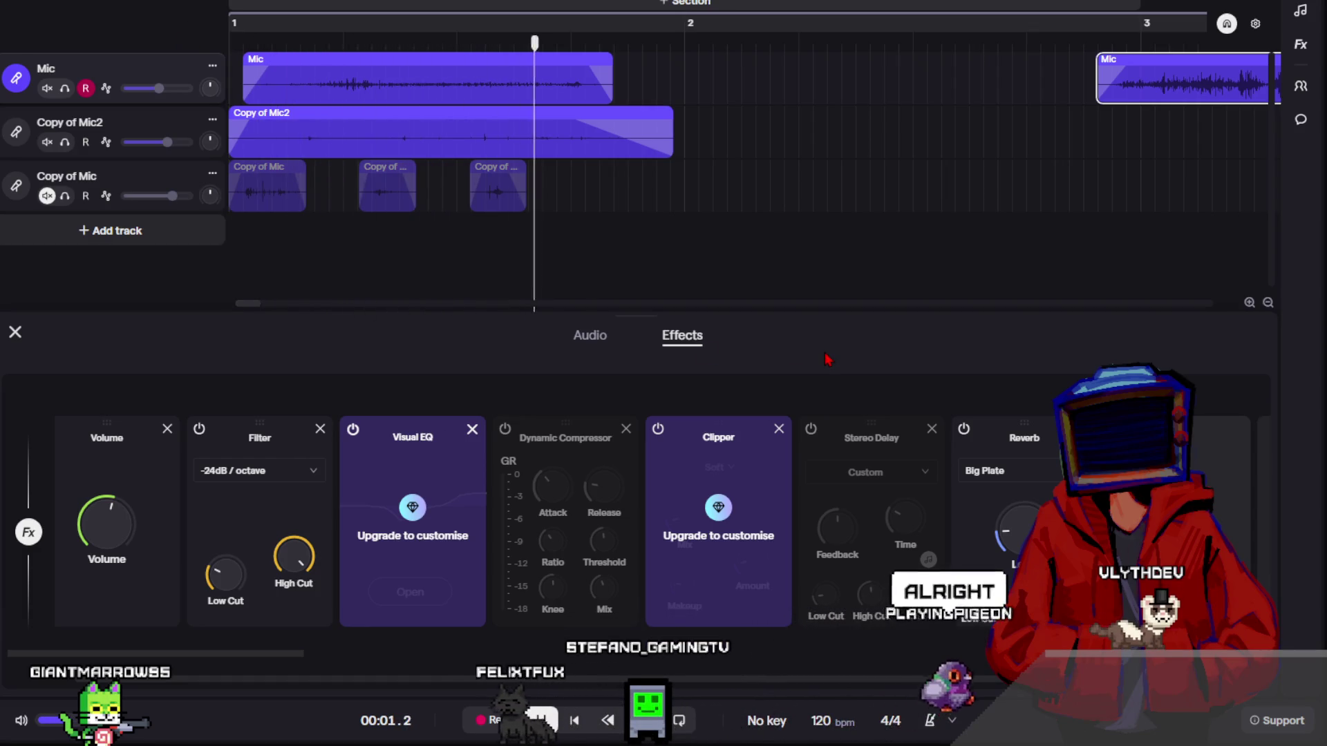
key(space)
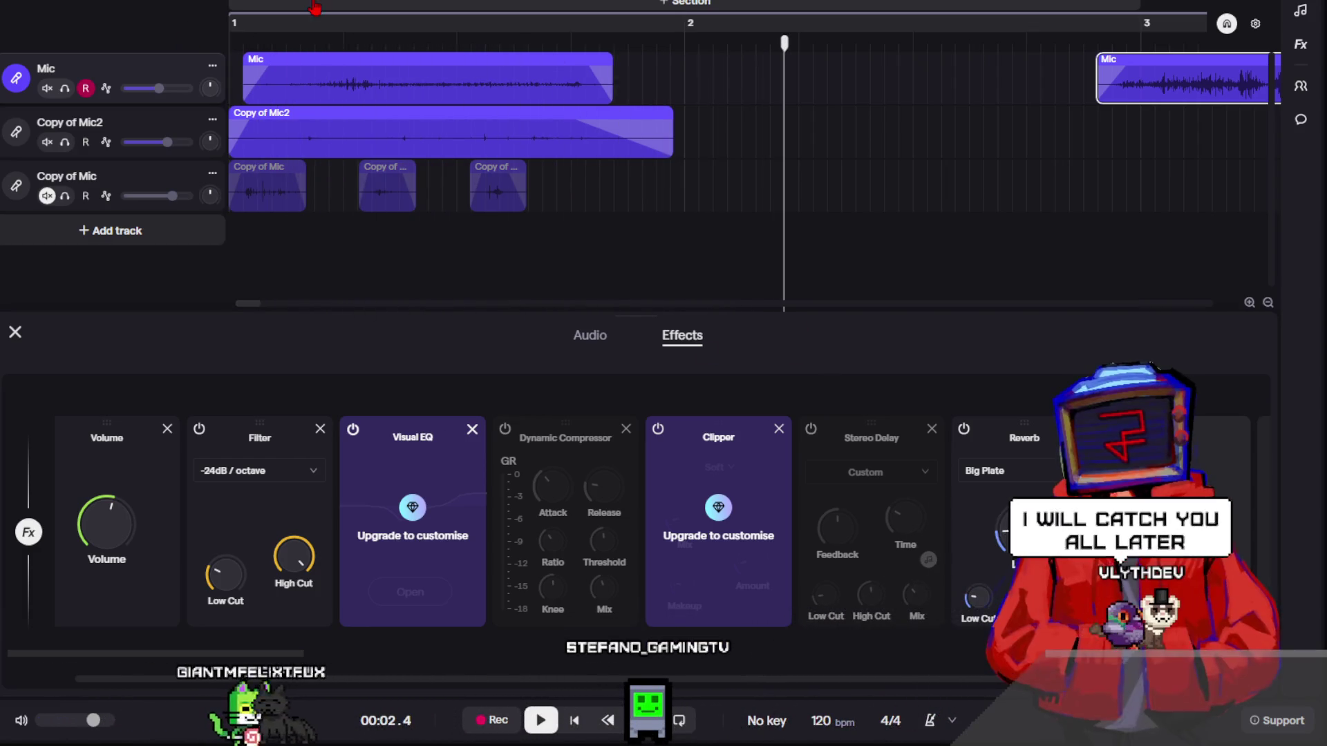
key(Return)
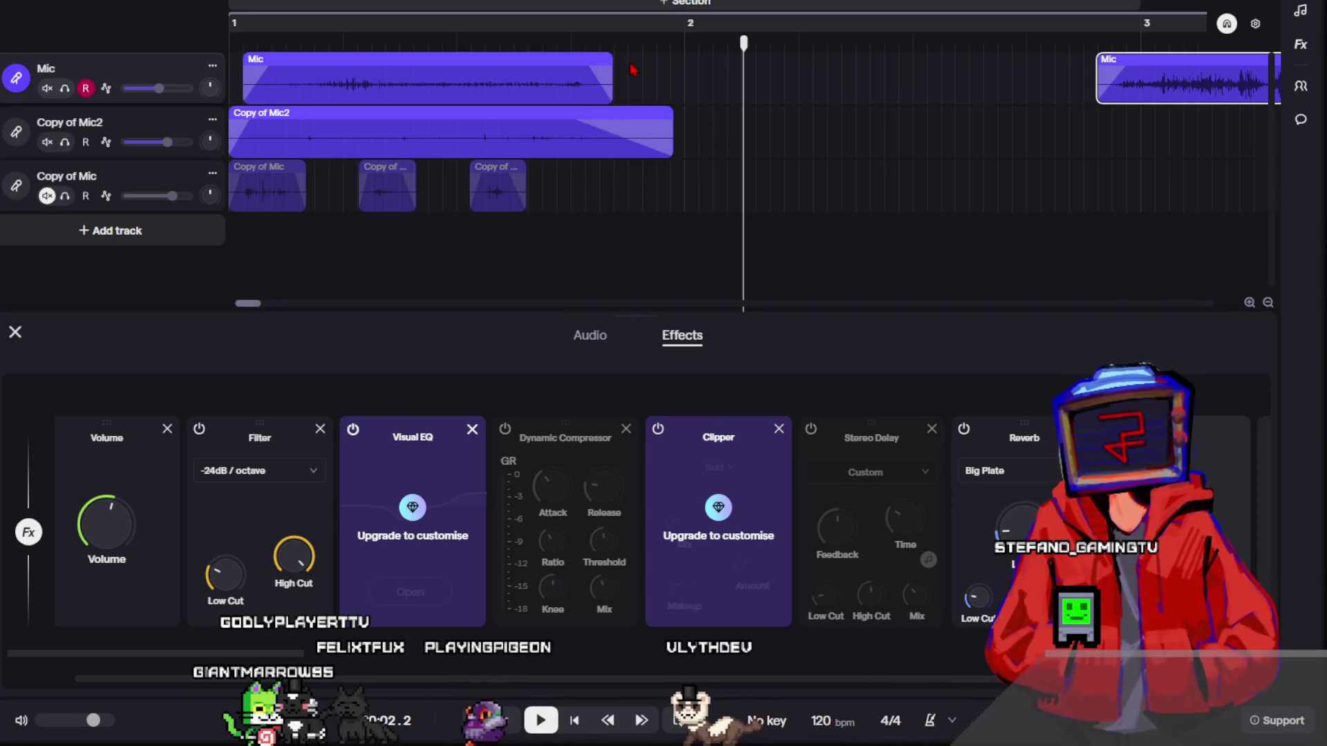
mouse_move(743, 43)
mouse_down()
mouse_move(258, 53)
mouse_move(175, 35)
mouse_up()
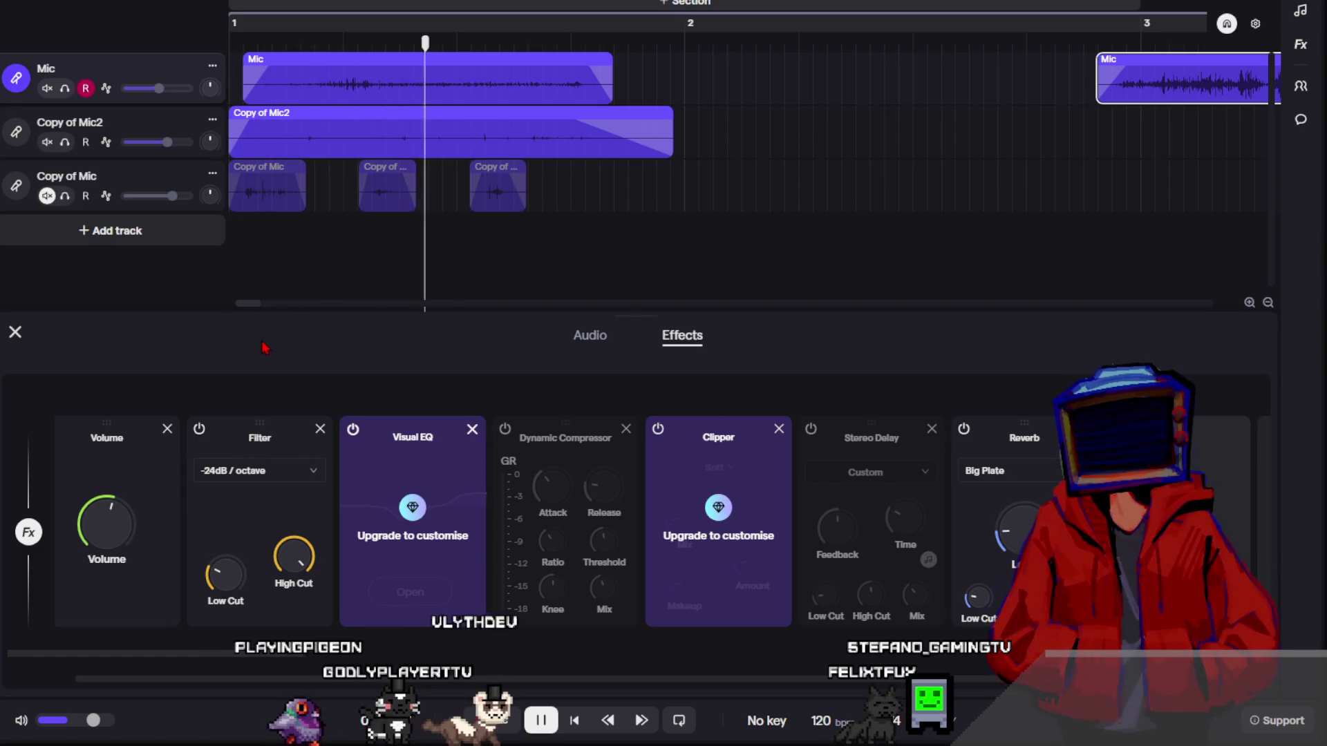
key(space)
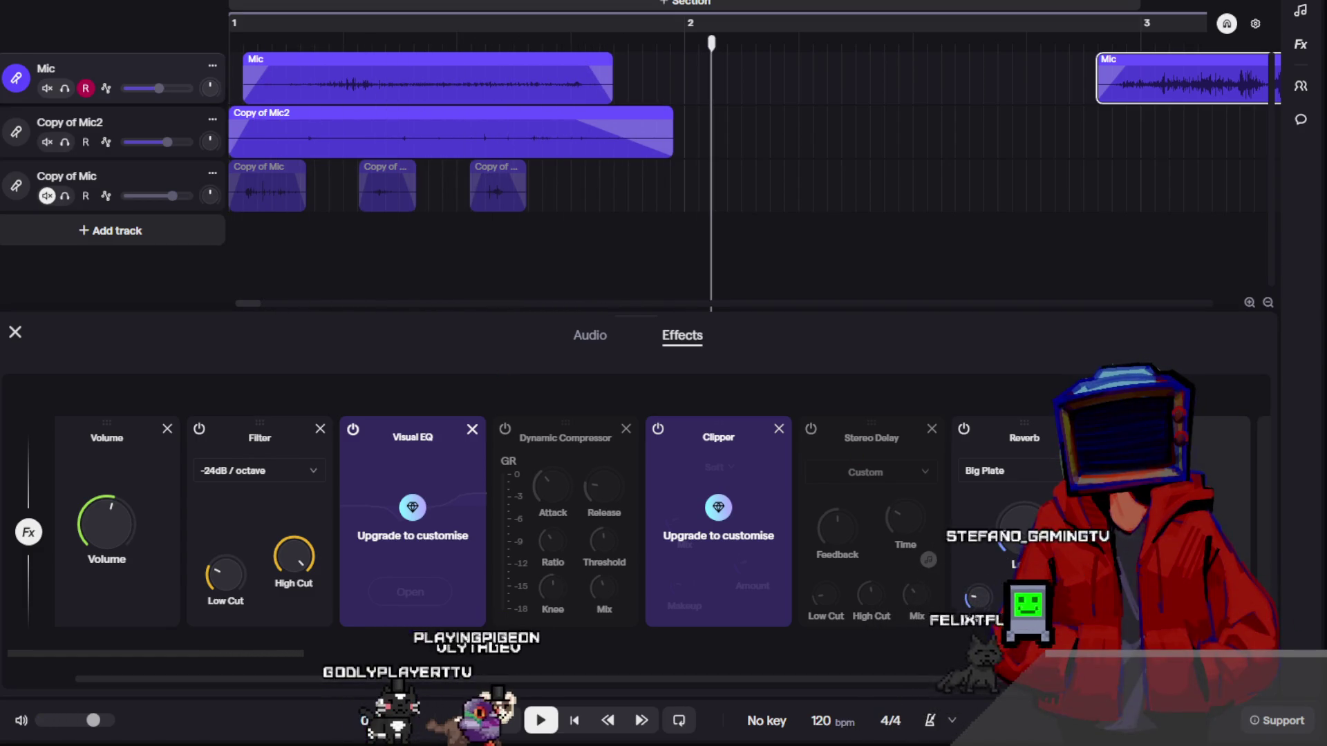
key(Home)
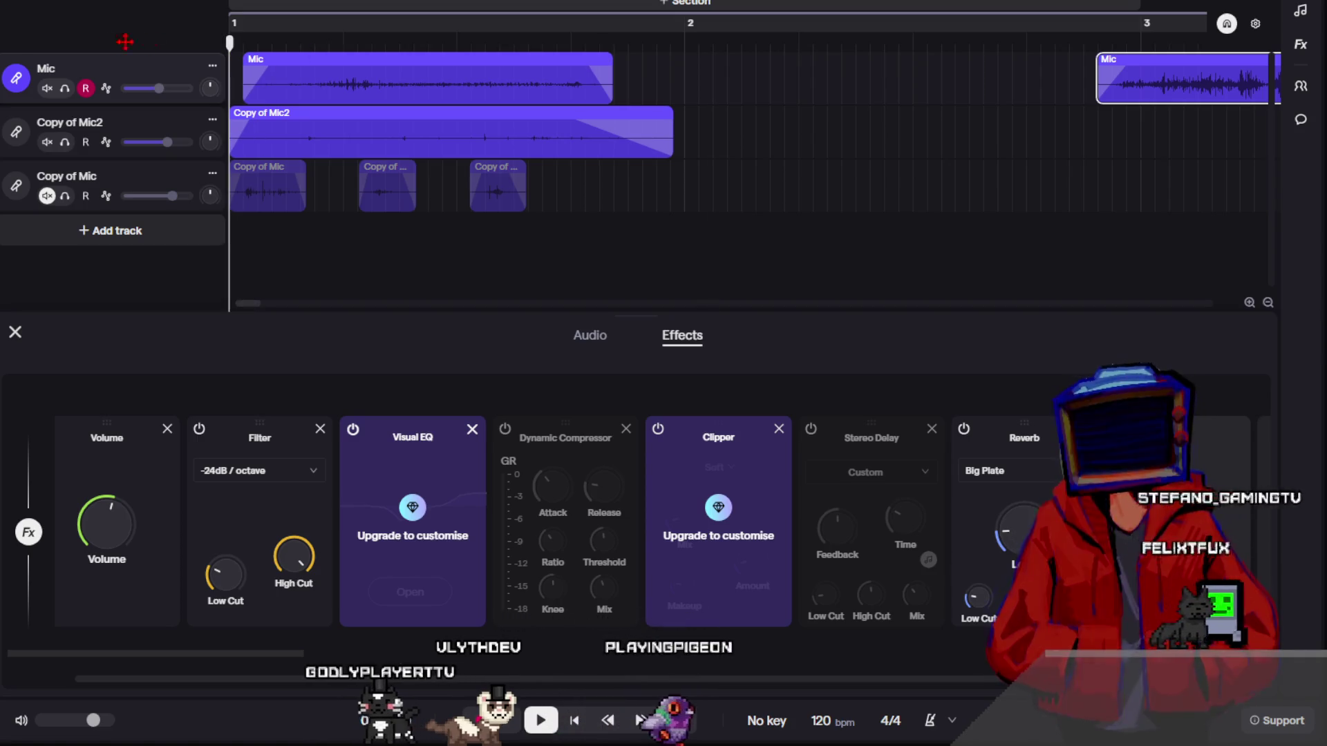
click(443, 143)
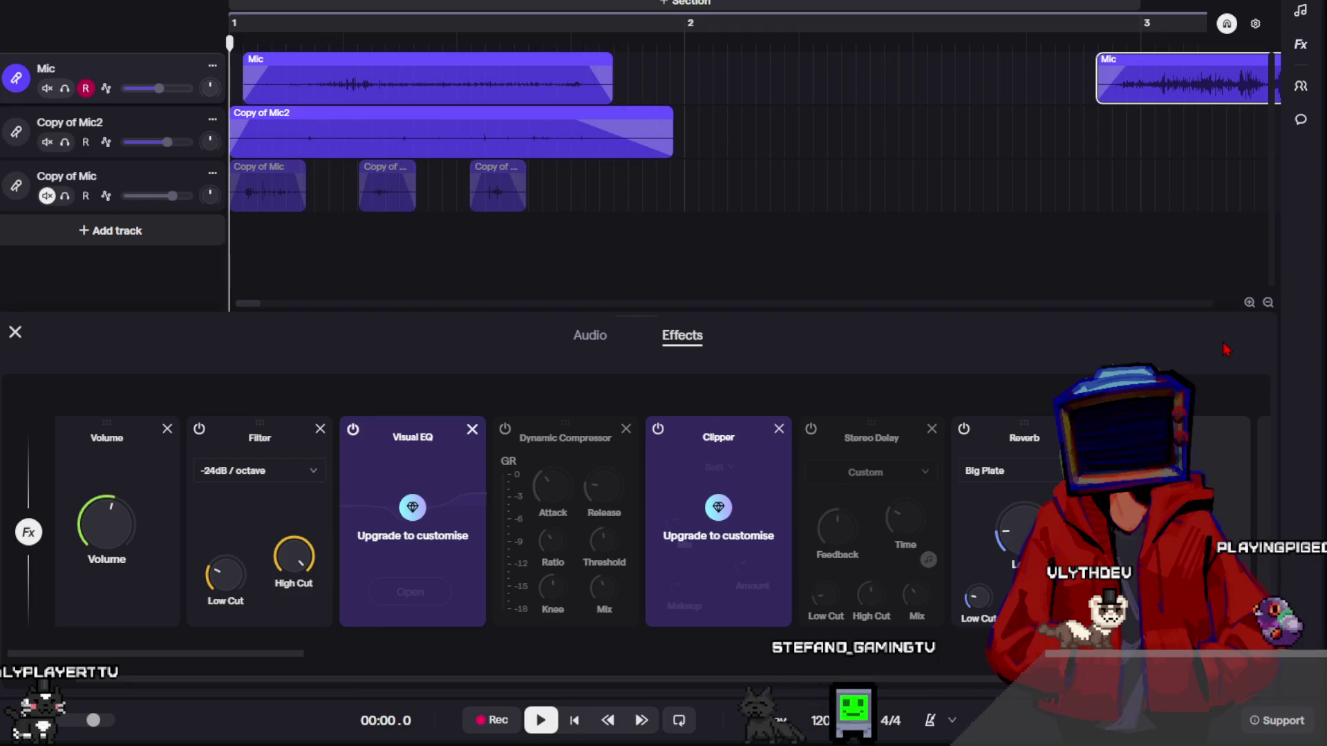
- Lower the pitch of the Mic and Copy of Mic2 clips by two semitones and play them back
click(1070, 93)
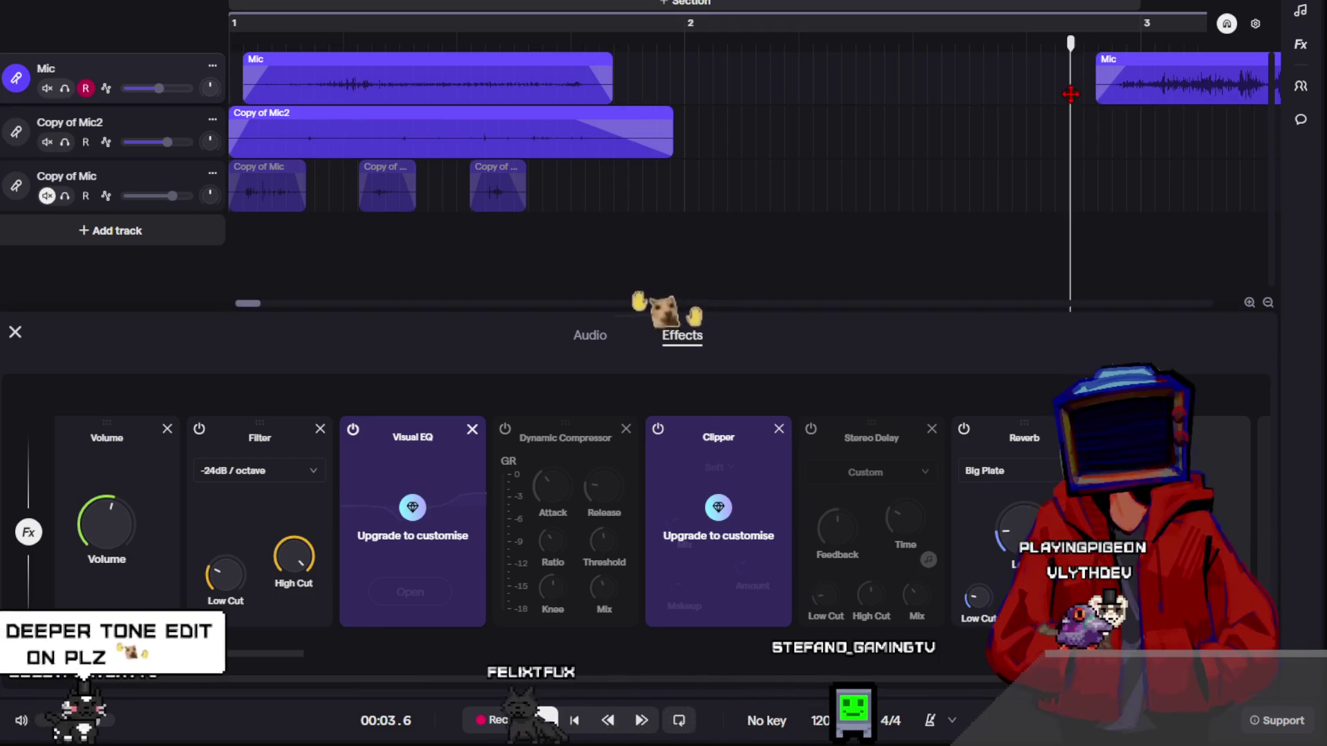
drag(231, 41, 496, 123)
right_click(497, 122)
mouse_move(622, 389)
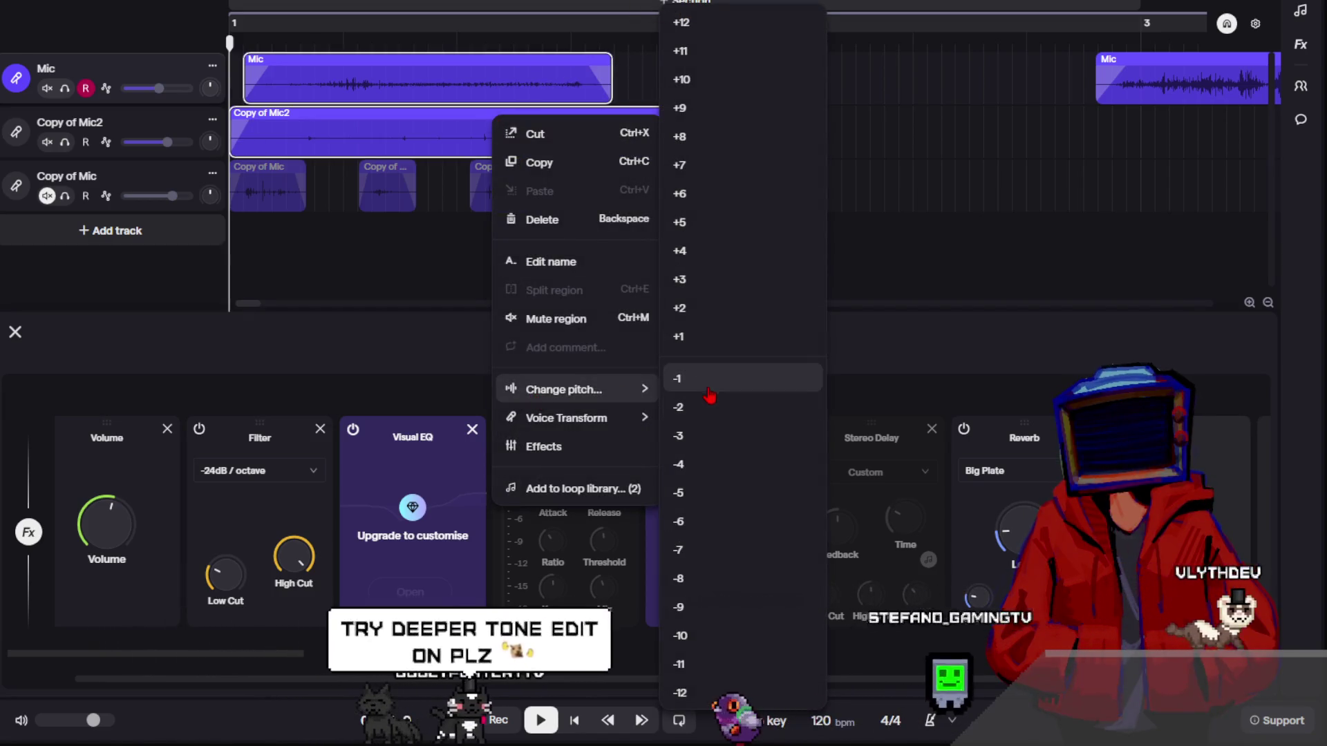
click(707, 413)
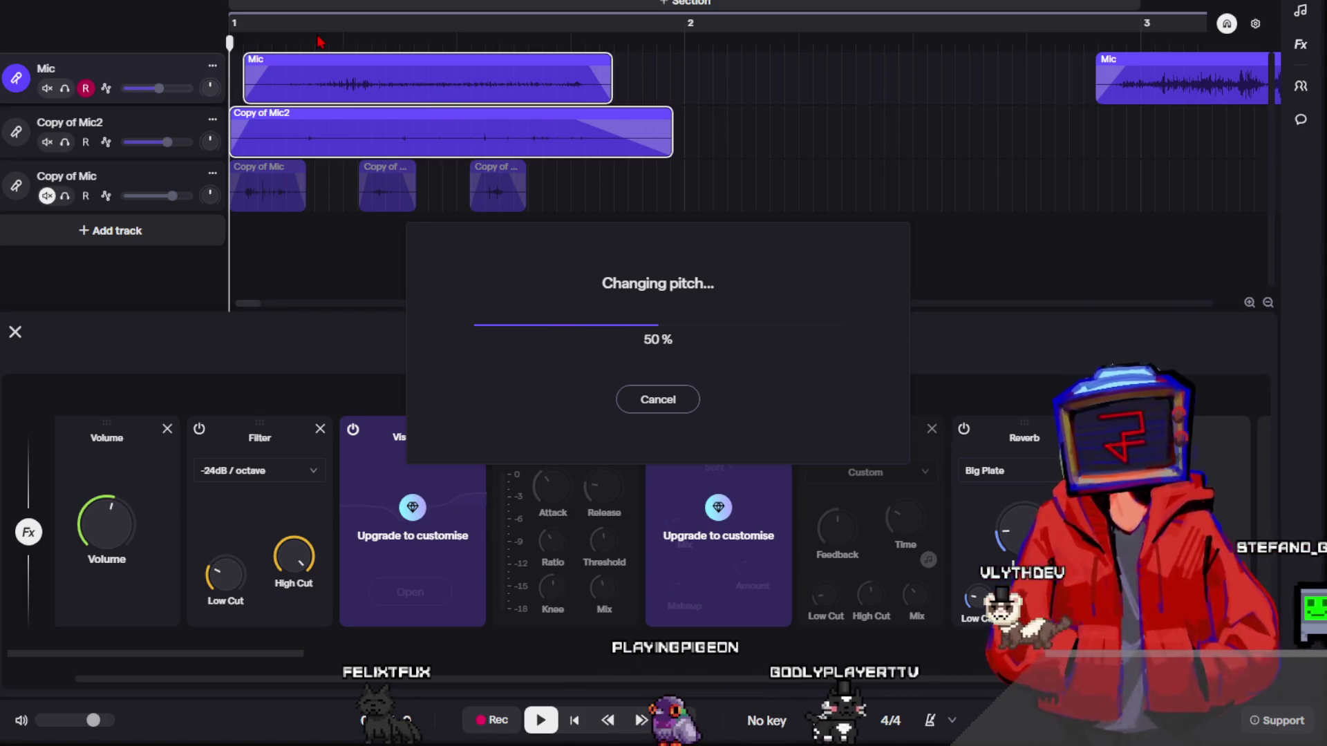
key(space)
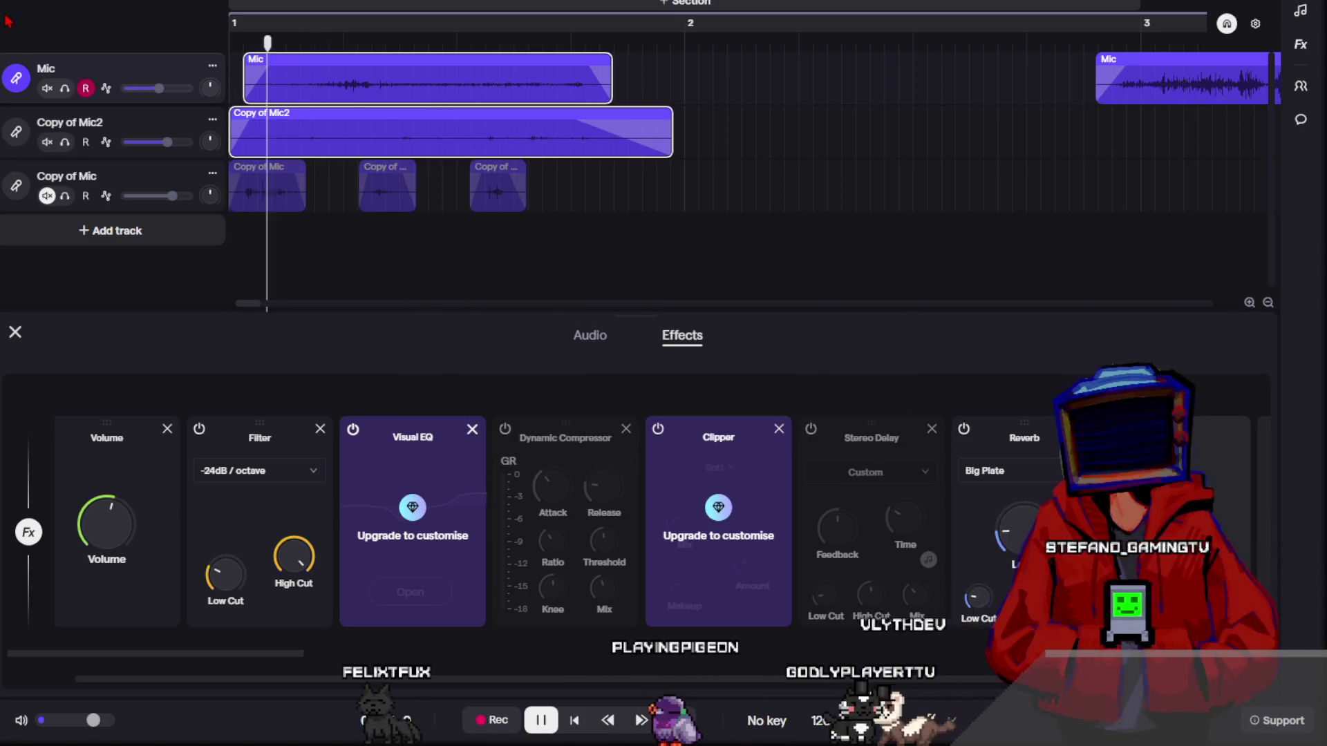
click(732, 108)
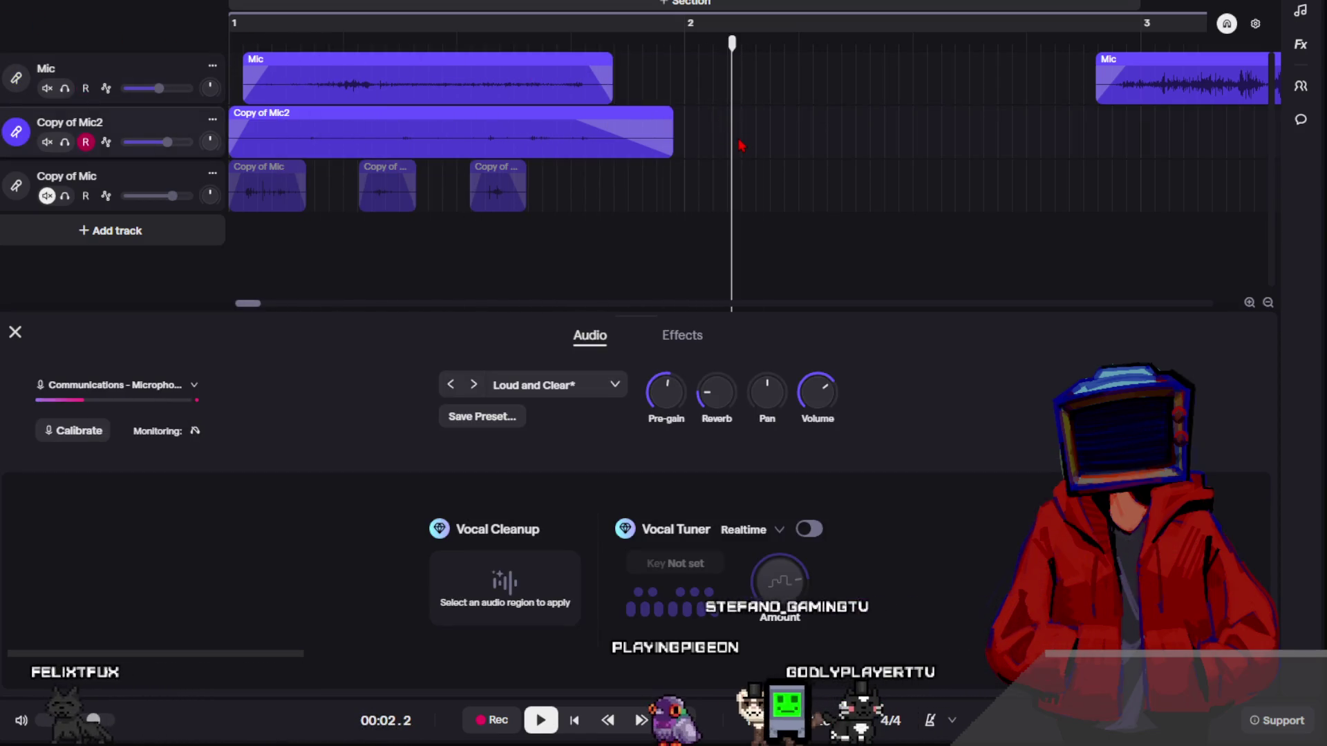
- Reselect both clips, audition them, and apply a deeper downward pitch shift
mouse_move(737, 145)
mouse_down()
mouse_move(465, 50)
mouse_move(166, 48)
mouse_up()
click(446, 40)
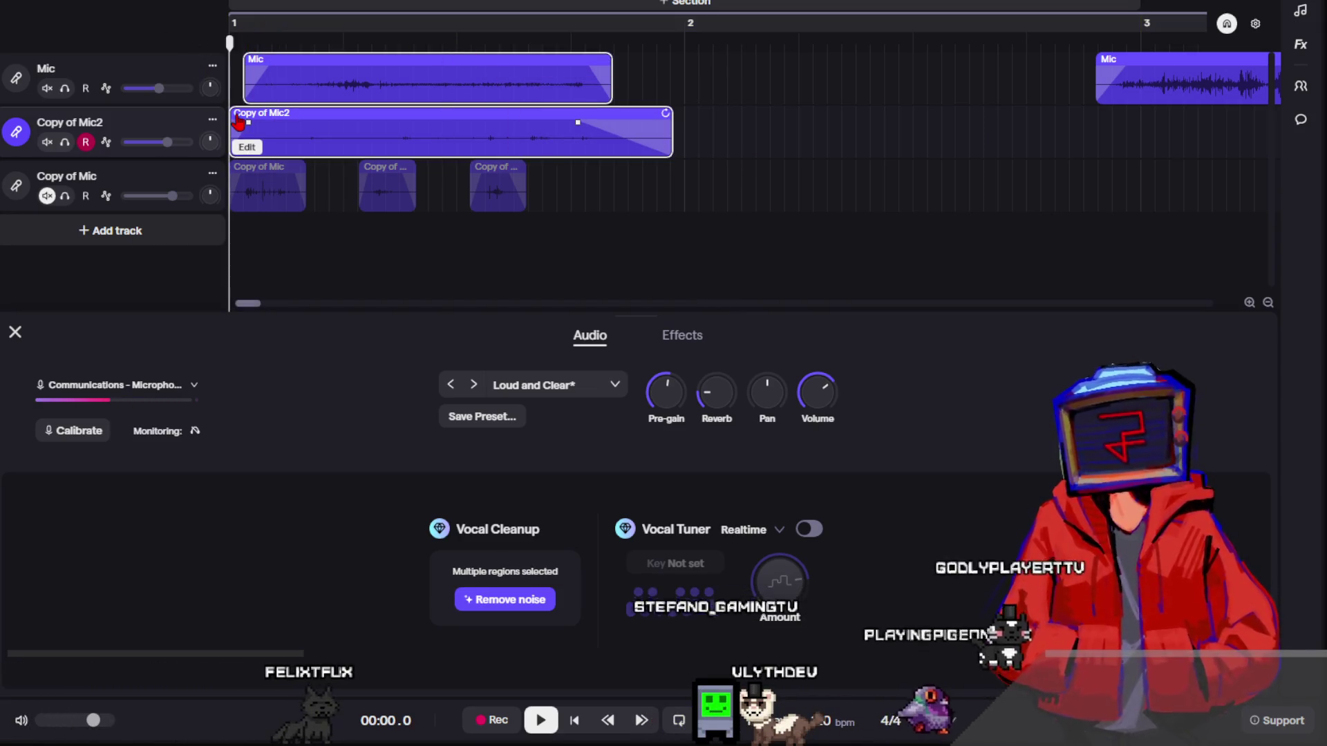
key(space)
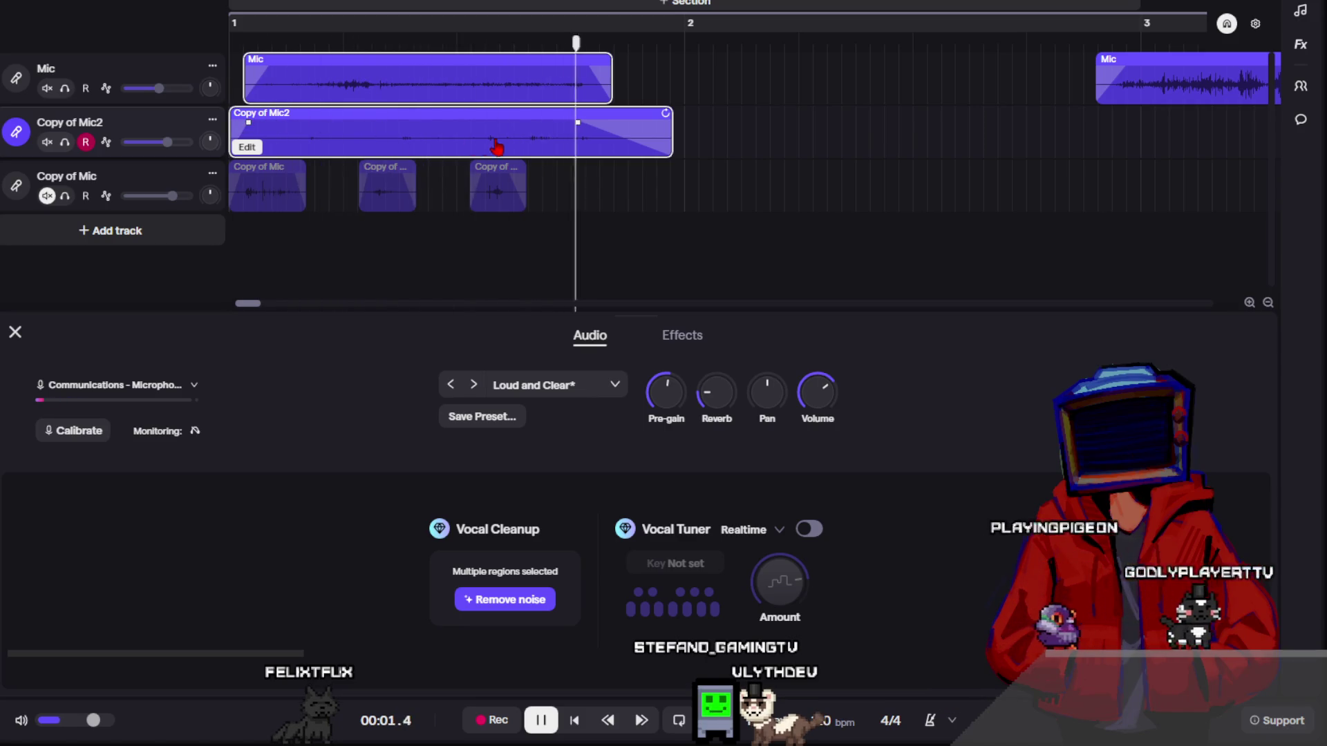
click(732, 143)
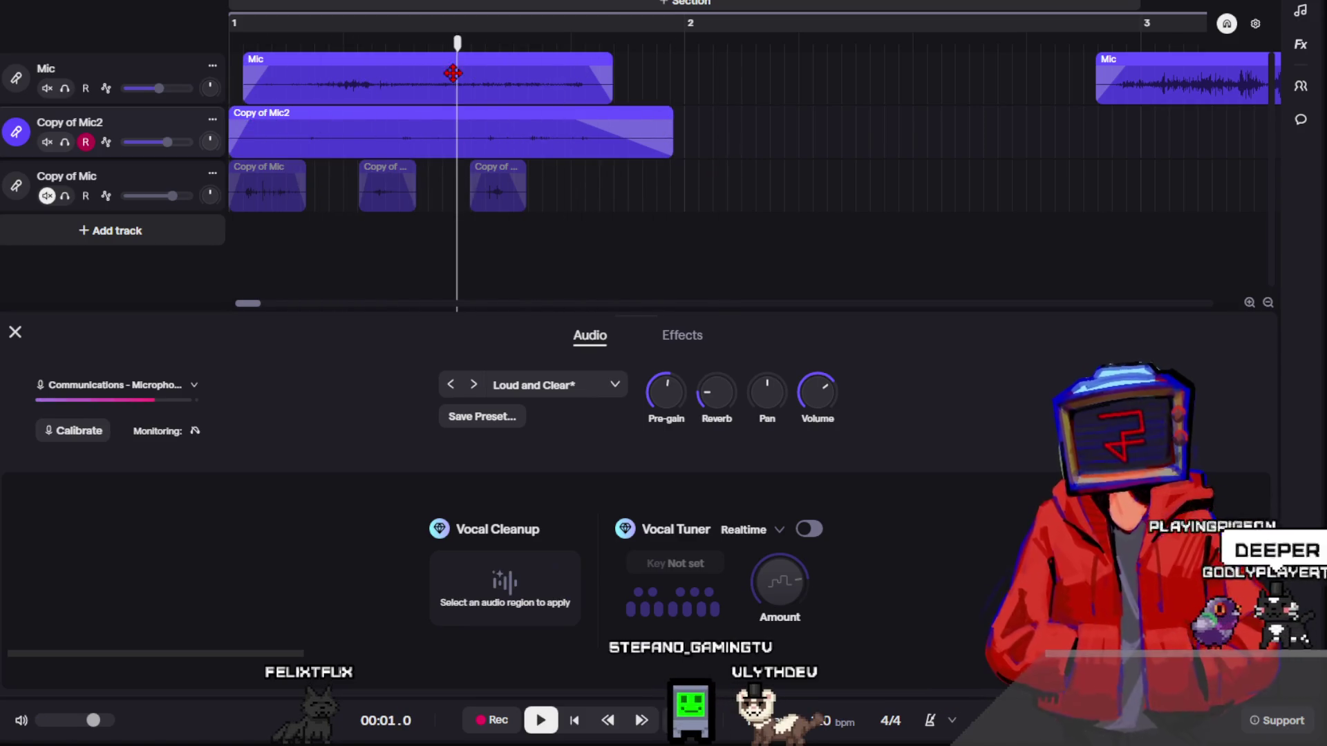
drag(734, 132, 519, 76)
right_click(518, 76)
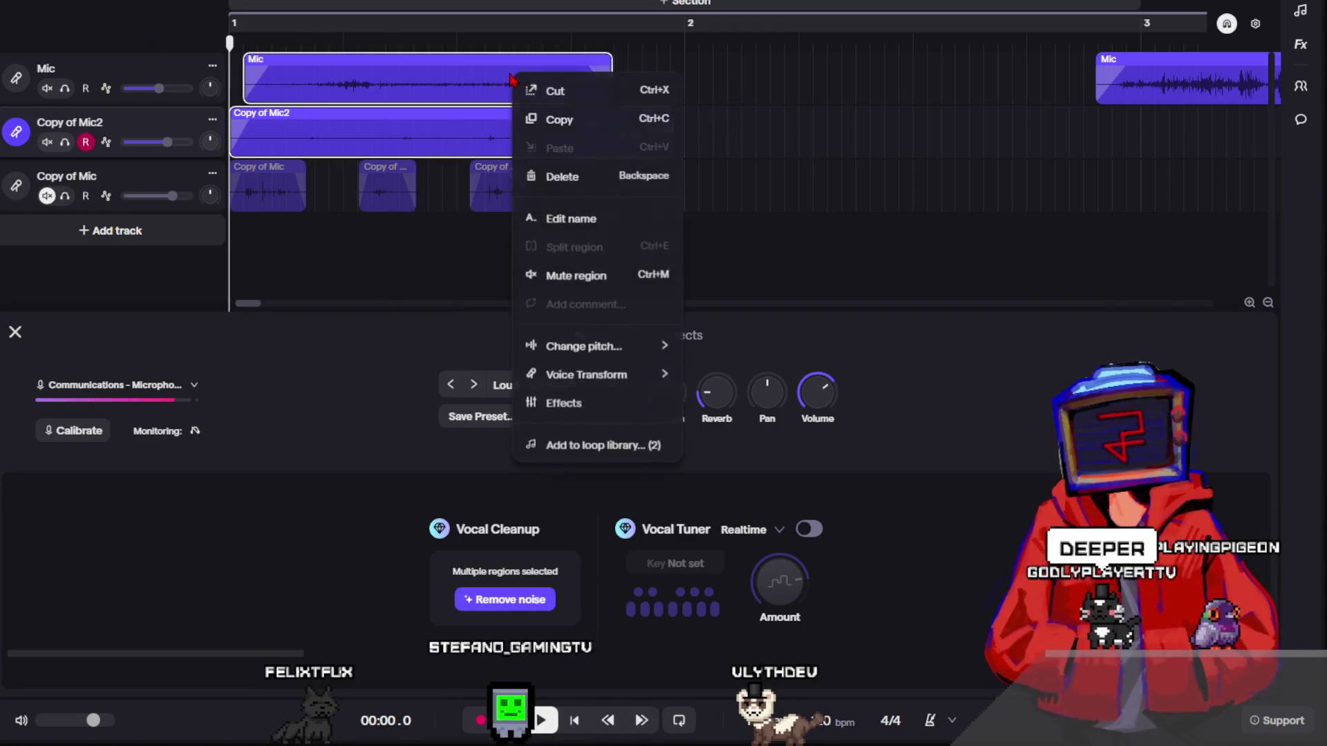
mouse_move(584, 346)
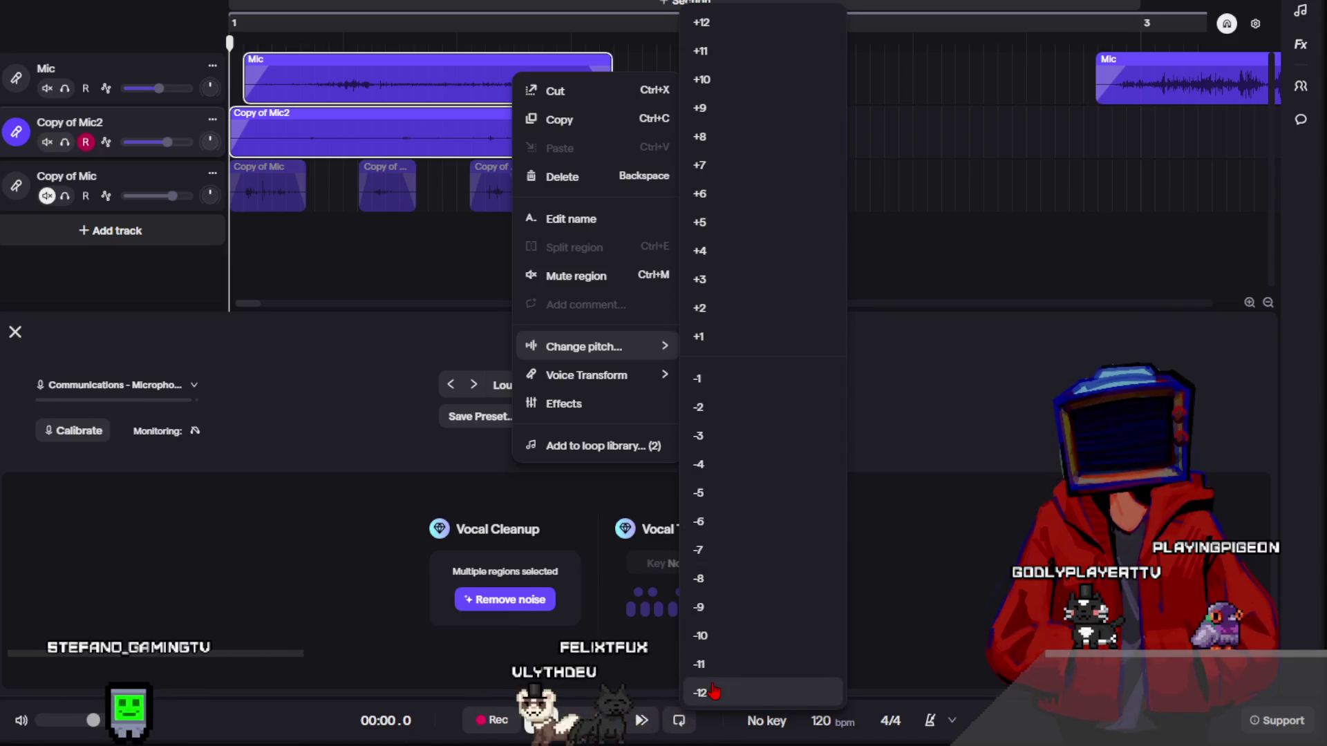
click(740, 522)
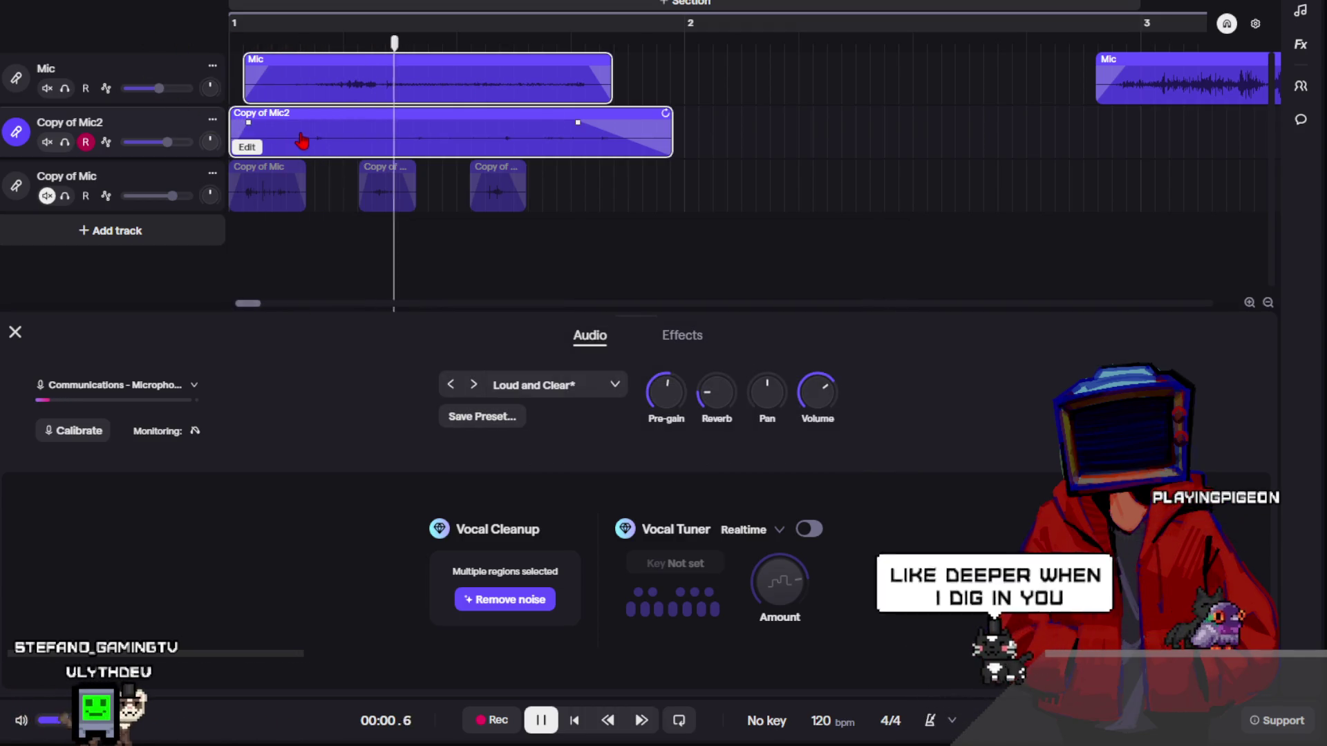
key(space)
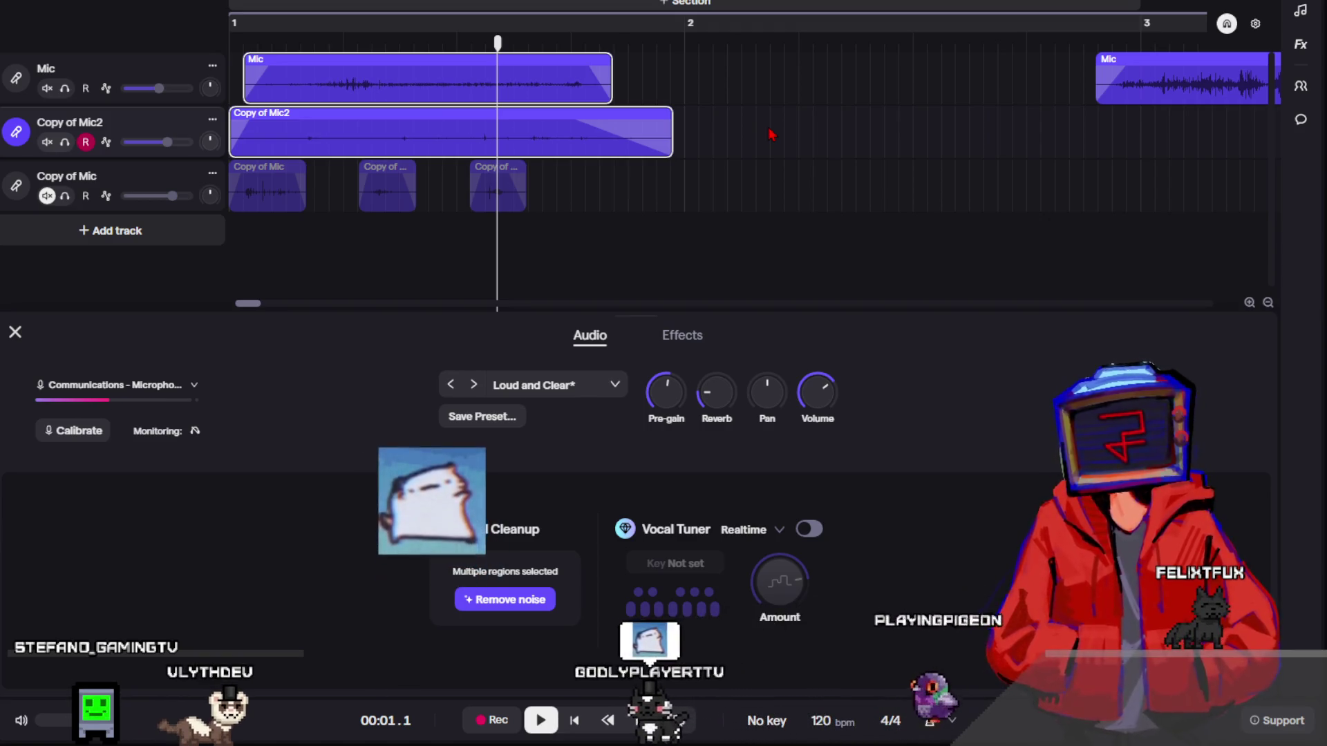
- Apply a further downward pitch shift to both clips and play the result from the start
click(772, 134)
click(296, 45)
click(252, 49)
key(space)
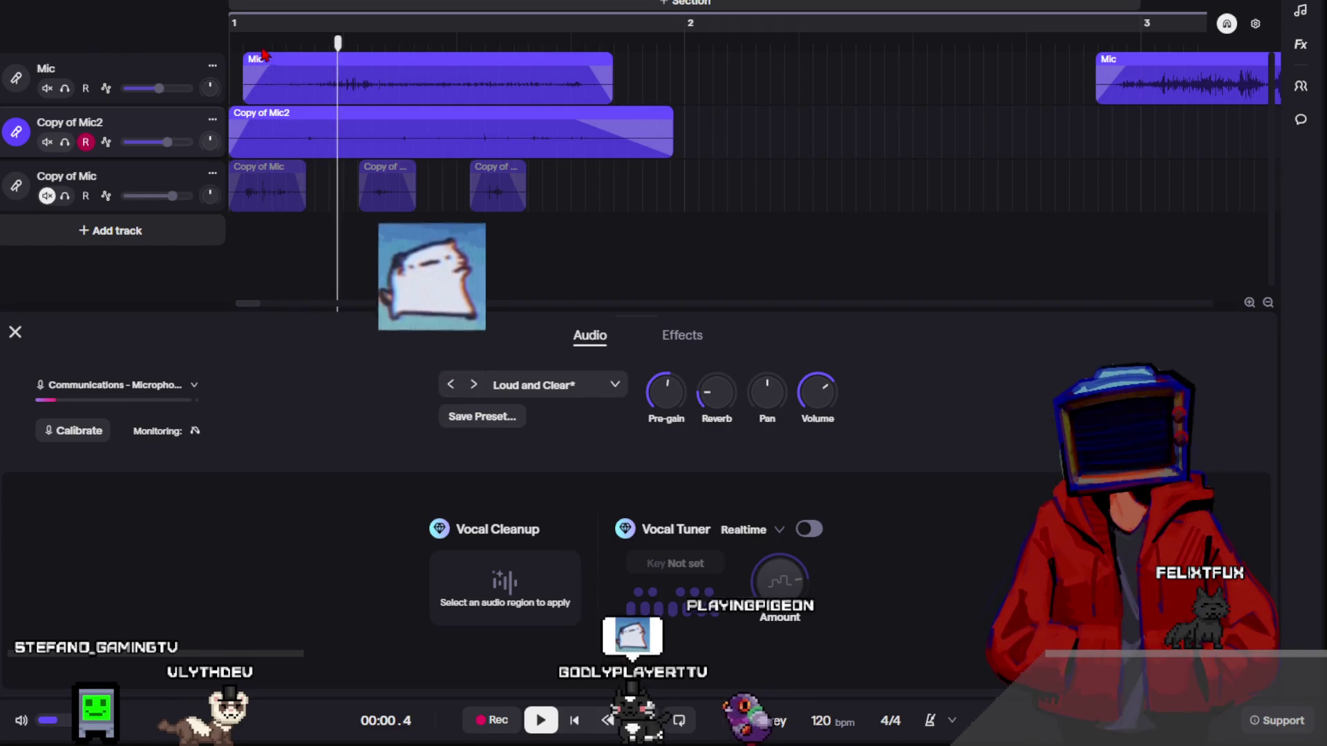
drag(705, 121, 518, 88)
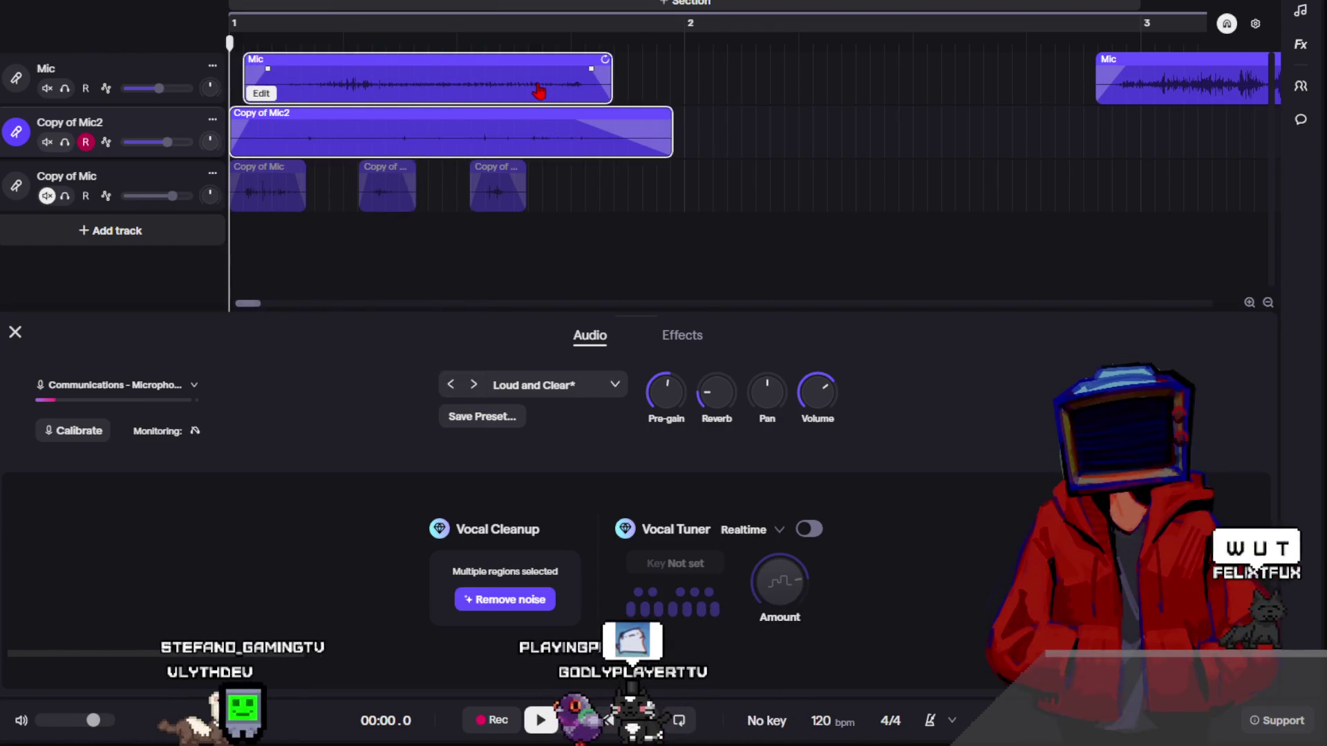
right_click(539, 91)
mouse_move(684, 357)
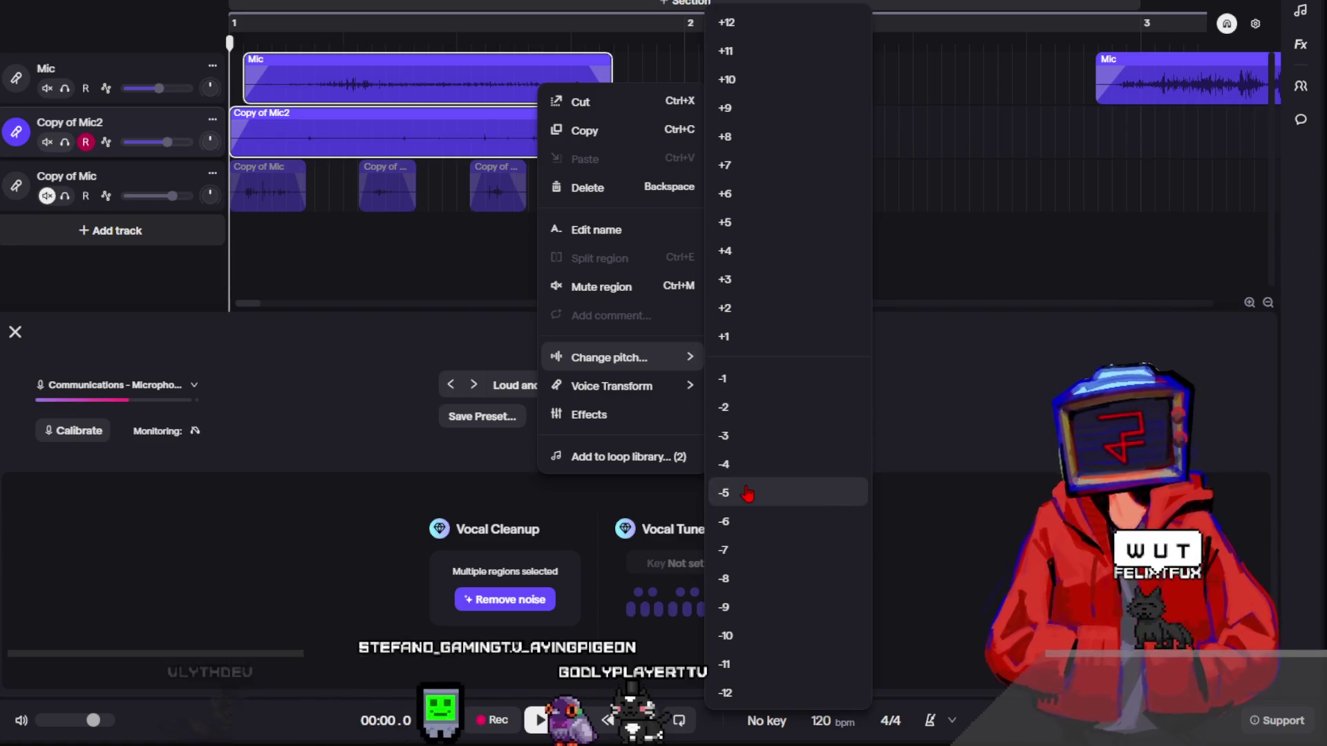
click(740, 524)
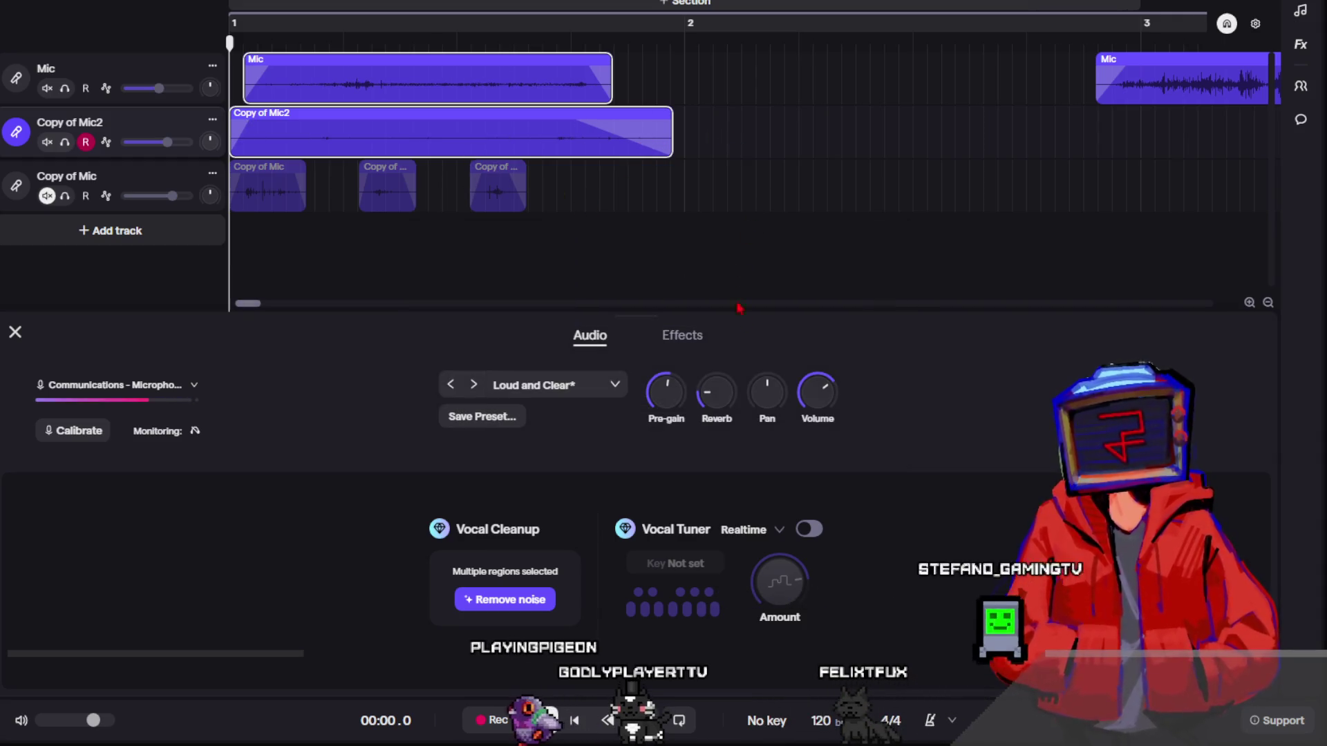
key(space)
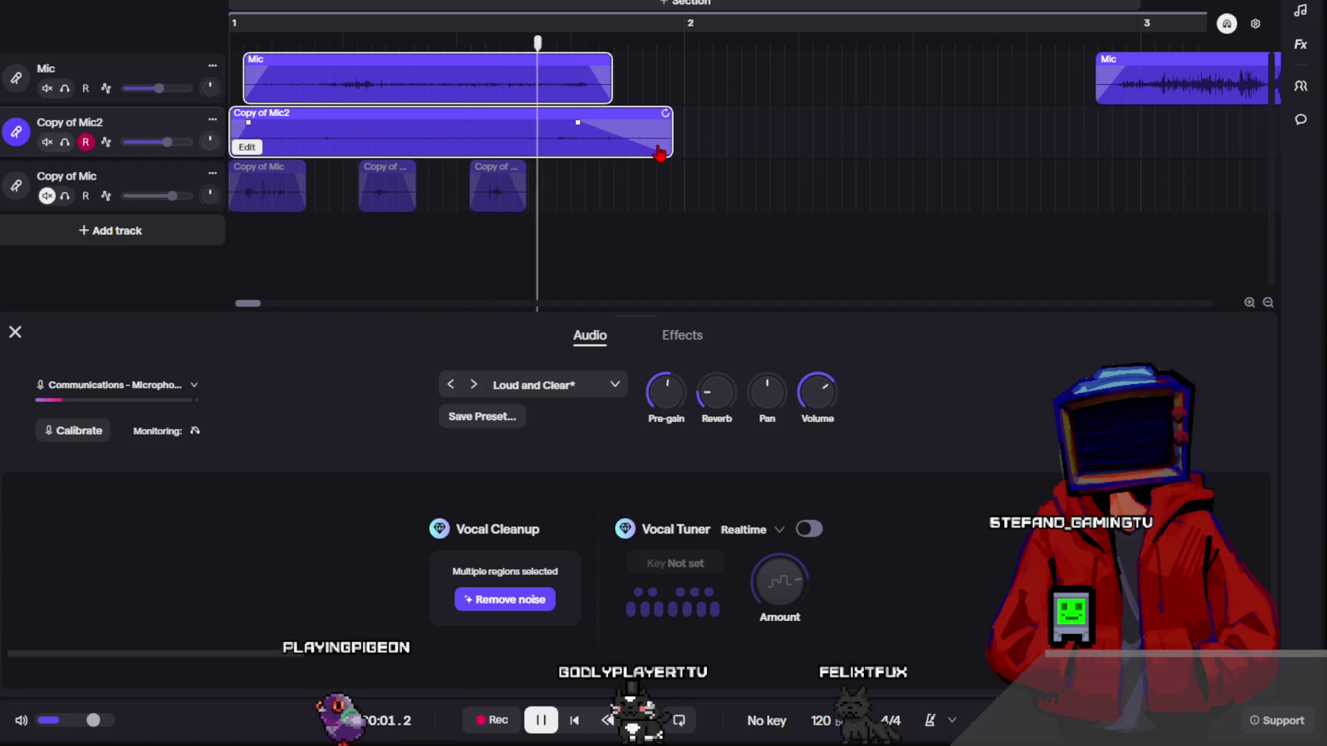
key(Home)
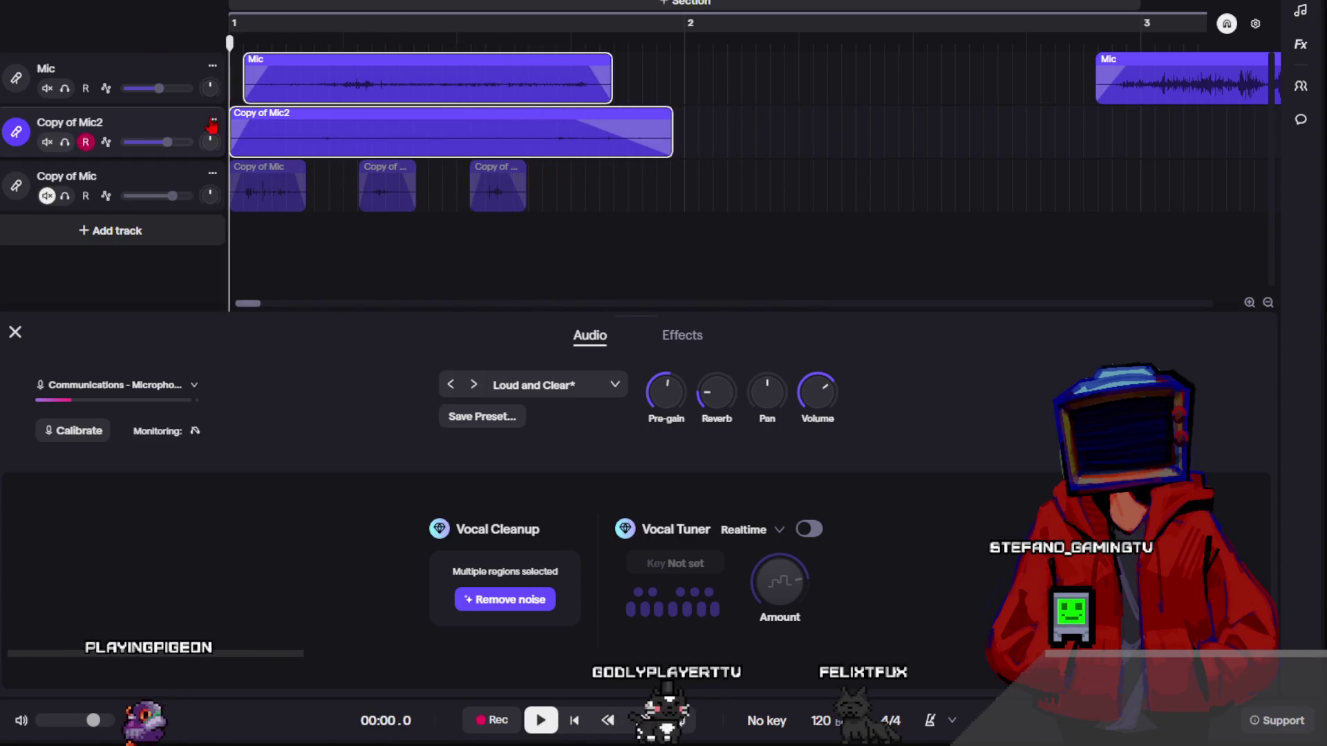
key(space)
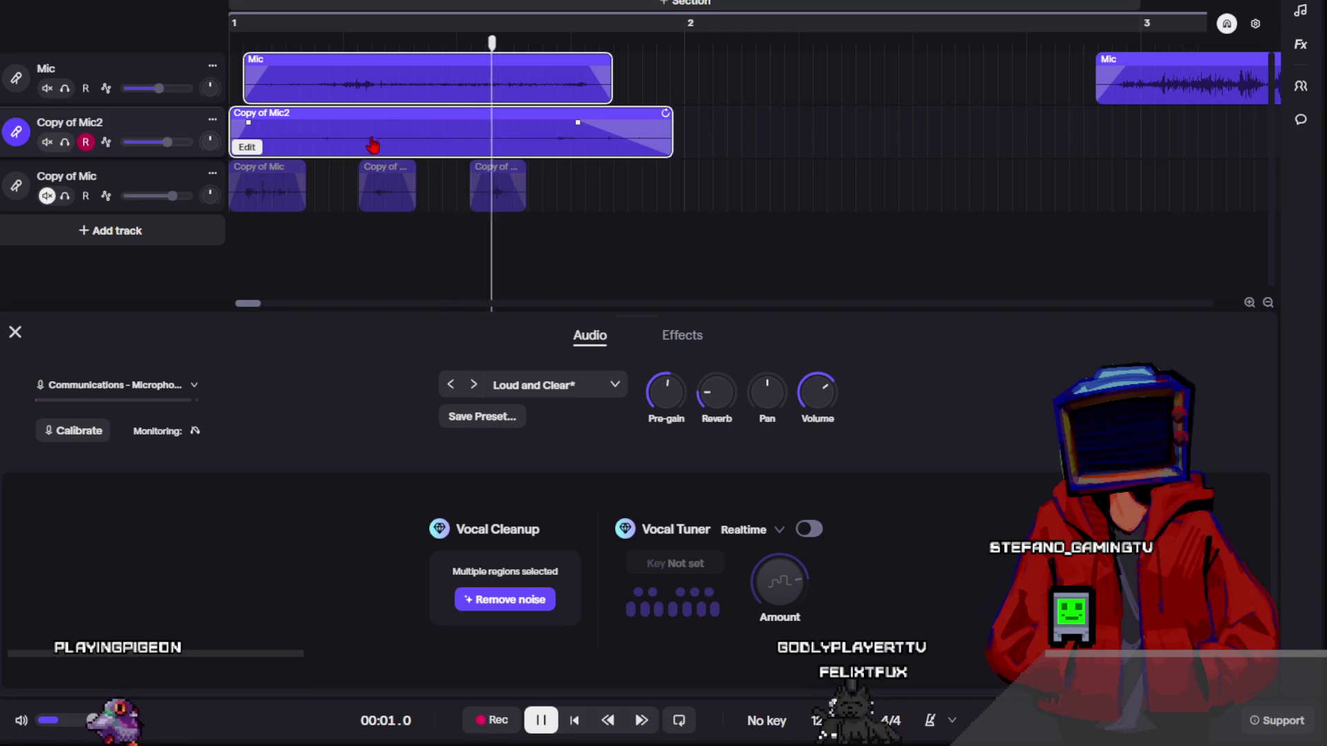
key(space)
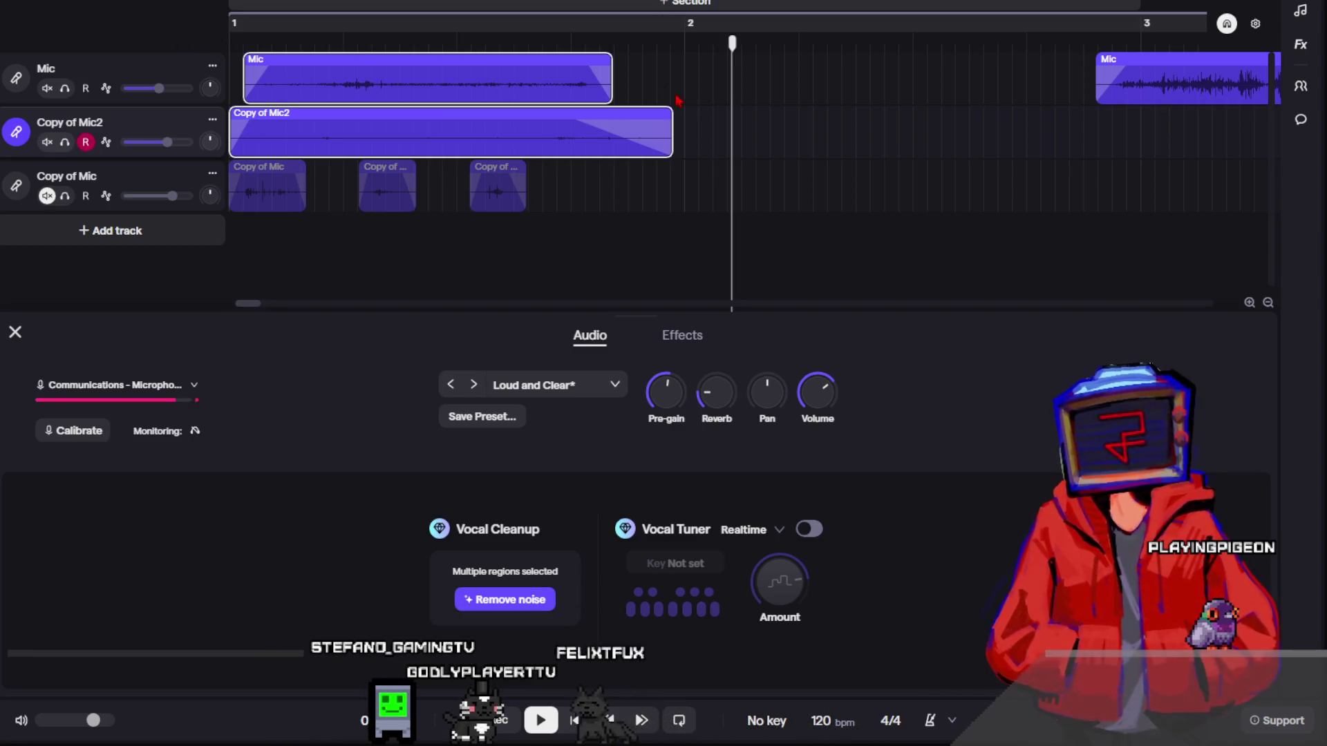
- Paste the copied Copy of Mic2 clip at bar 3 with Ctrl+V
click(713, 121)
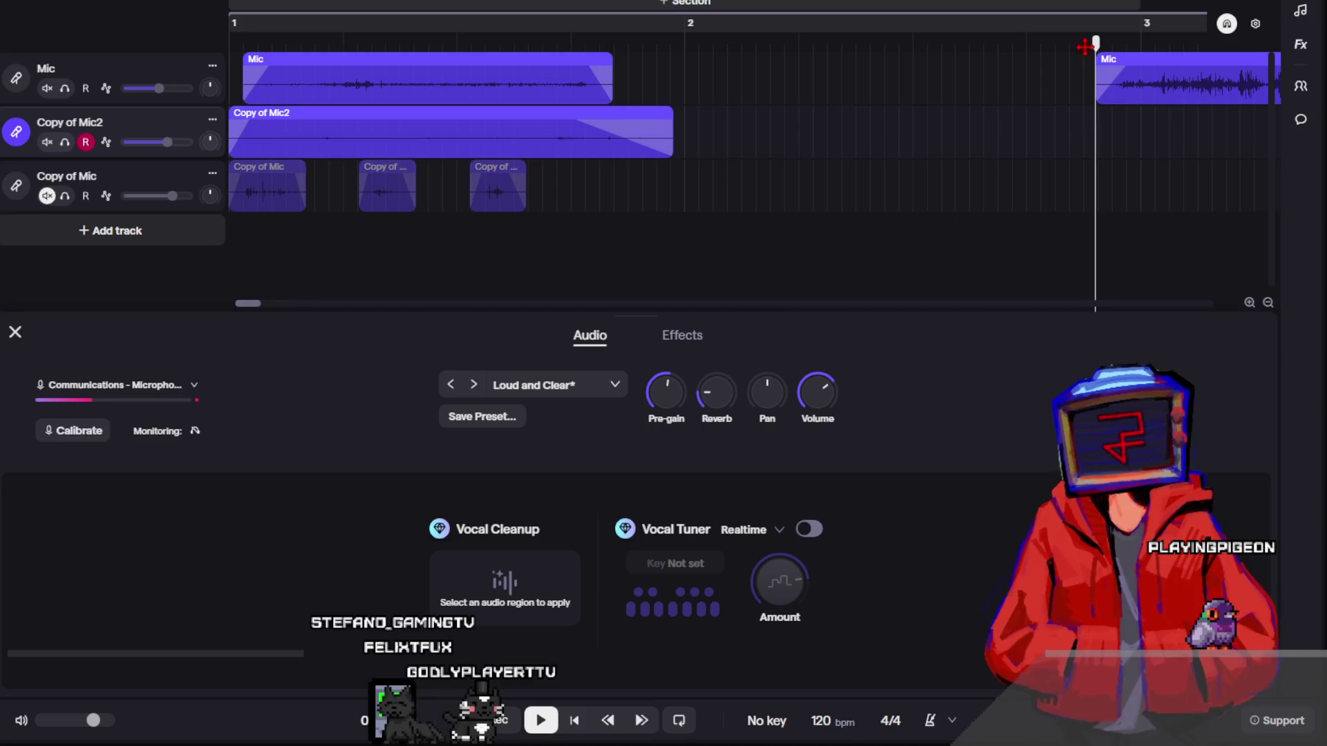
key(ctrl+v)
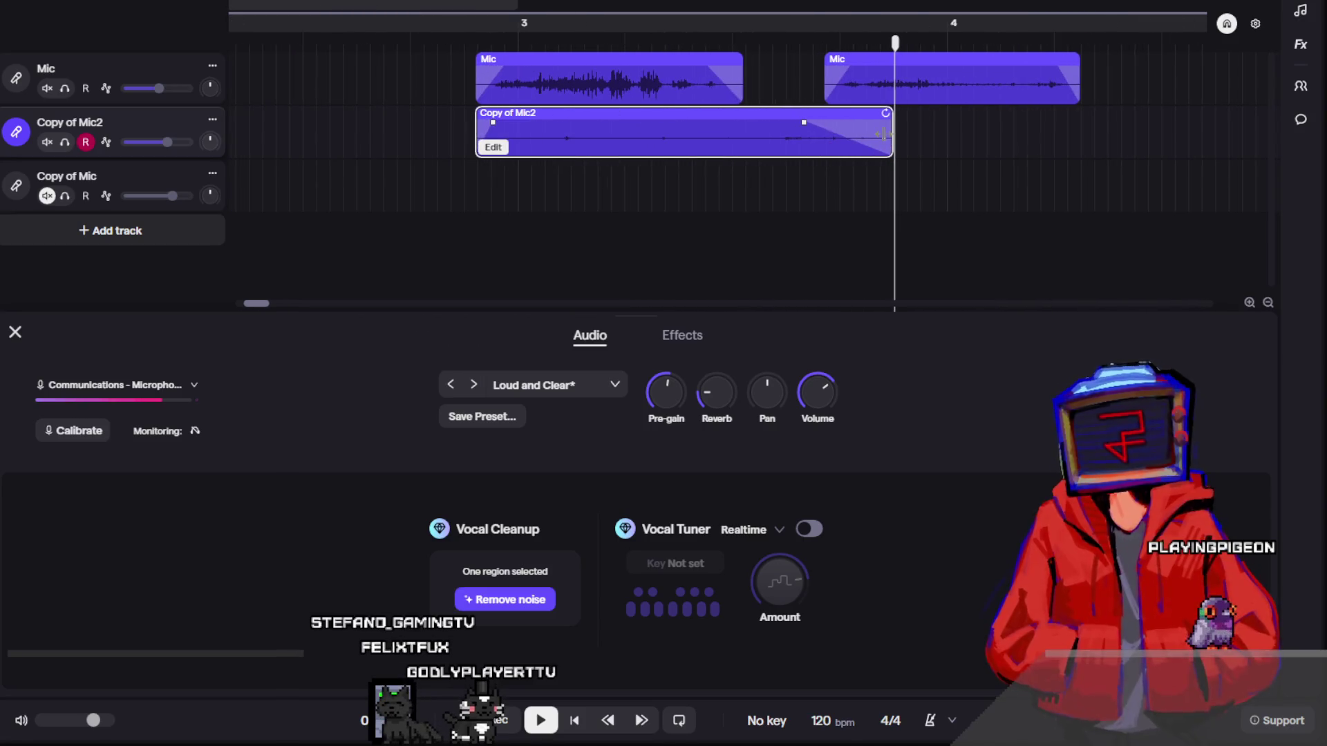
- Trim the pasted Copy of Mic2 clip and slide it under the bar-3 Mic clip
drag(849, 137, 771, 136)
drag(507, 151, 665, 152)
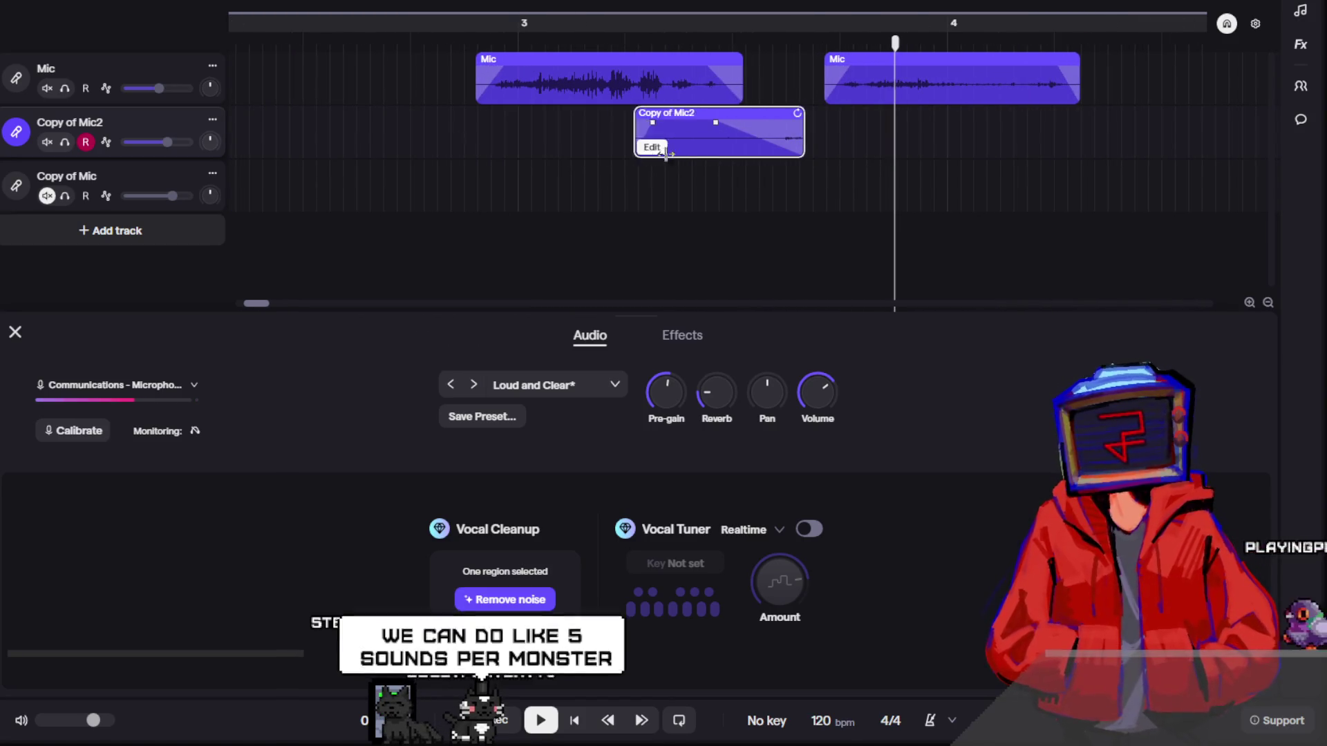
drag(756, 139, 649, 138)
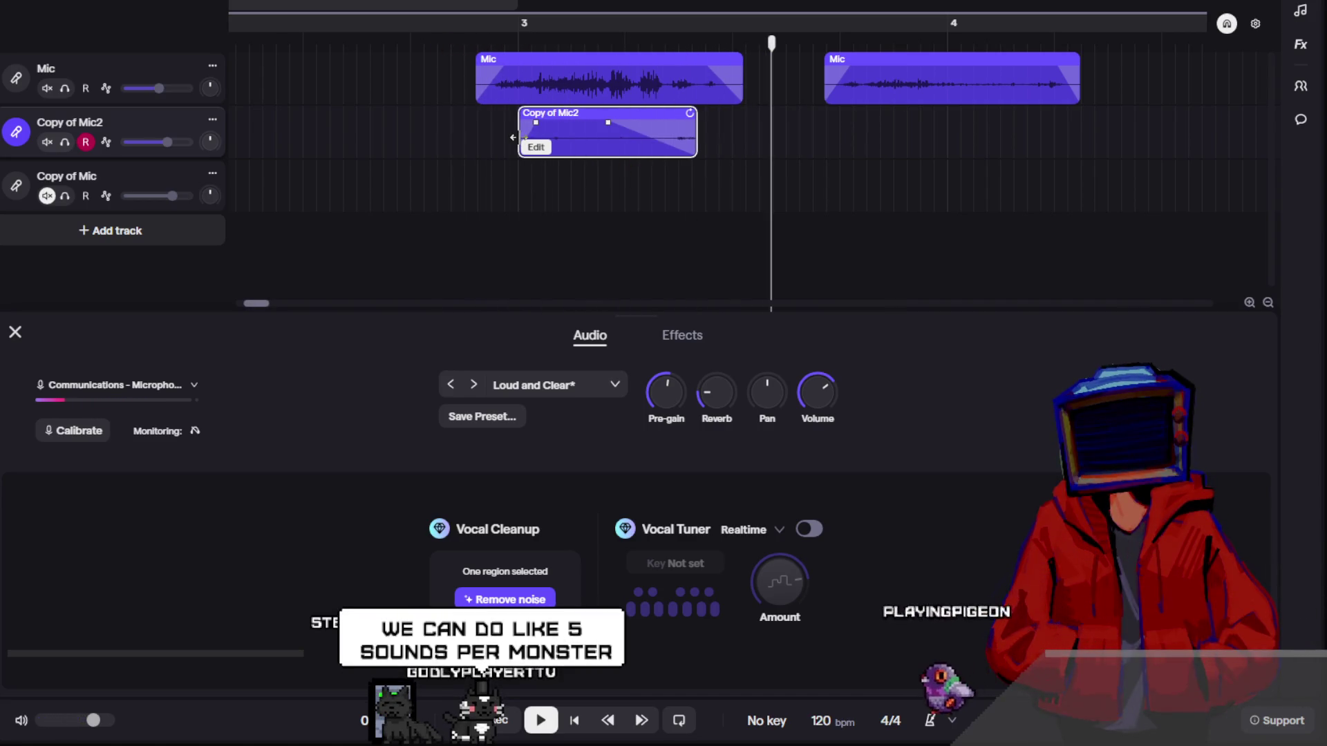
mouse_move(520, 141)
mouse_down()
mouse_move(473, 135)
mouse_move(587, 148)
mouse_move(512, 145)
mouse_up()
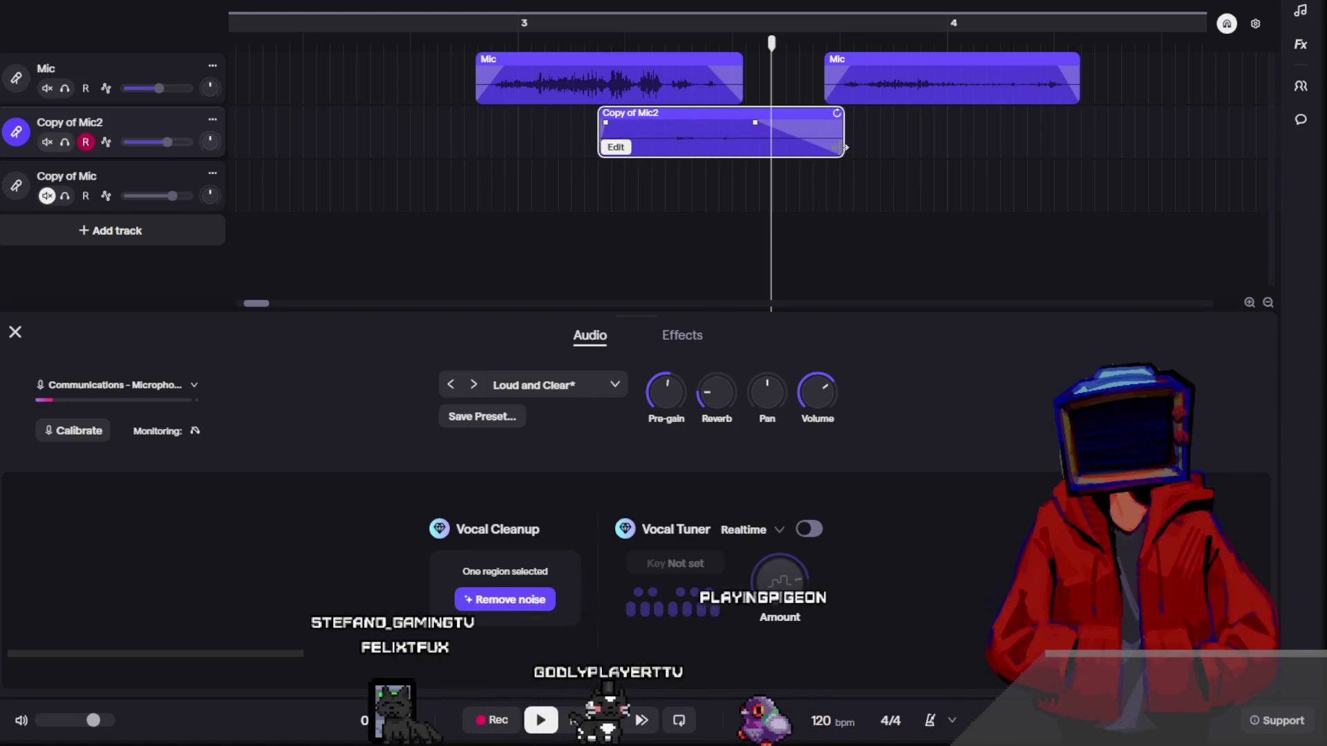
mouse_move(676, 142)
mouse_down()
mouse_move(758, 142)
mouse_move(661, 142)
mouse_up()
- Select the clips around bar 3 and lower their pitch by 4 semitones
click(621, 79)
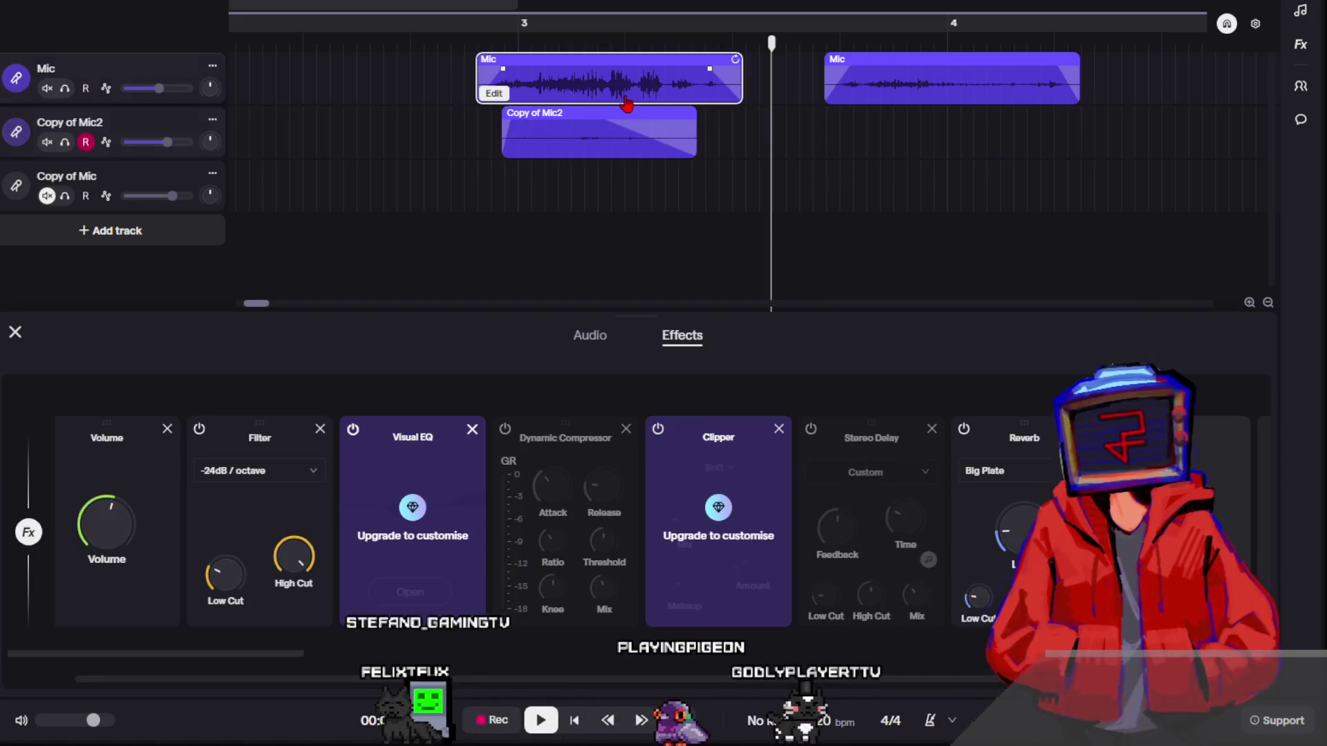
right_click(617, 60)
click(437, 176)
drag(438, 176, 563, 84)
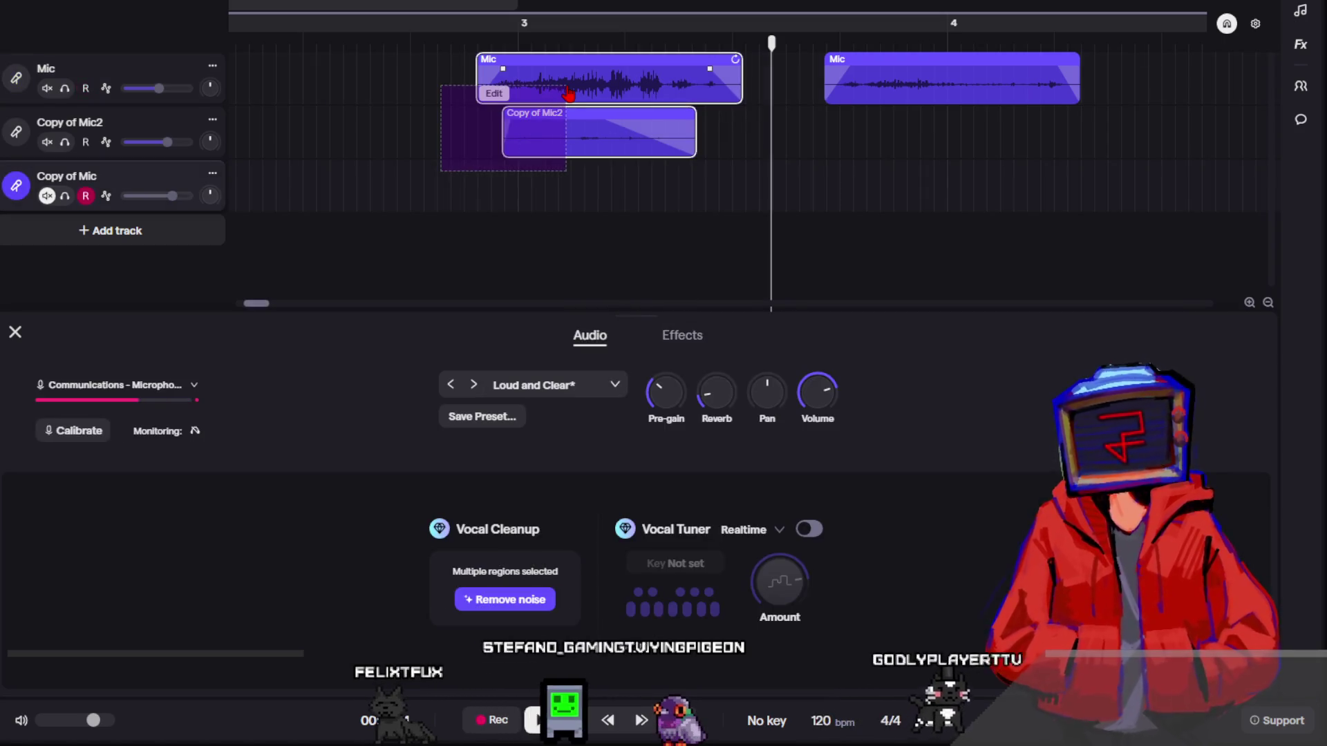
click(412, 130)
right_click(571, 74)
mouse_move(664, 347)
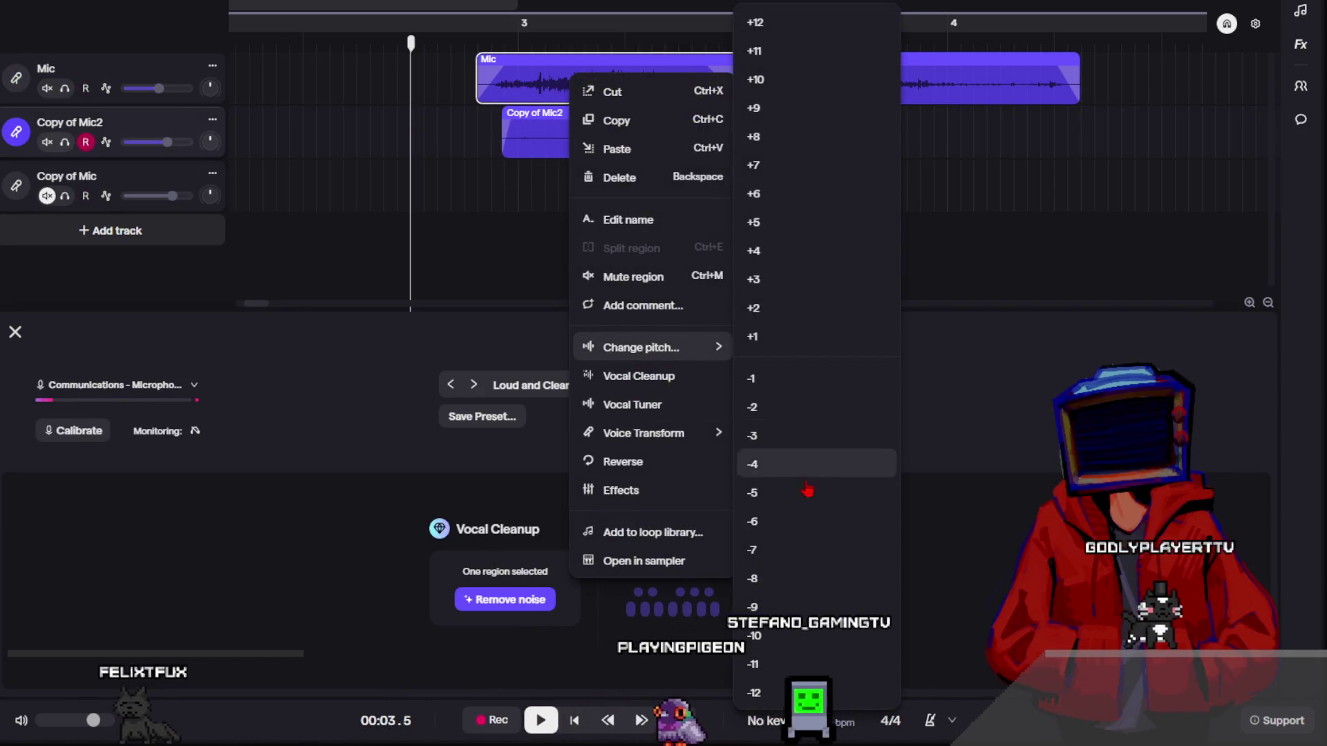
click(780, 511)
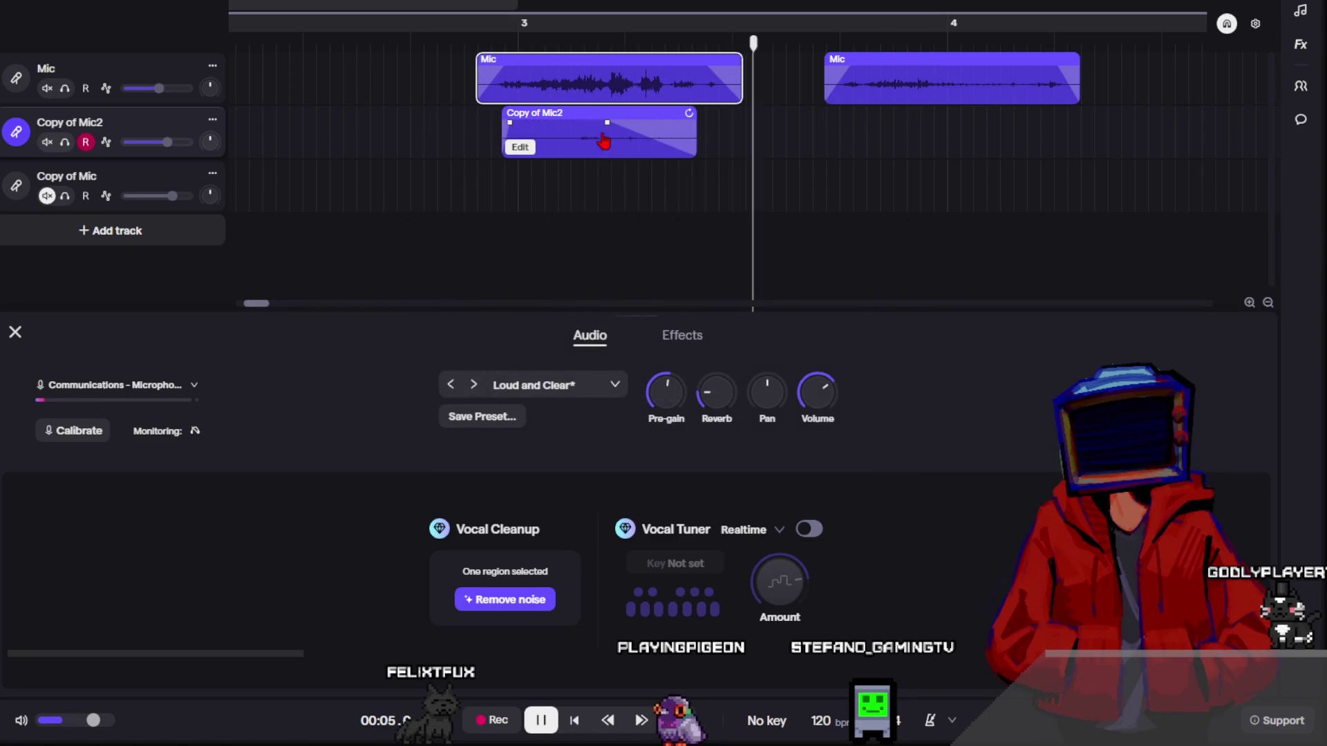
- Resize and reposition the Copy of Mic2 clip under the bar-3 Mic clip, checking by playback
drag(689, 146, 850, 146)
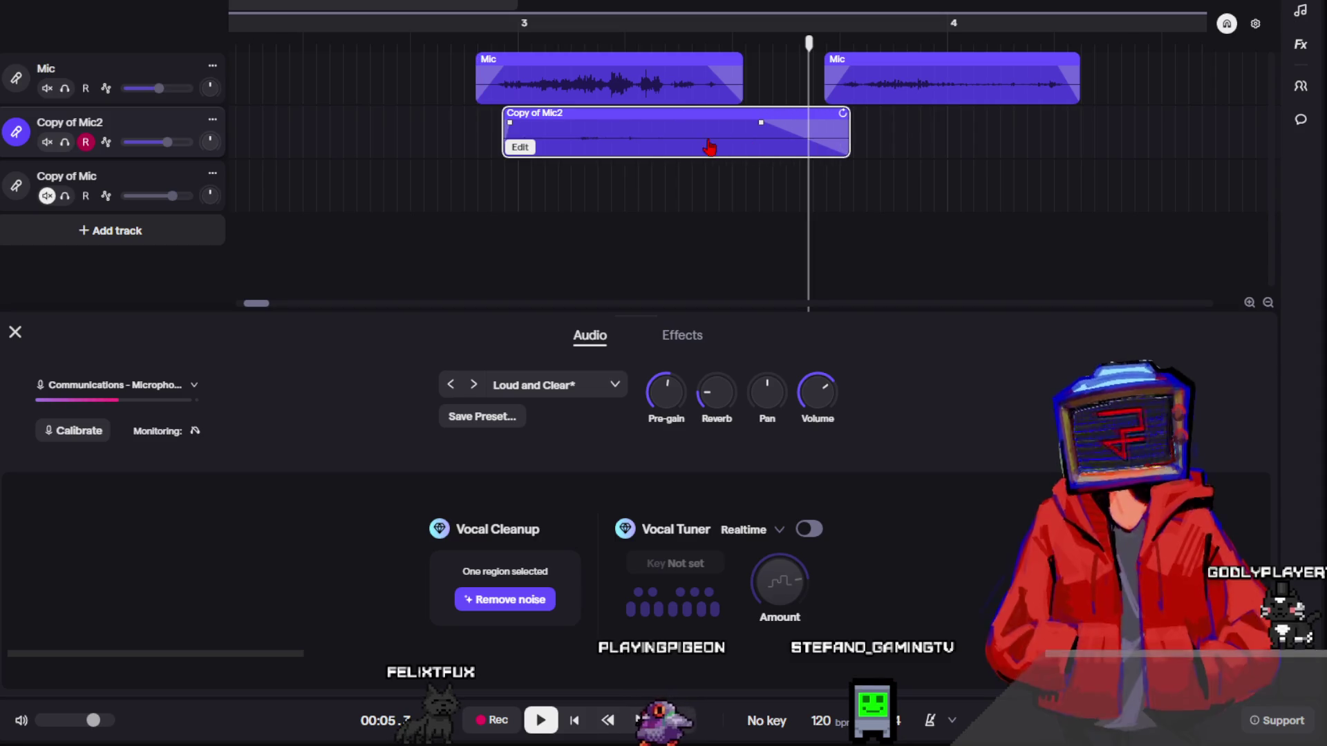
mouse_move(503, 146)
mouse_down()
mouse_move(332, 143)
mouse_move(410, 153)
mouse_up()
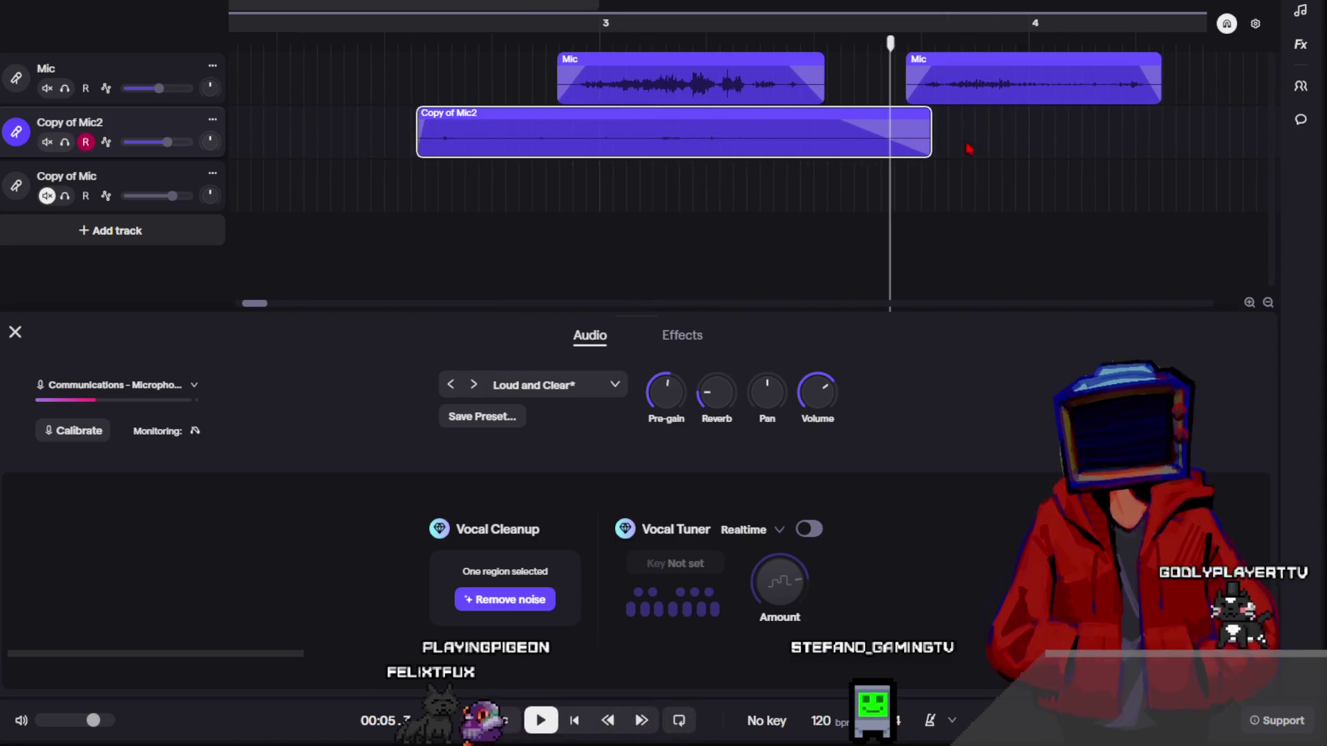
drag(931, 142, 755, 142)
drag(648, 152, 766, 144)
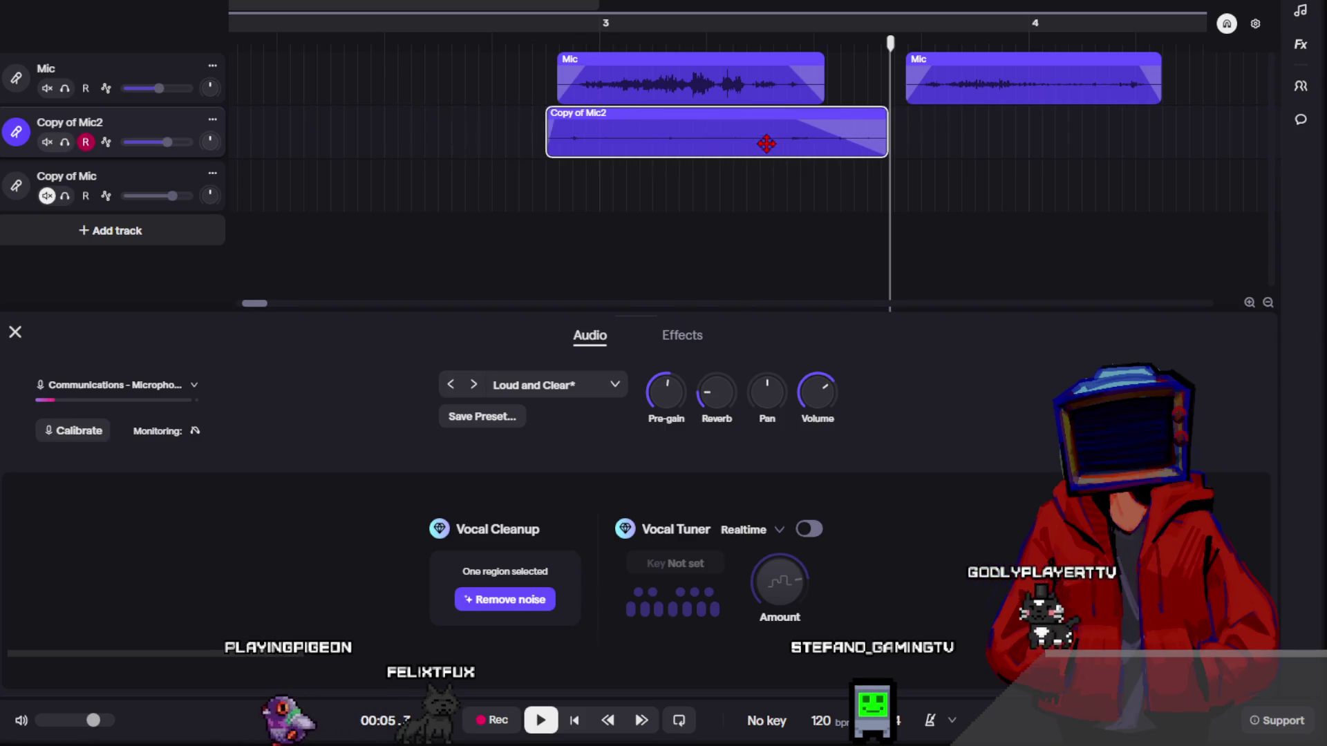
key(space)
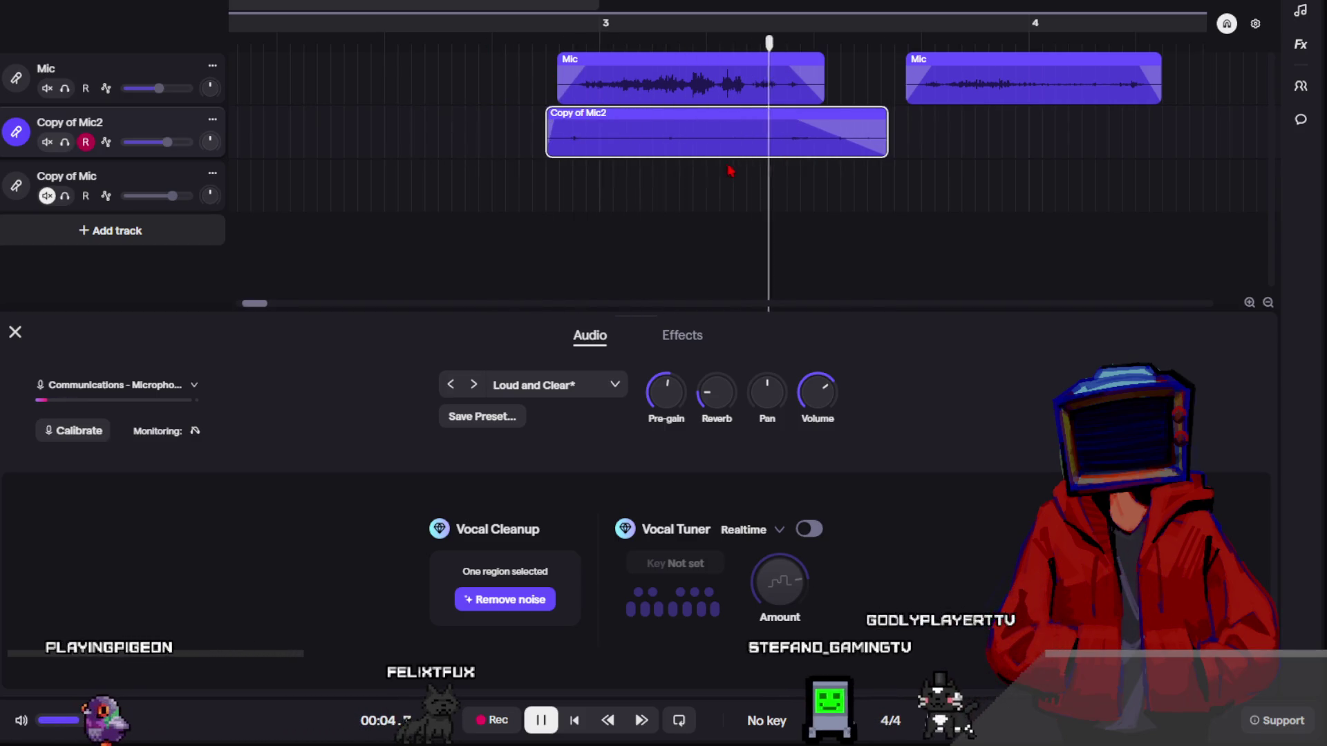
key(space)
drag(771, 151, 746, 142)
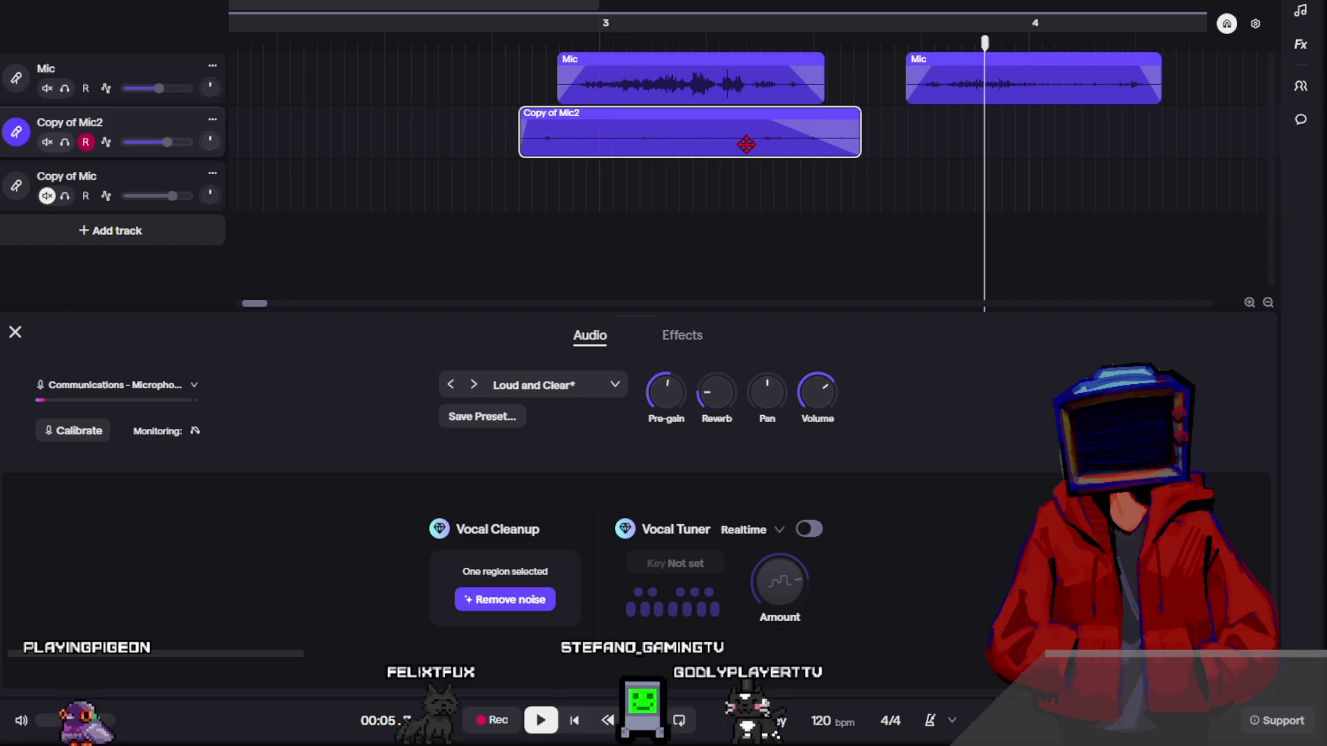
- Trim the Copy of Mic2 clip's start later, replaying the section to check the timing
click(562, 27)
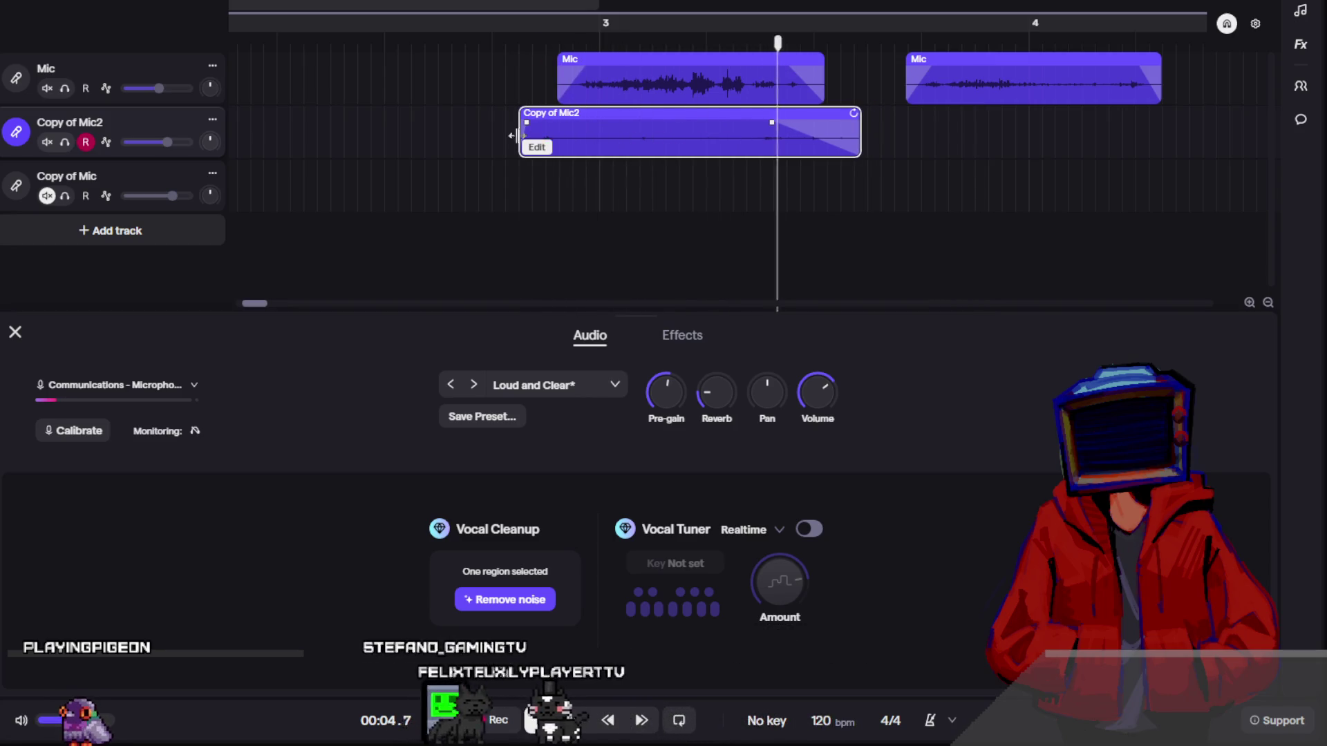
key(space)
drag(520, 138, 556, 138)
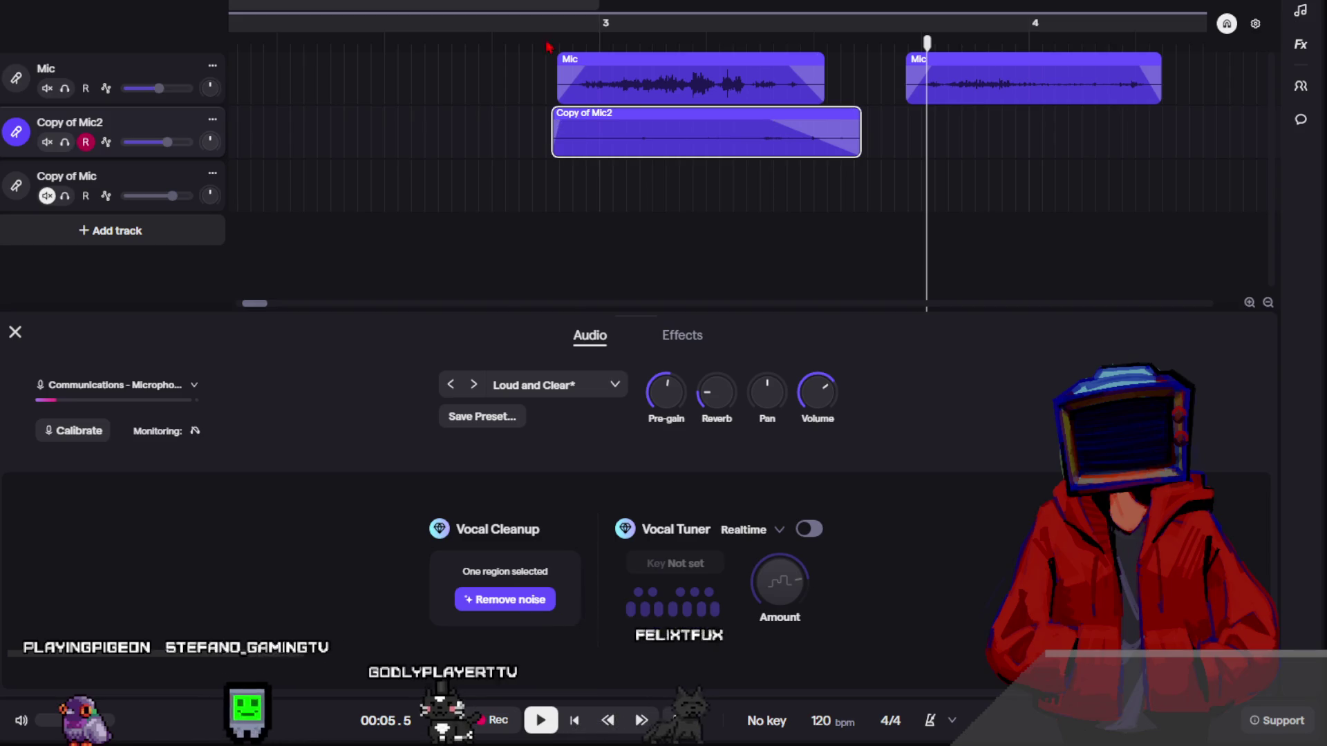
click(508, 31)
key(space)
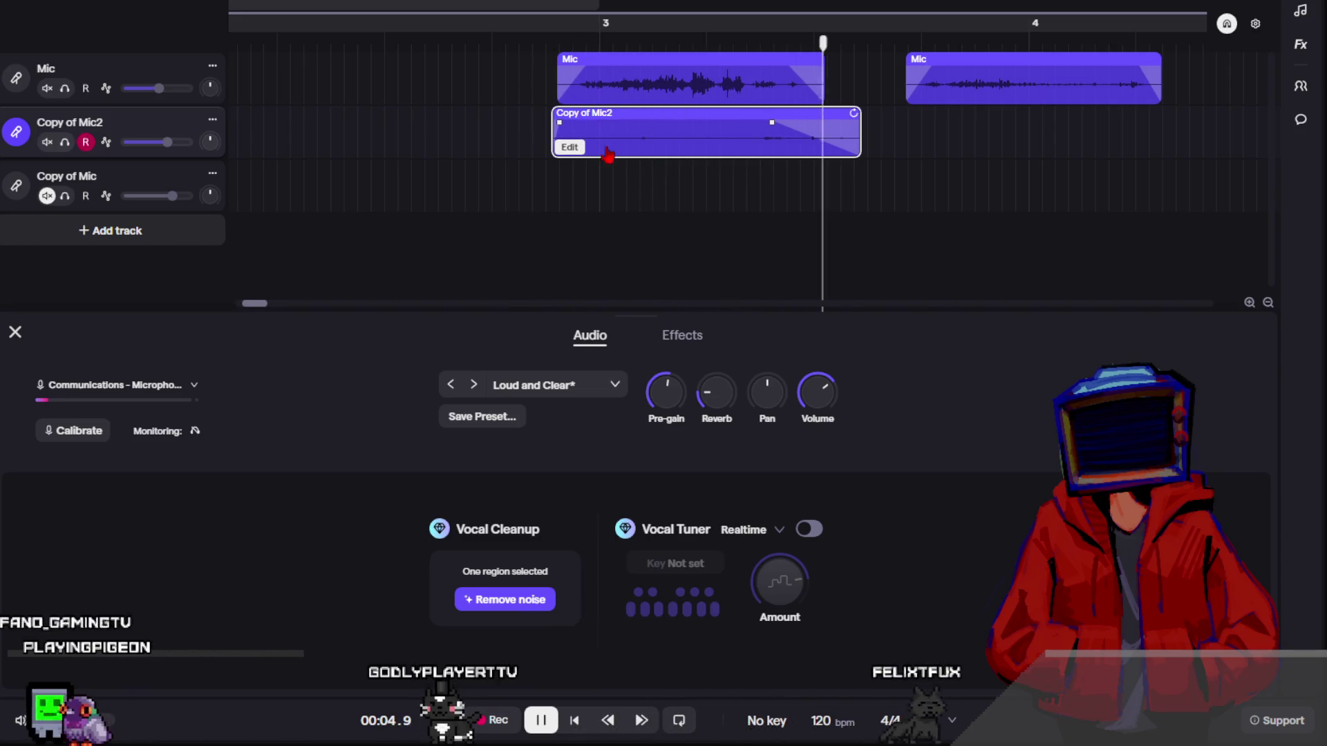
drag(557, 143, 584, 143)
click(537, 27)
key(space)
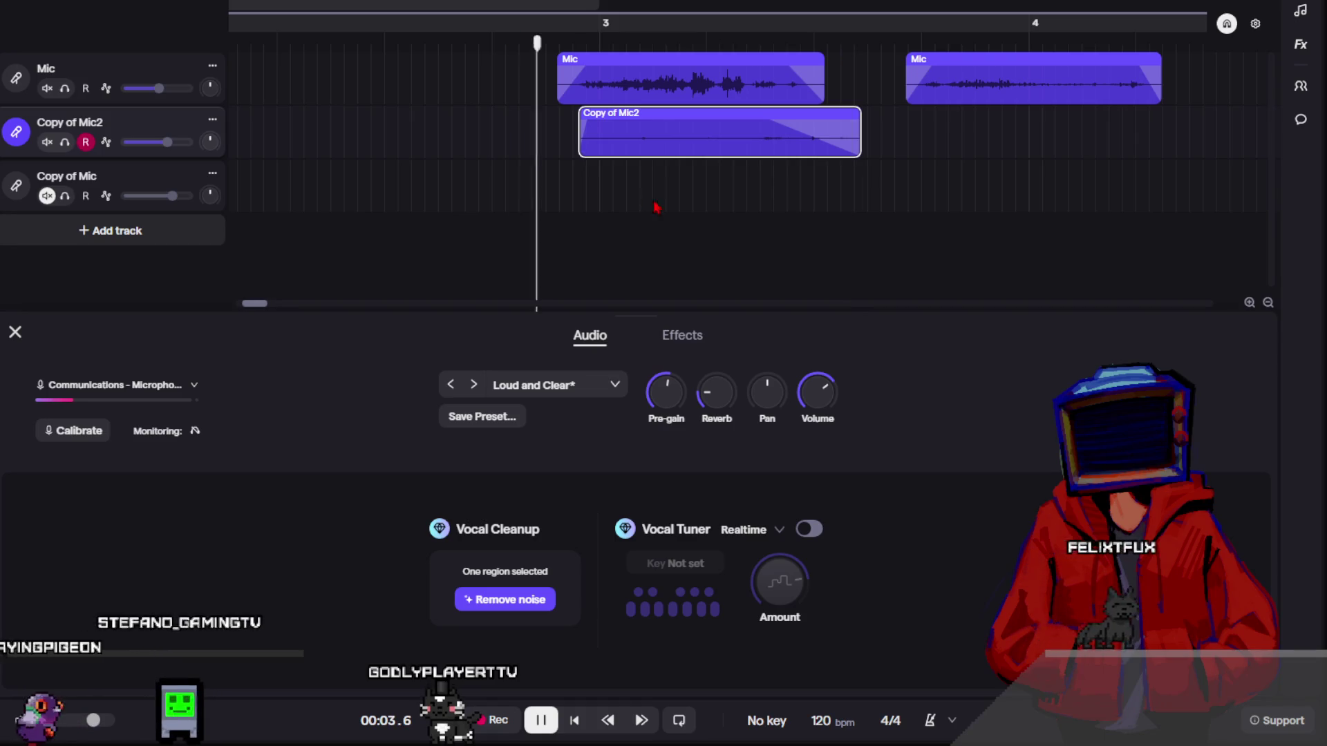
key(space)
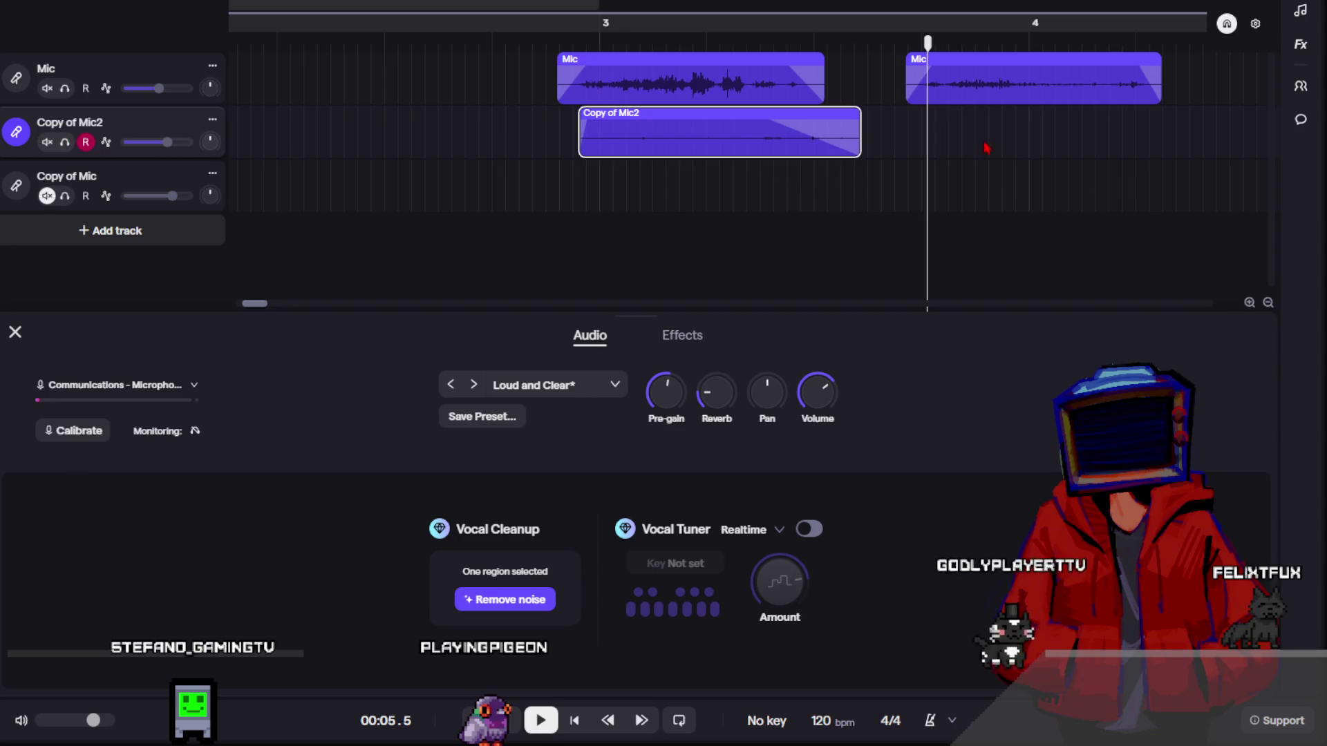
- Move the last Mic clip right to start just past bar 4 and play it back
drag(981, 79, 1186, 79)
click(488, 47)
key(space)
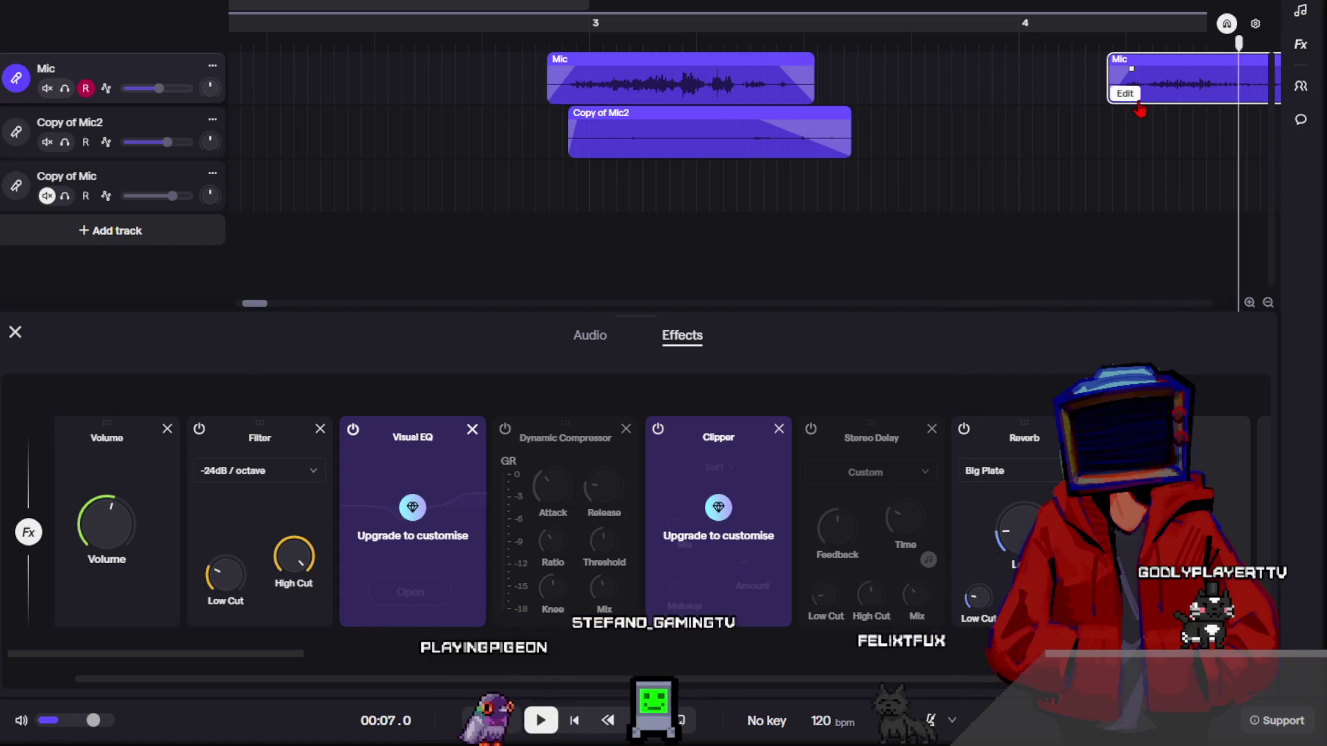
- Lower the last Mic clip's pitch by 6 semitones
scroll(1139, 109, down, 2)
right_click(1126, 87)
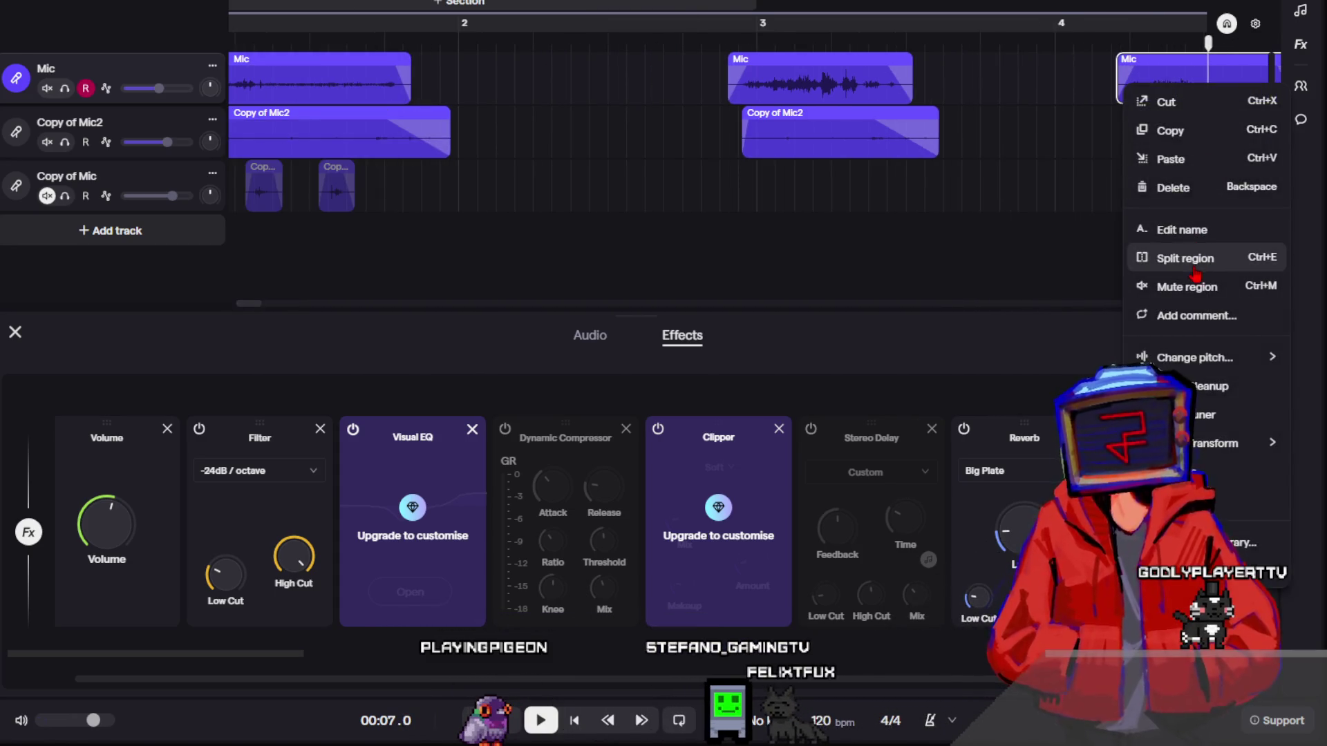
mouse_move(1193, 360)
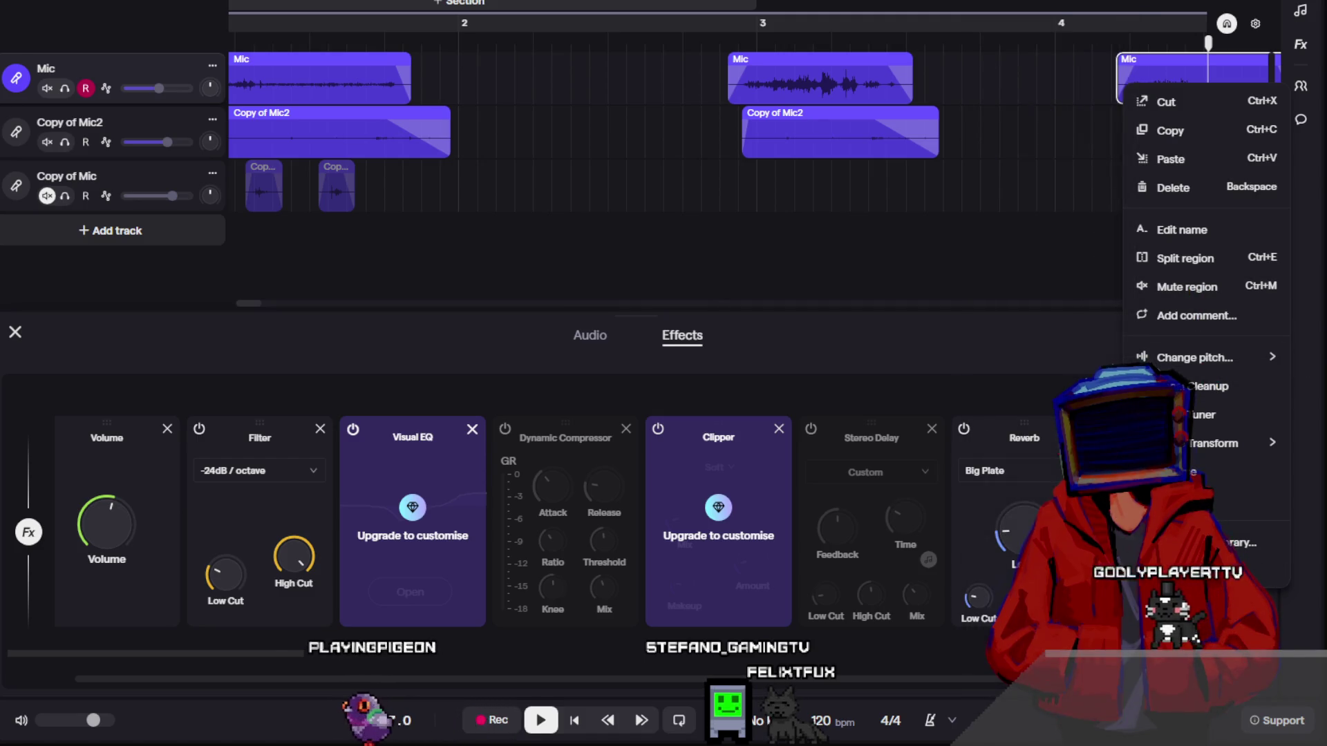
click(1008, 522)
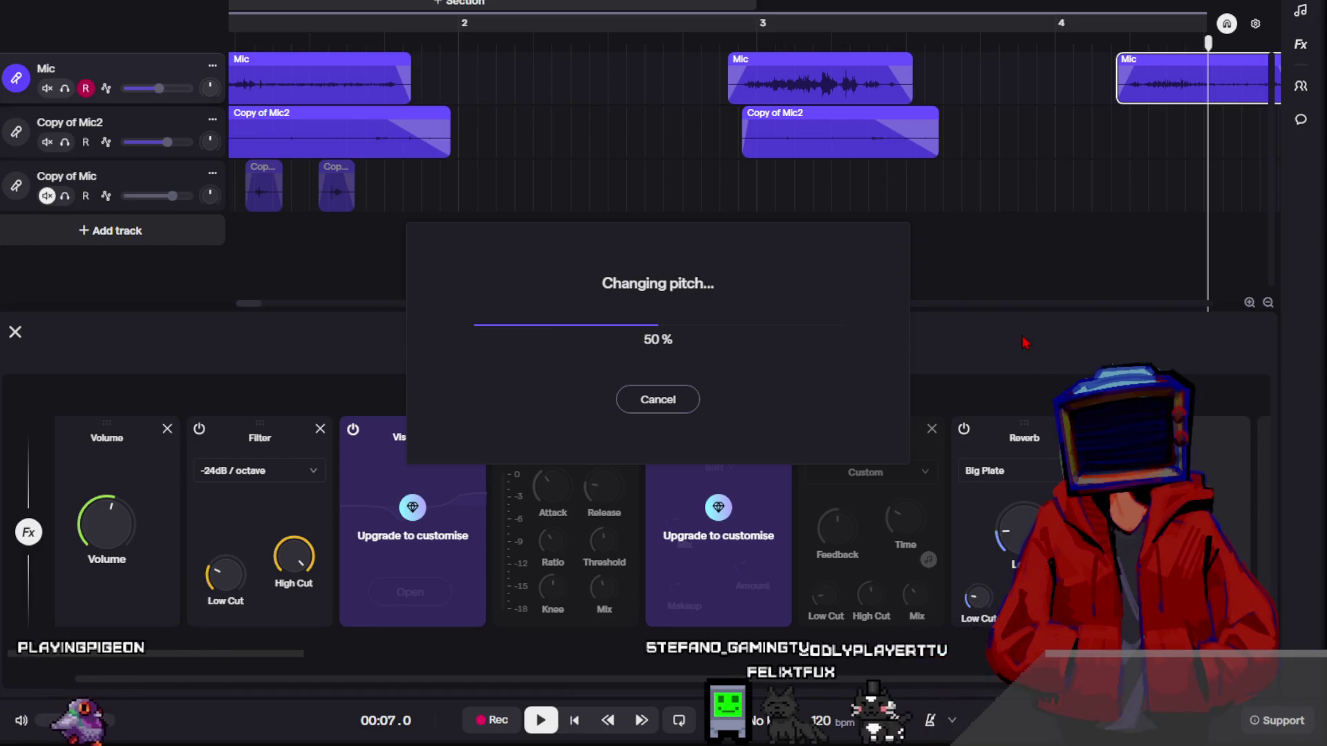
- Paste another Copy of Mic2 clip on its track just past bar 4
click(889, 177)
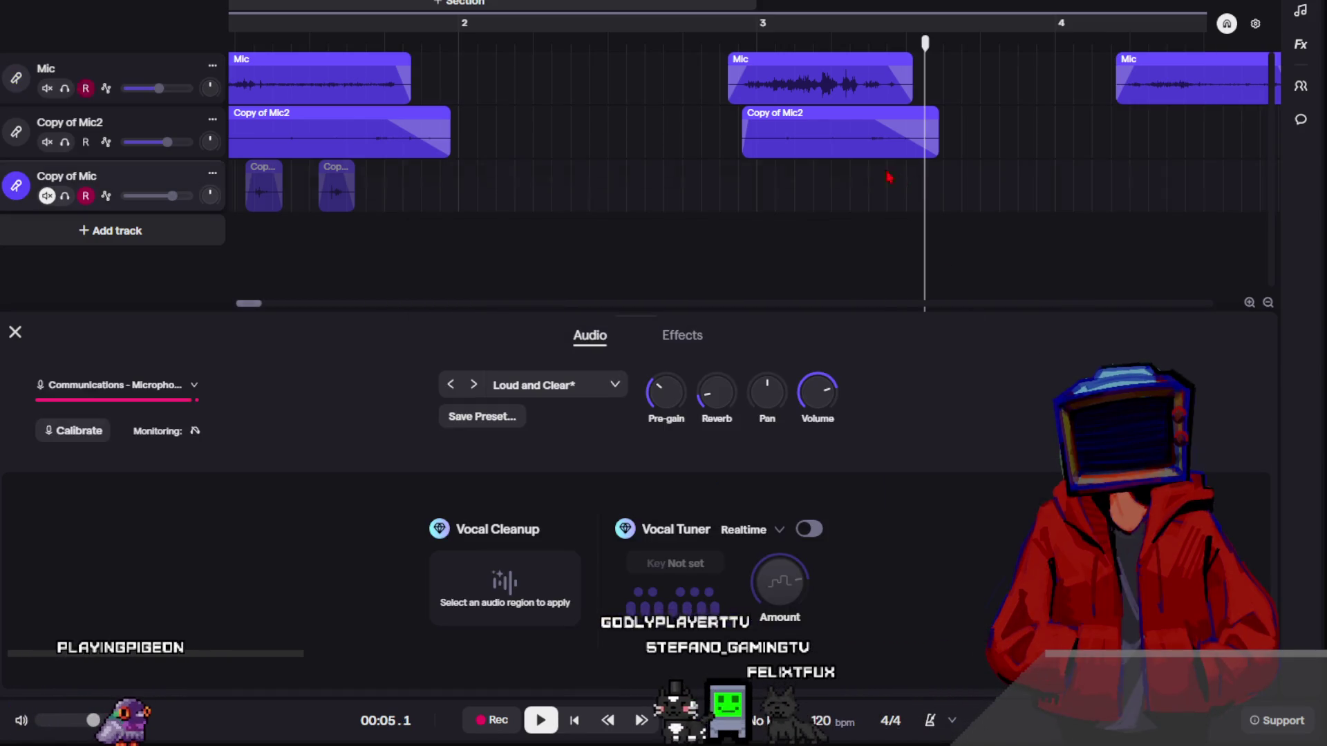
click(975, 155)
key(ctrl+v)
- Move the new Copy of Mic2 clip under the last Mic clip and play the arrangement from the start
mouse_move(1007, 139)
mouse_down()
mouse_move(1202, 142)
mouse_move(865, 152)
mouse_move(741, 128)
mouse_move(802, 138)
mouse_up()
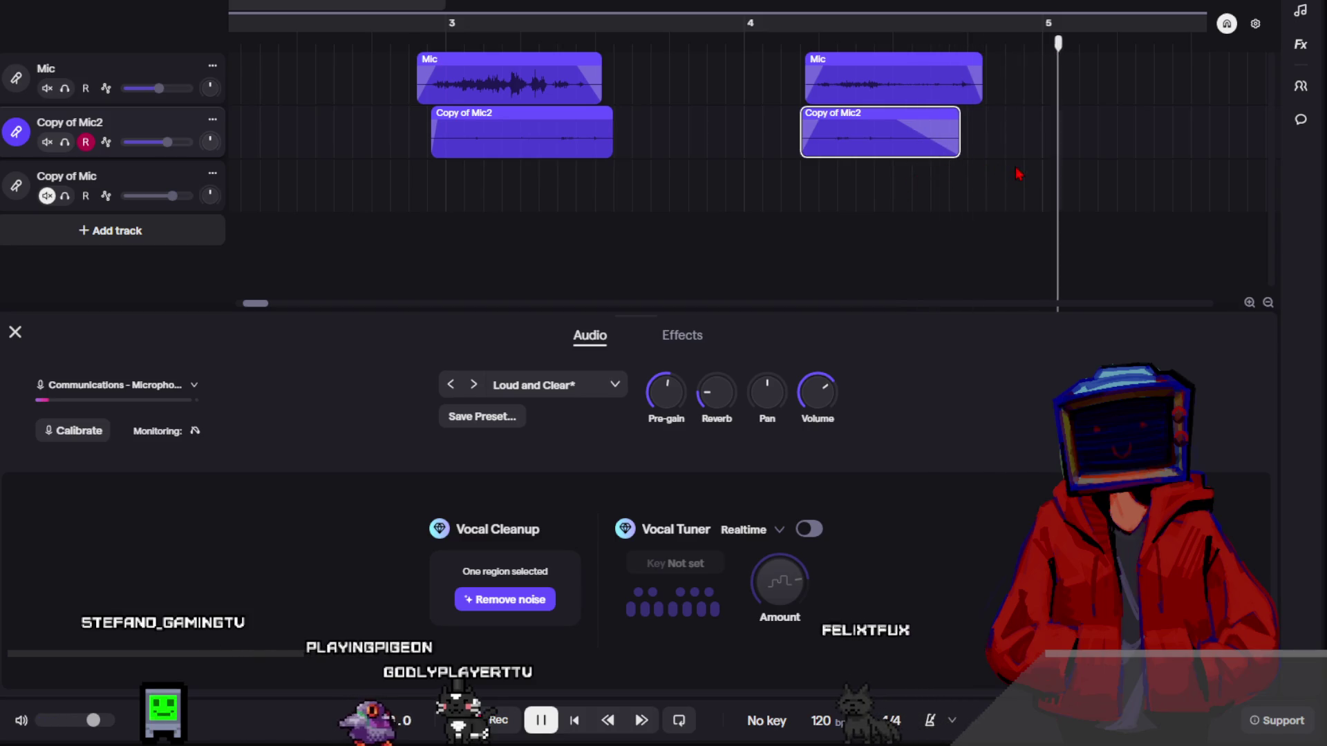
scroll(1015, 167, down, 3)
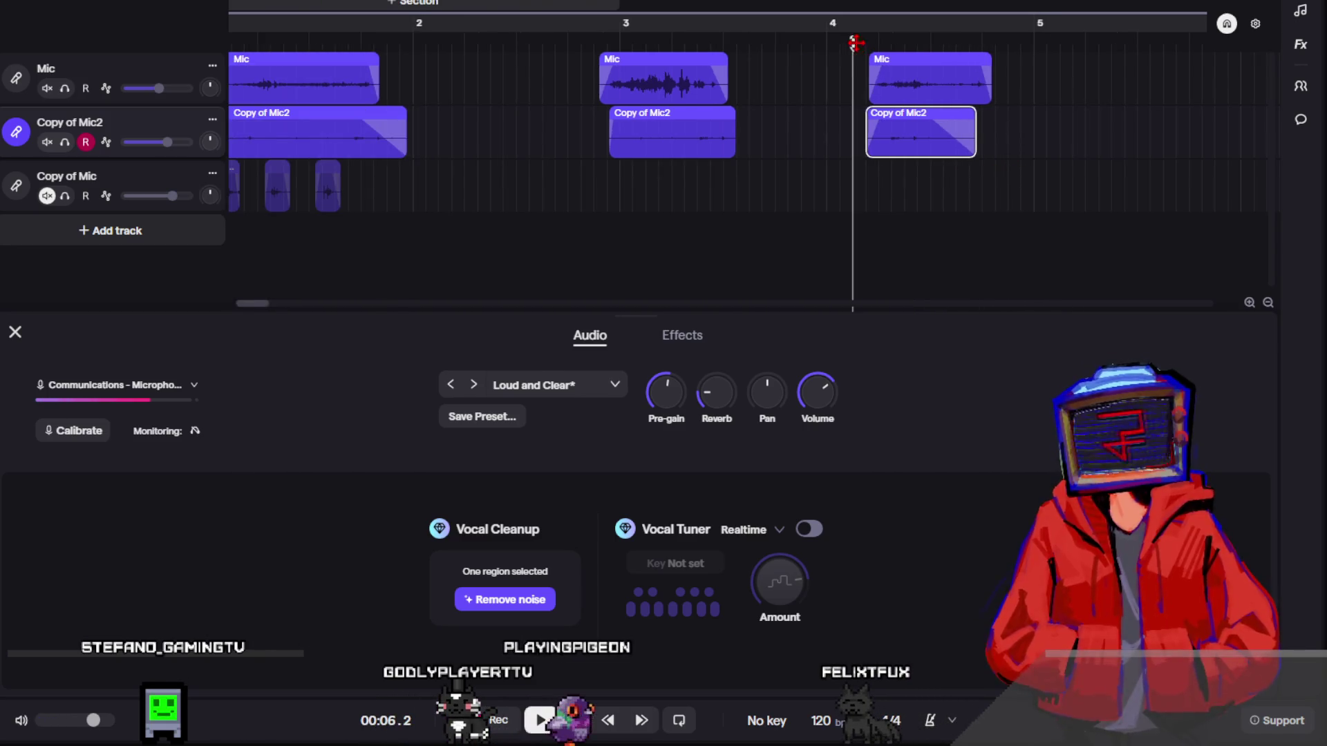
drag(918, 40, 235, 40)
key(space)
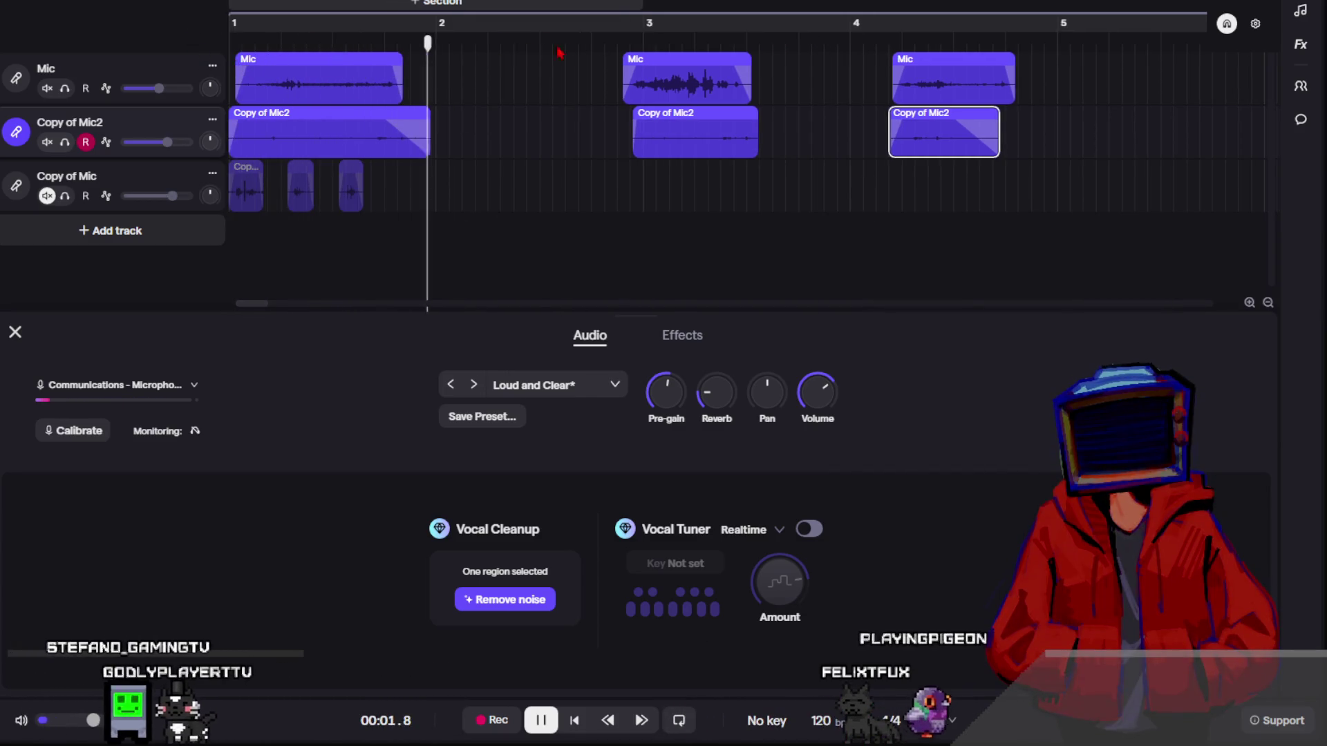
key(space)
- Shift the bar-3 Mic and Copy of Mic2 clips slightly earlier, to just before bar 3
click(593, 43)
mouse_move(593, 44)
mouse_down()
mouse_move(616, 44)
mouse_move(606, 52)
mouse_up()
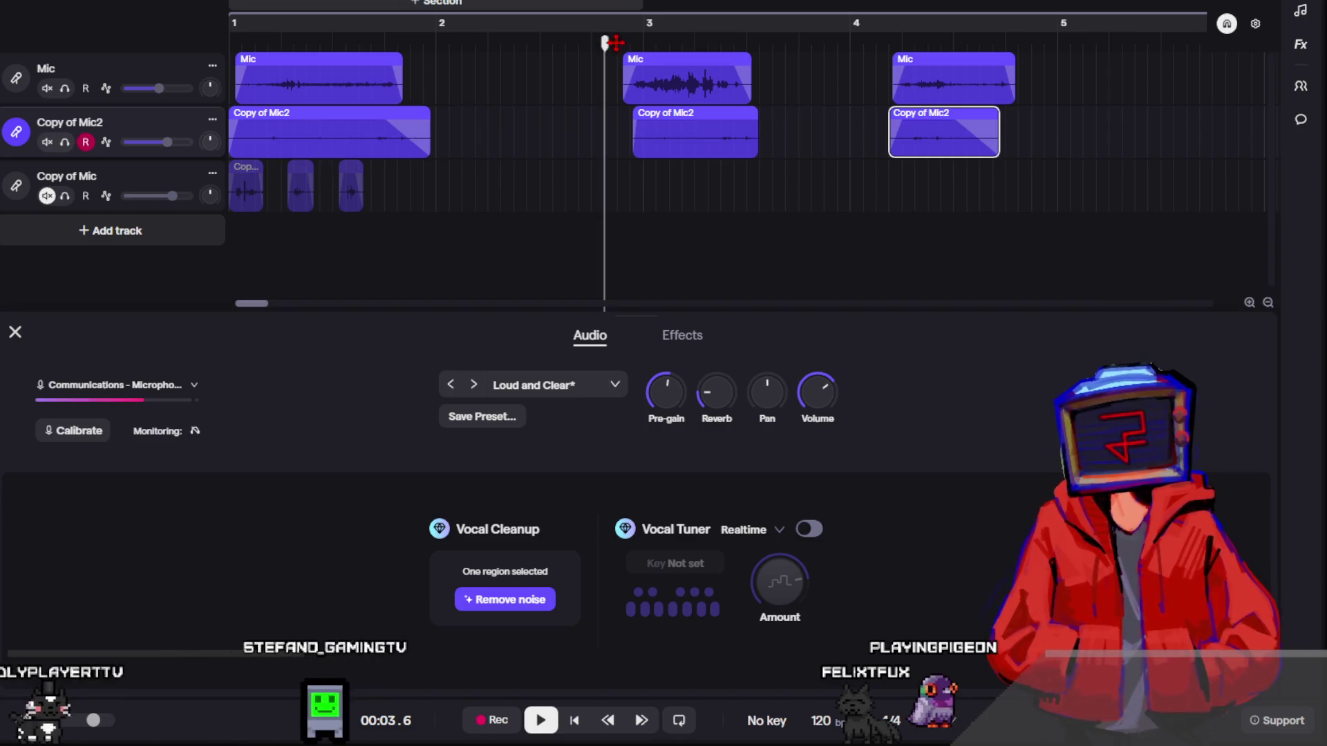
key(space)
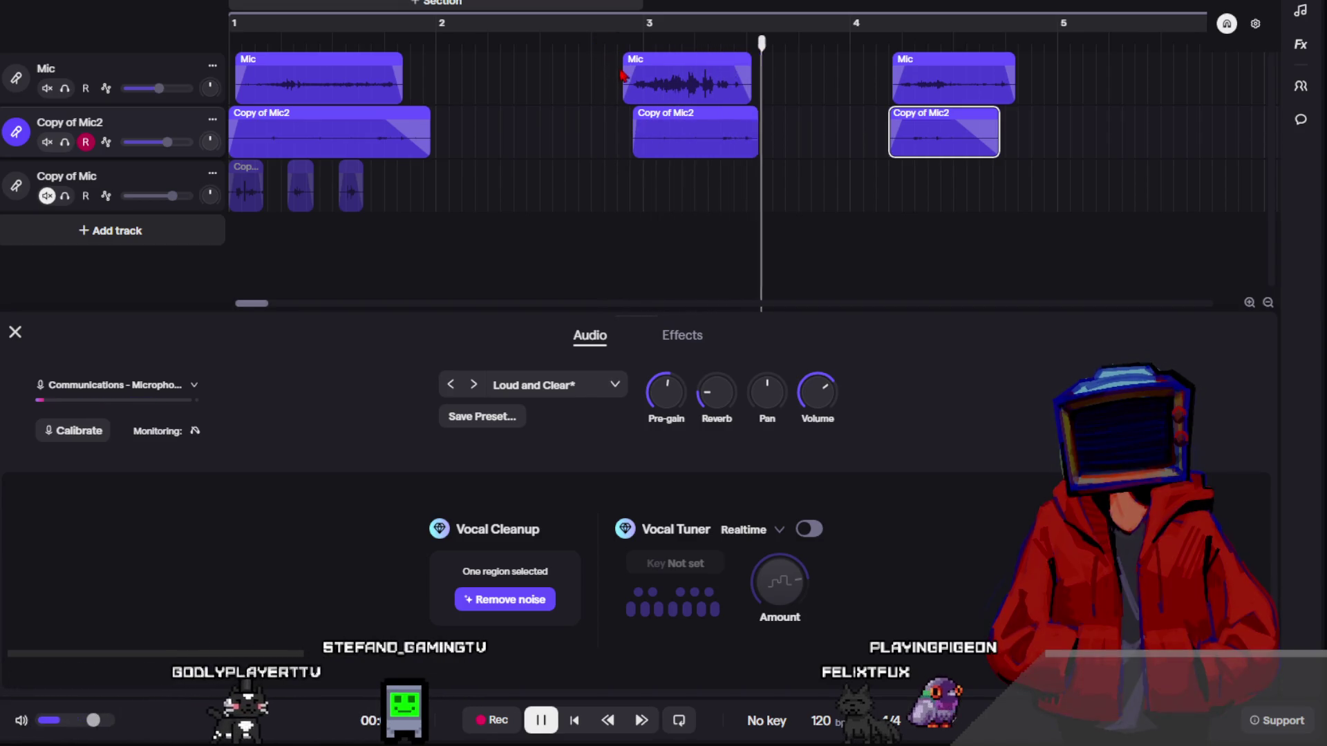
mouse_move(665, 94)
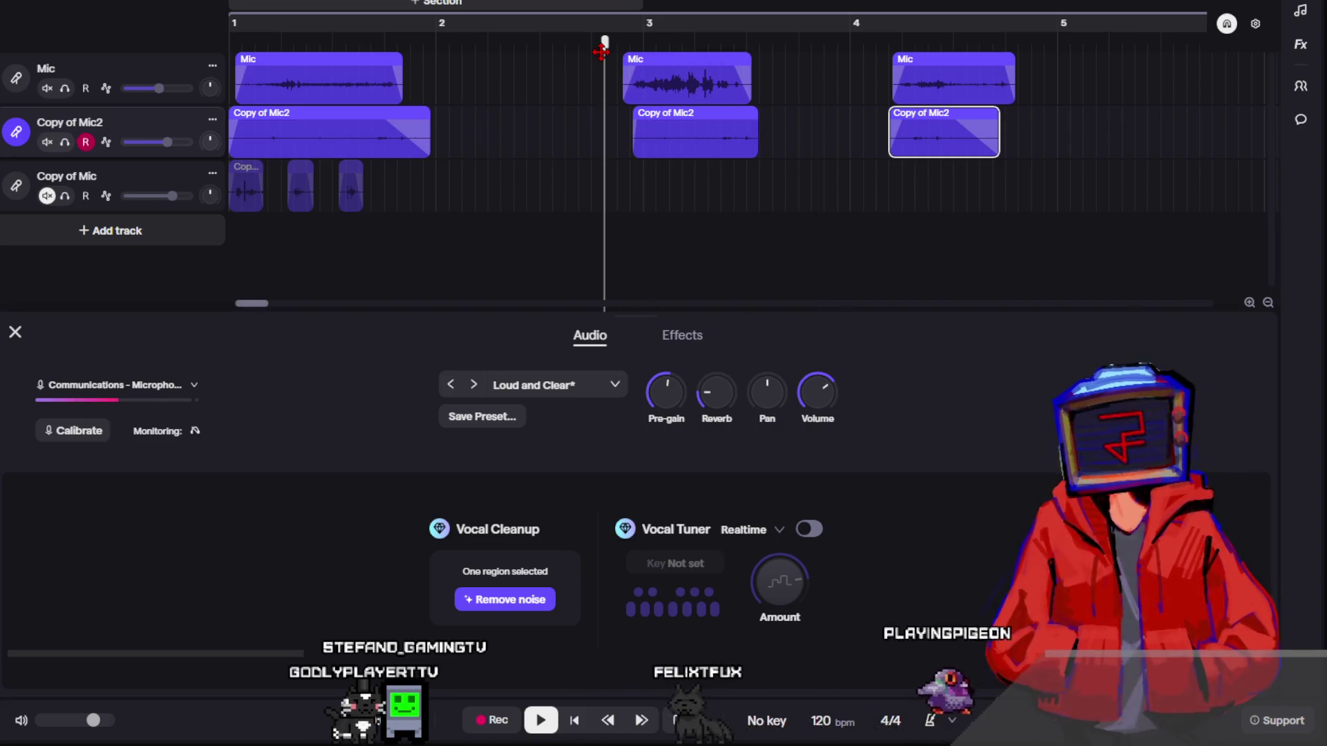
click(663, 80)
drag(721, 142, 691, 142)
click(662, 213)
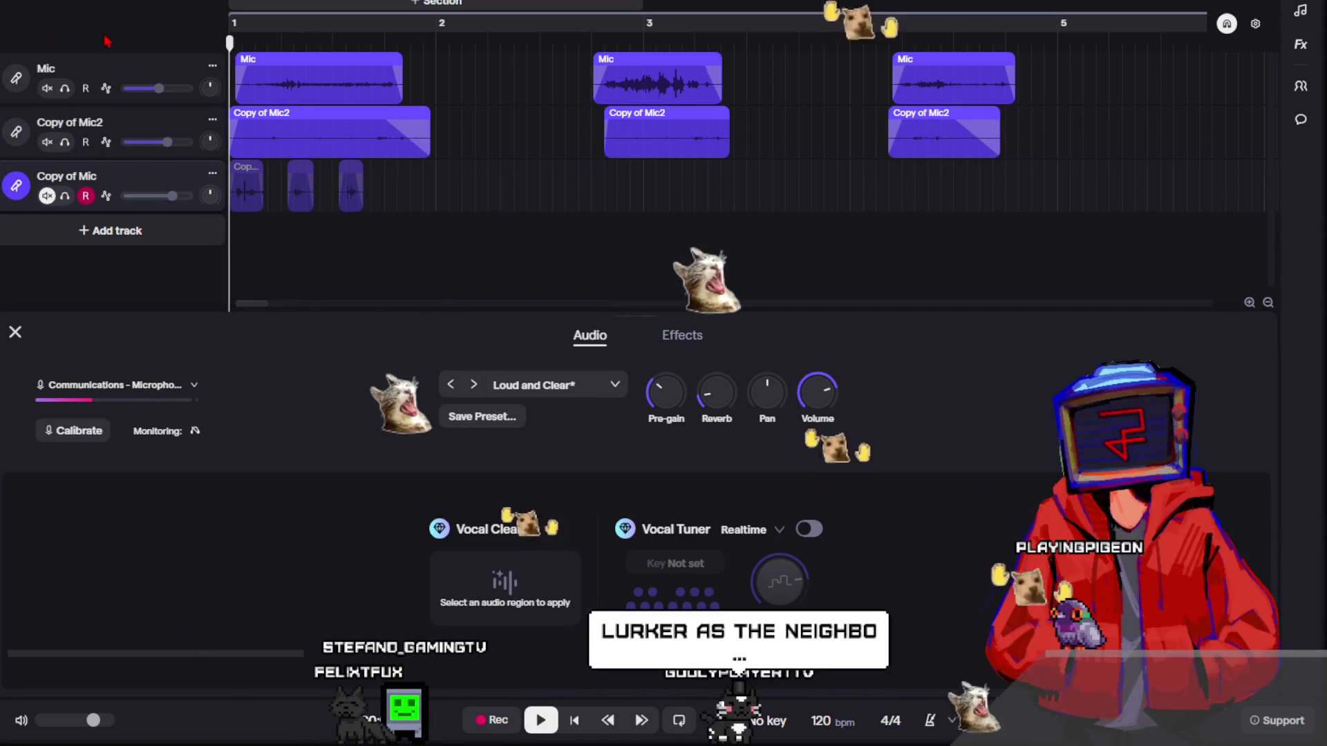
- Play back the arrangement from several positions to check the new timing
key(space)
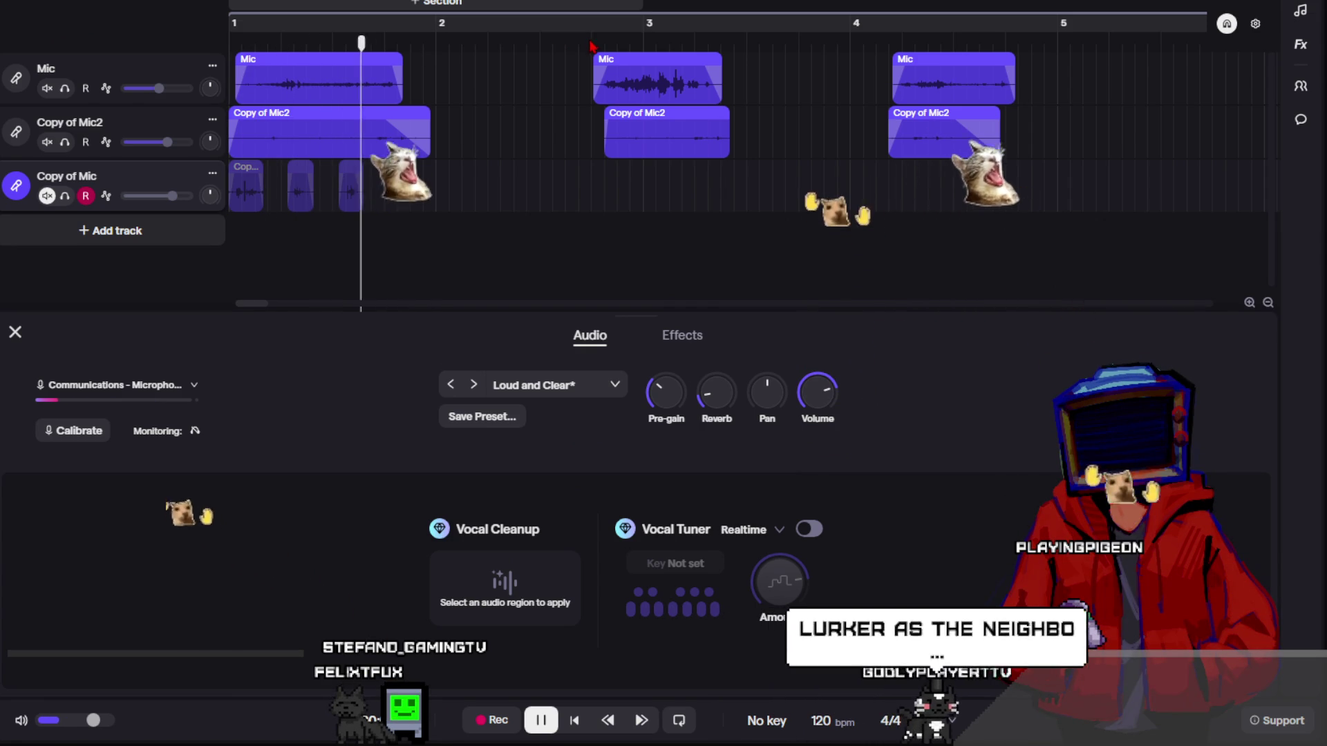
click(585, 43)
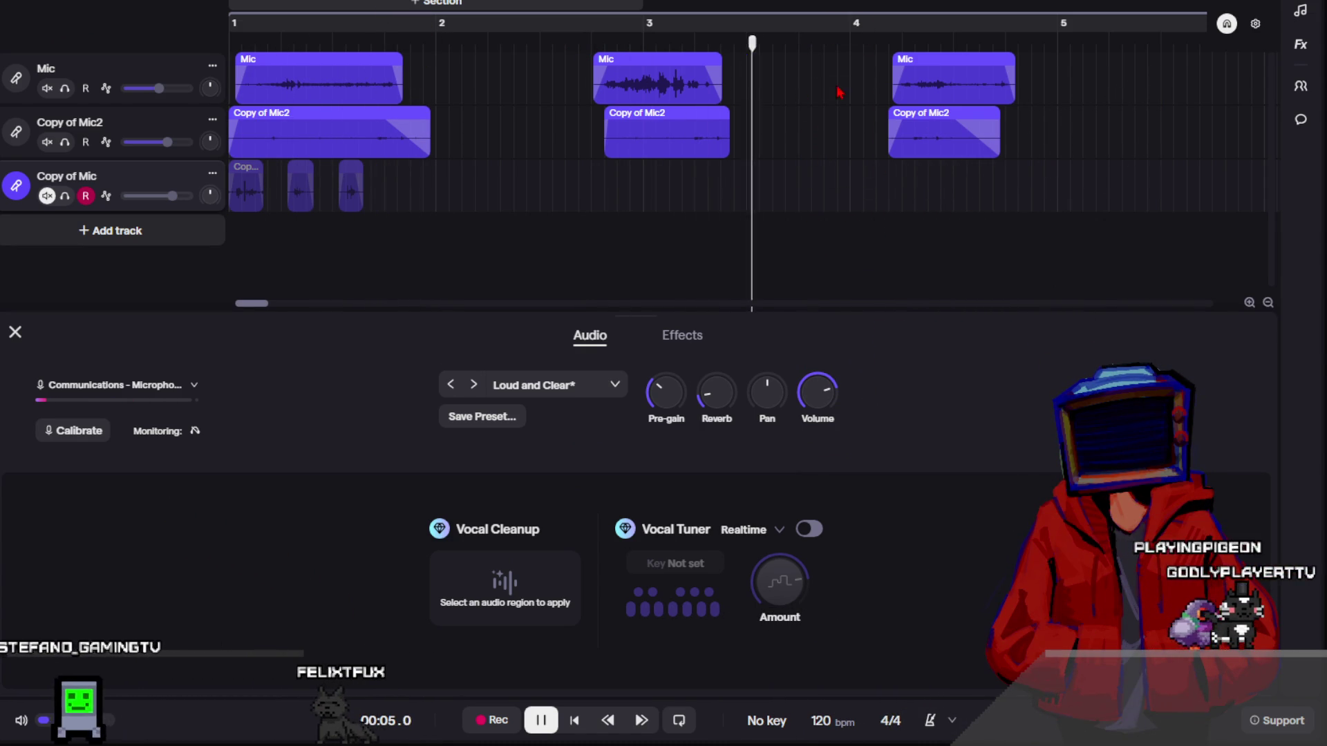
key(space)
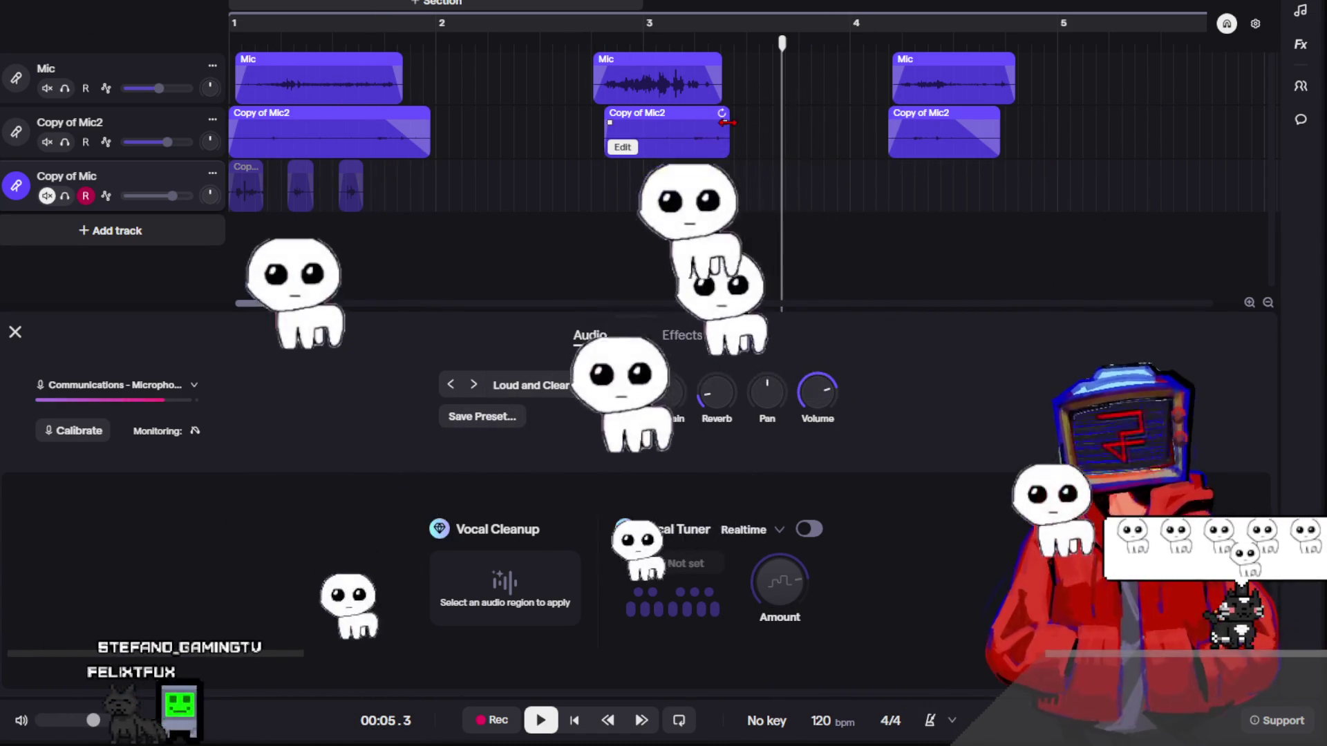
click(726, 123)
click(864, 42)
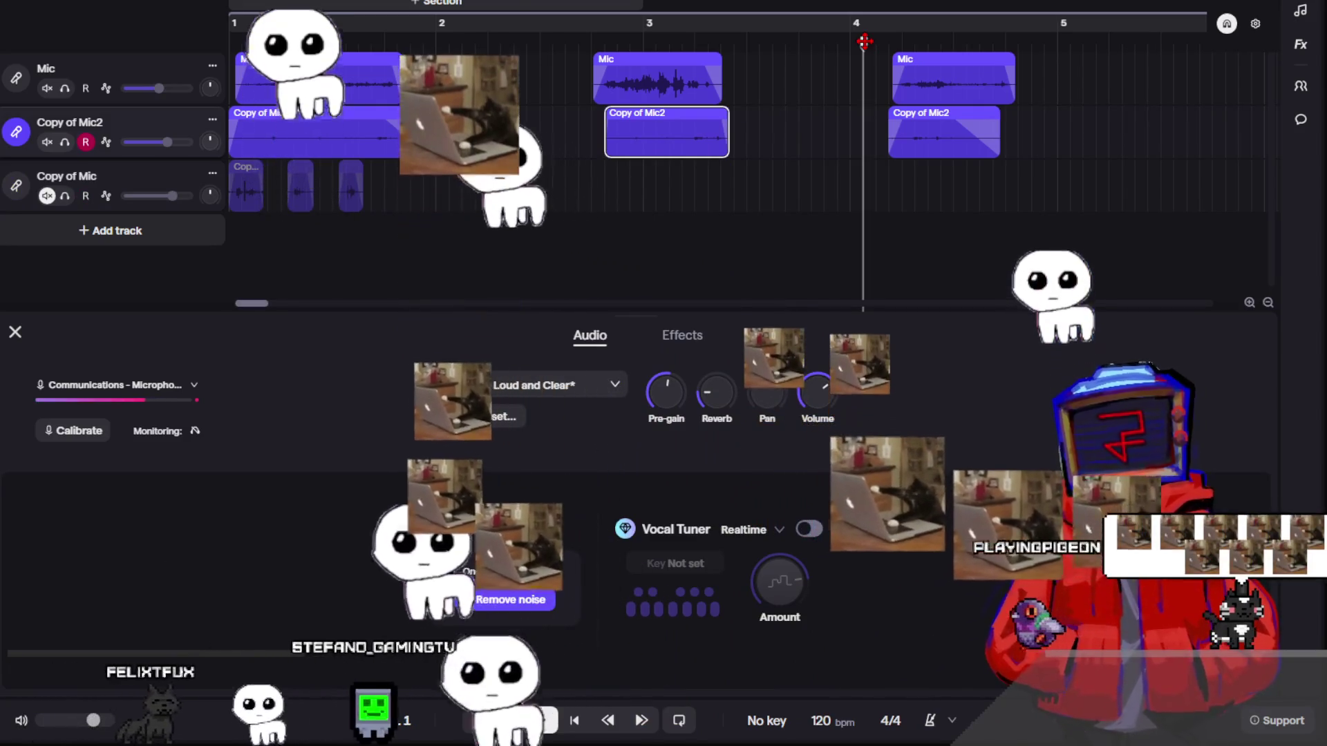
key(space)
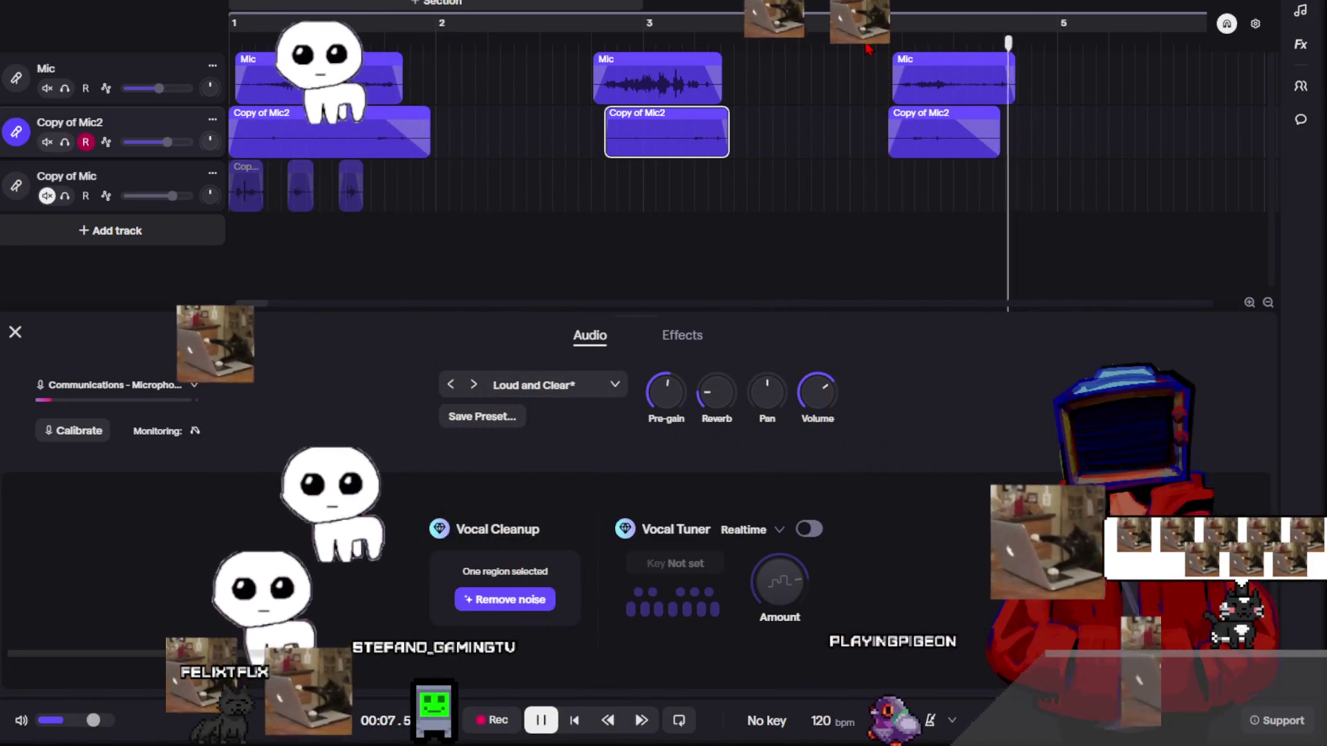
key(space)
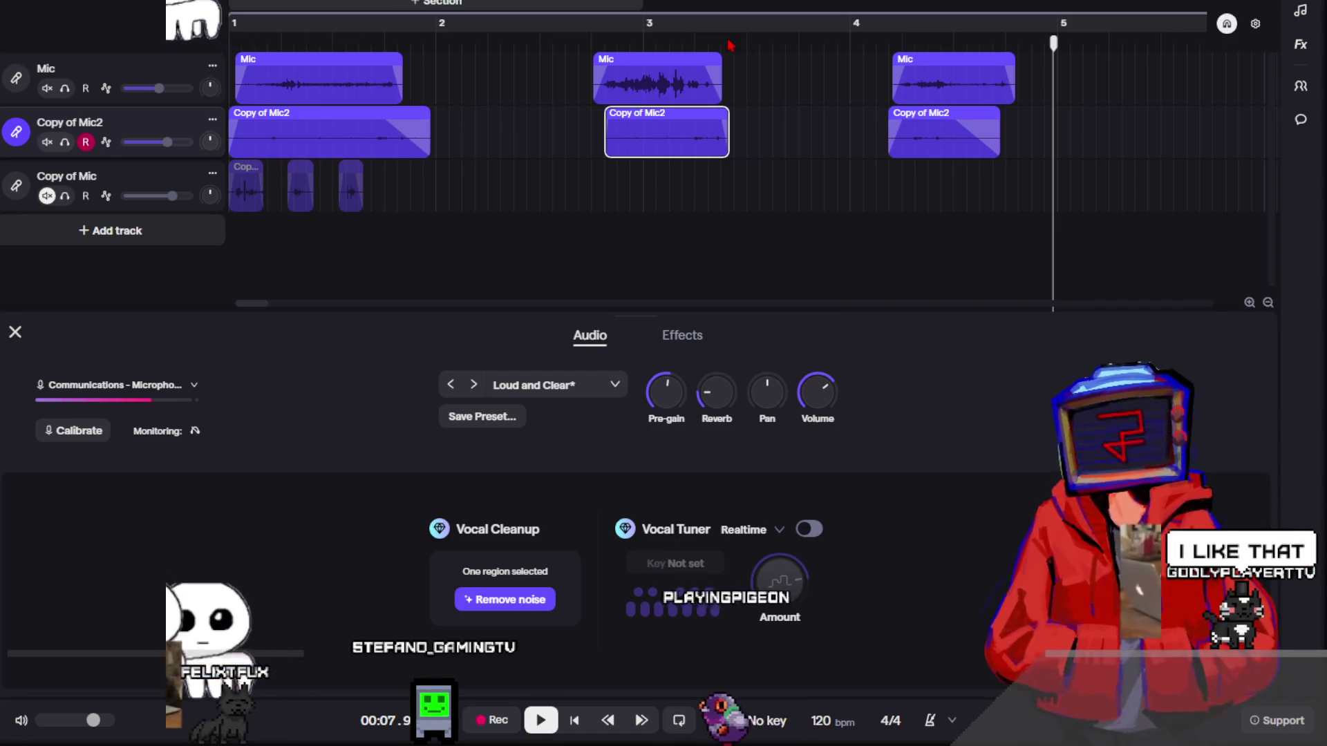
click(232, 38)
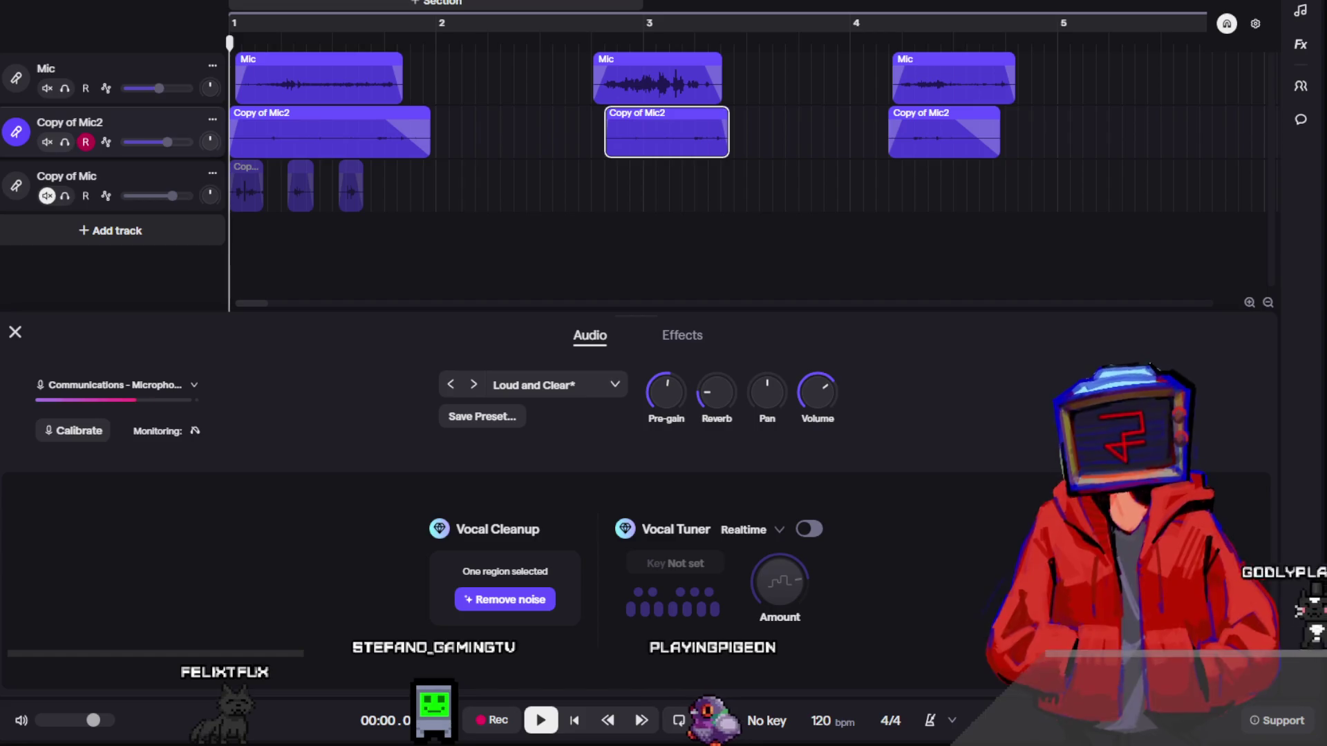
key(ctrl+e)
- Export the arrangement as an MP3 mixdown to the computer
click(647, 503)
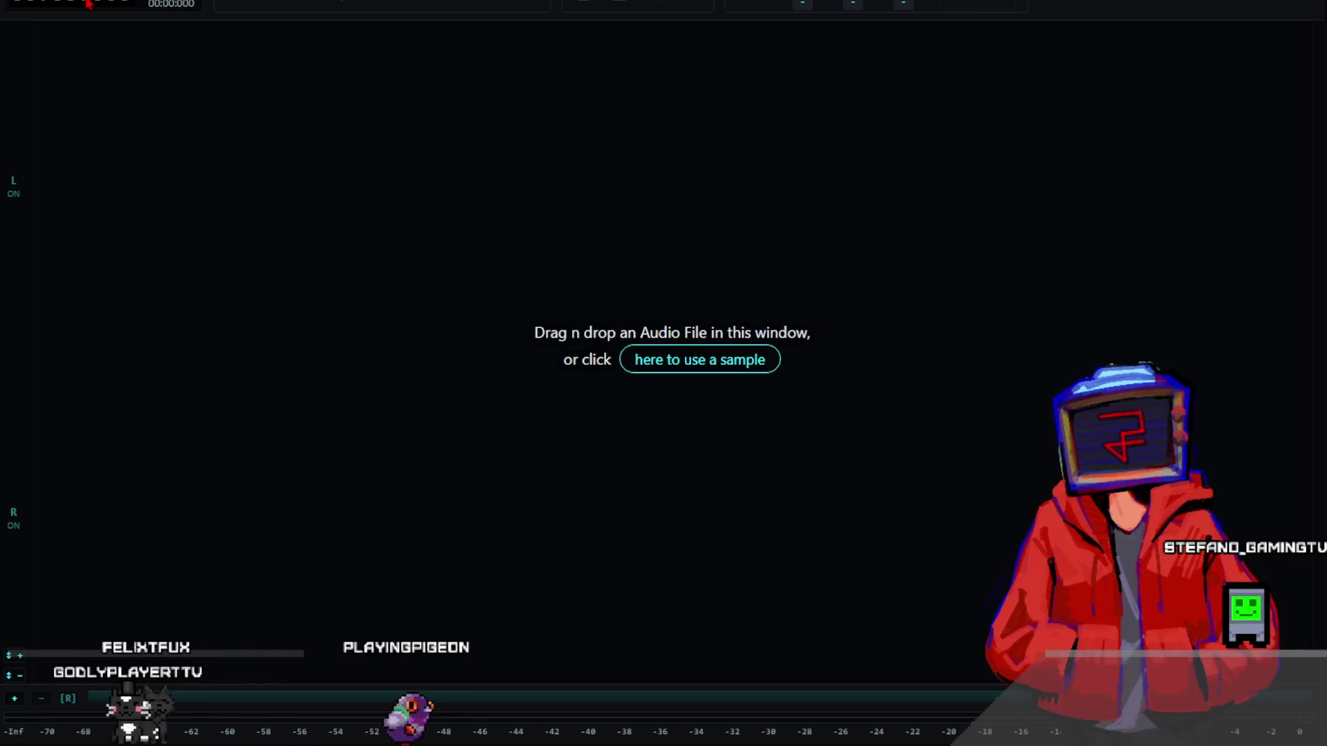
click(88, 4)
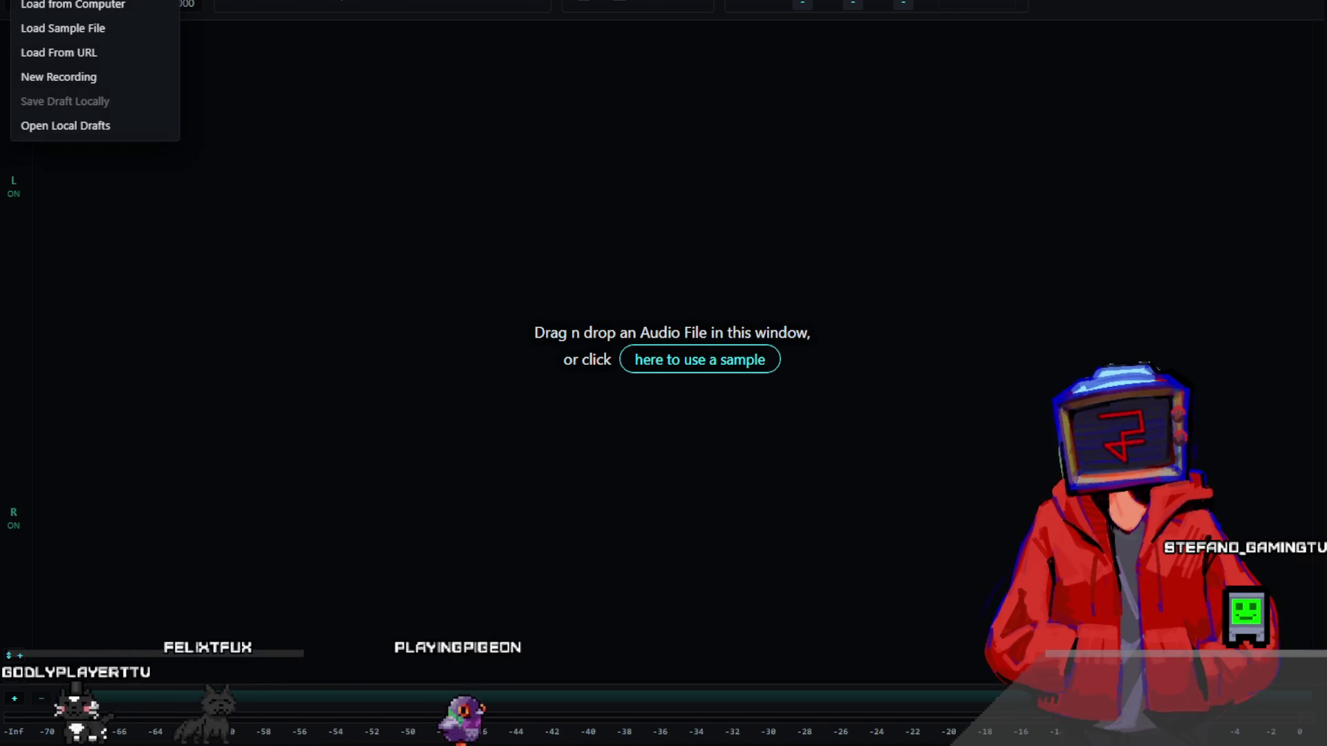
- Load the mix into AudioMass and cut 2.08–8.33 s so only the first sound remains
click(63, 26)
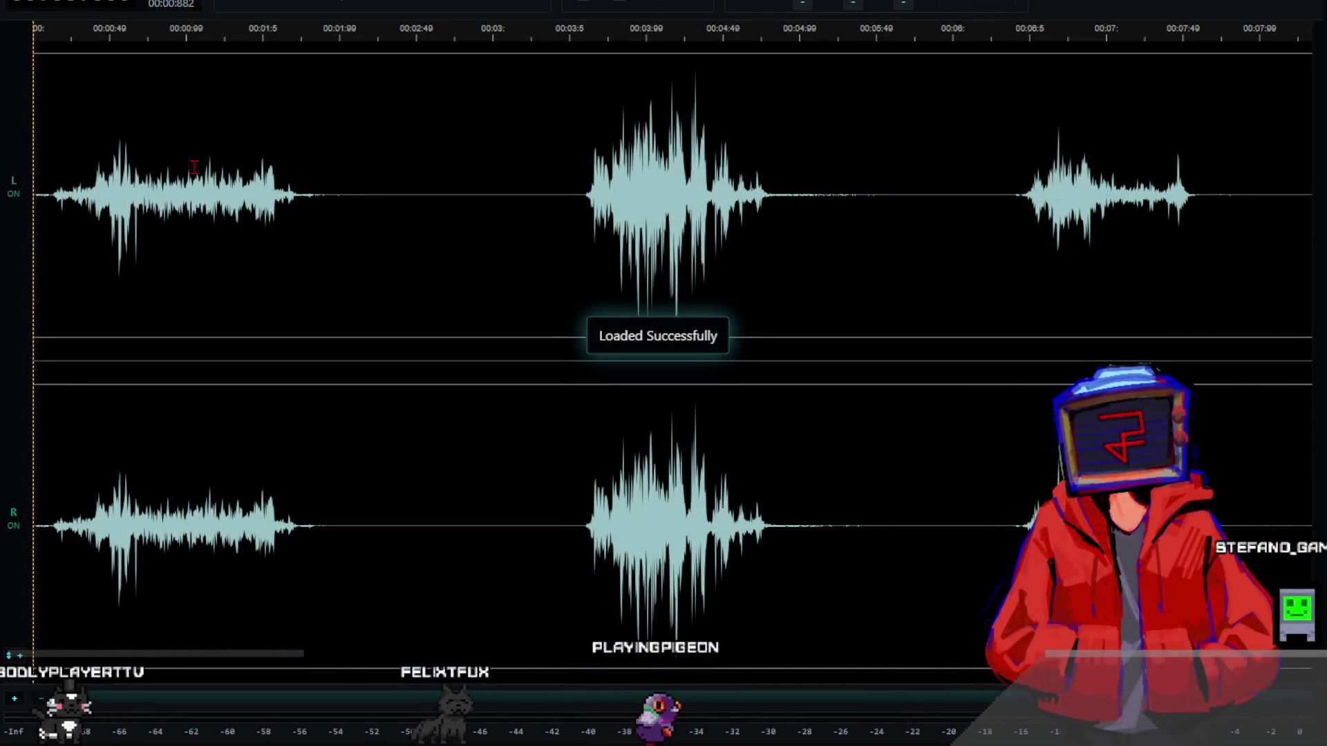
key(space)
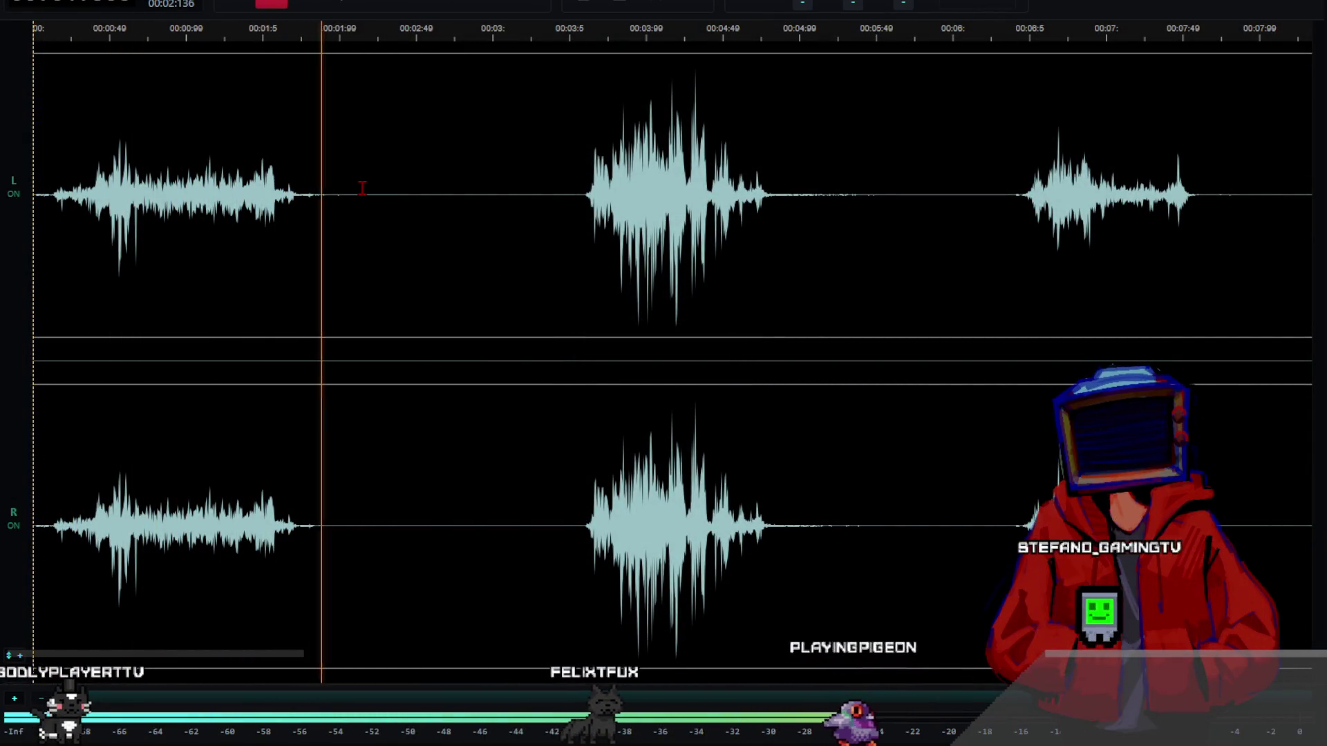
drag(357, 197, 1311, 188)
key(ctrl+x)
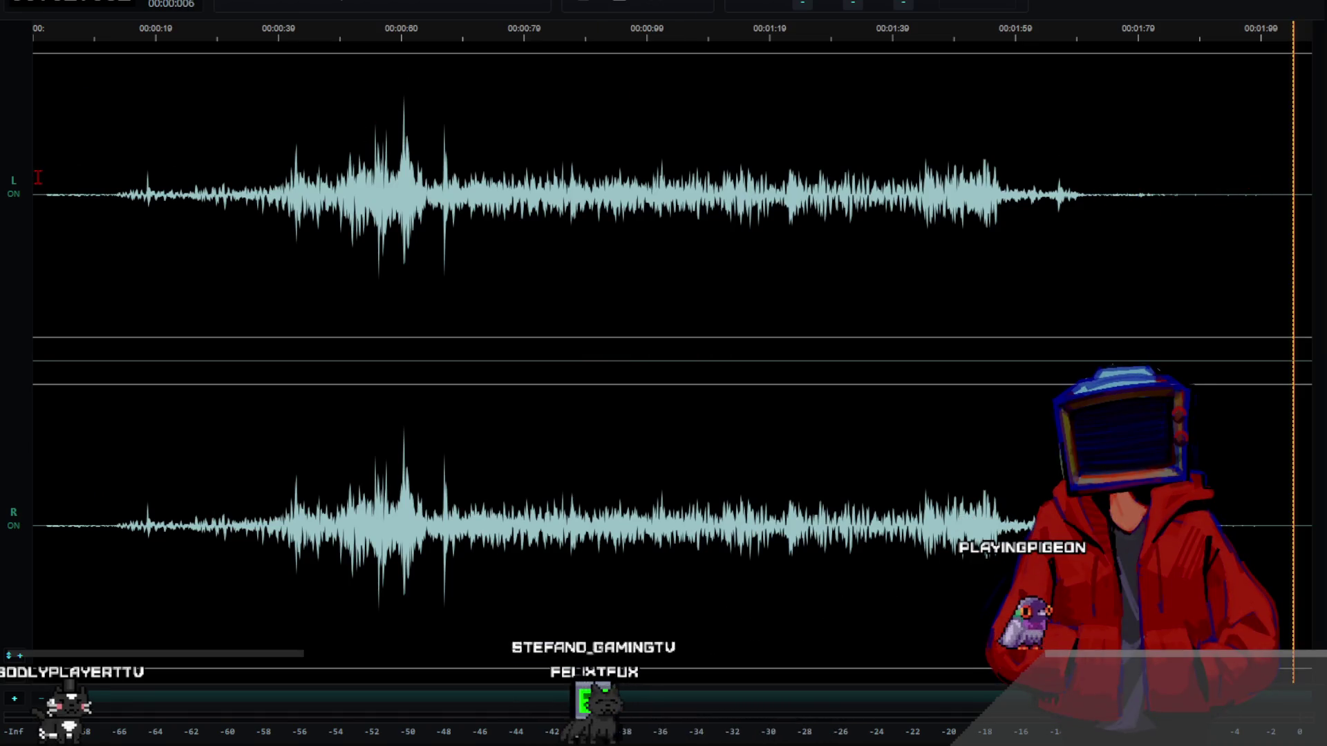
key(space)
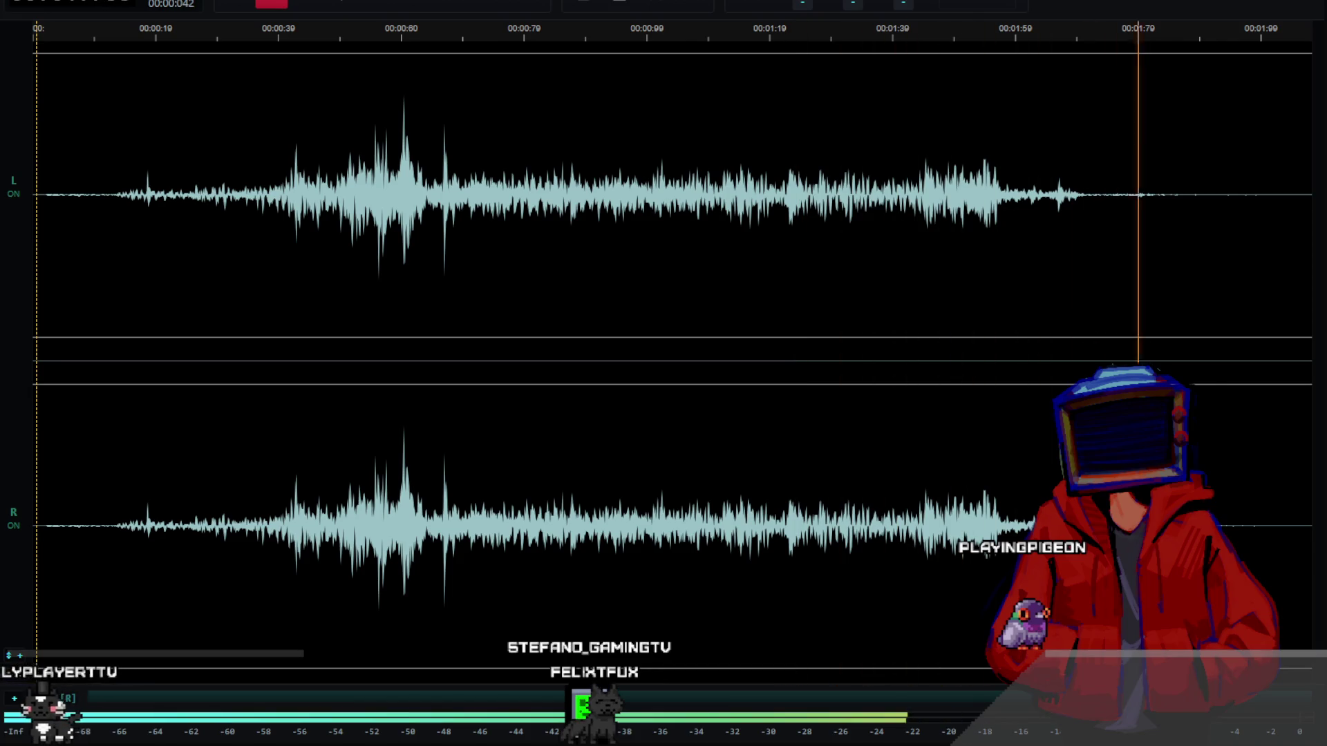
click(42, 146)
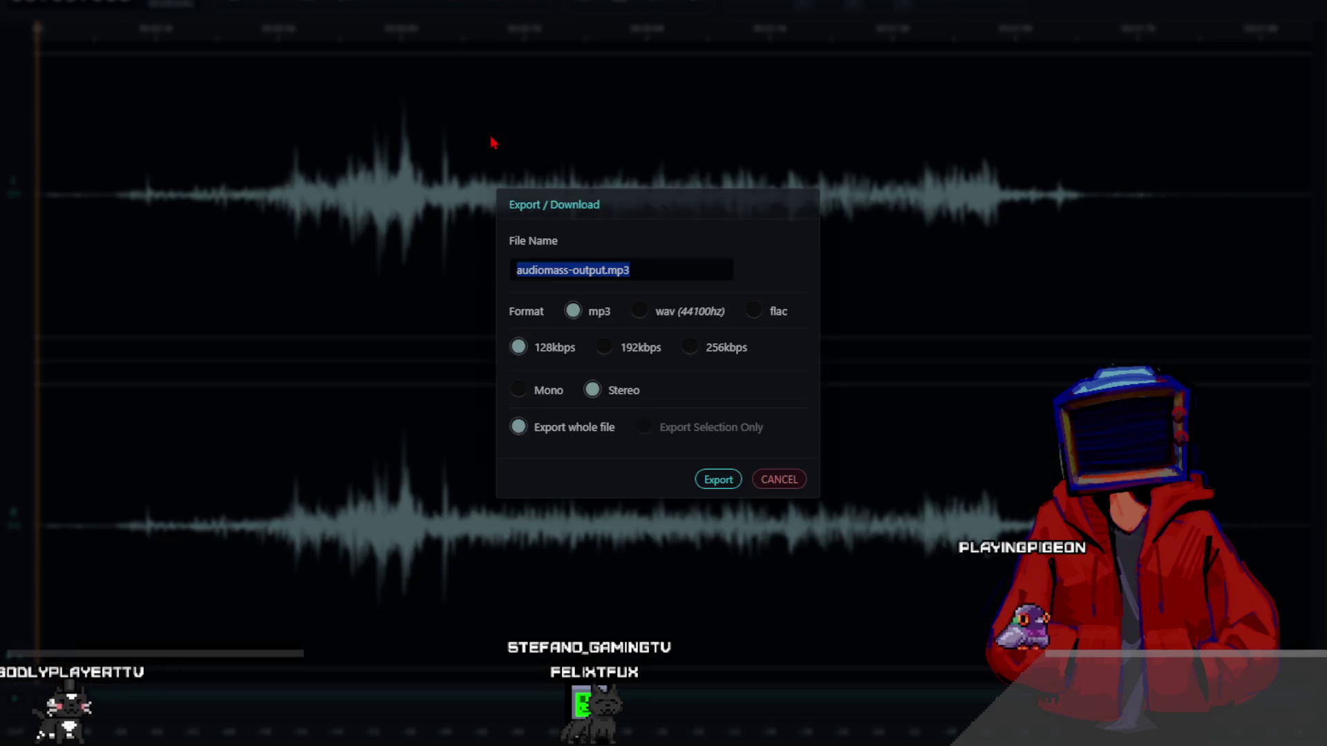
- Apply a fade out to the final part of the sound and listen to it
click(783, 479)
drag(1069, 180, 1285, 181)
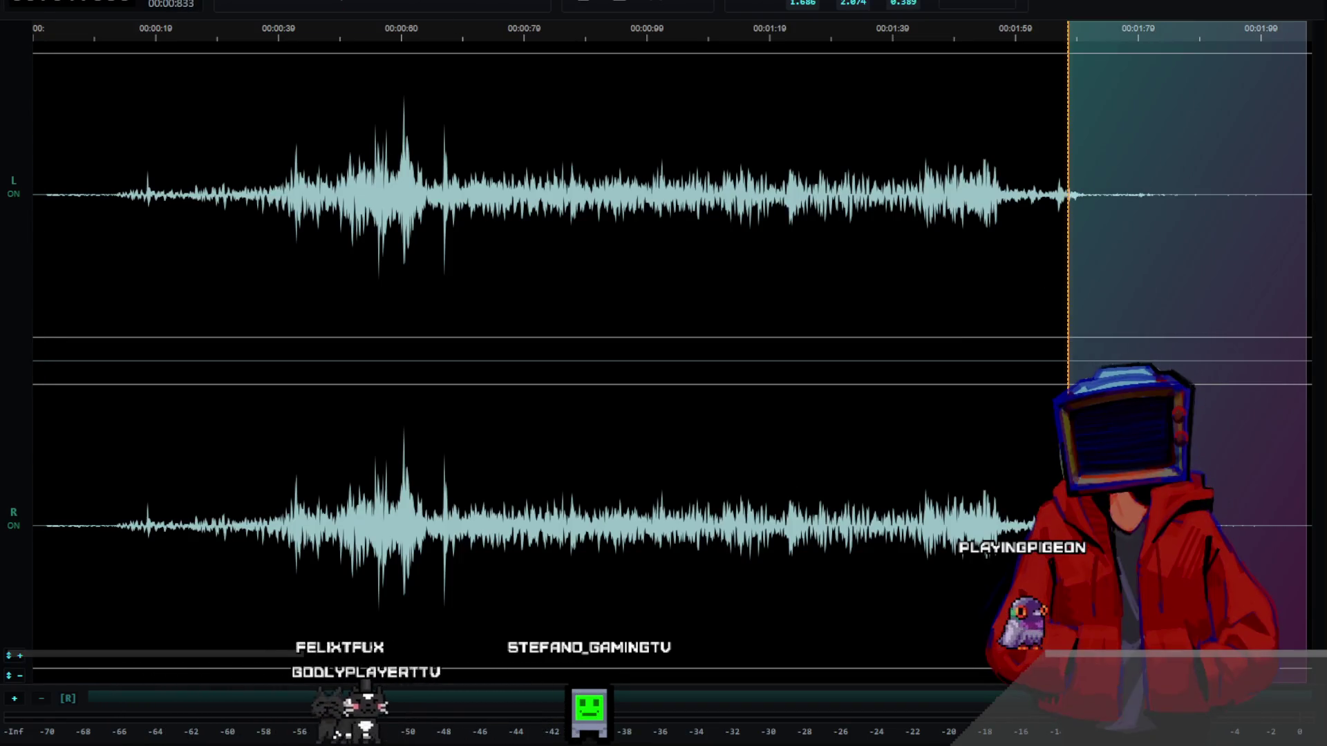
click(145, 3)
click(162, 26)
click(35, 168)
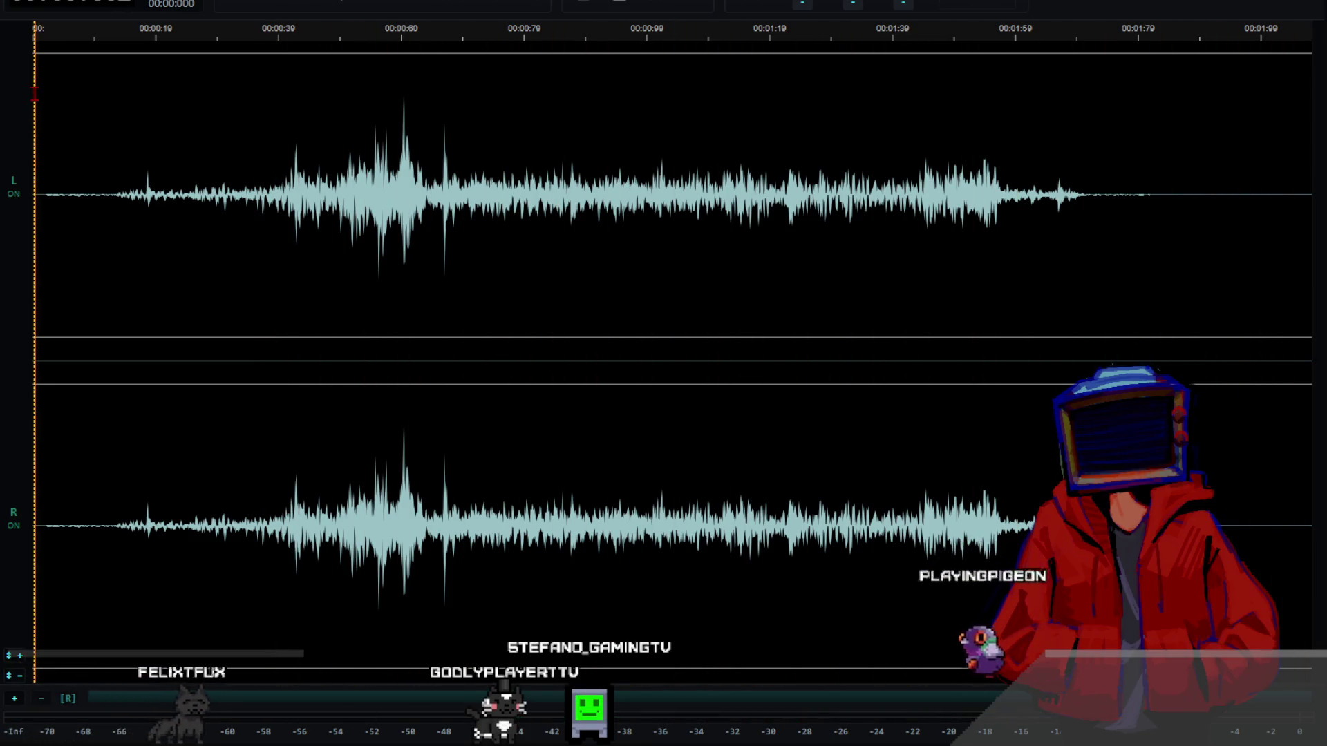
- Export the sound as LurkerAmbient.wav in 32-bit float WAV format
click(40, 4)
click(63, 148)
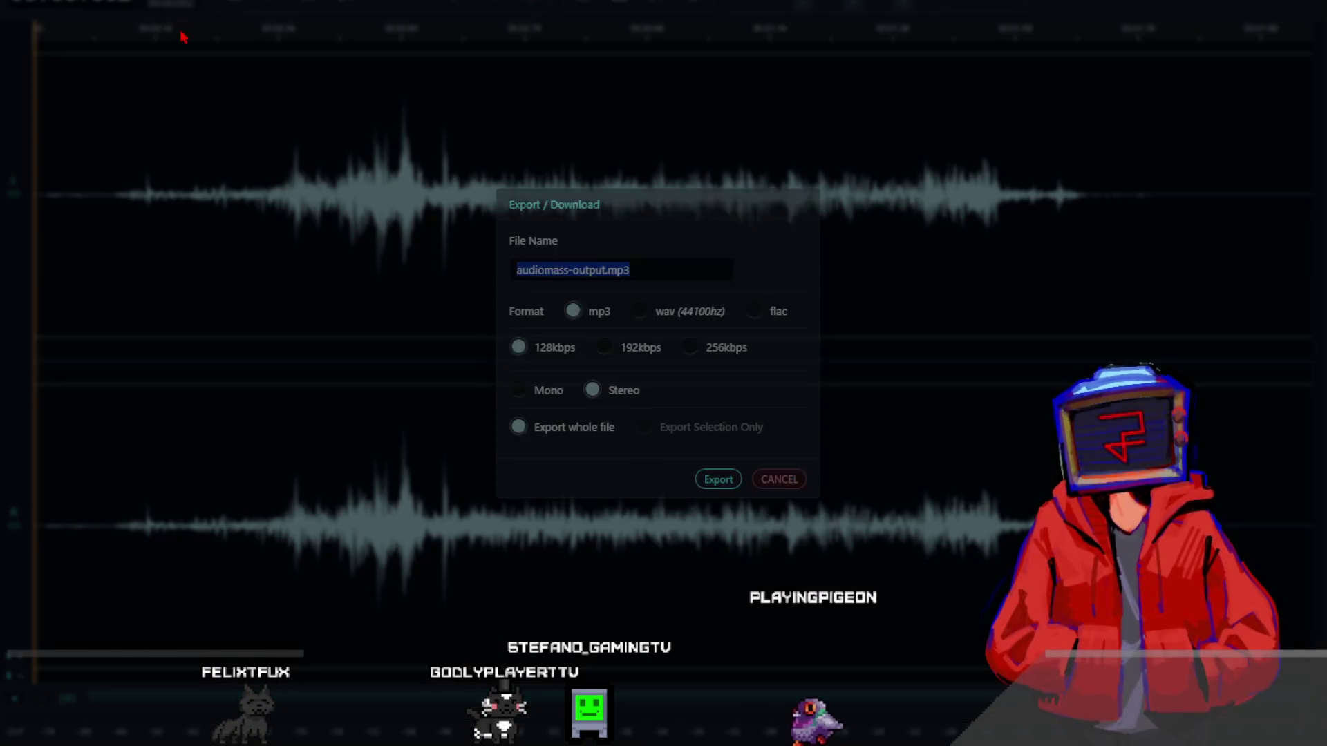
click(636, 311)
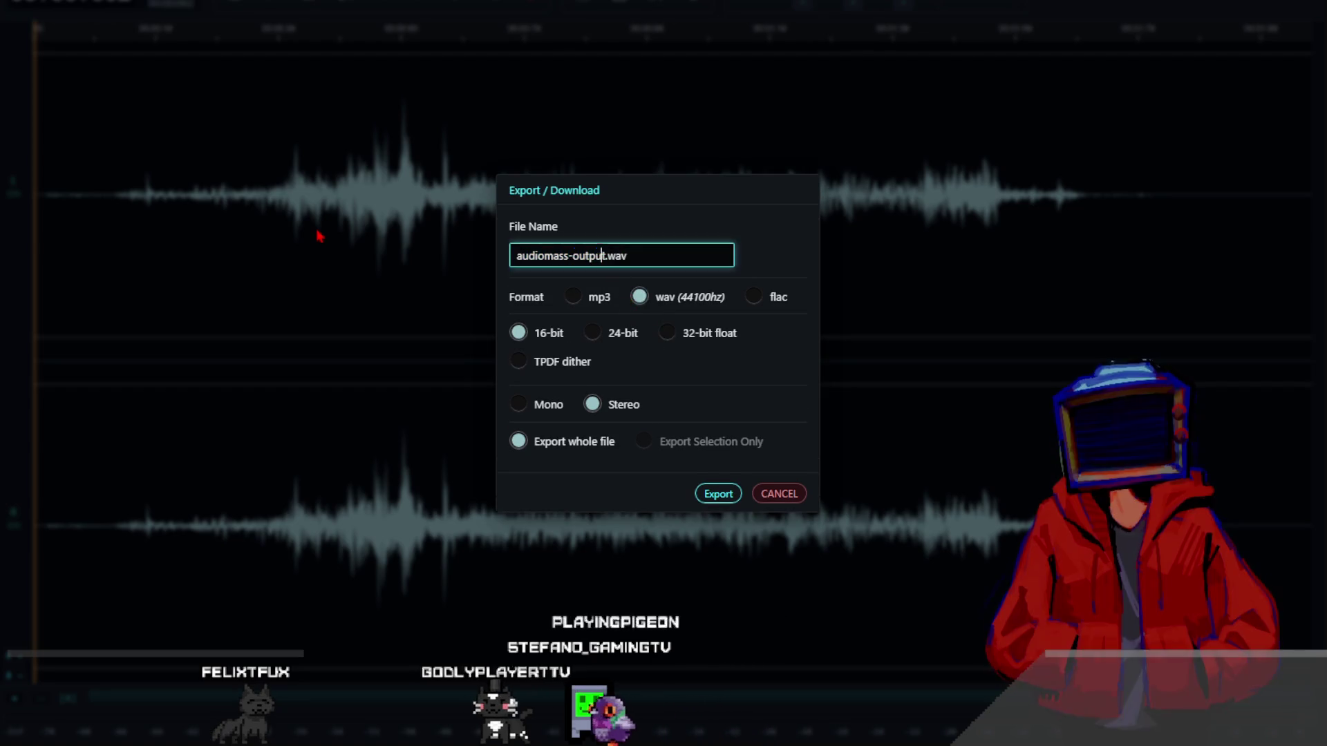
text(L)
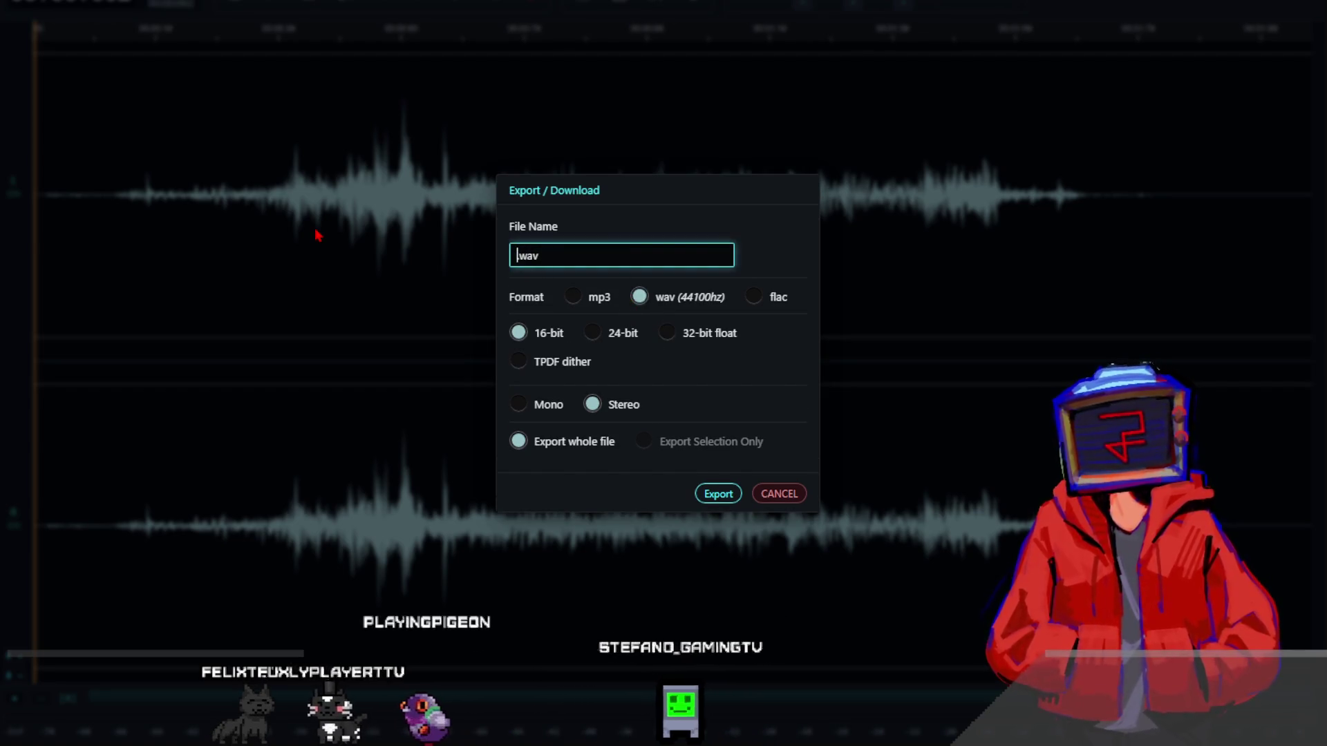
text(urkerA)
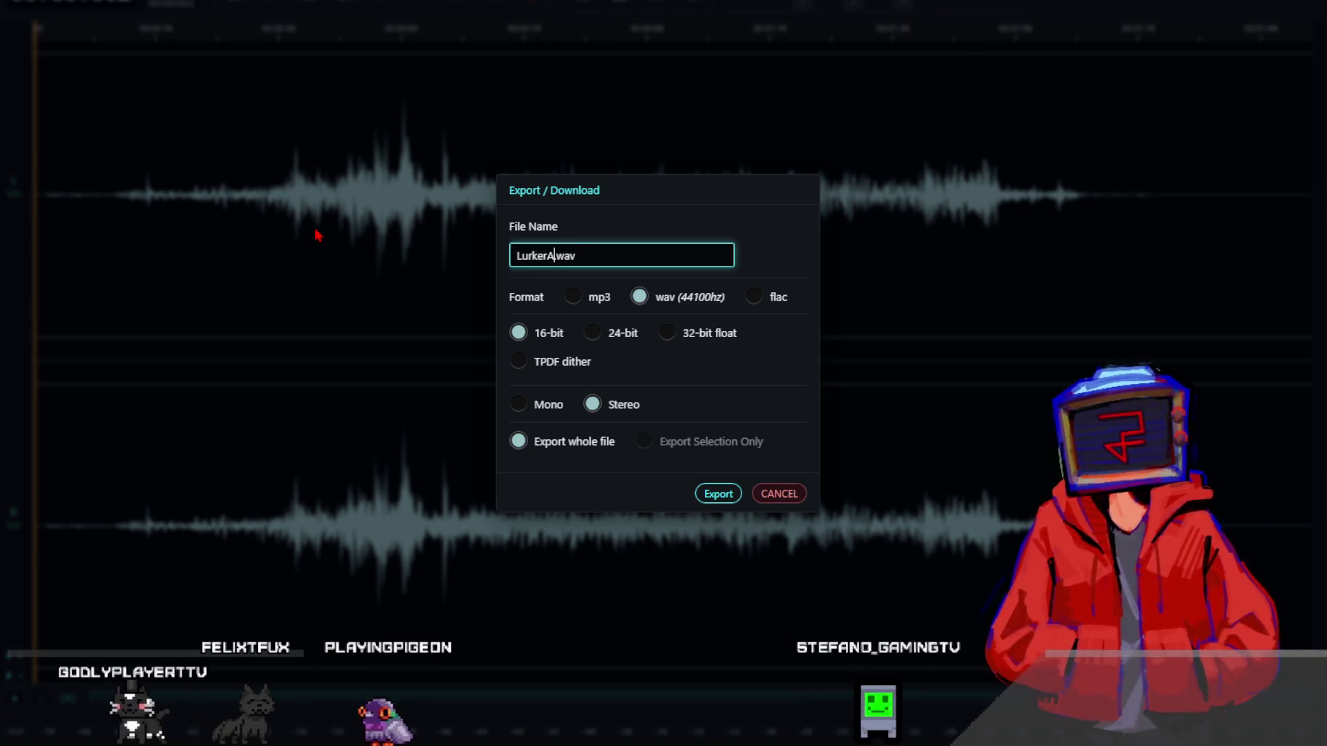
text(mbient)
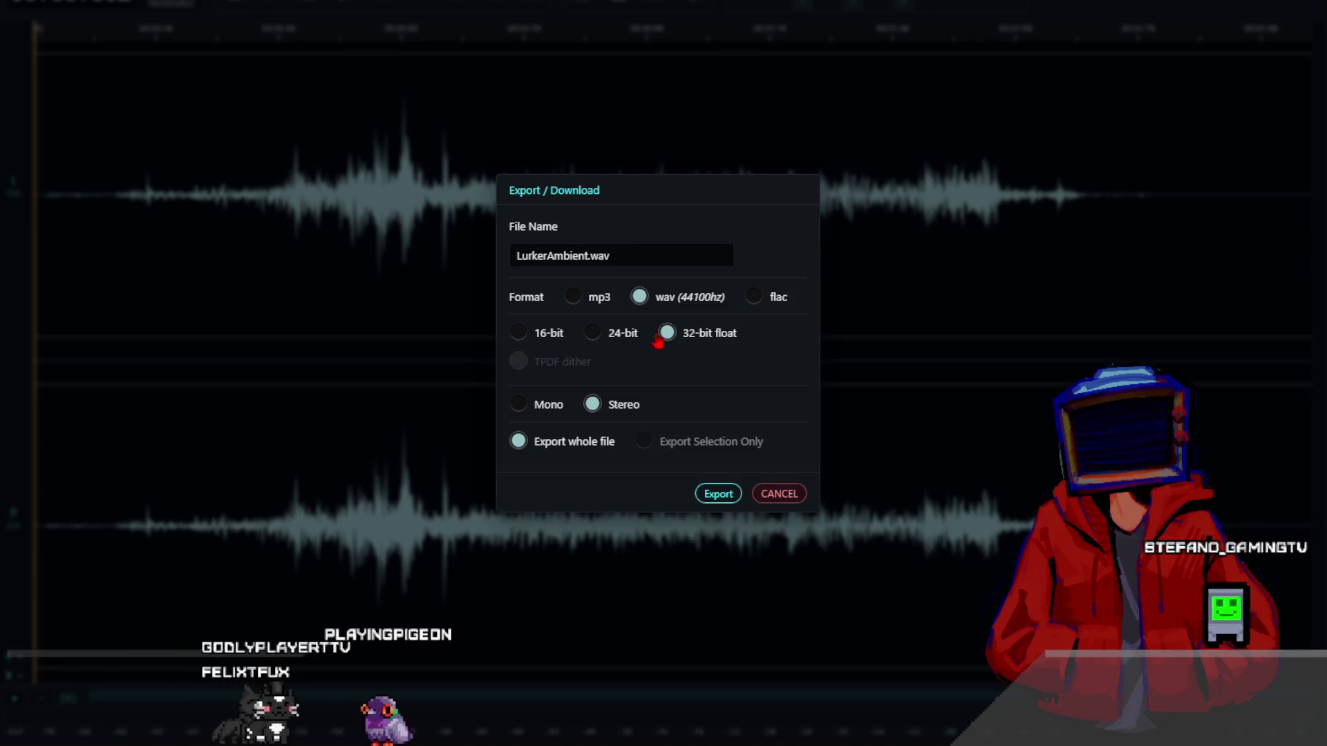
click(721, 496)
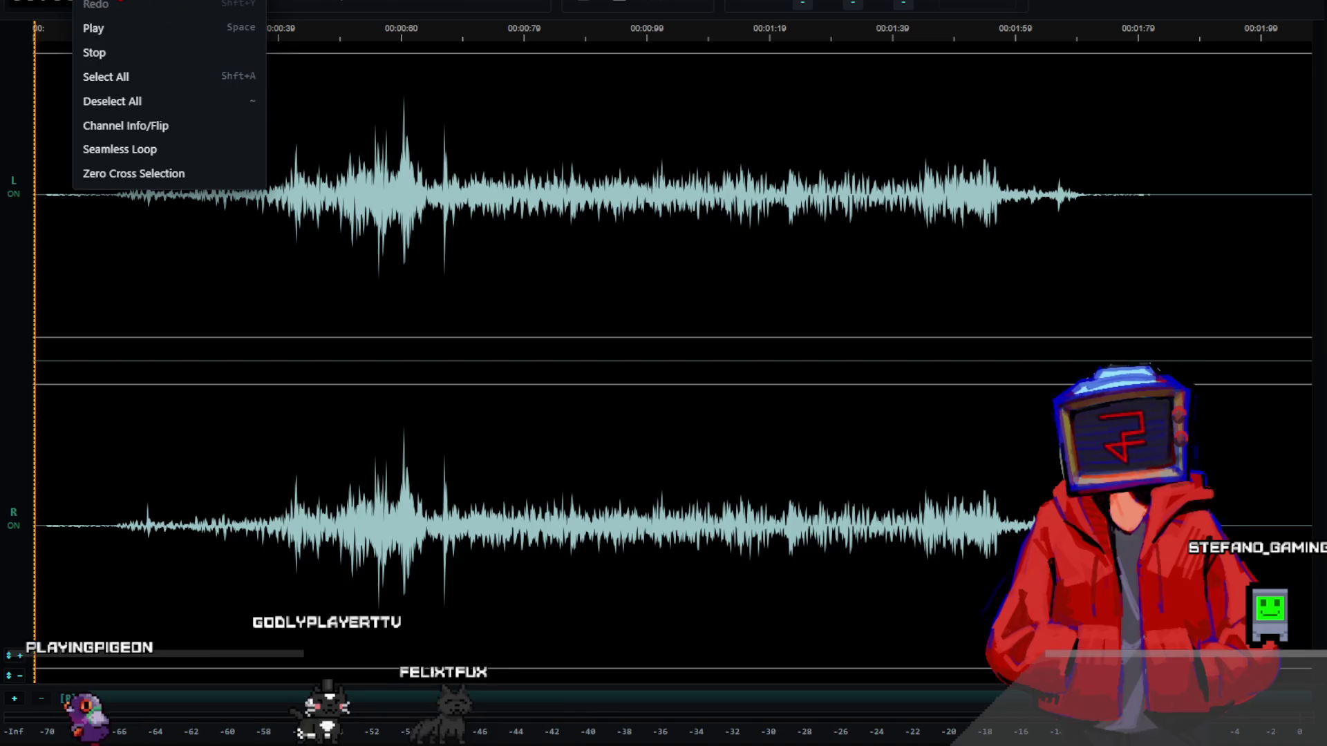
- Undo the fade, cut the opening up to 3.57 s, and remove the audio from 1.91 s onward
key(ctrl+z)
key(ctrl+z)
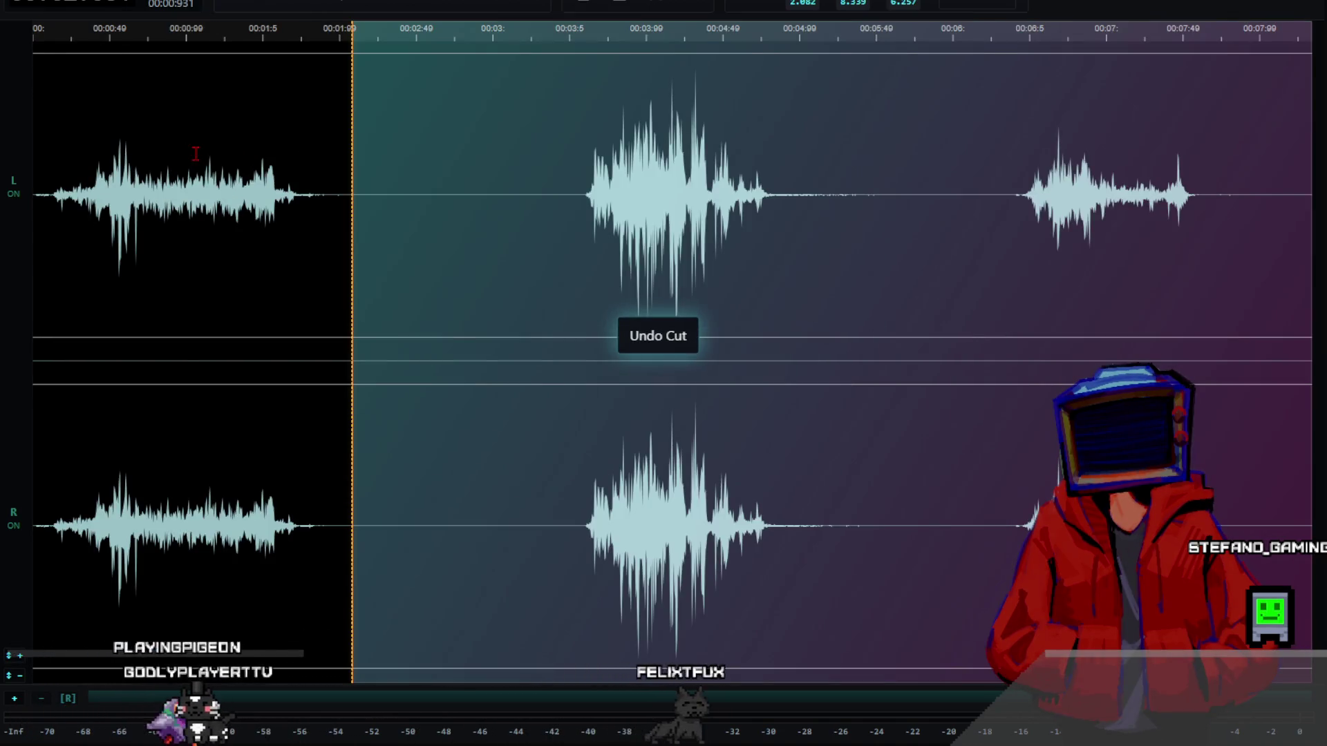
click(580, 196)
key(space)
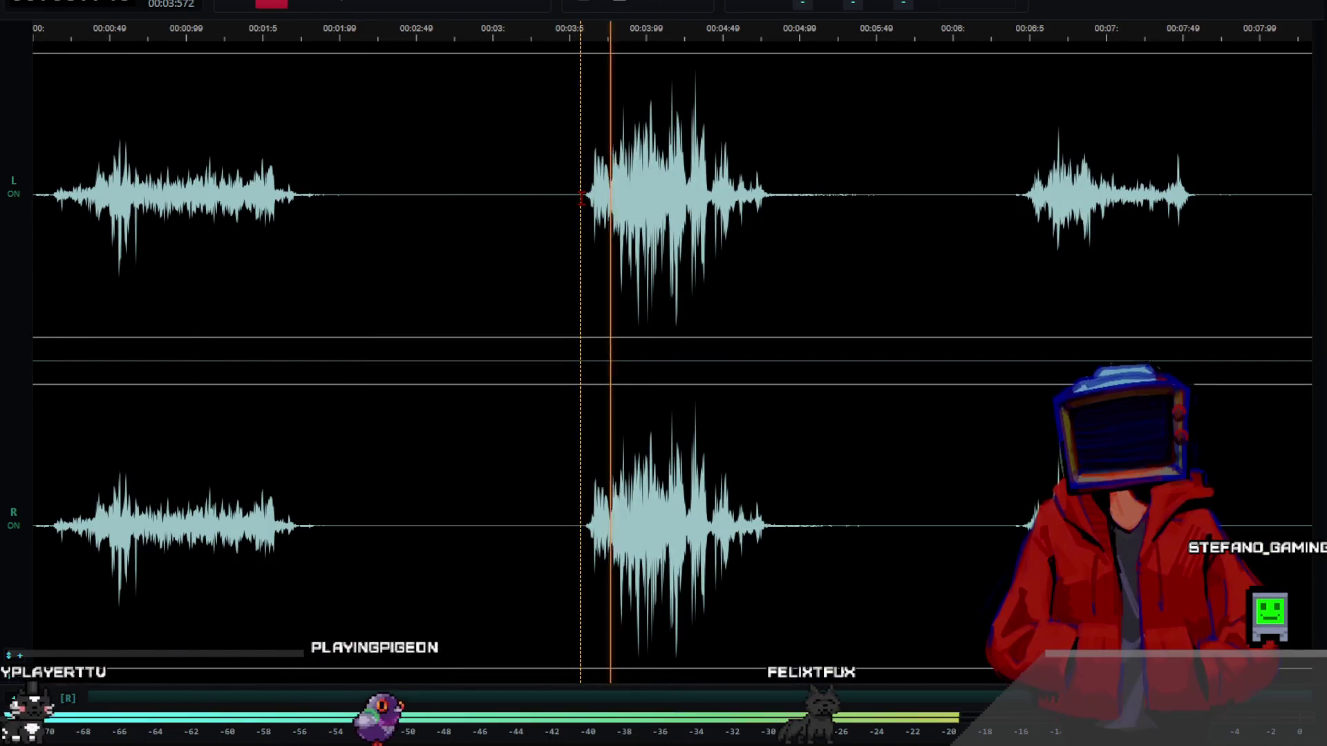
key(space)
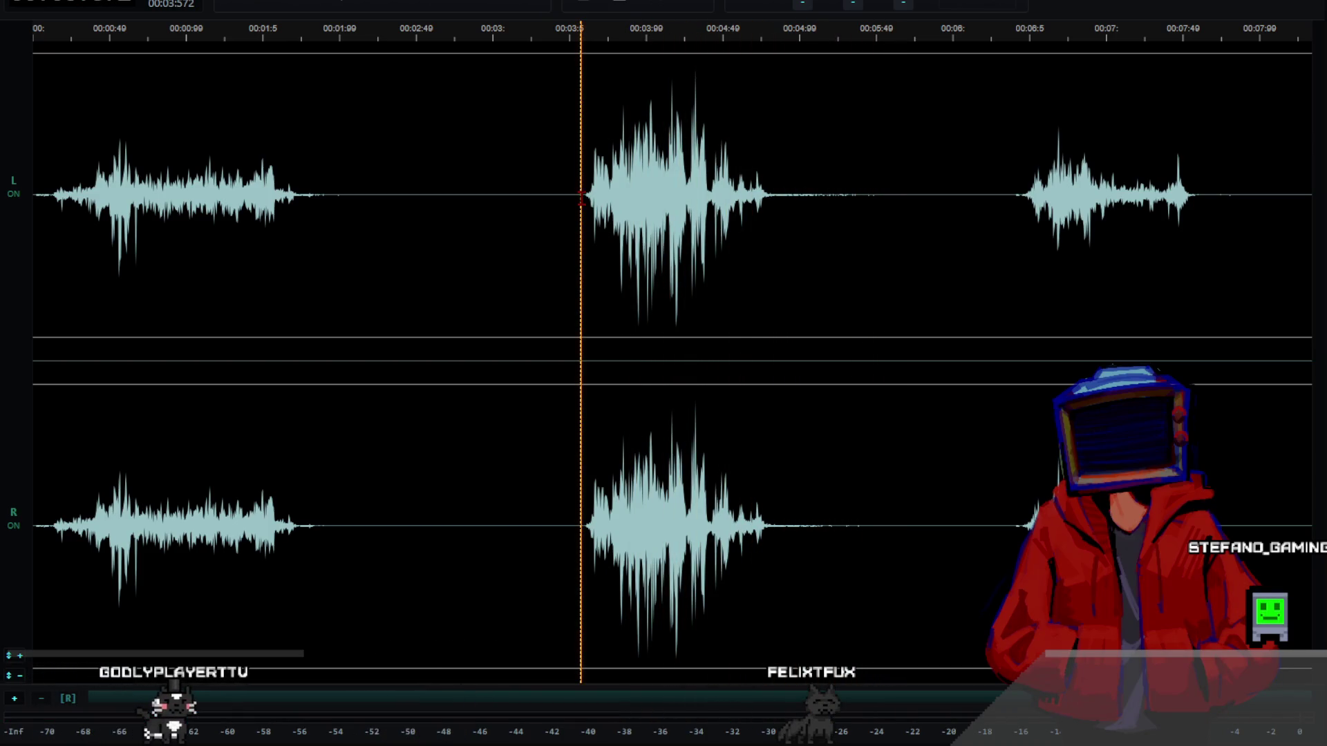
drag(580, 196, 26, 191)
key(ctrl+x)
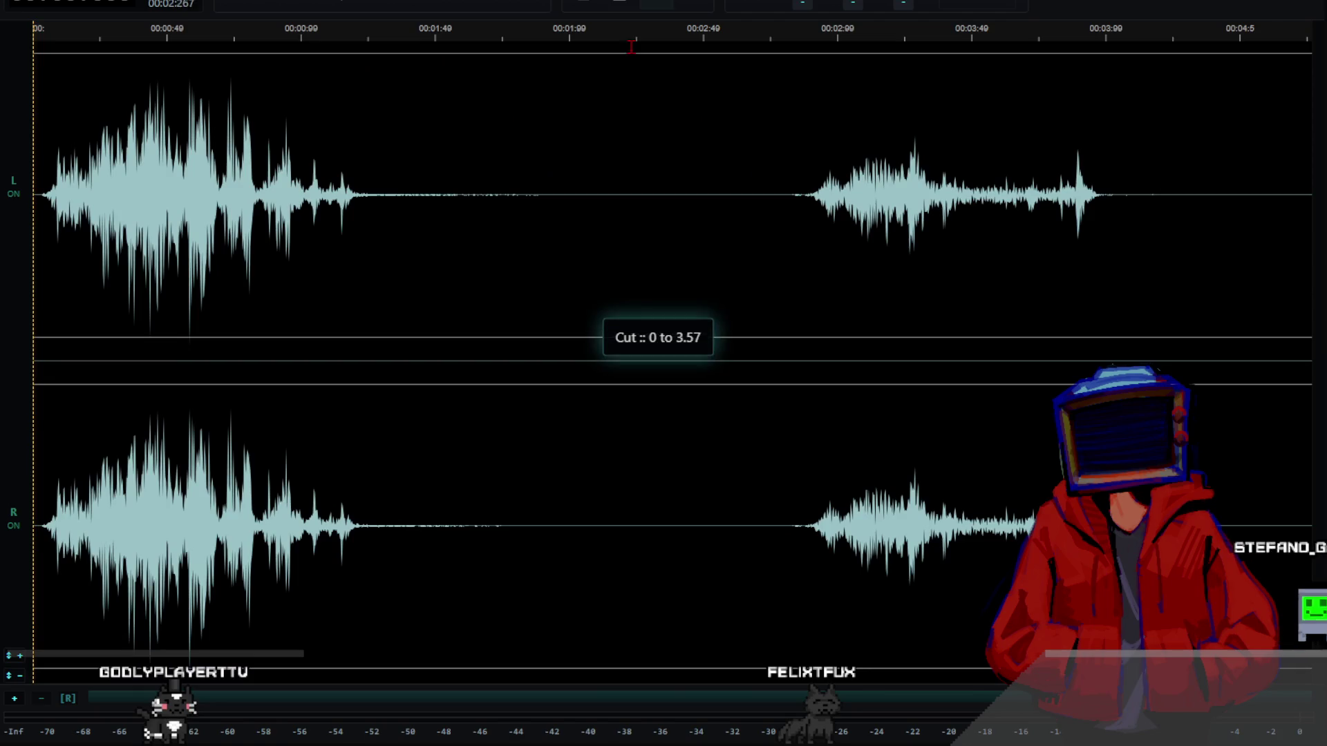
drag(547, 187, 1310, 214)
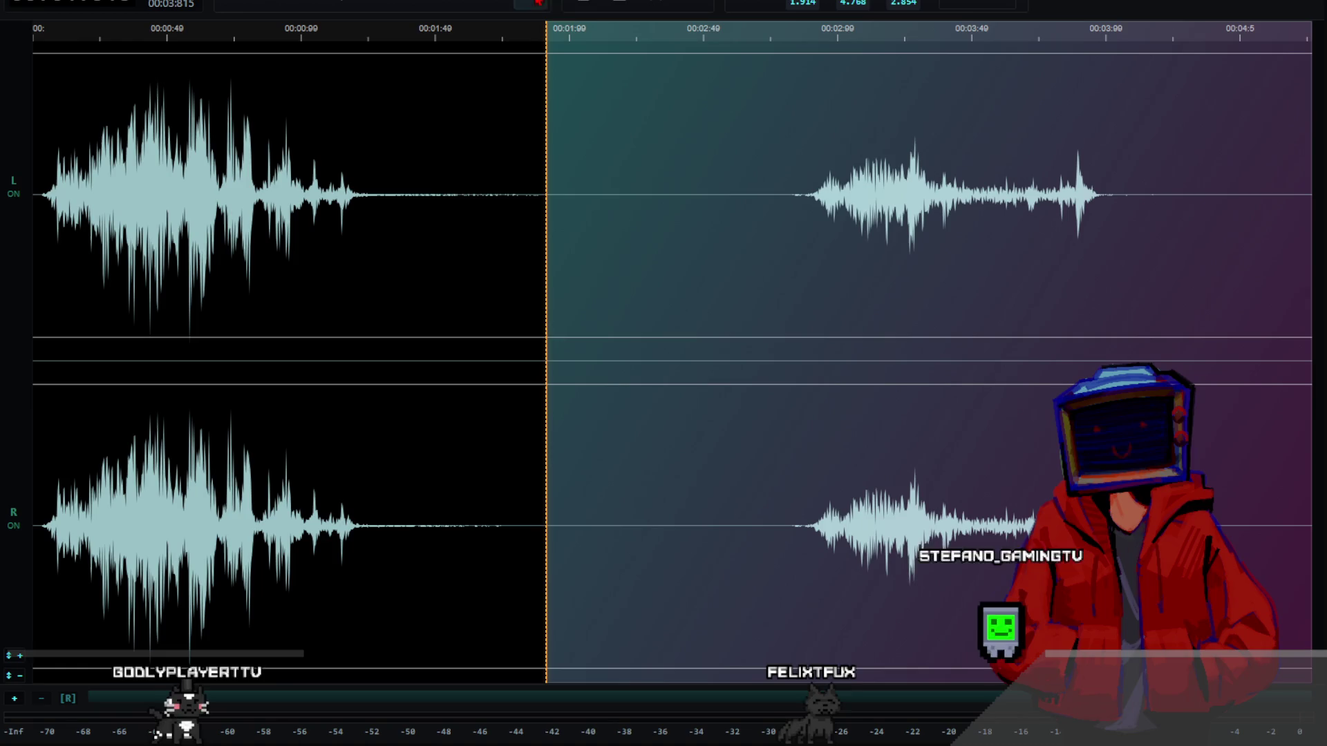
key(ctrl+x)
- Fade out the tail from 1.1 s to the end and play back the result
mouse_move(767, 208)
mouse_down()
mouse_move(1208, 196)
mouse_move(1316, 209)
mouse_up()
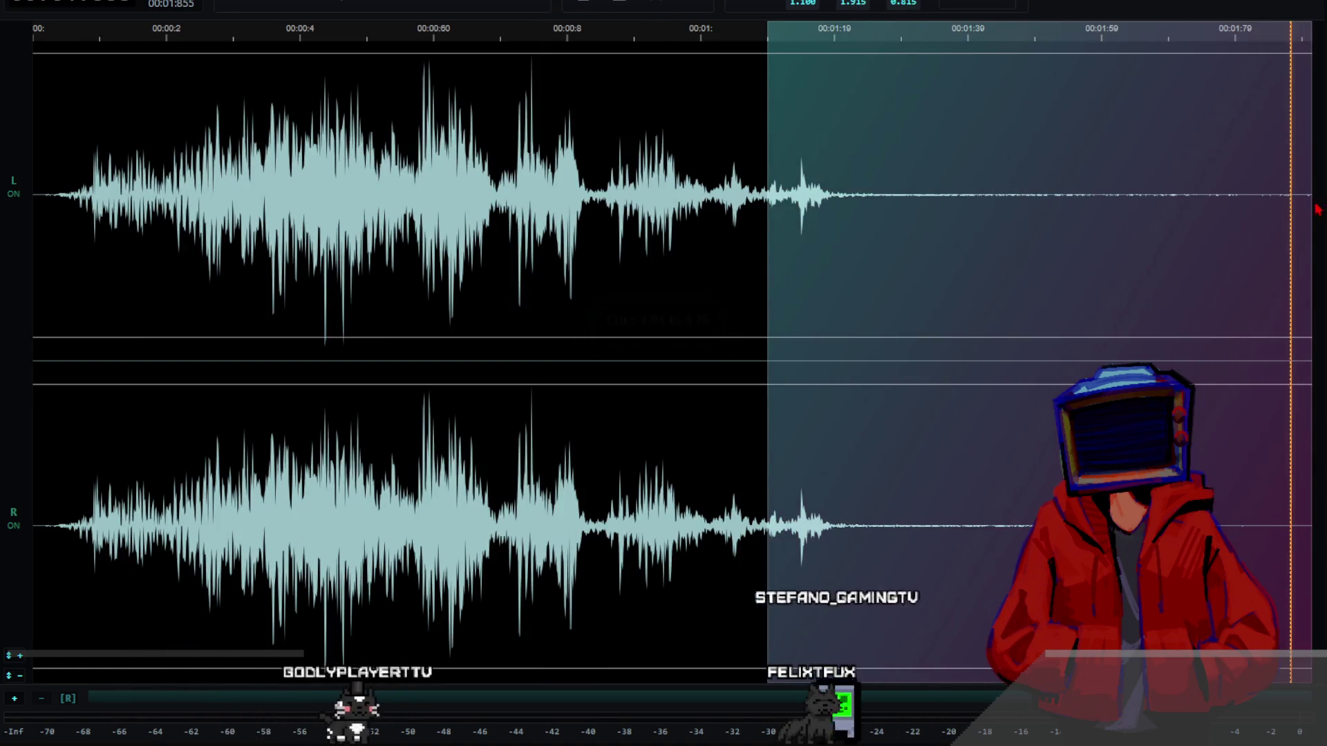
click(159, 2)
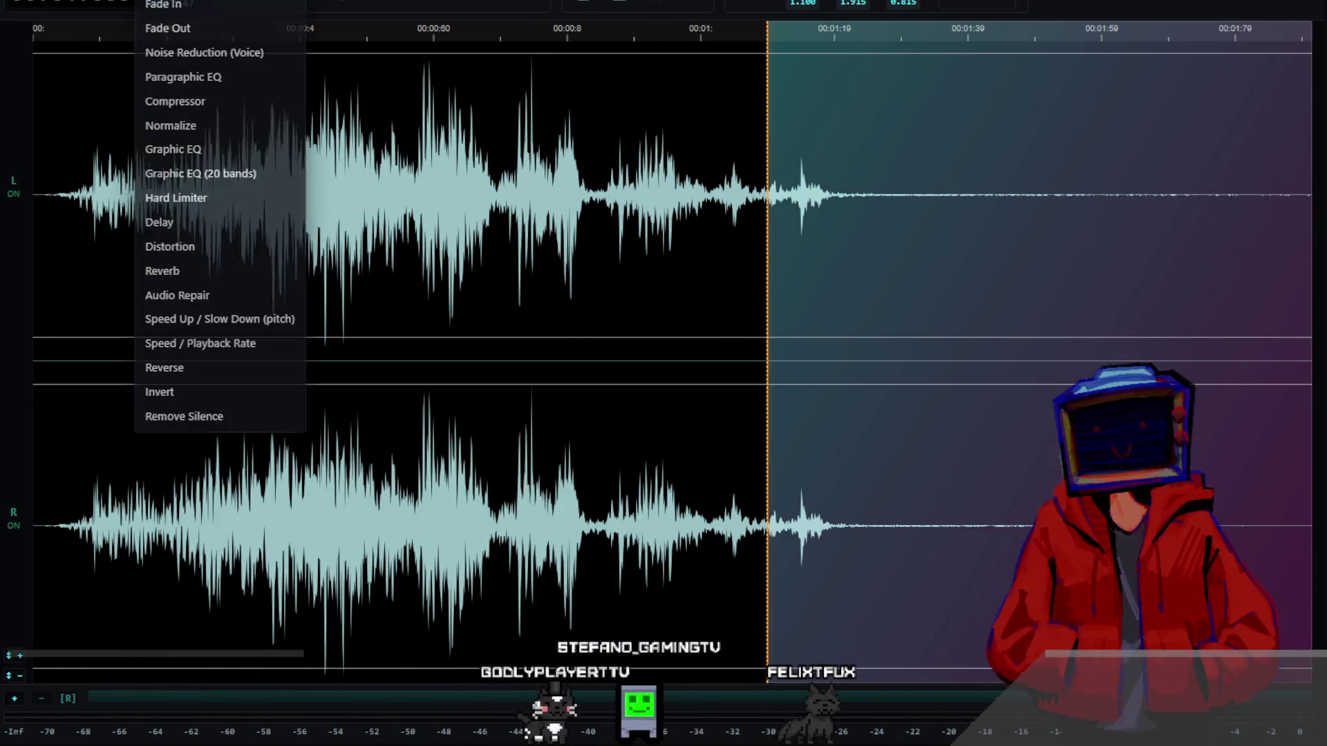
click(178, 29)
click(47, 177)
key(space)
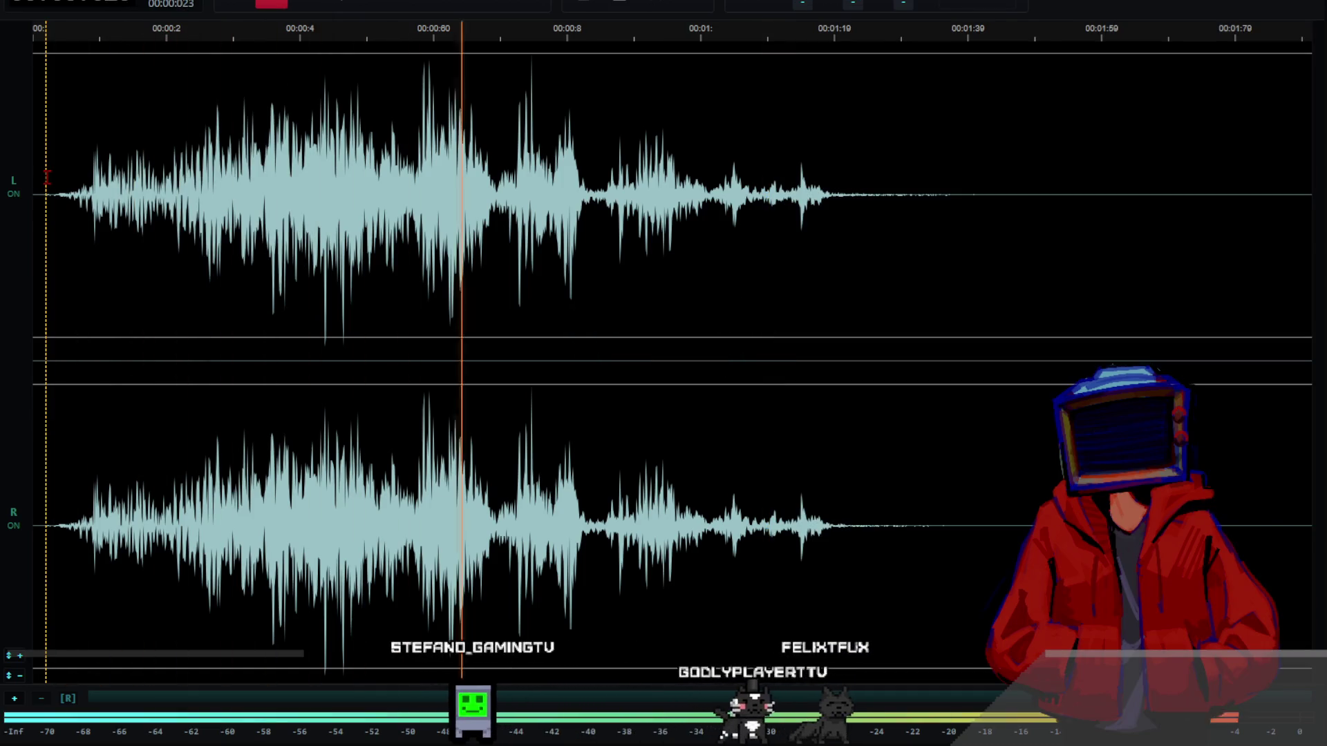
click(37, 359)
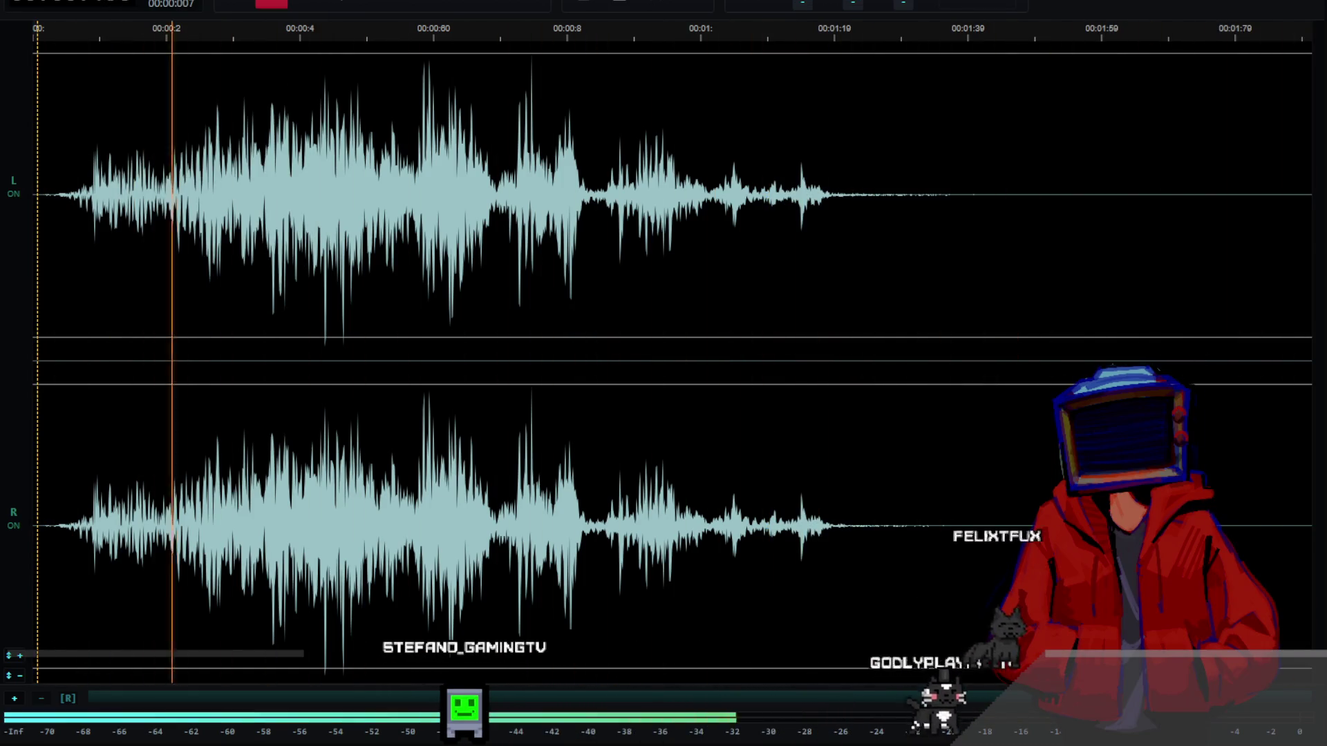
click(24, 3)
click(48, 141)
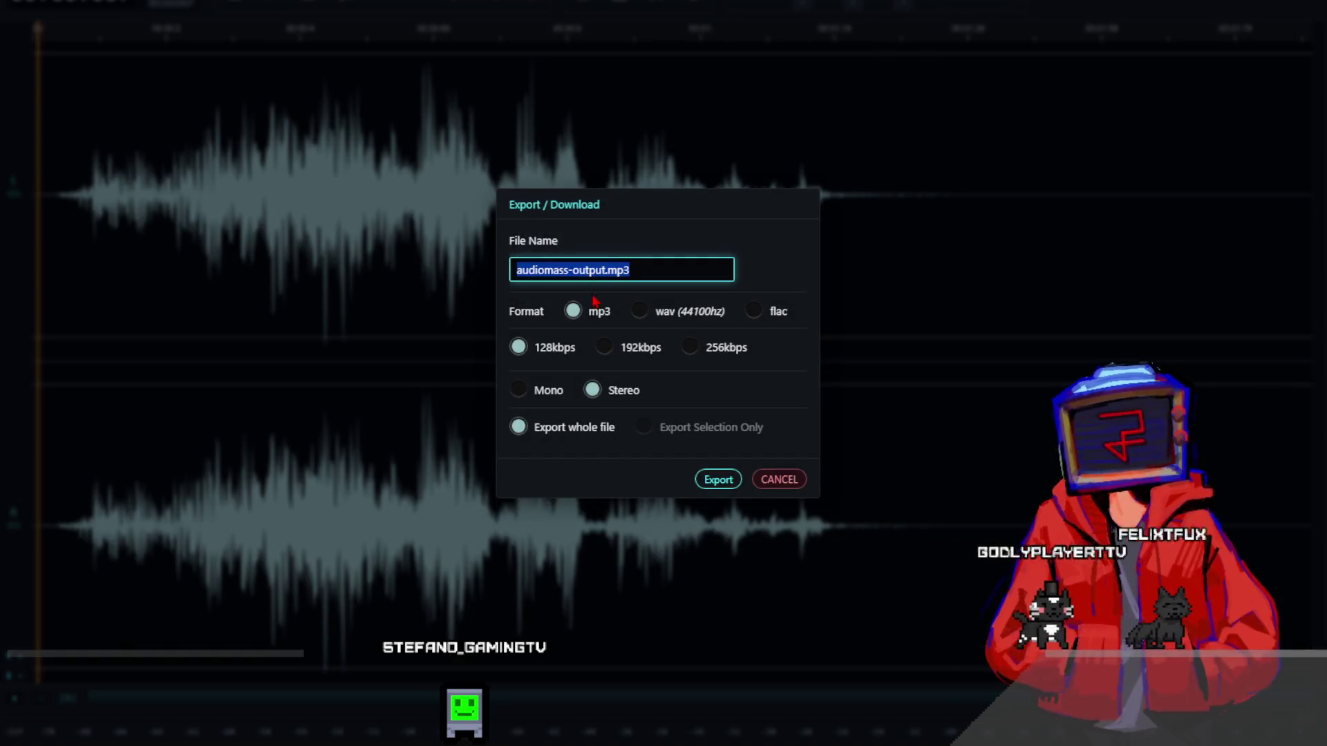
- Export the trimmed sound as a 44100 Hz WAV named LurkerSpotted.wav
click(638, 302)
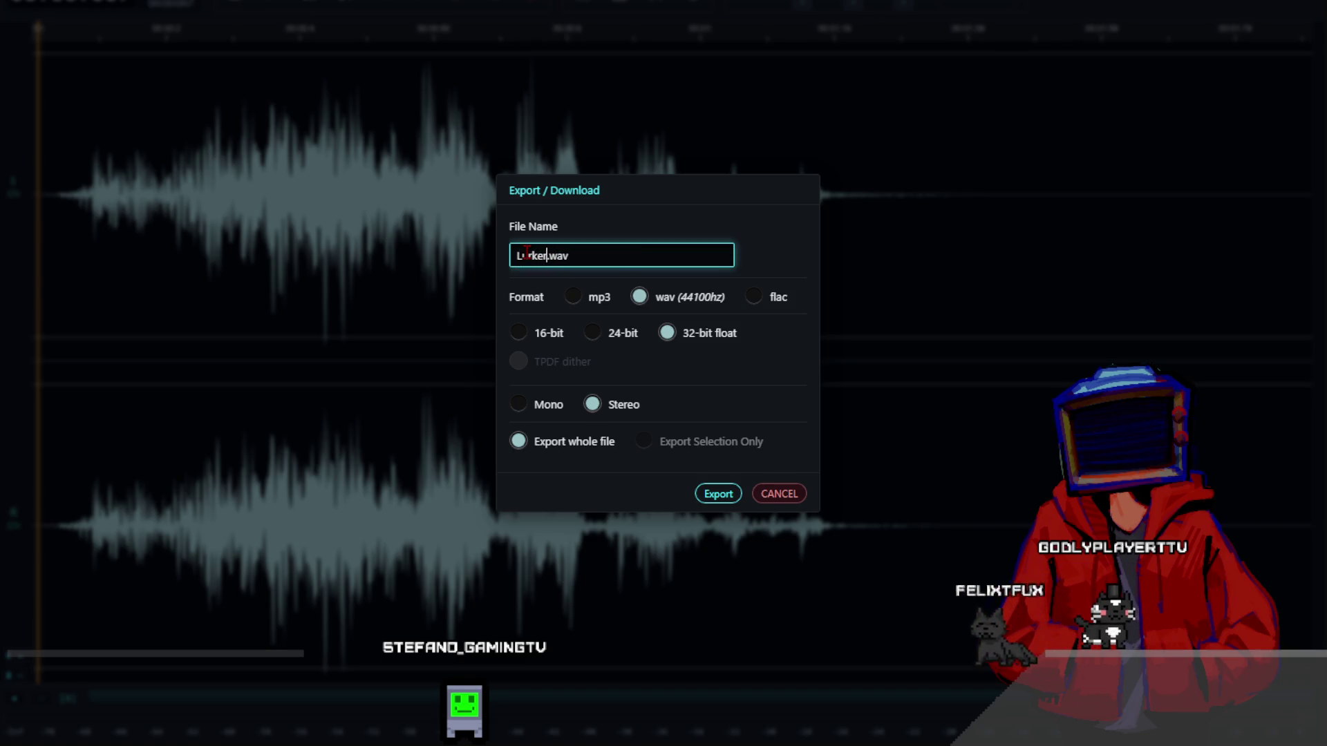
key(BackSpace)
key(BackSpace)
key(BackSpace)
text(S)
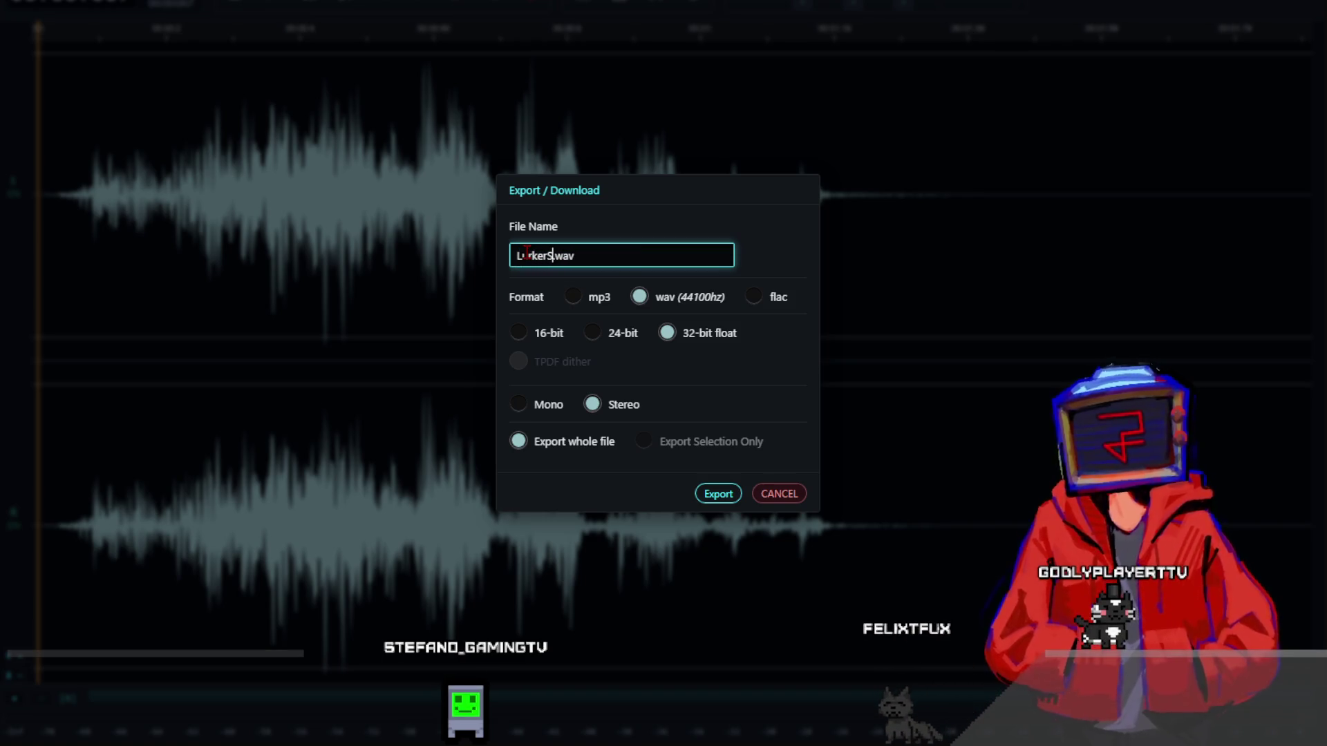
text(potted)
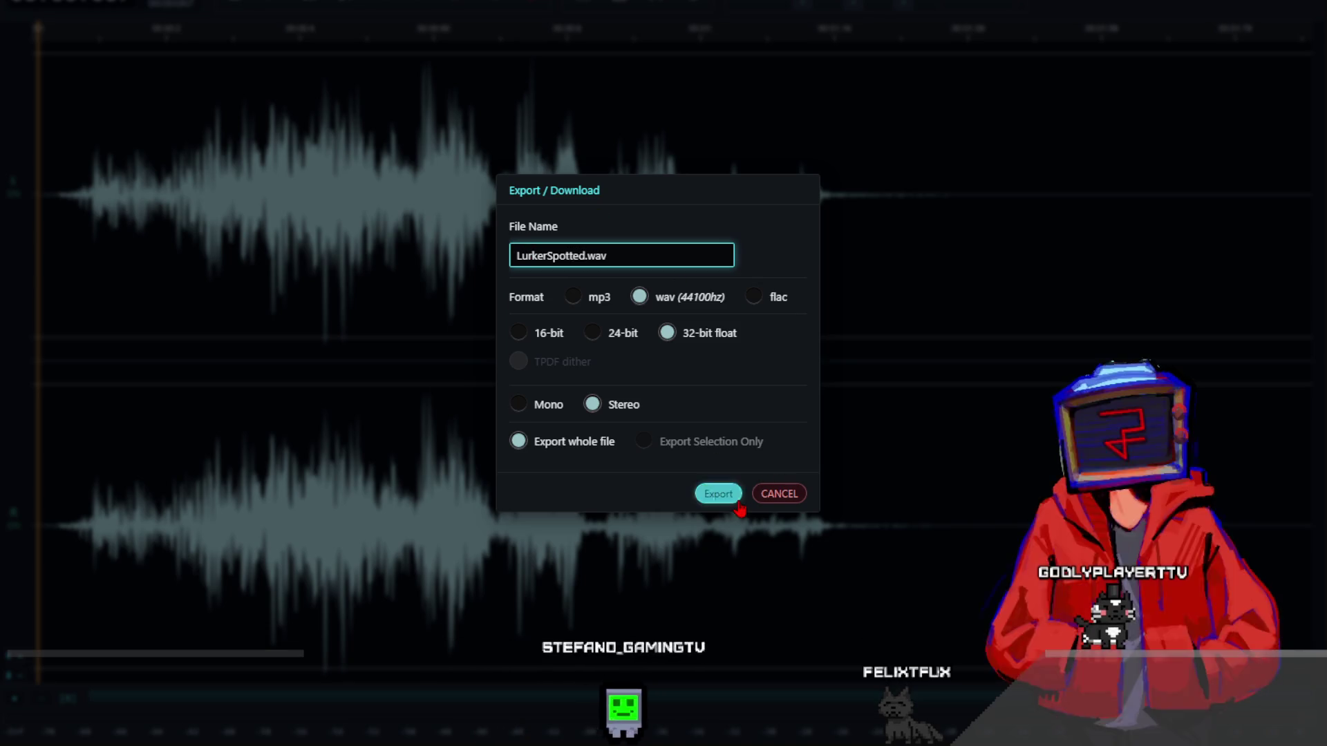
click(718, 493)
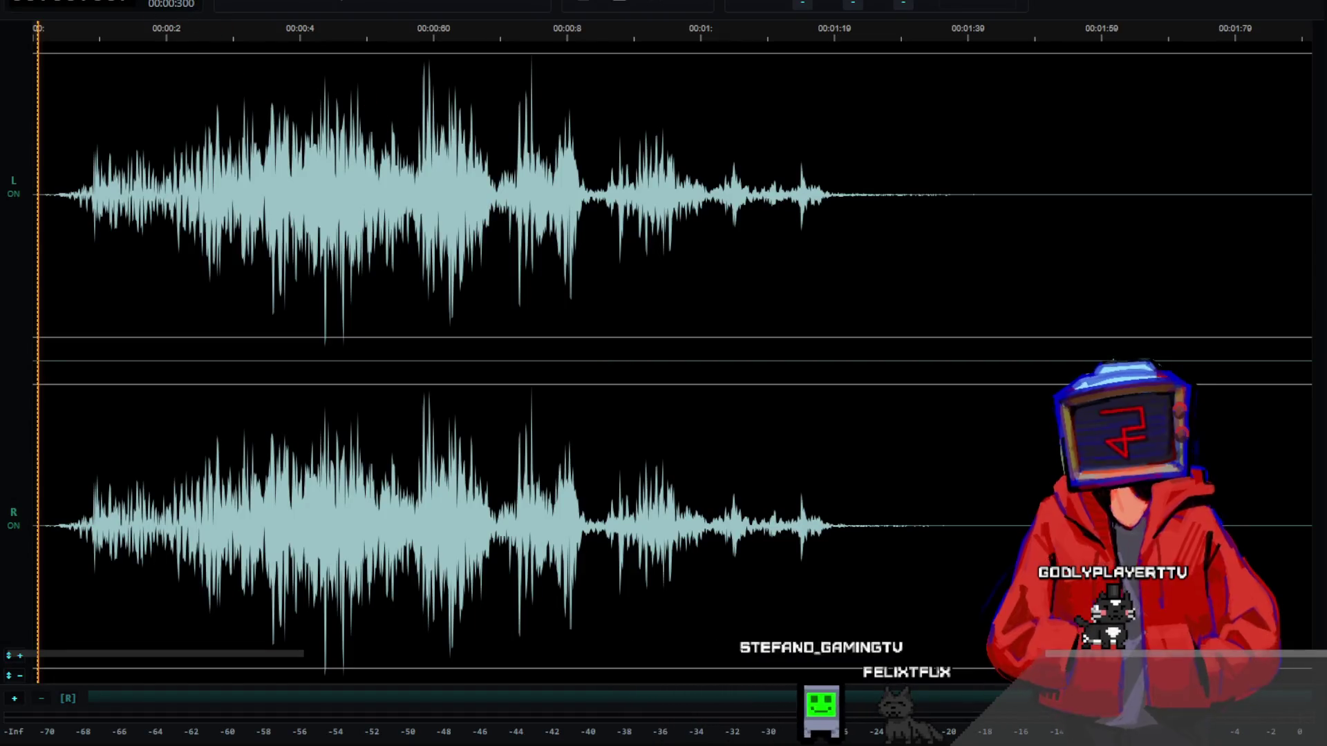
- Undo the fade and cut to restore the full recording, then cut away the first sound
right_click(75, 3)
key(ctrl+z)
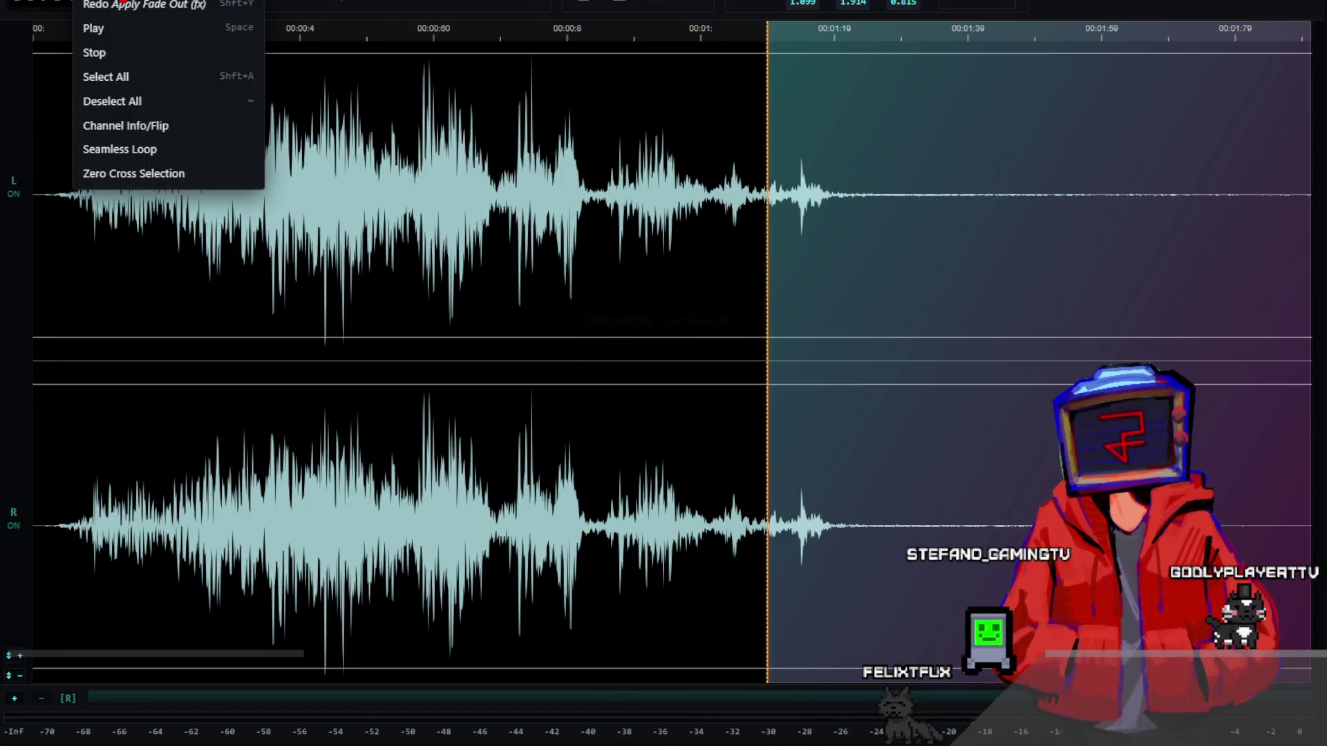
key(ctrl+z)
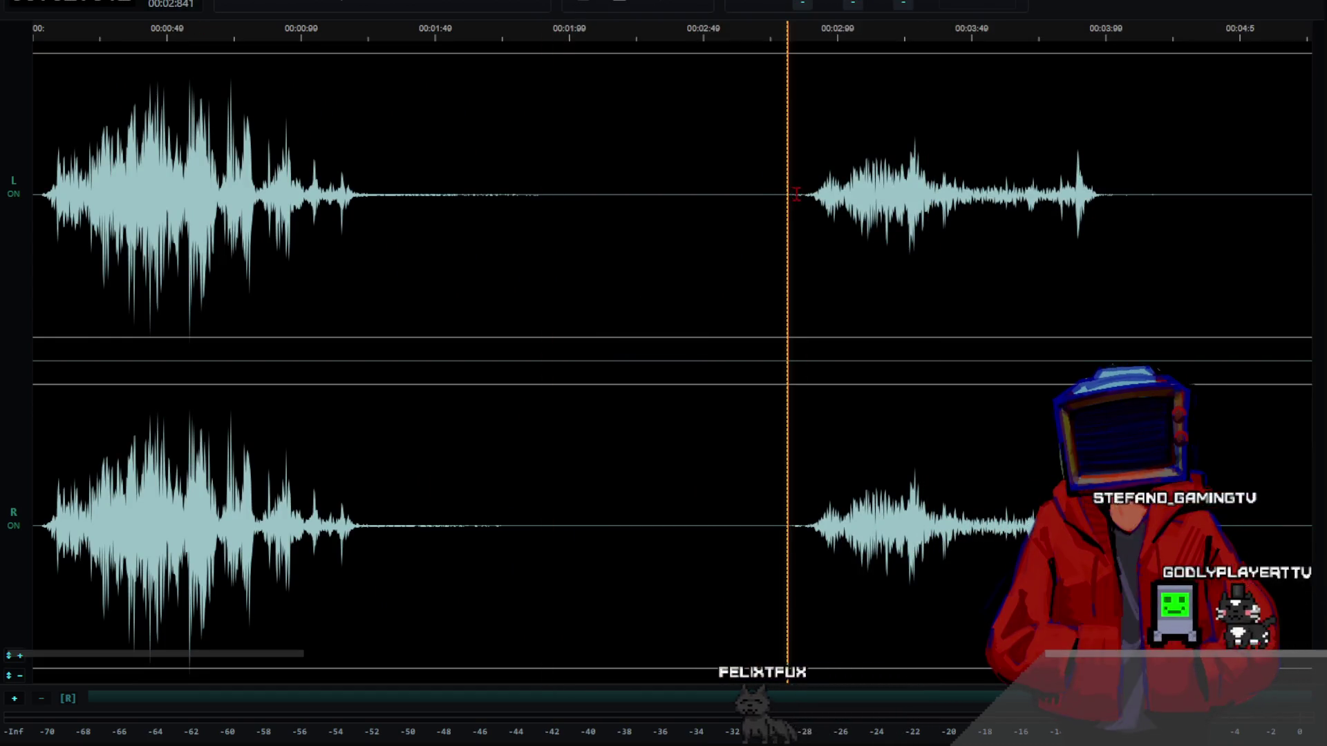
key(space)
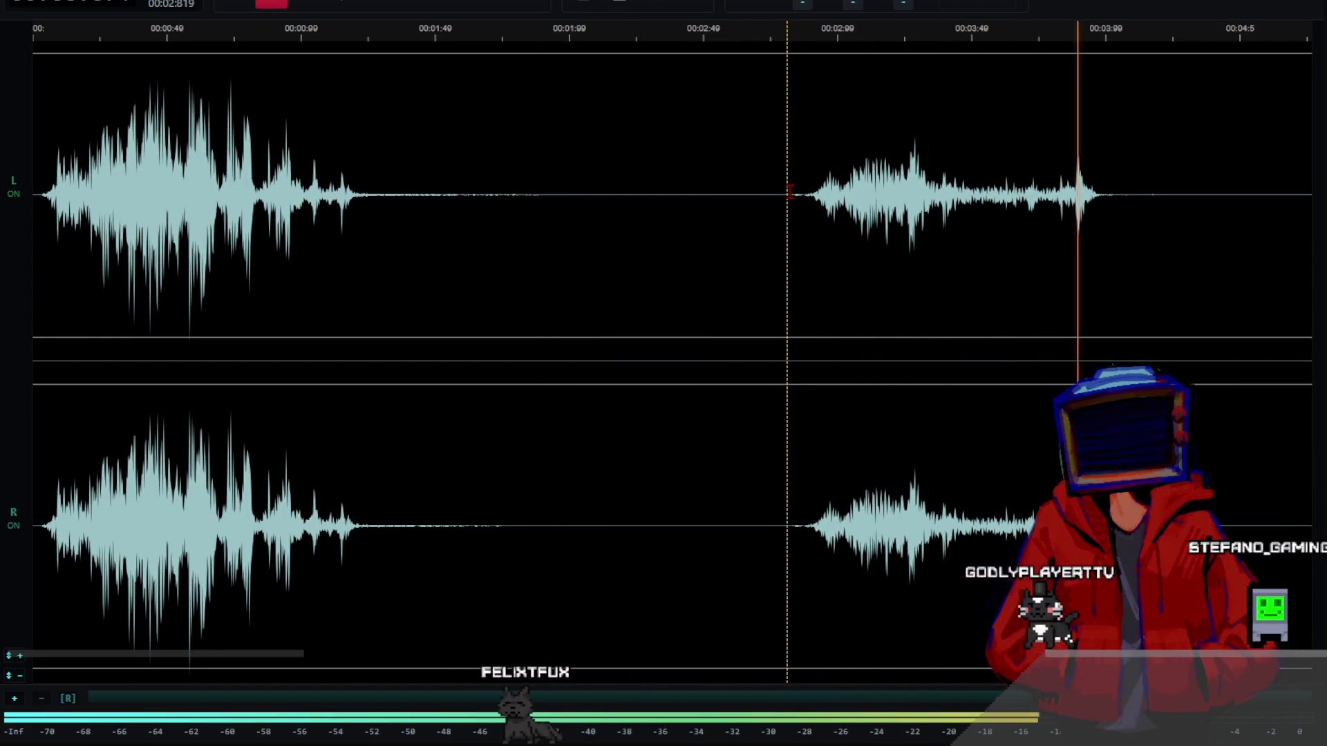
key(space)
drag(789, 192, 31, 192)
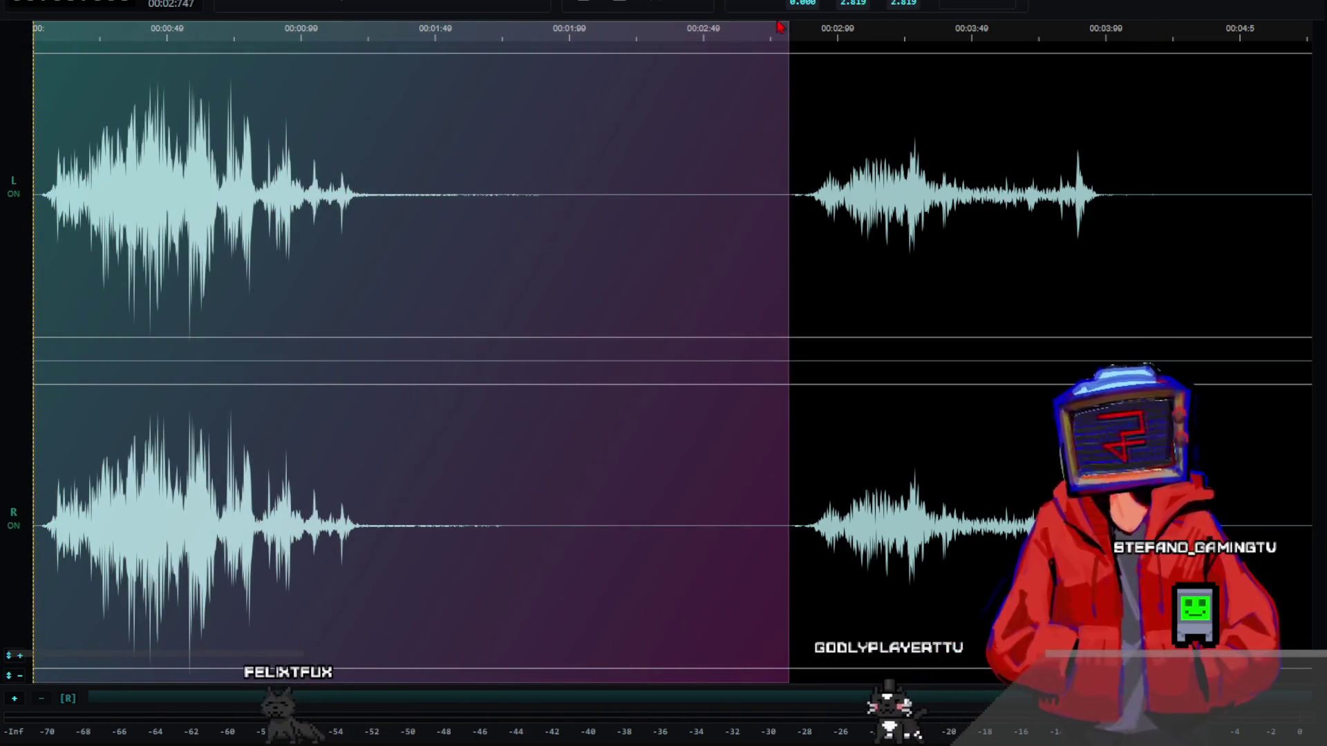
click(645, 6)
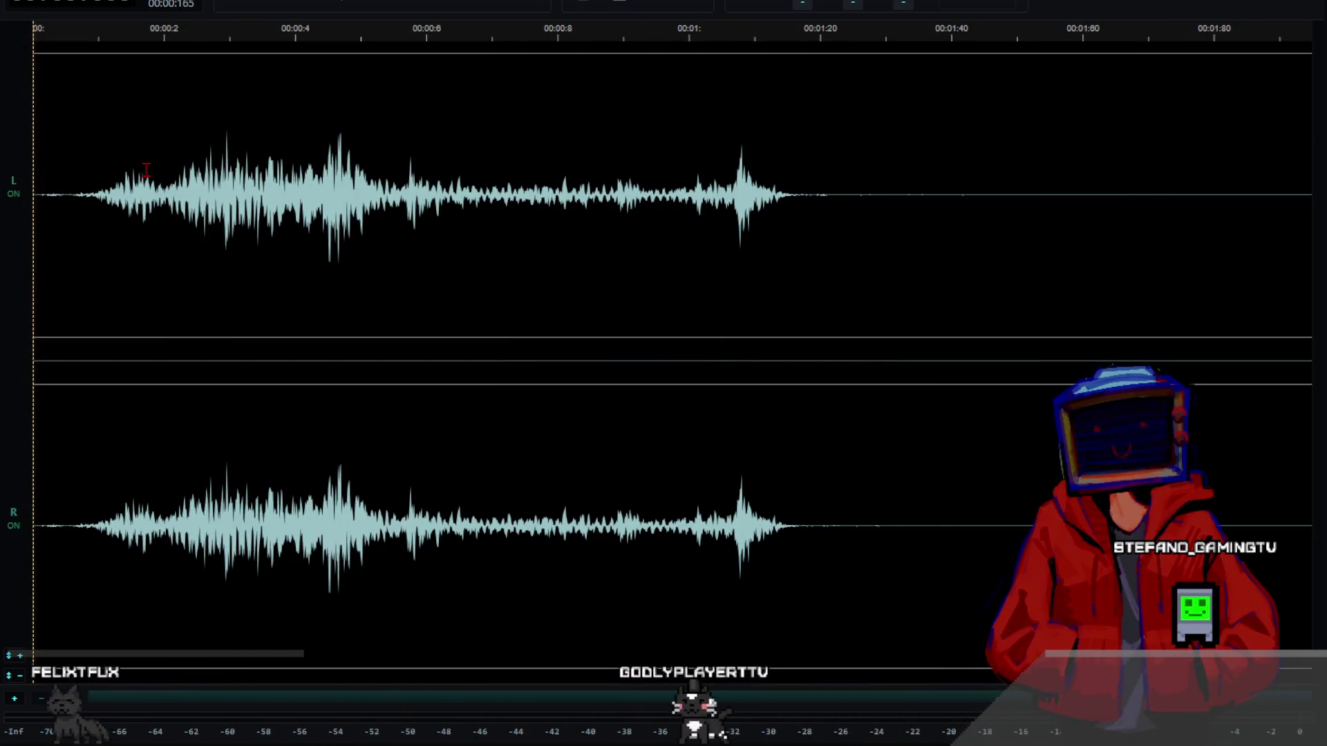
key(space)
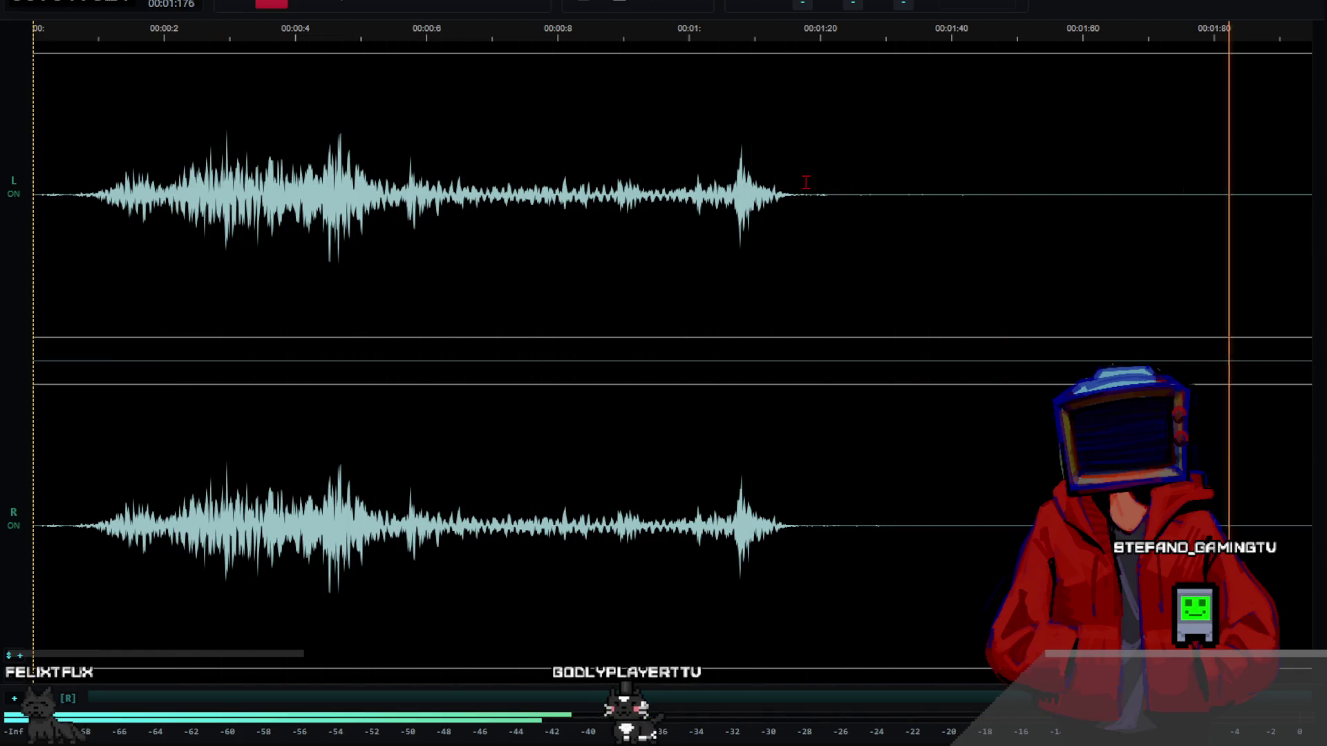
- Fade out the ending from 1.109 to 1.781 s and cut the silent tail from 1.6 s
drag(761, 183, 1201, 202)
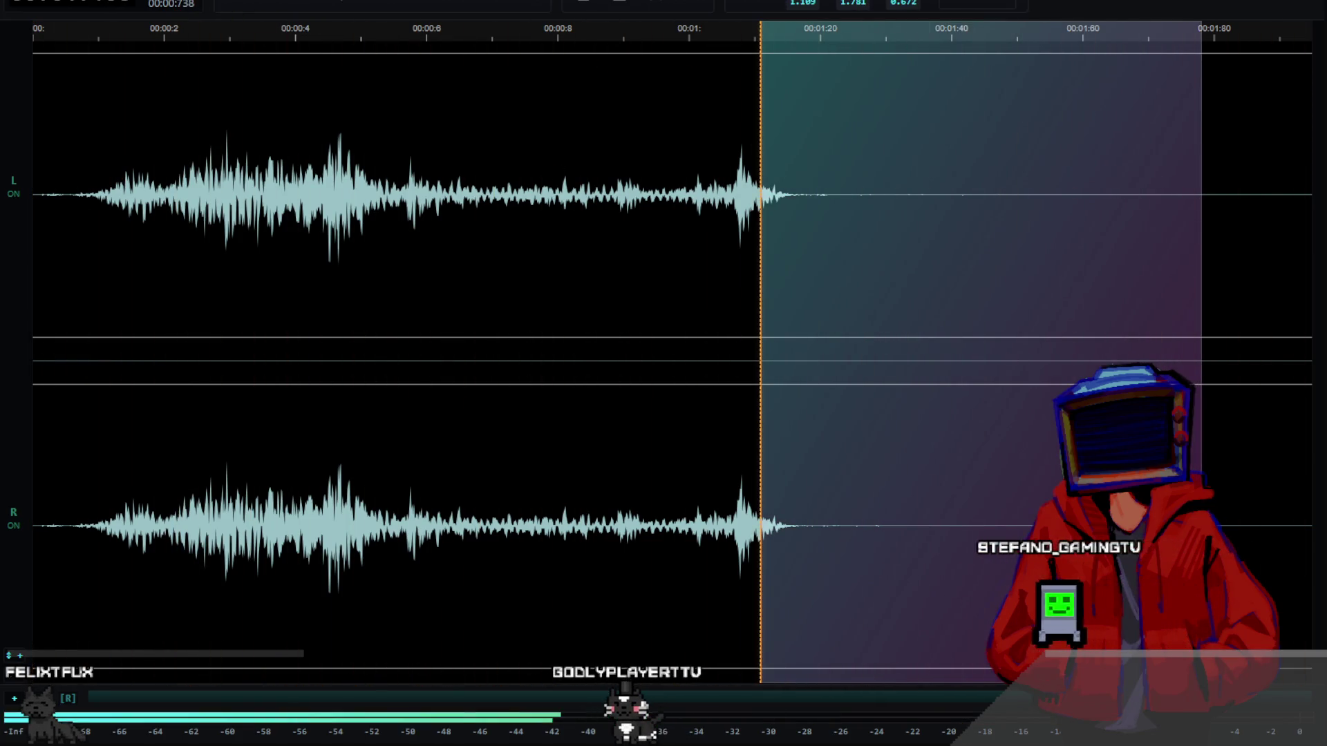
key(e)
key(Down)
key(Return)
drag(1025, 206, 1307, 204)
drag(1084, 201, 1303, 193)
key(ctrl+x)
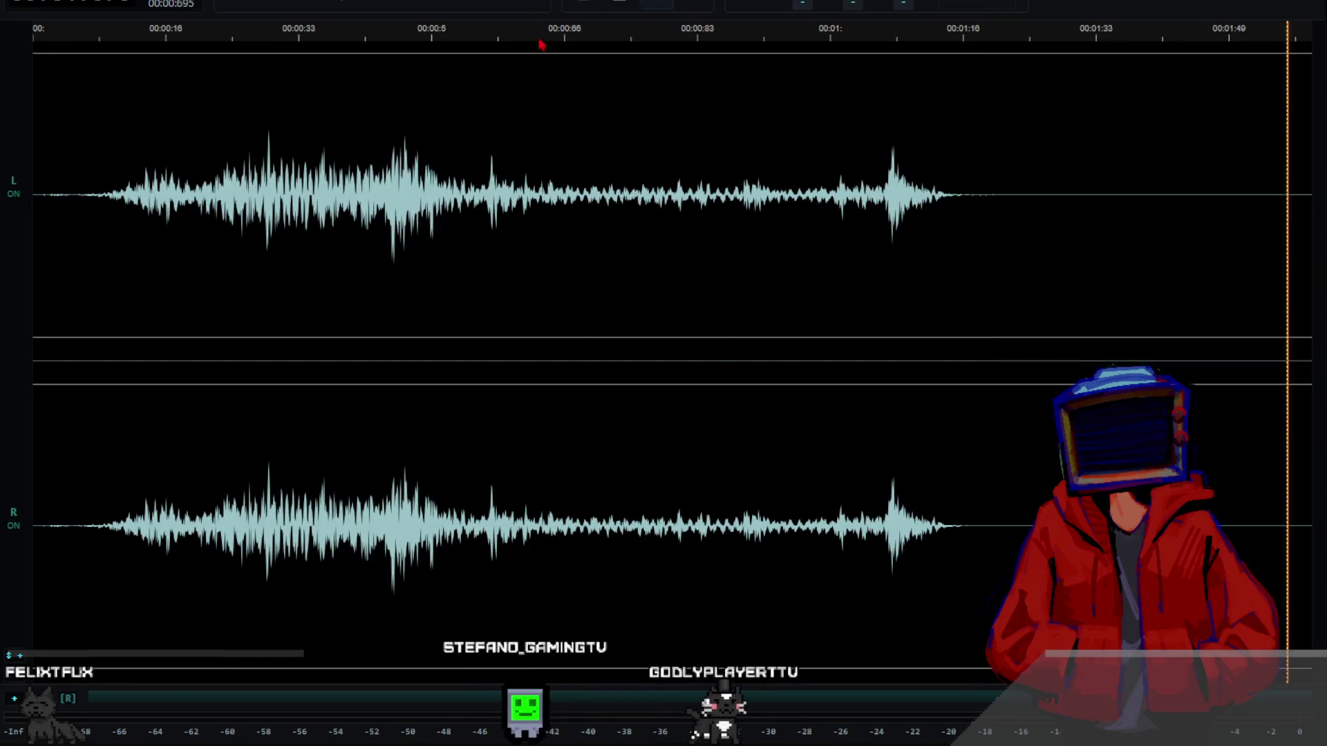
click(36, 171)
key(space)
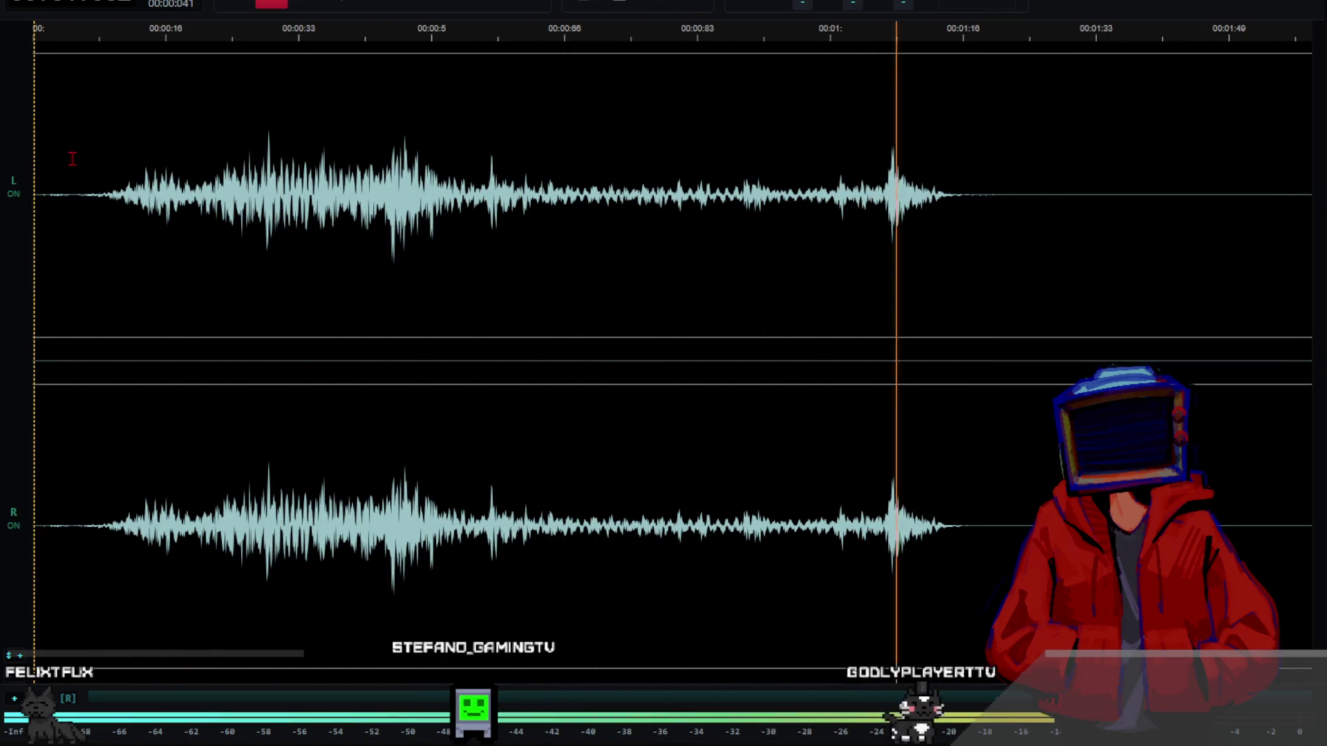
click(28, 7)
click(42, 153)
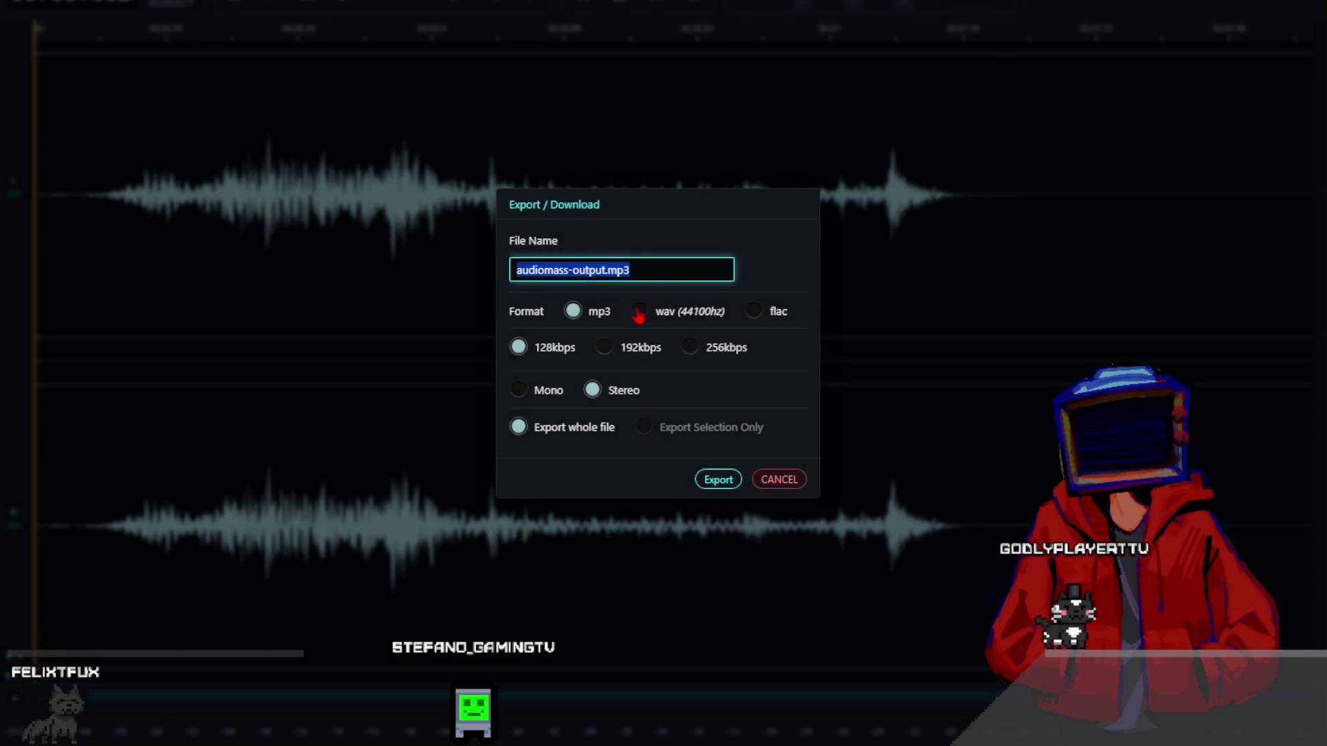
- Export the trimmed sound from AudioMass as a 16-bit WAV named LurkerLost.wav
click(639, 297)
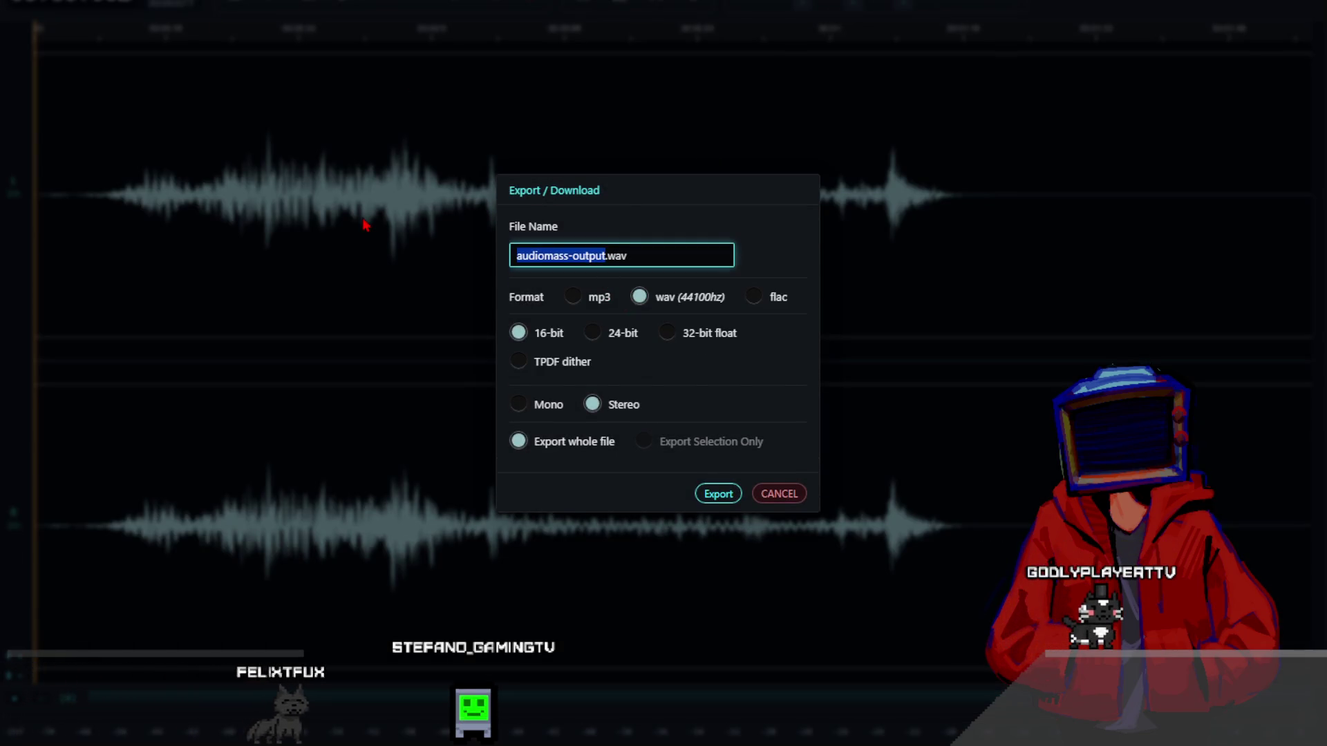
text(LurkerLost)
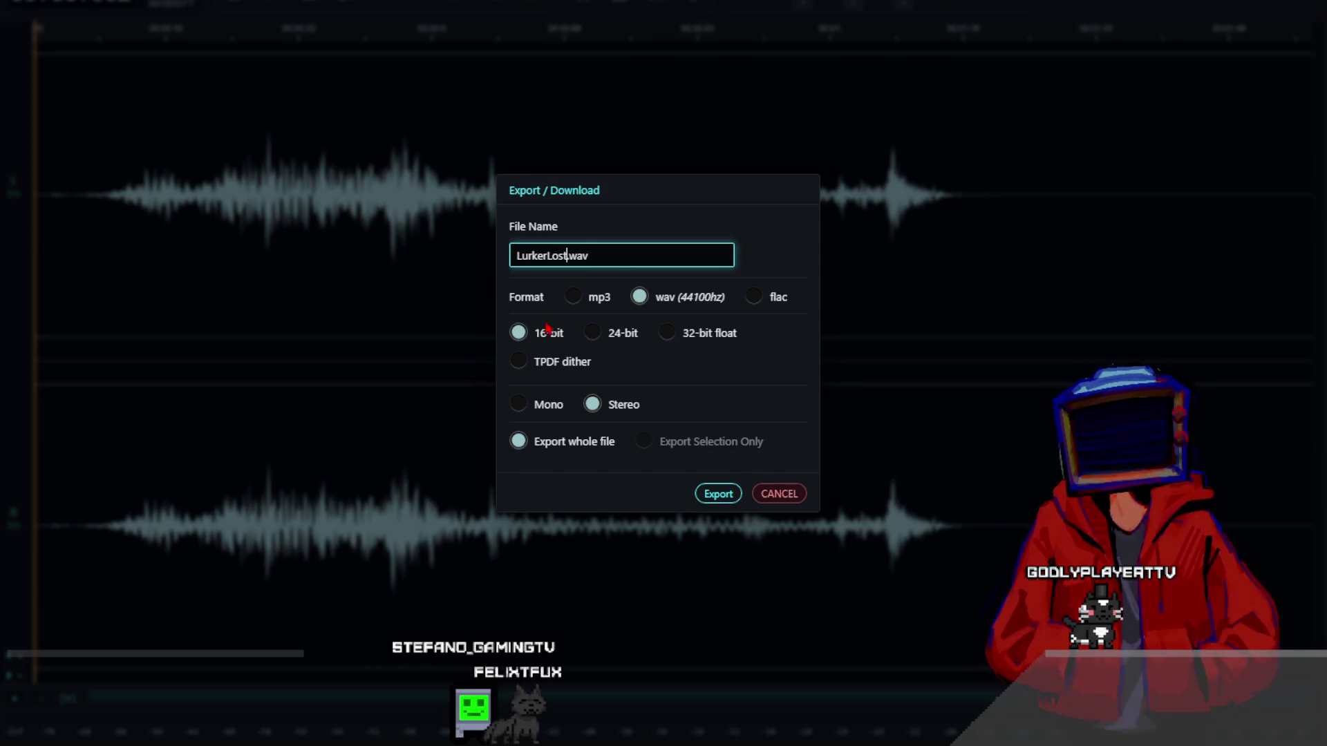
click(666, 333)
click(716, 493)
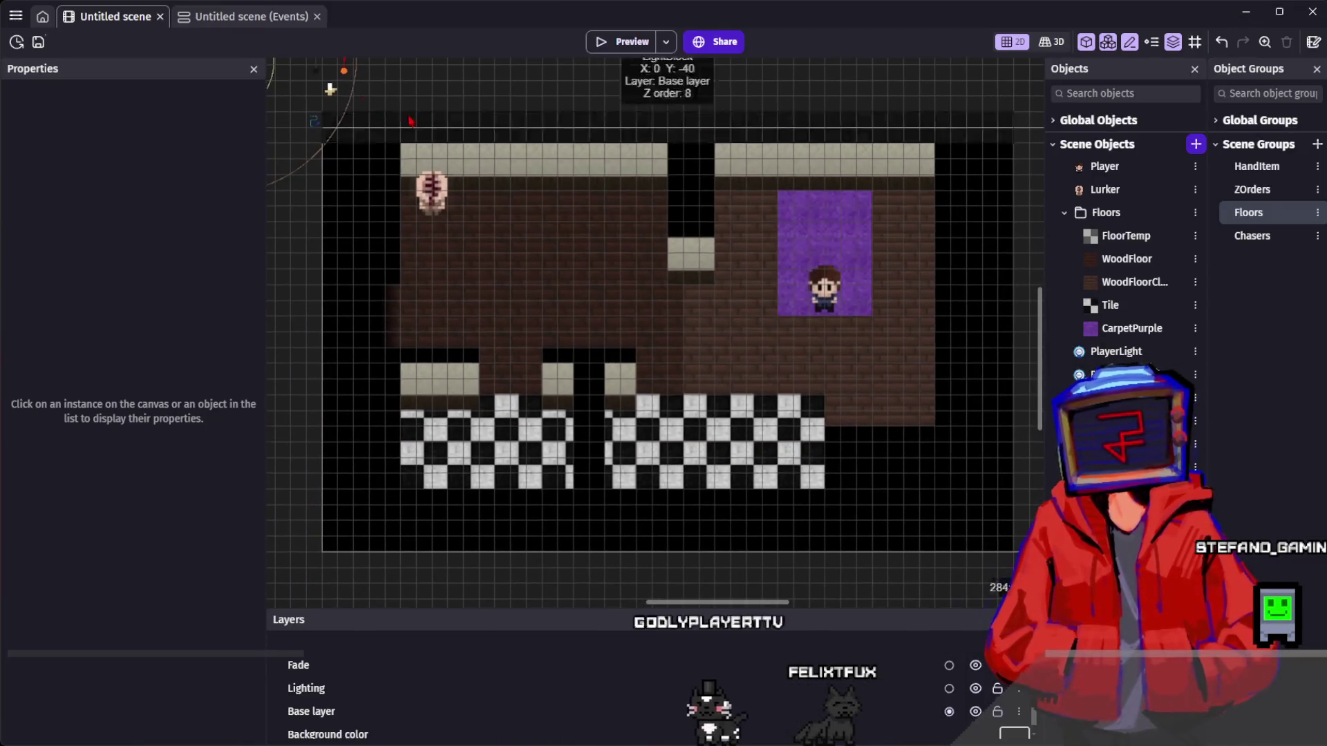
- Inspect the Lurker object's settings and variables, then close them
double_click(429, 196)
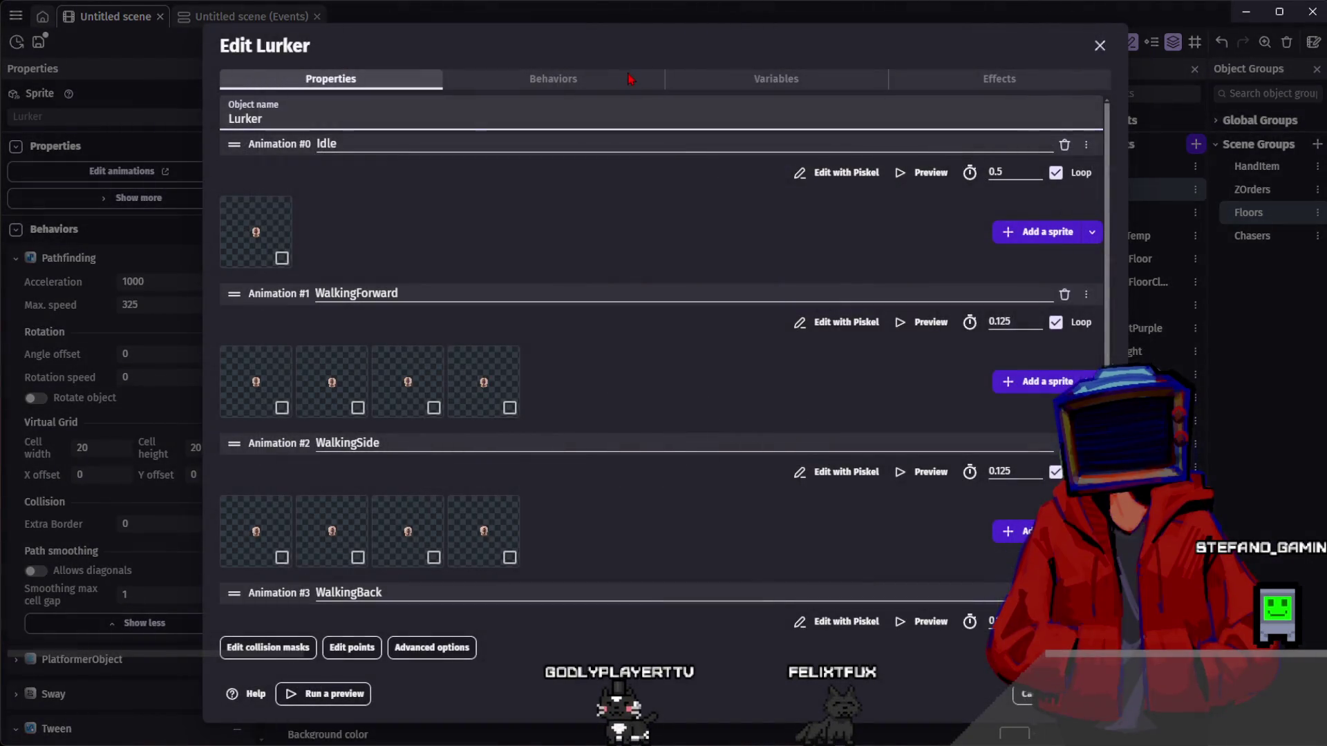
click(706, 83)
click(376, 82)
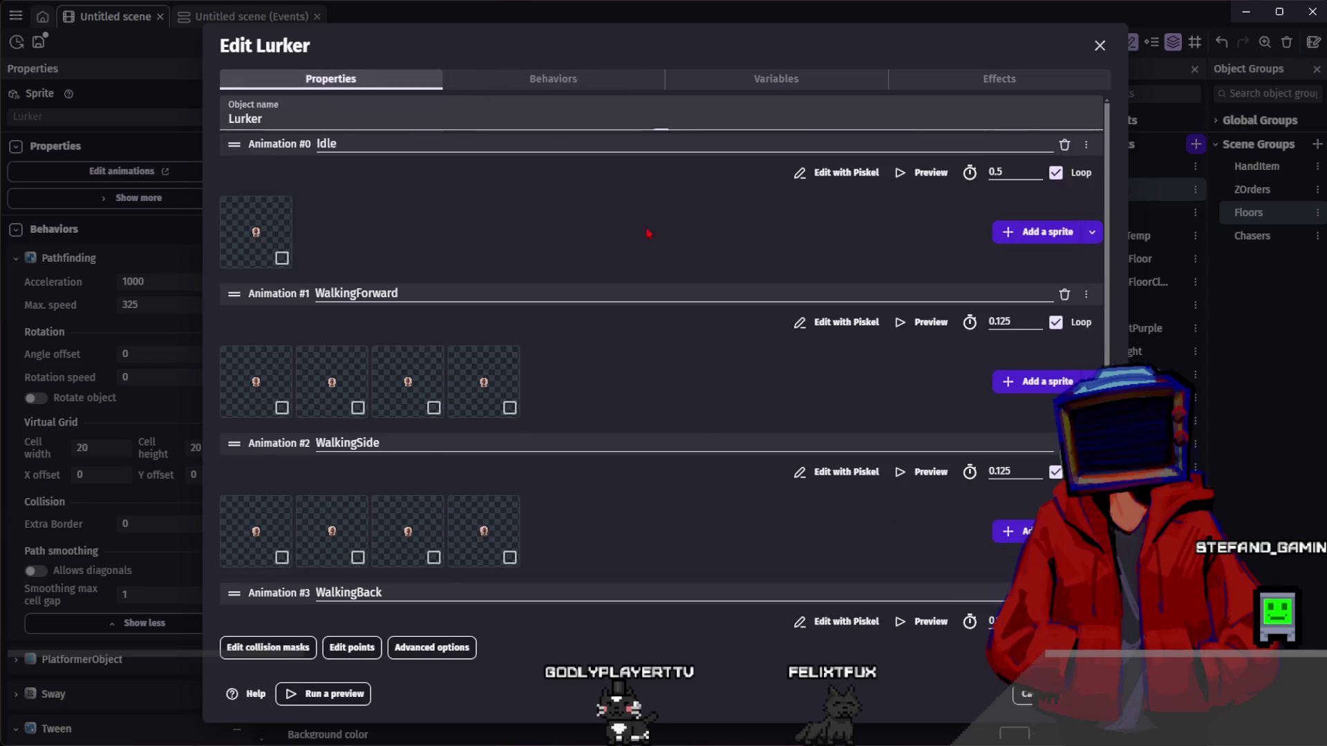
key(Escape)
- In the event sheet, collapse Camera, expand Lurker, and add an event below the distance check
click(248, 15)
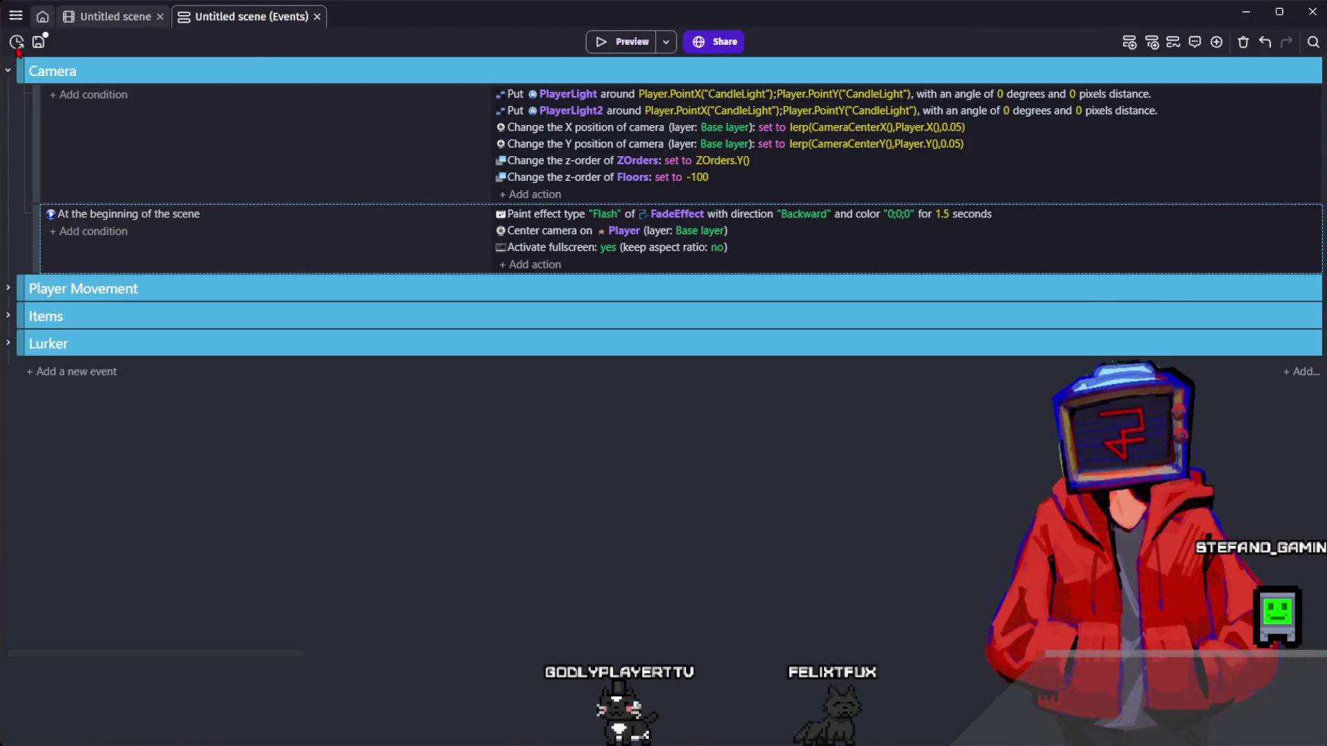
click(8, 71)
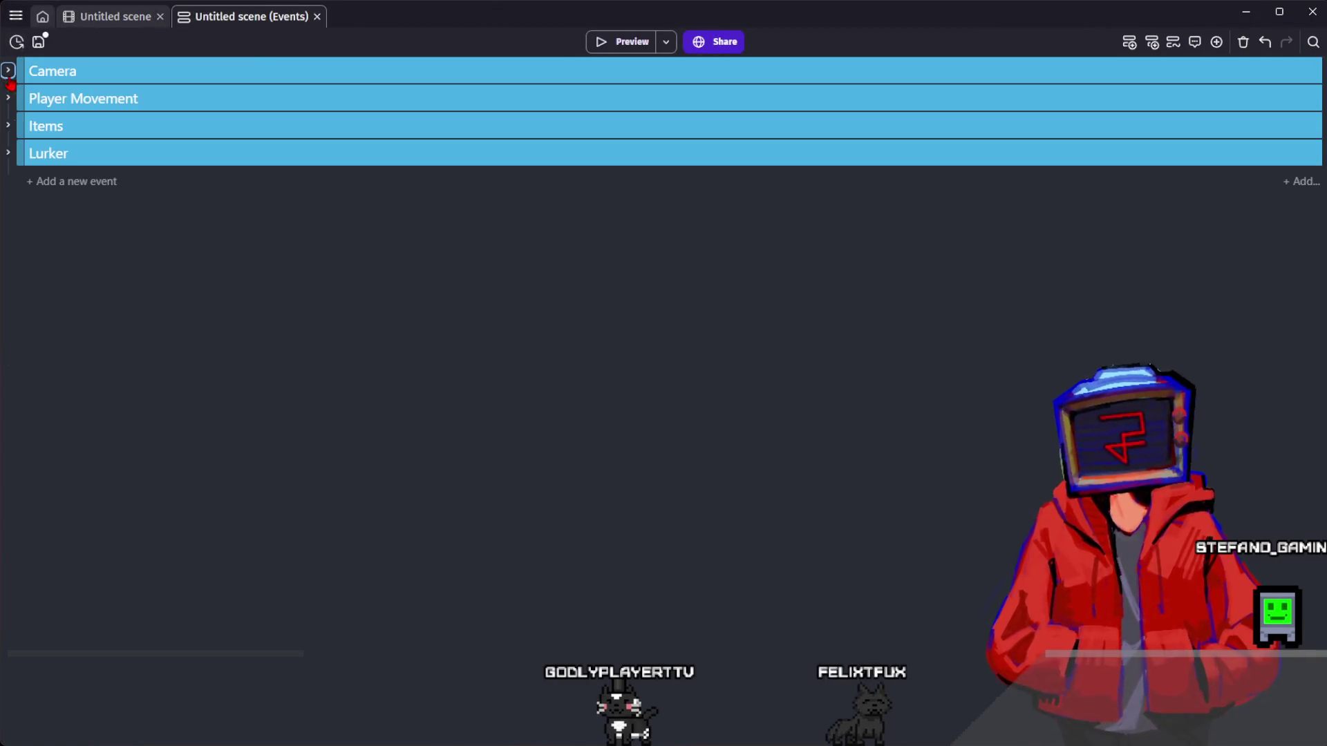
click(8, 153)
scroll(166, 212, down, 3)
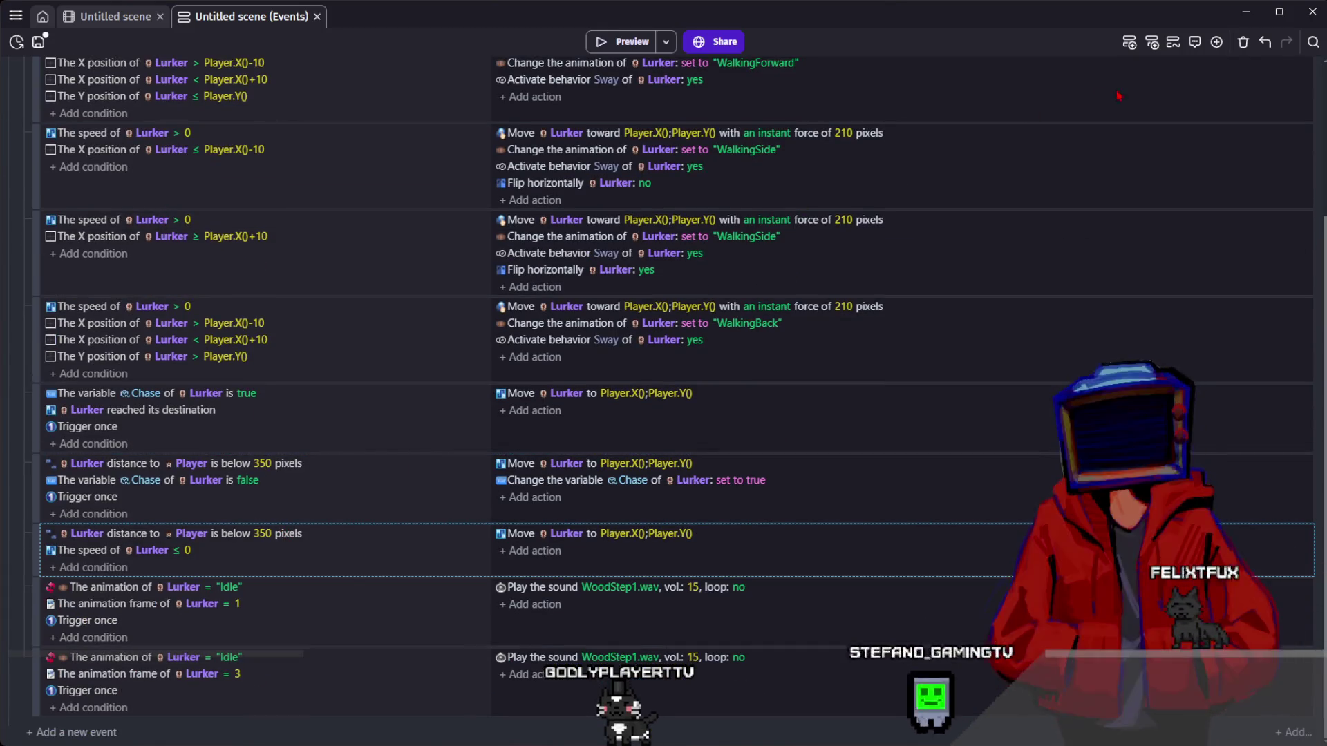
click(1129, 41)
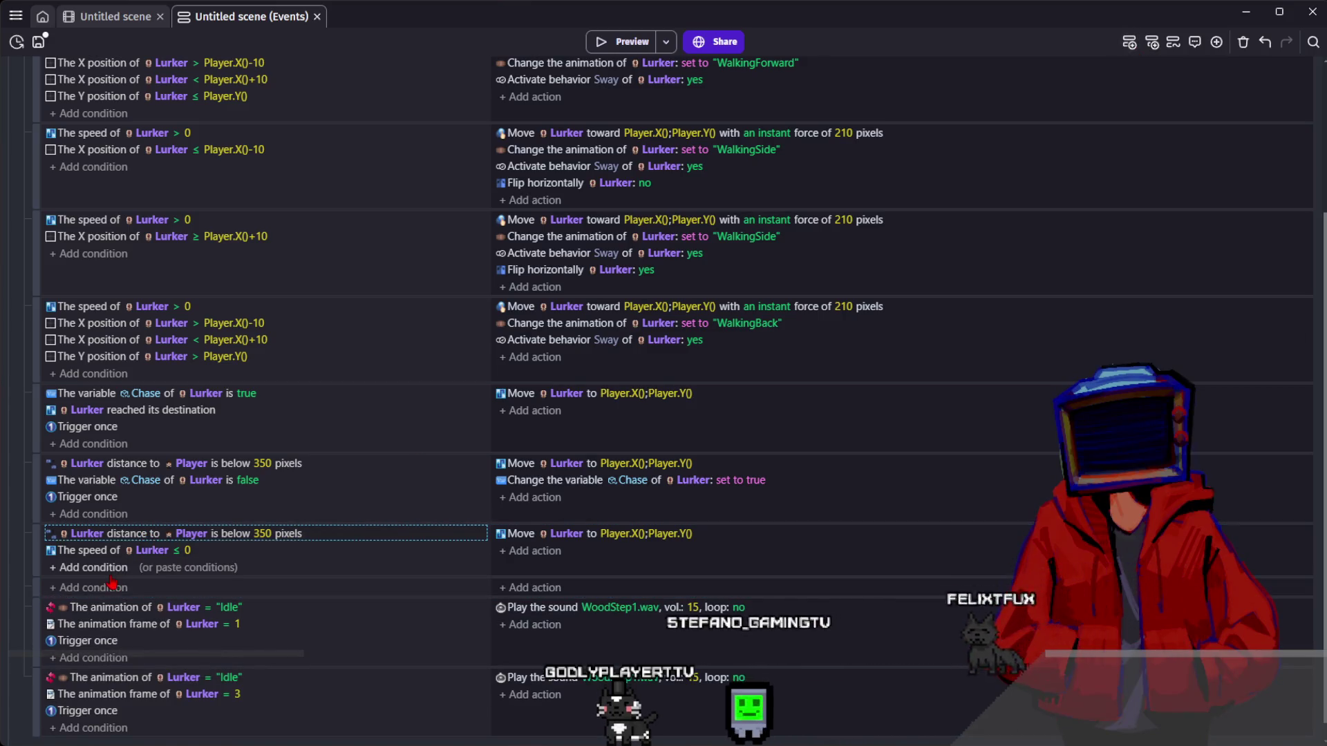
click(166, 587)
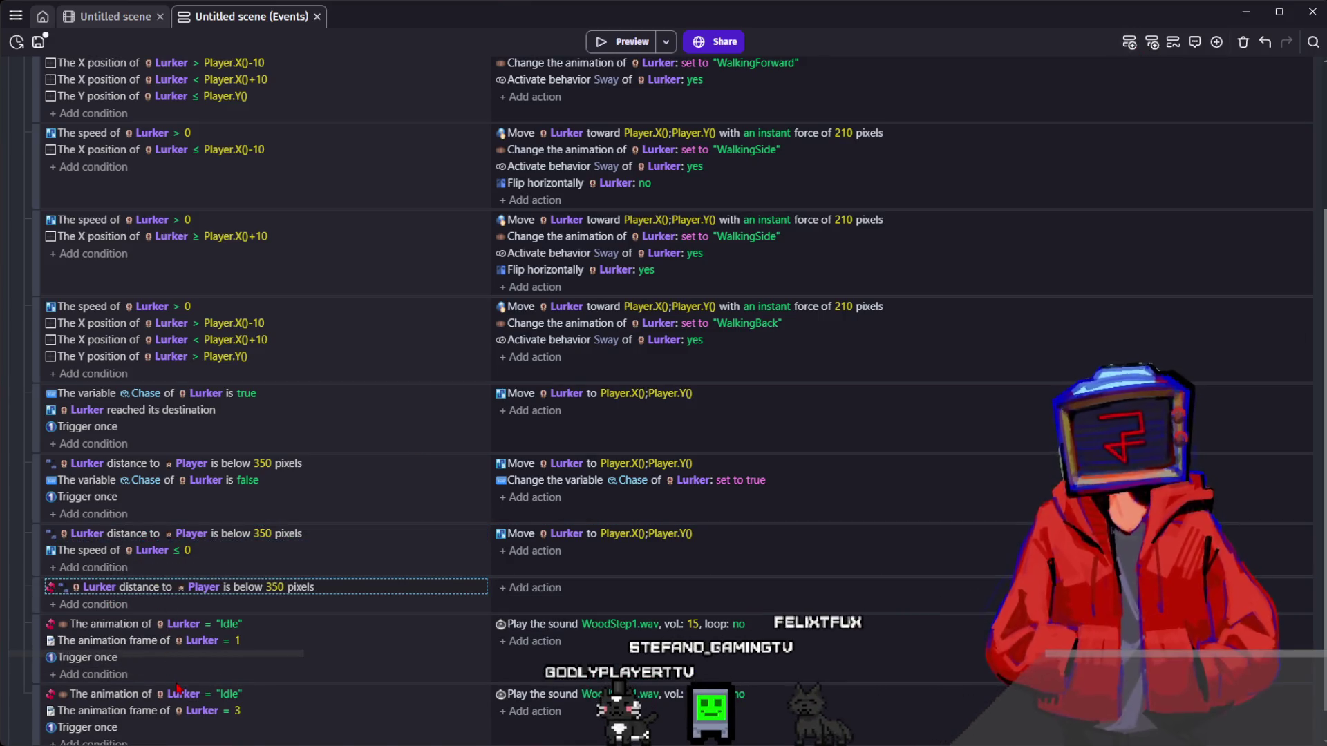
click(163, 606)
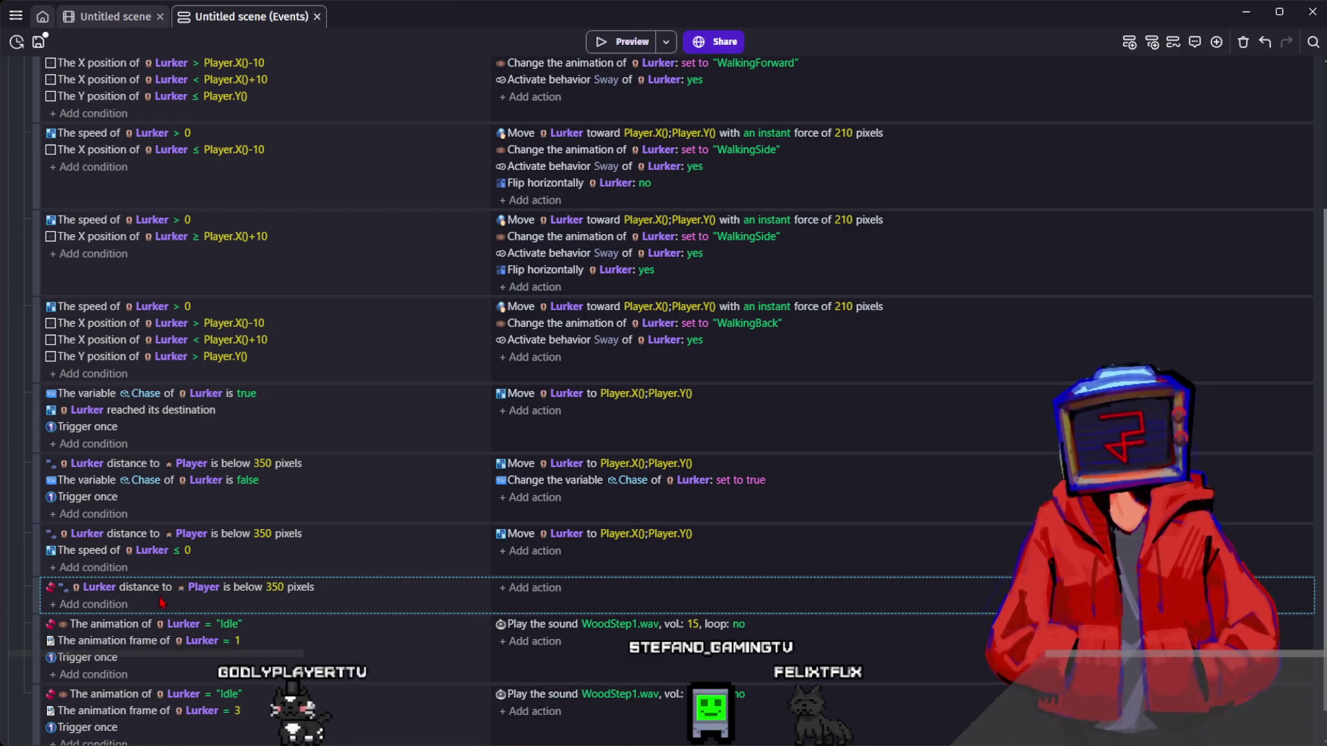
click(144, 592)
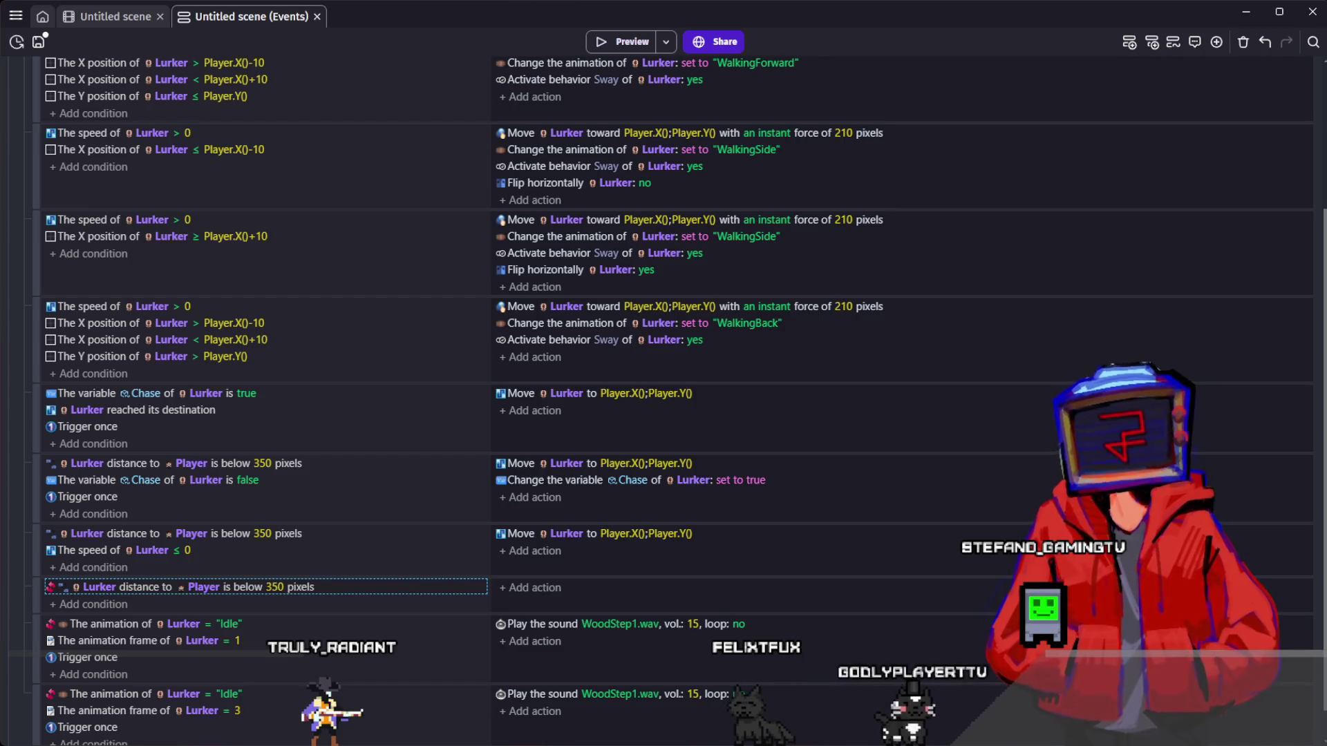
- Give the Lurker distance event a 'Start (or reset)' action for timer "Lost", then insert three empty events
click(529, 587)
scroll(528, 553, down, 1)
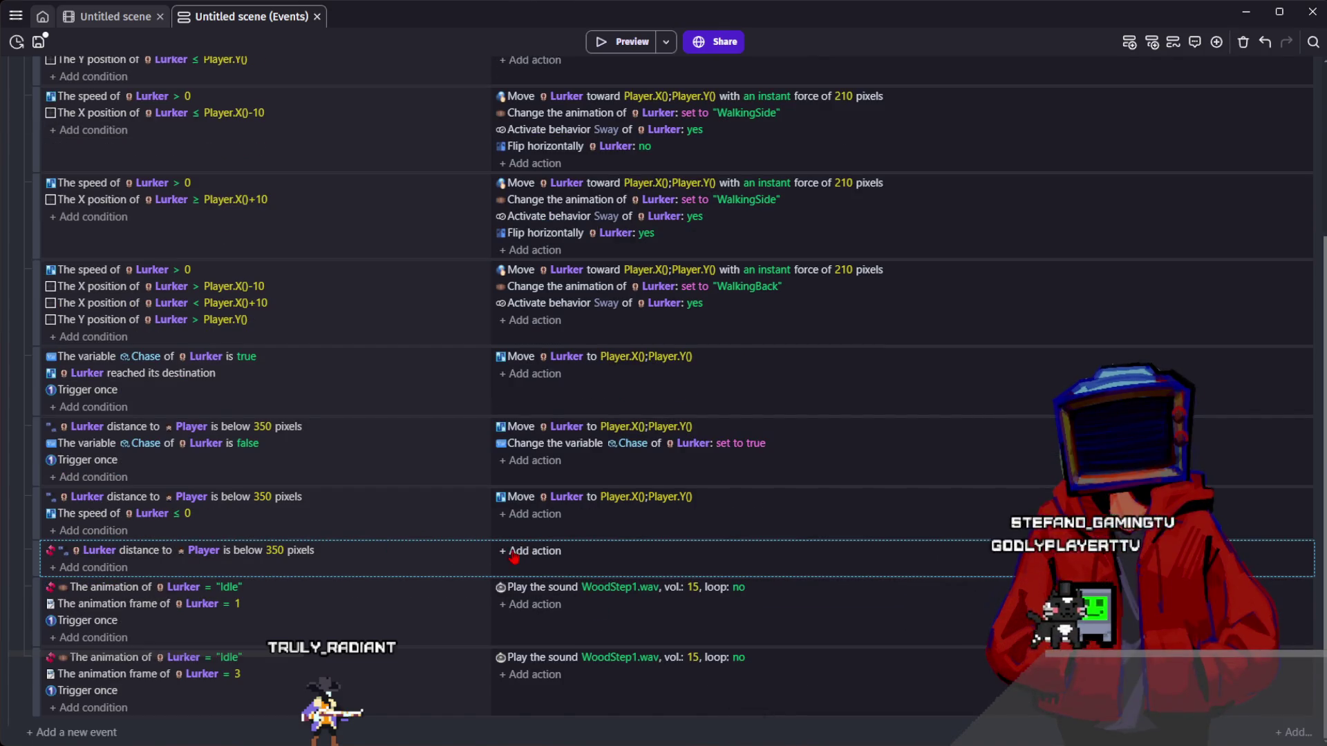
click(525, 553)
text(rker)
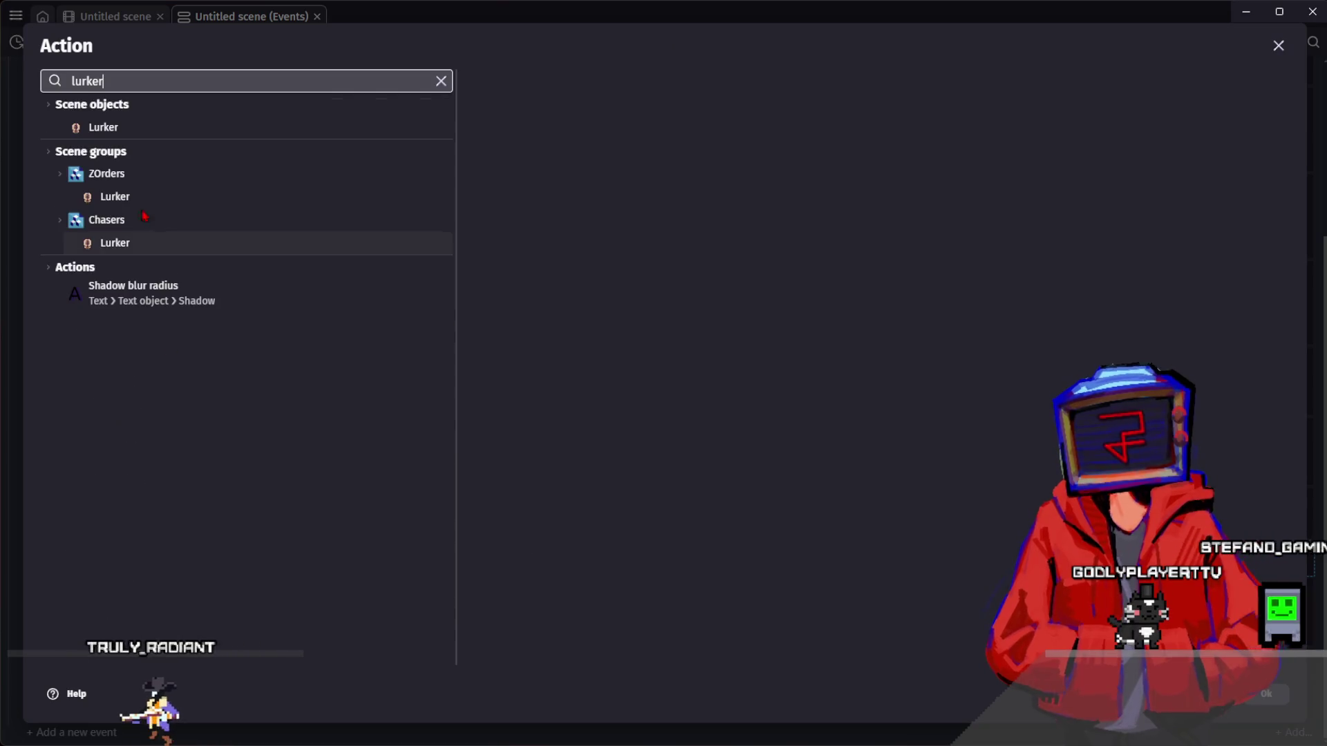
click(146, 130)
text(timer)
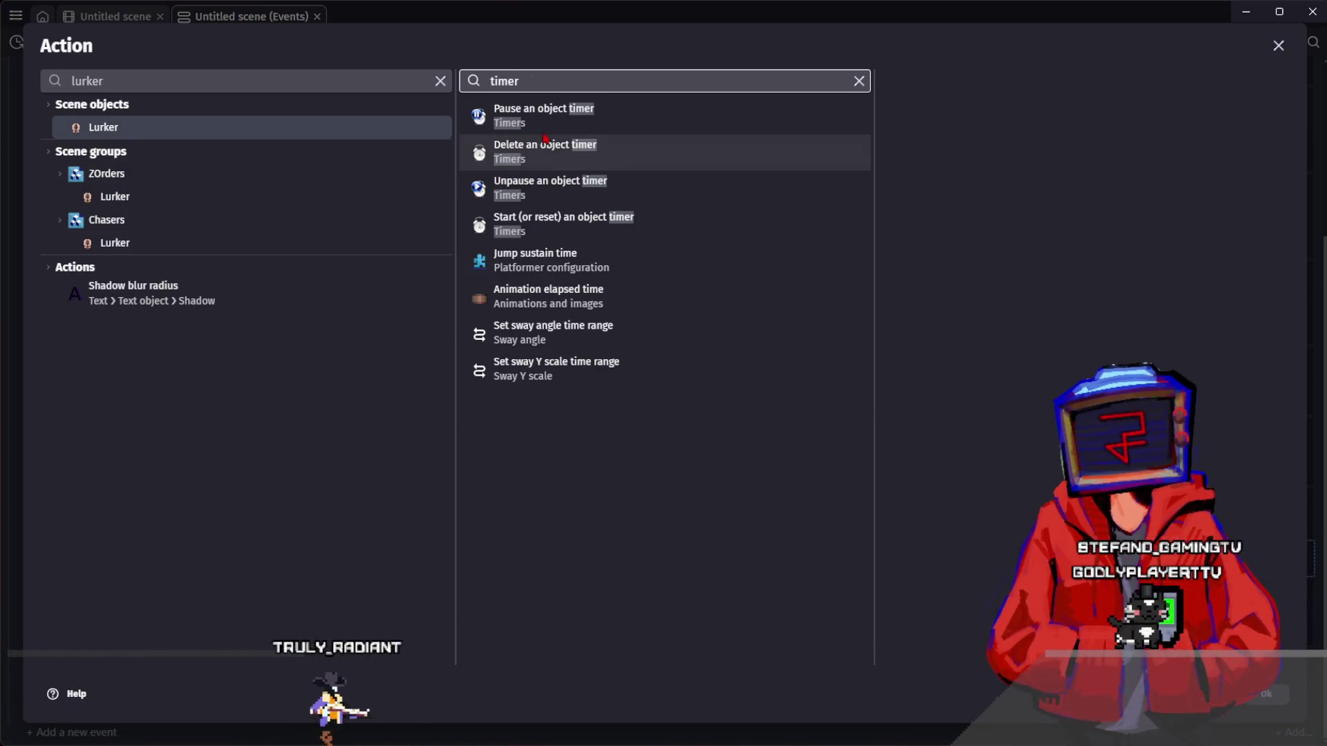
click(720, 237)
click(937, 163)
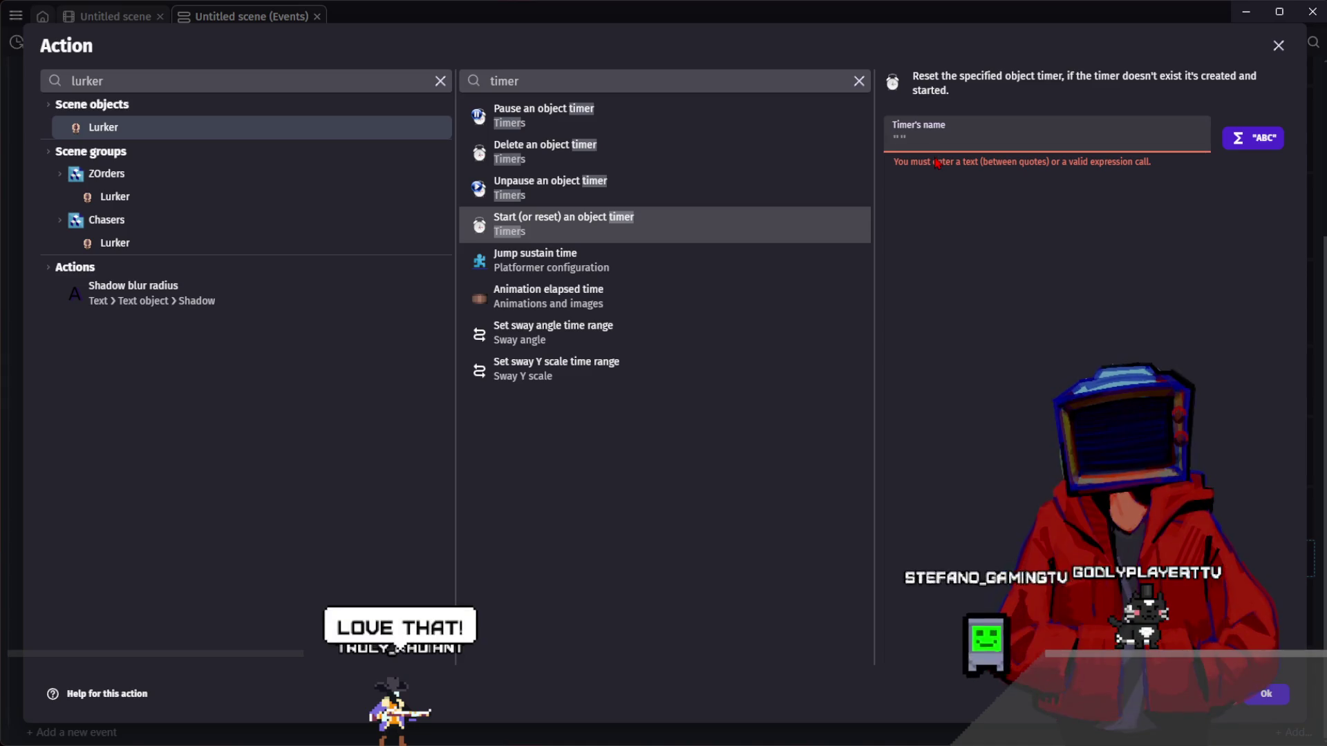
text(Lo)
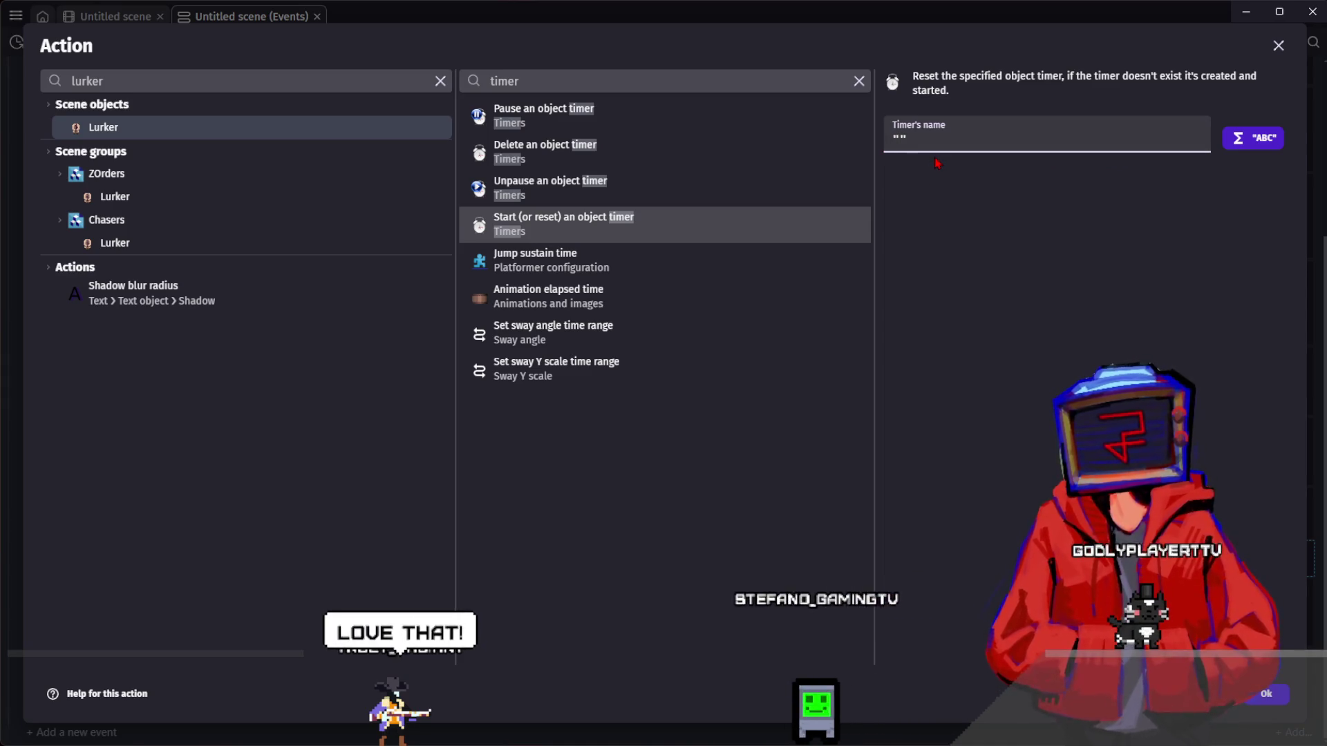
text(st)
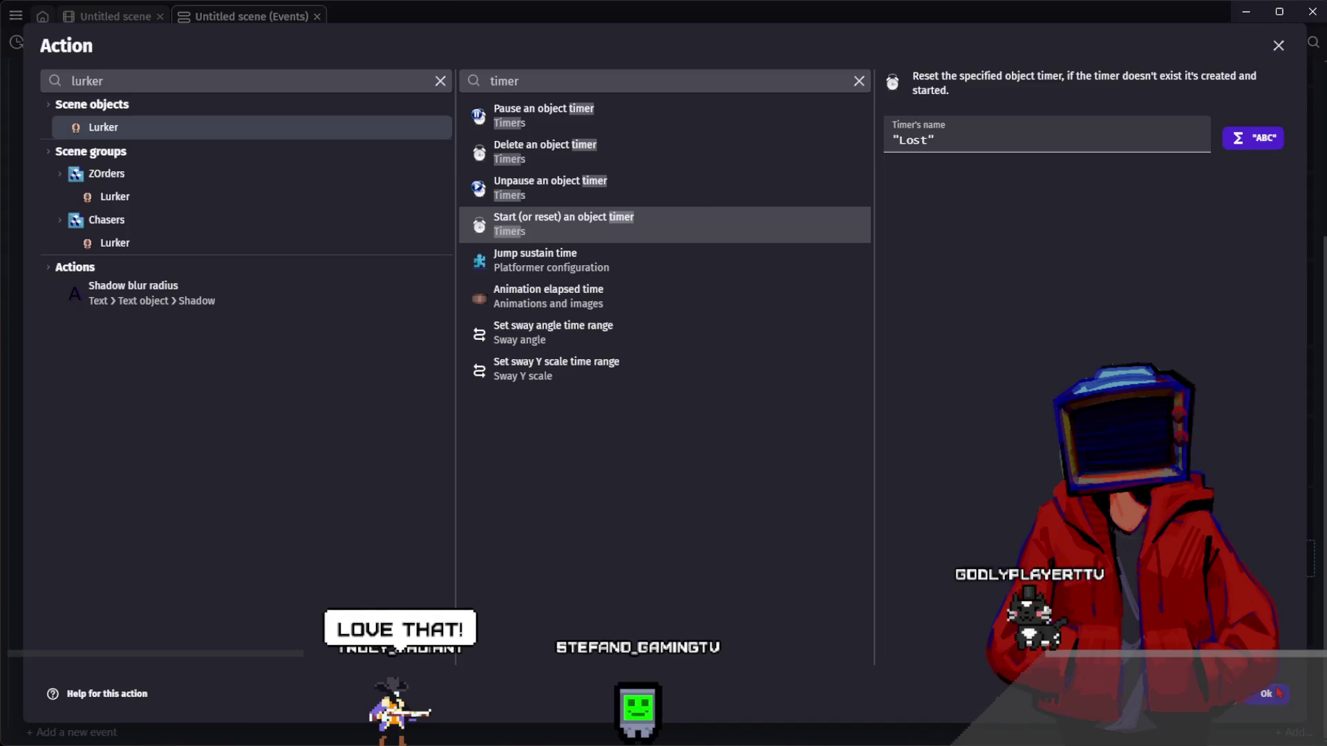
key(Return)
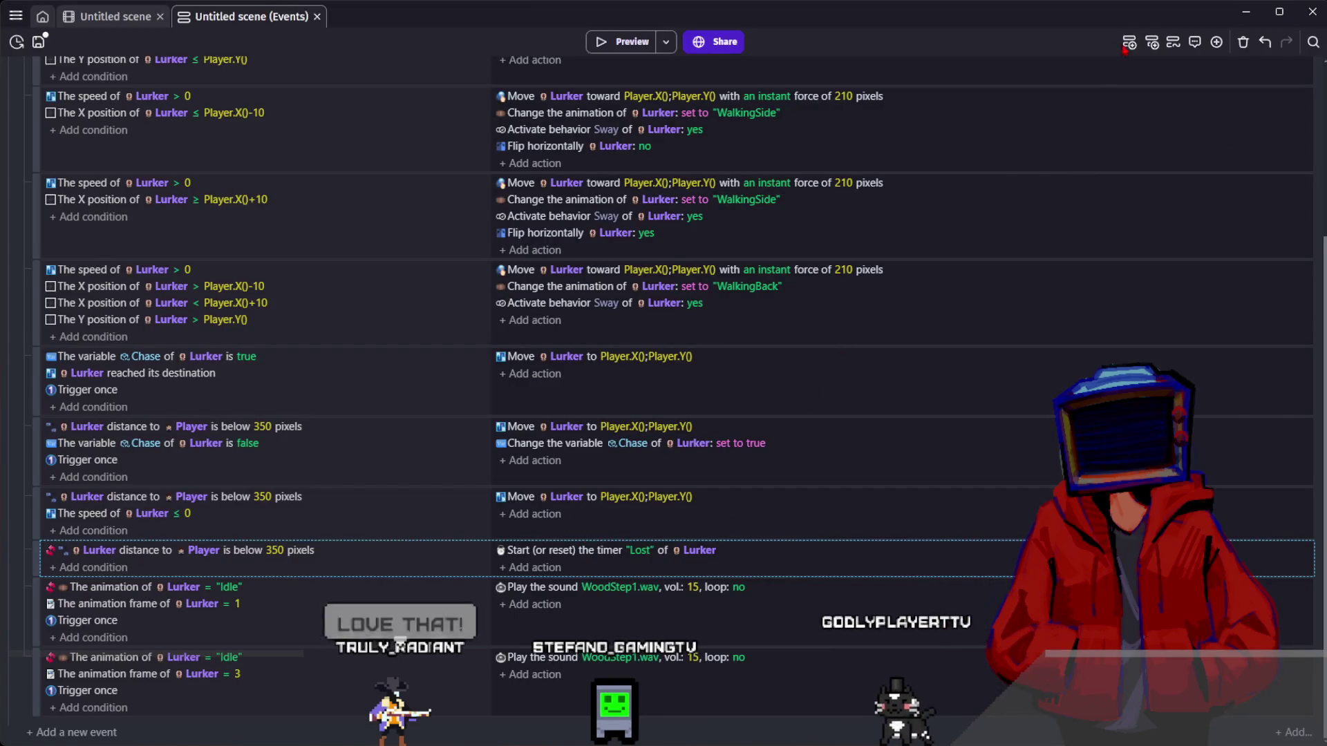
double_click(1129, 42)
click(1129, 44)
- Add Trigger once and Chase = true conditions to the timer-starting distance event
scroll(168, 576, down, 2)
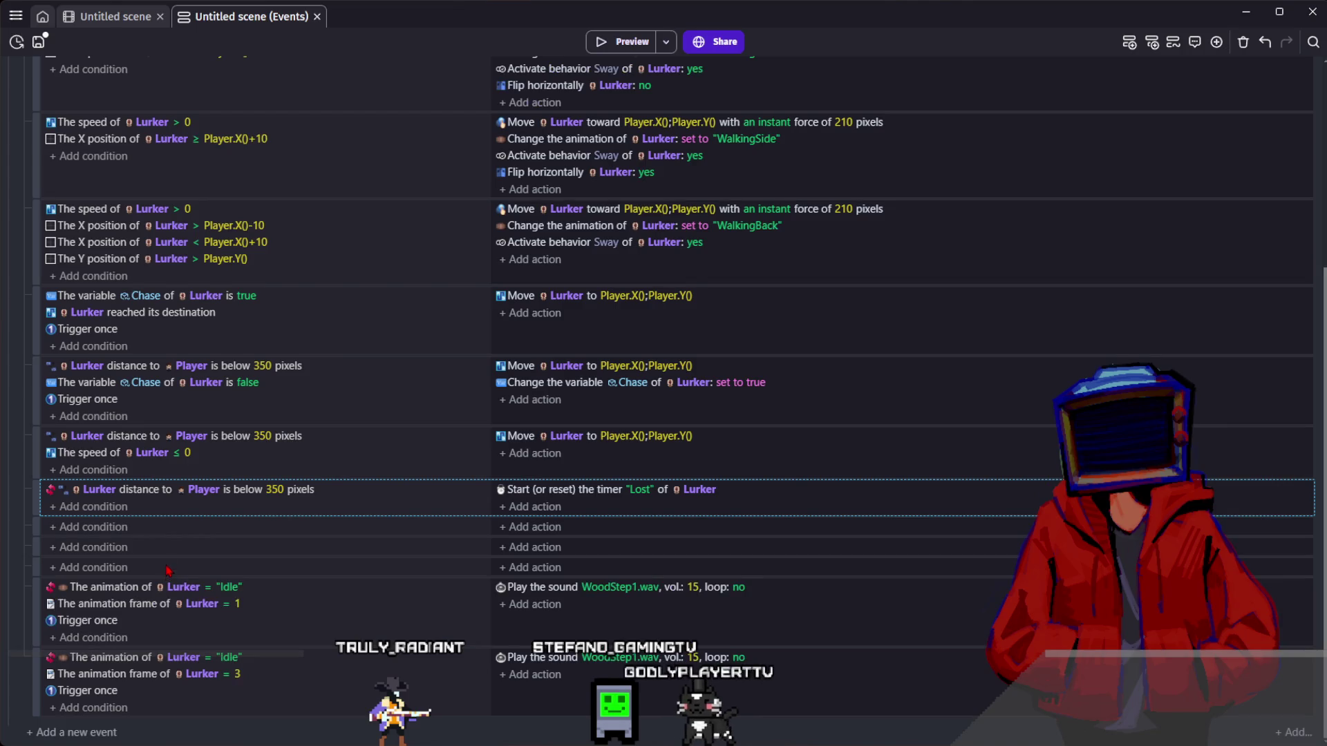
click(145, 494)
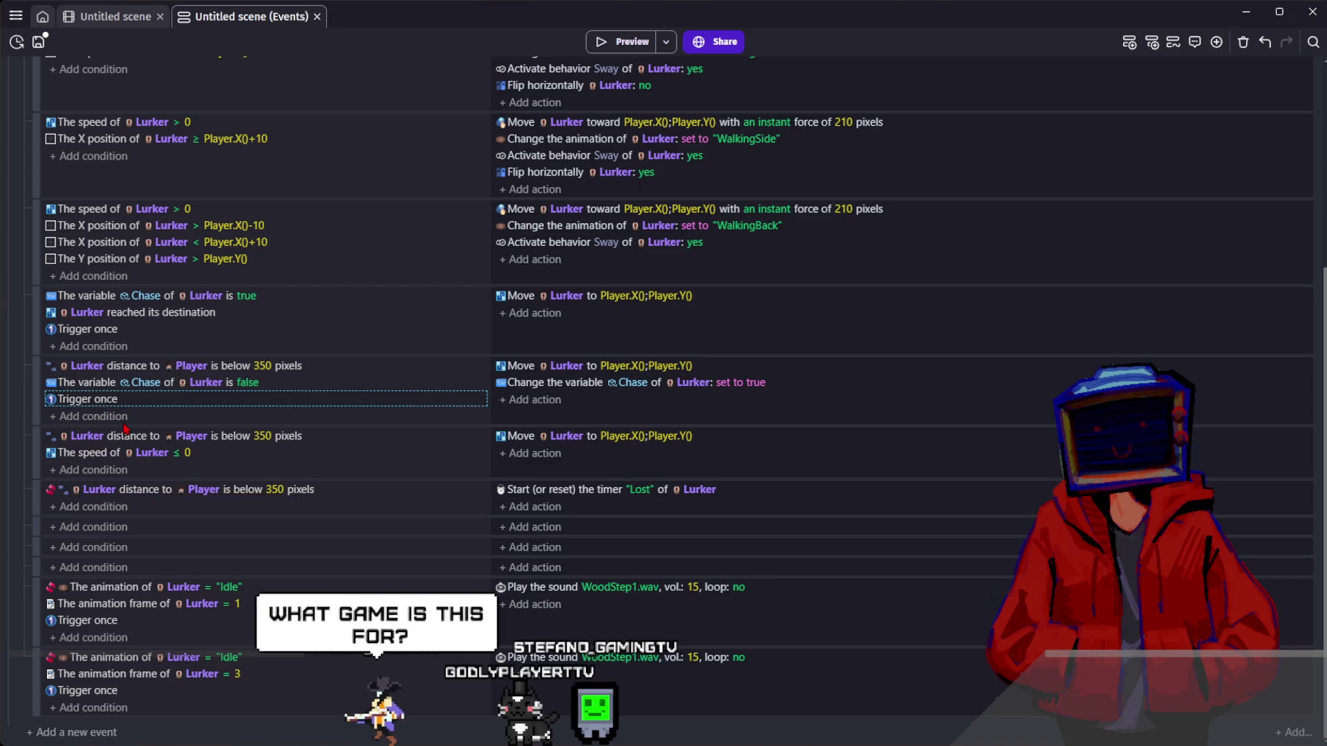
drag(90, 399, 158, 506)
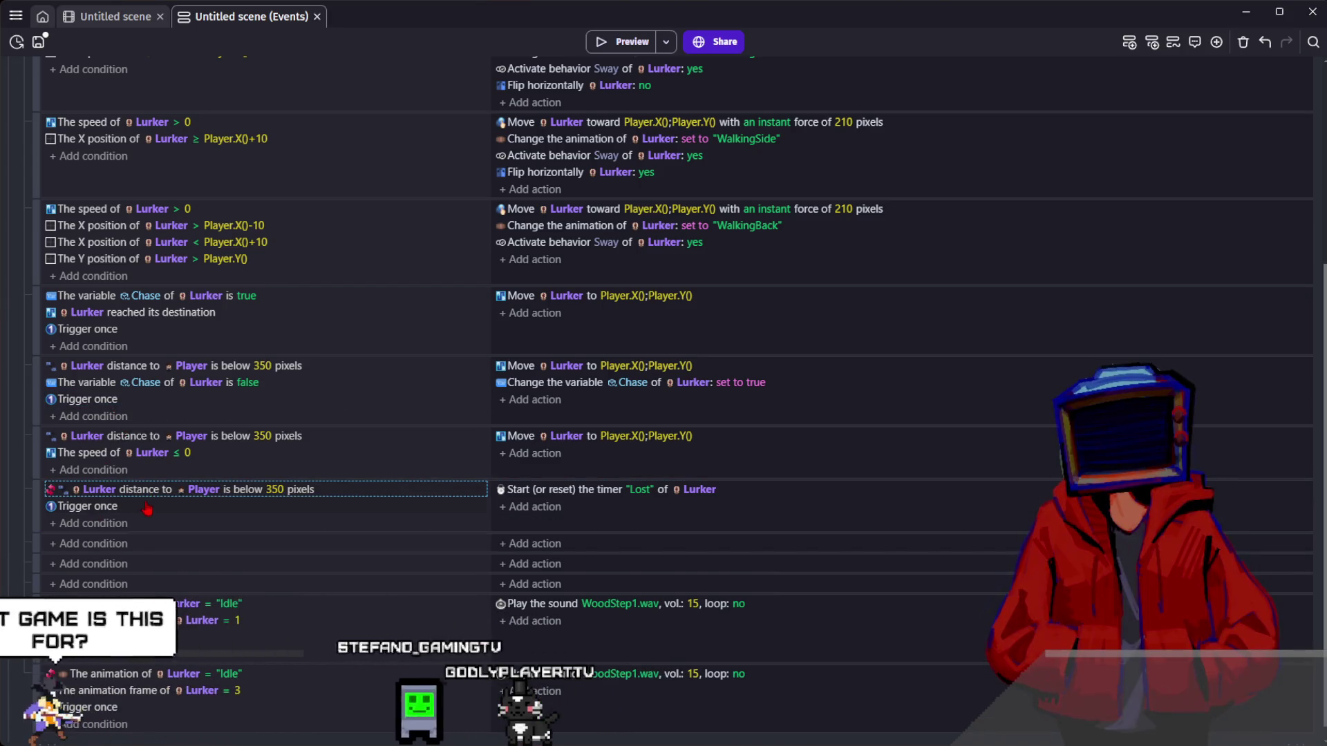
click(121, 386)
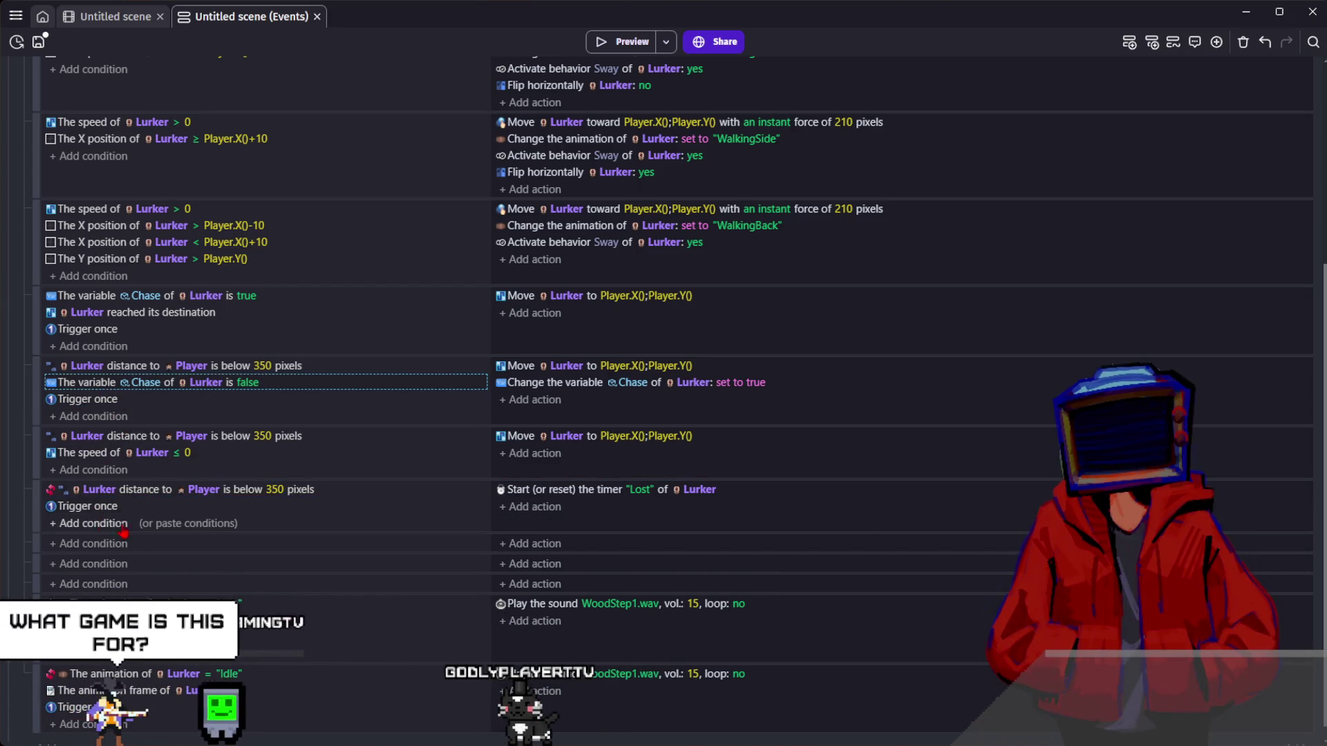
mouse_move(121, 400)
mouse_down()
mouse_move(125, 522)
mouse_move(124, 508)
mouse_up()
click(248, 505)
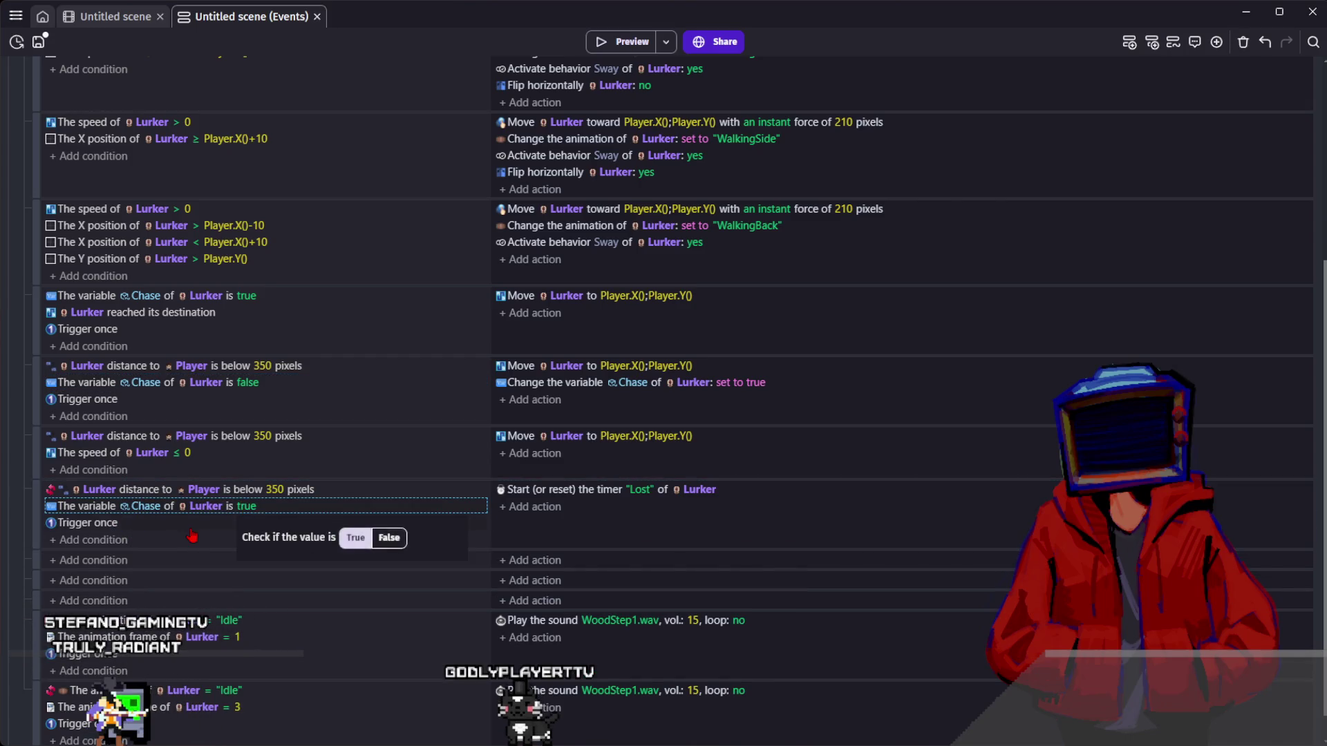
- Copy the event's conditions into the first empty event
click(104, 490)
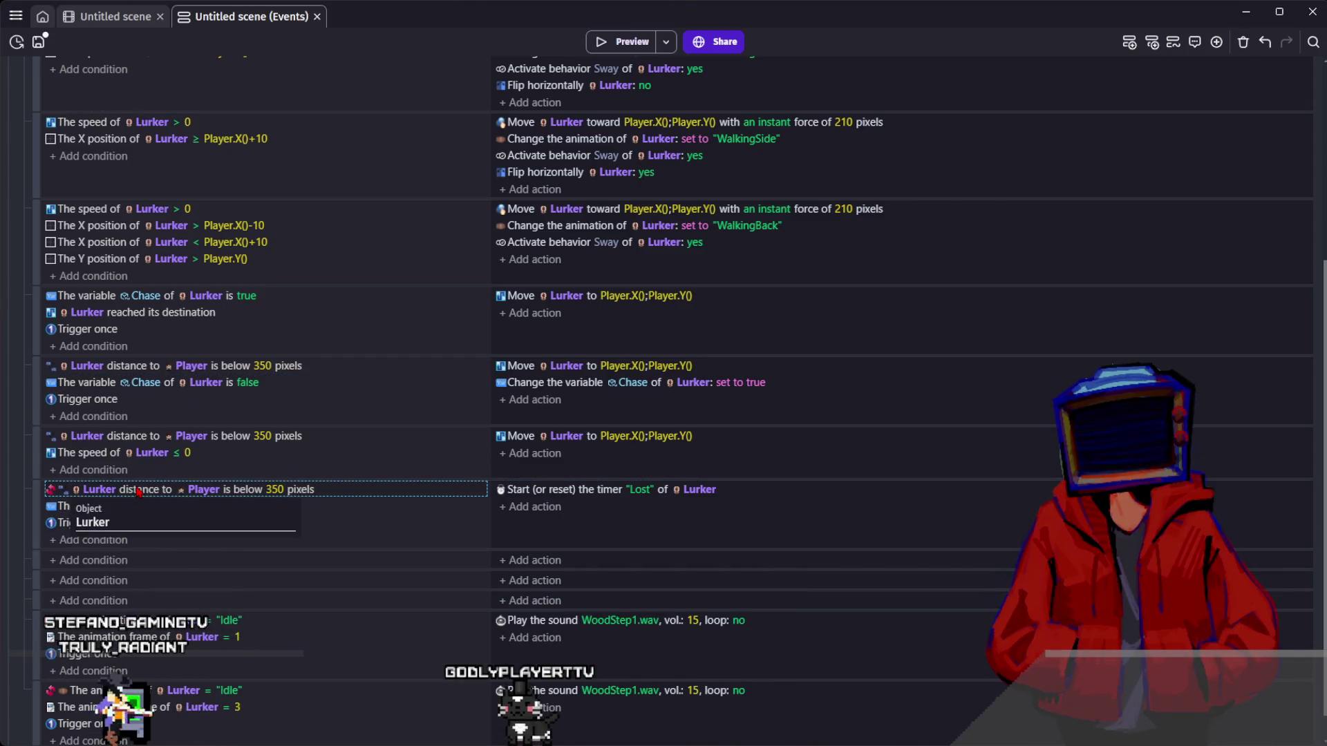
key(ctrl+c)
click(235, 562)
key(ctrl+v)
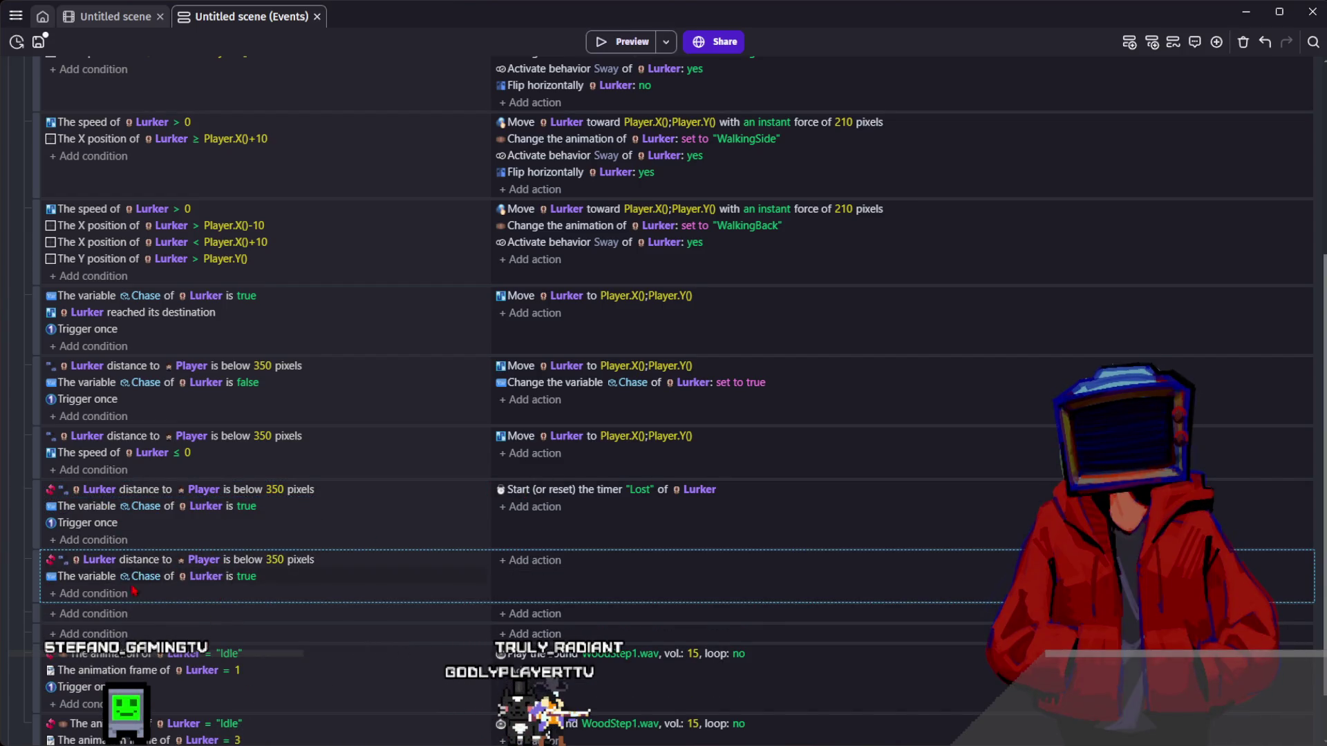
- Add a condition that Lurker's "Lost" object timer is greater than or equal to 5 seconds
click(100, 594)
text(lurker)
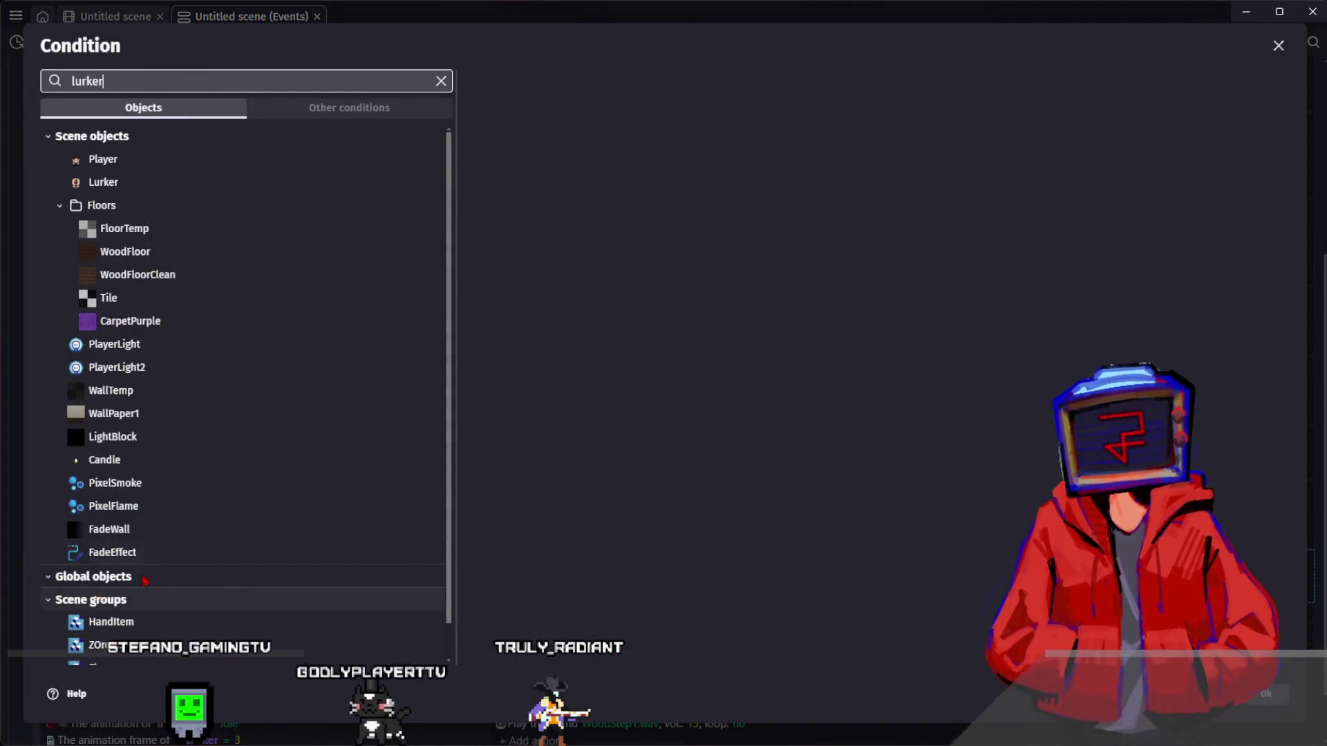
click(79, 130)
text(timer)
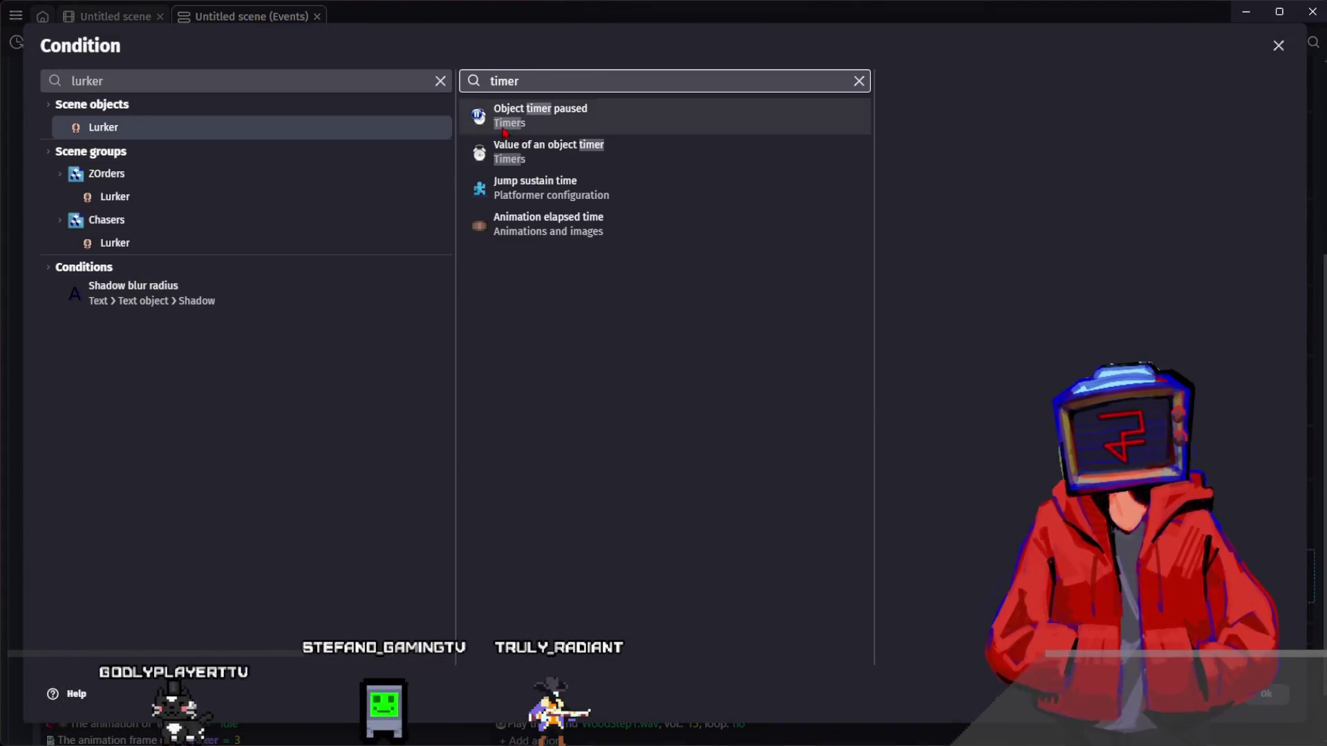
click(551, 155)
text("Lost")
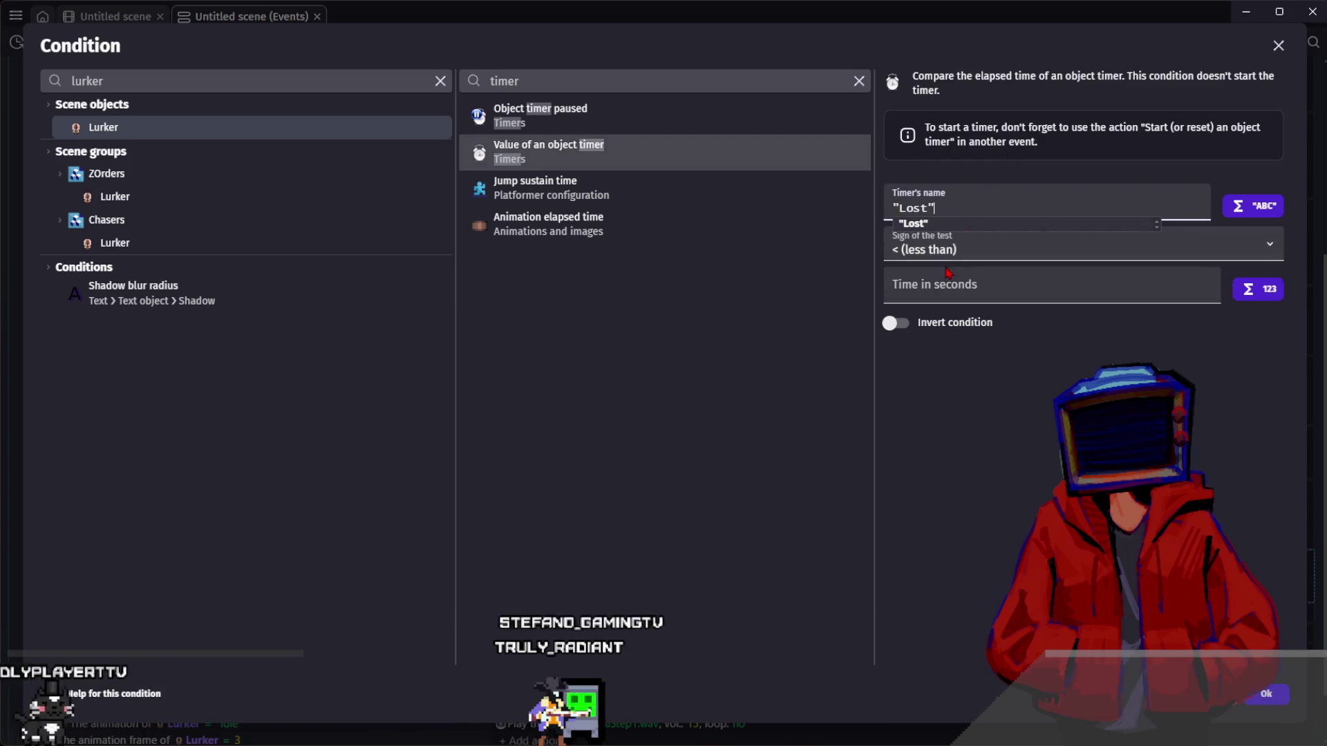
key(Down)
key(Down)
key(Tab)
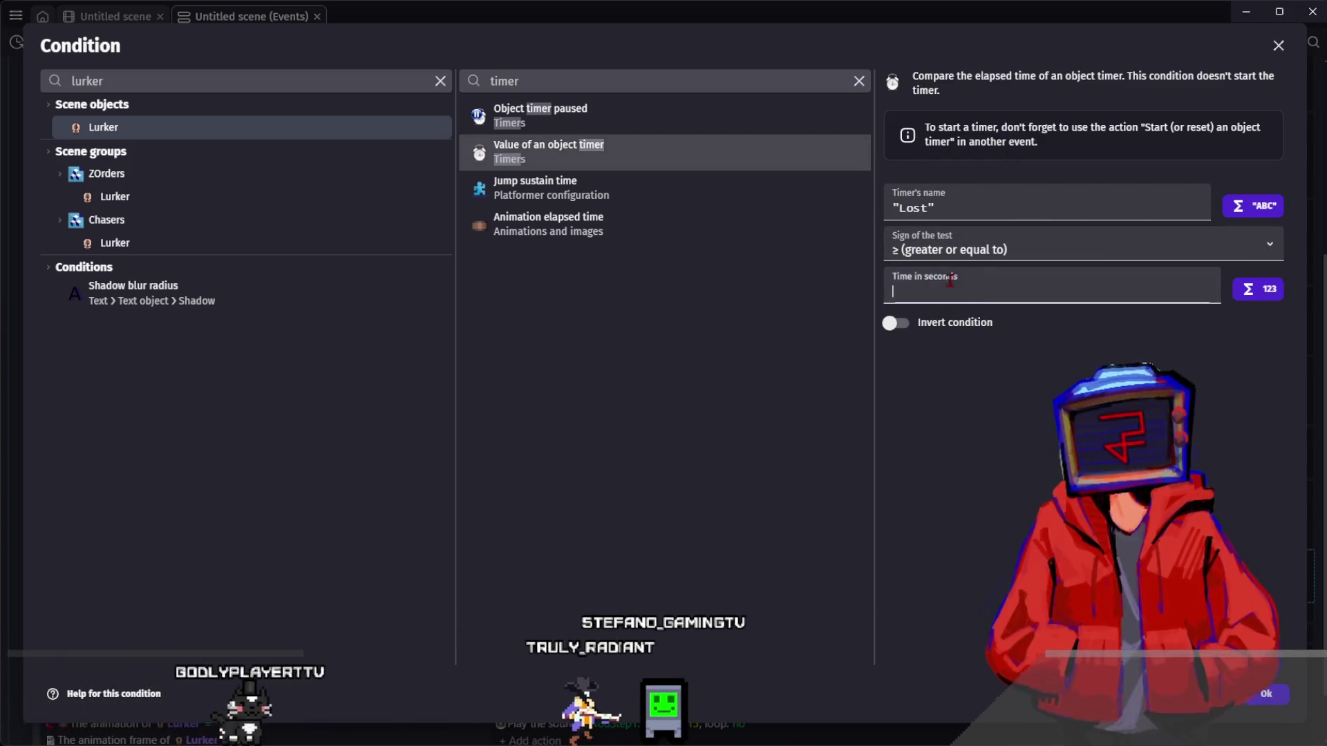
text(5)
key(Return)
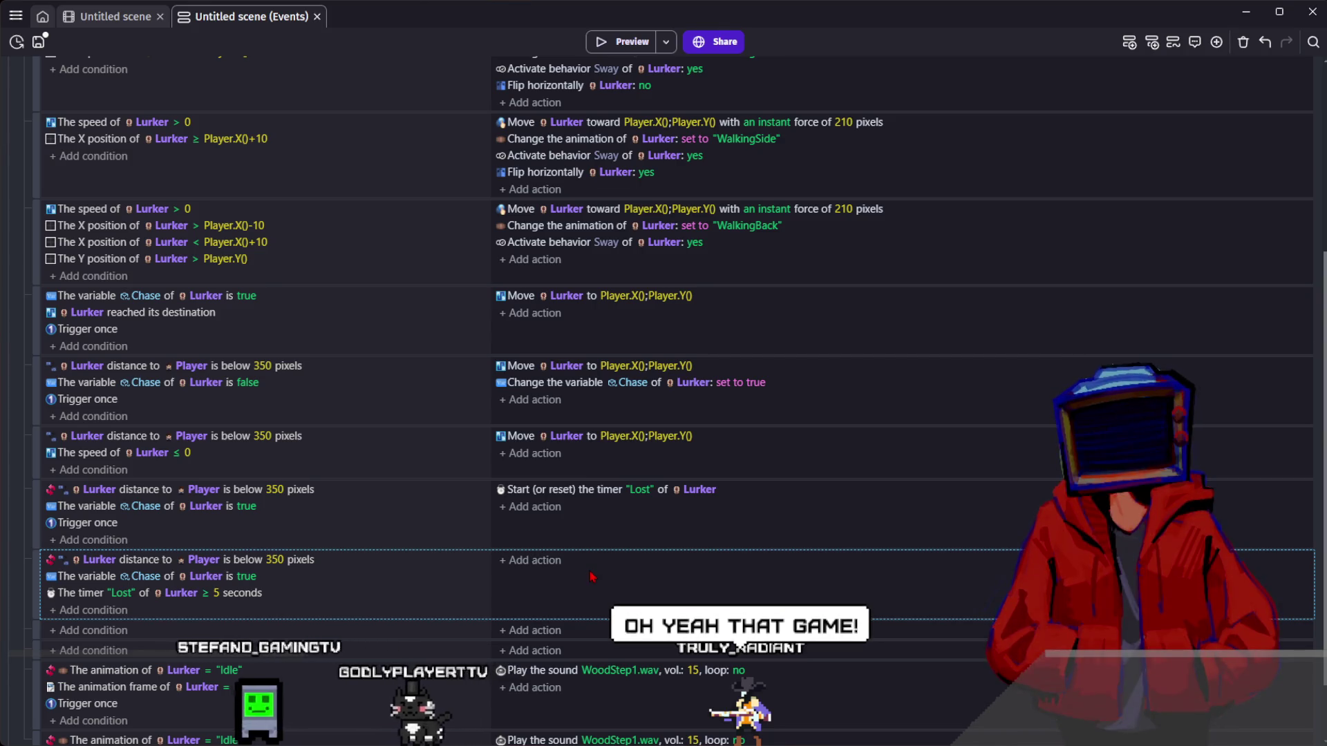
- Delete the leftover empty events and reselect the Lost timer ≥ 5 event
click(605, 646)
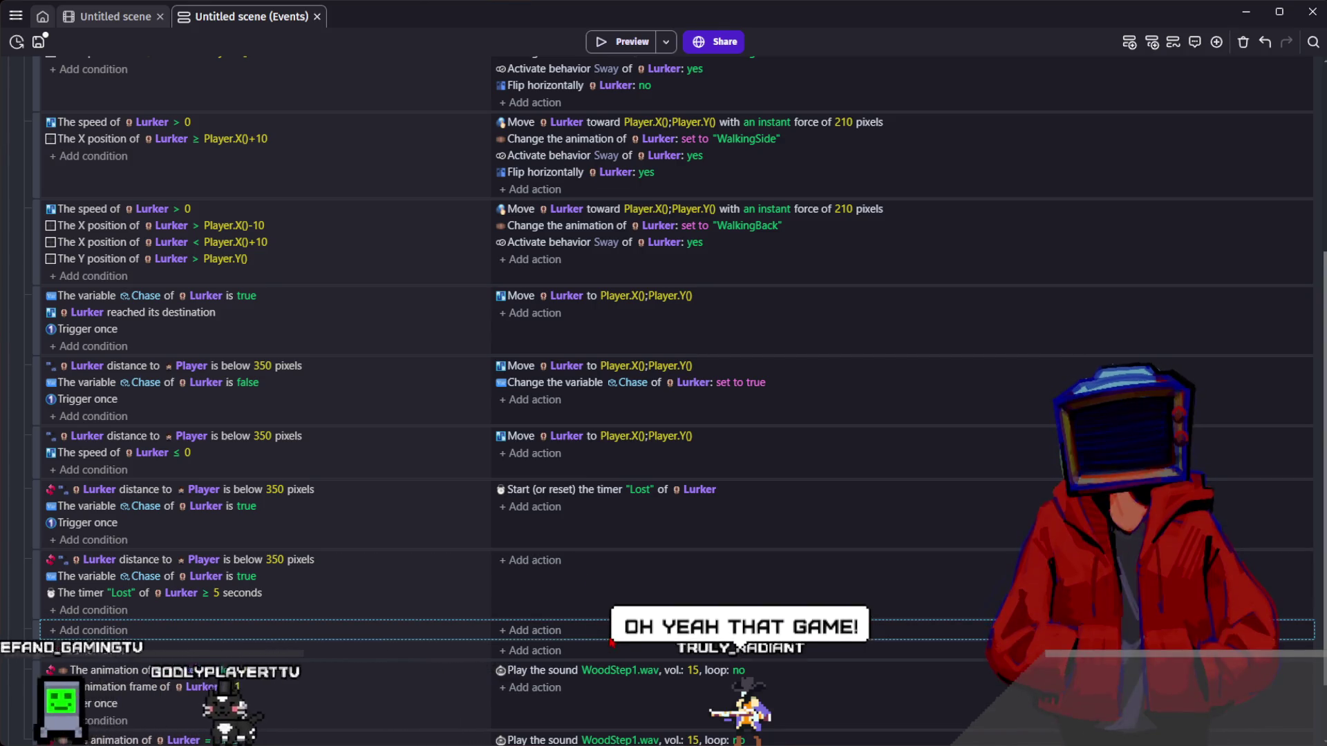
key(Delete)
click(600, 593)
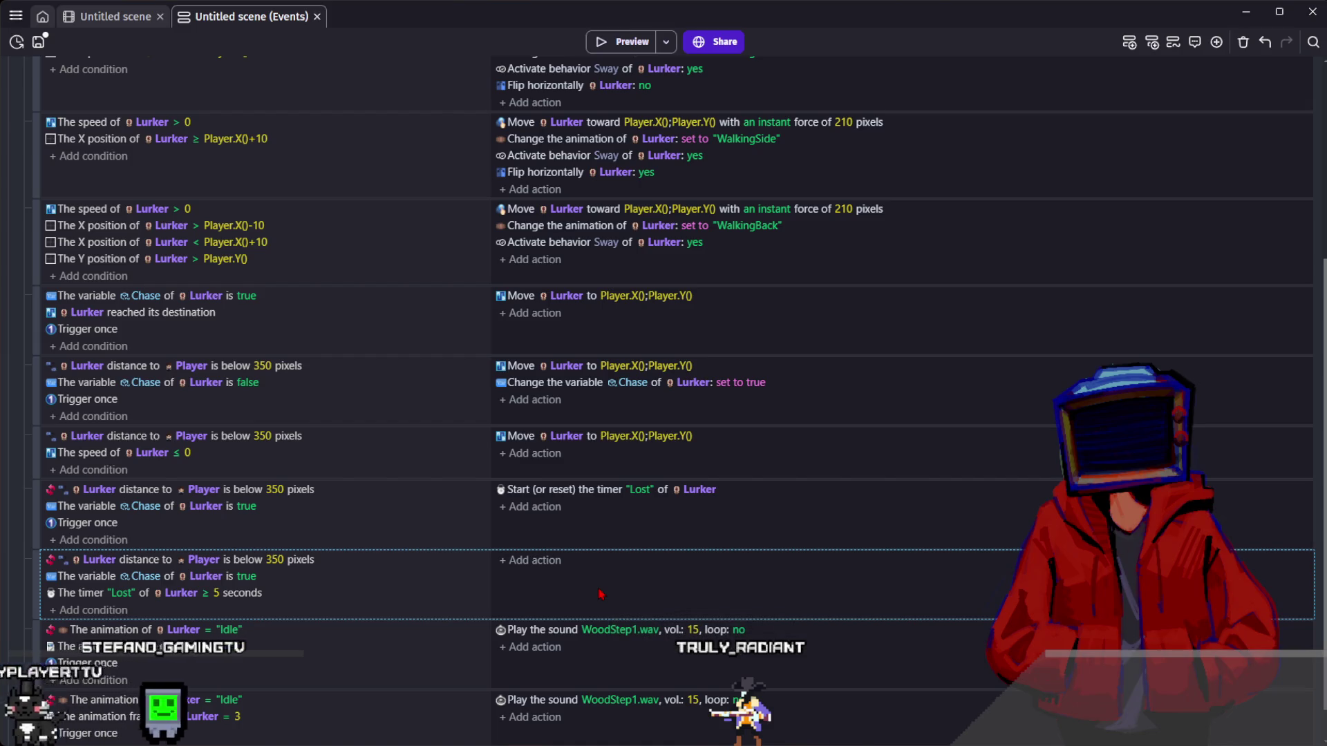
click(572, 539)
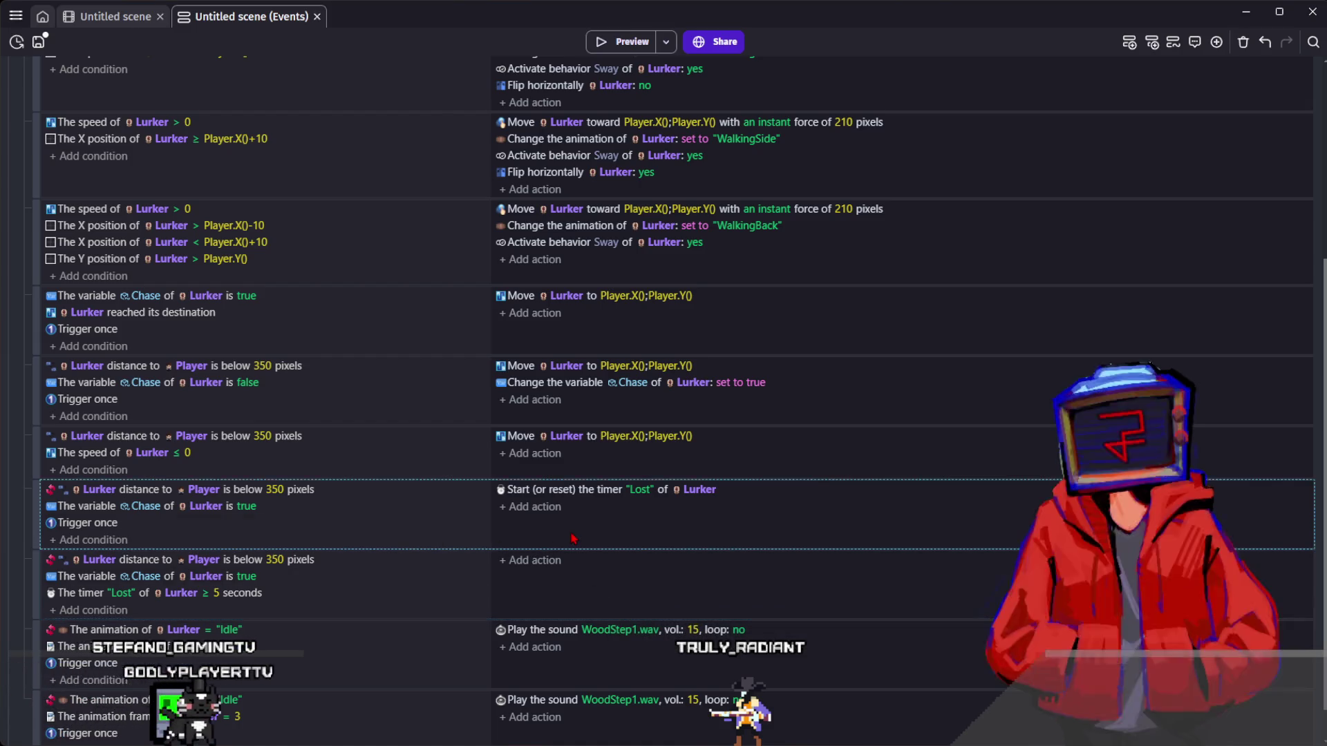
click(586, 592)
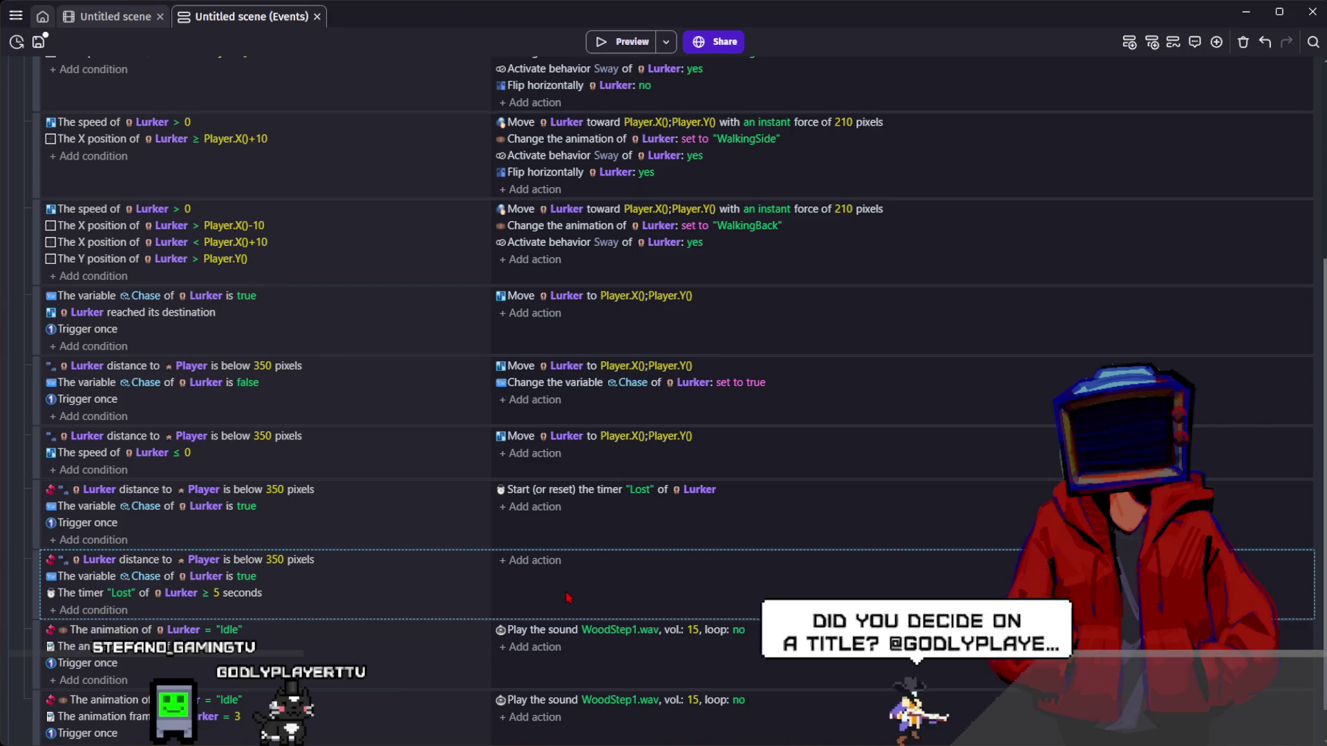
- Add an action setting Lurker's Chase variable to false in the 5-second timer event
click(512, 563)
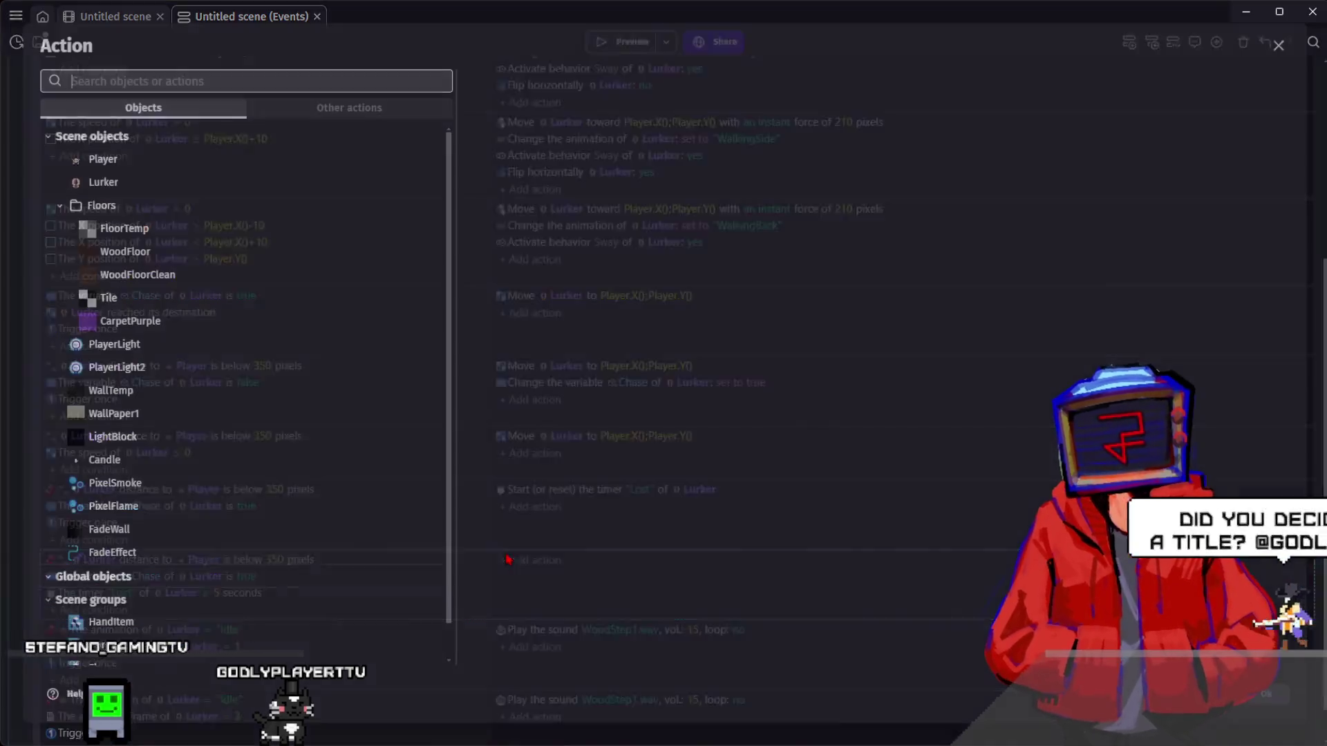
text(lurker)
click(307, 131)
text(var)
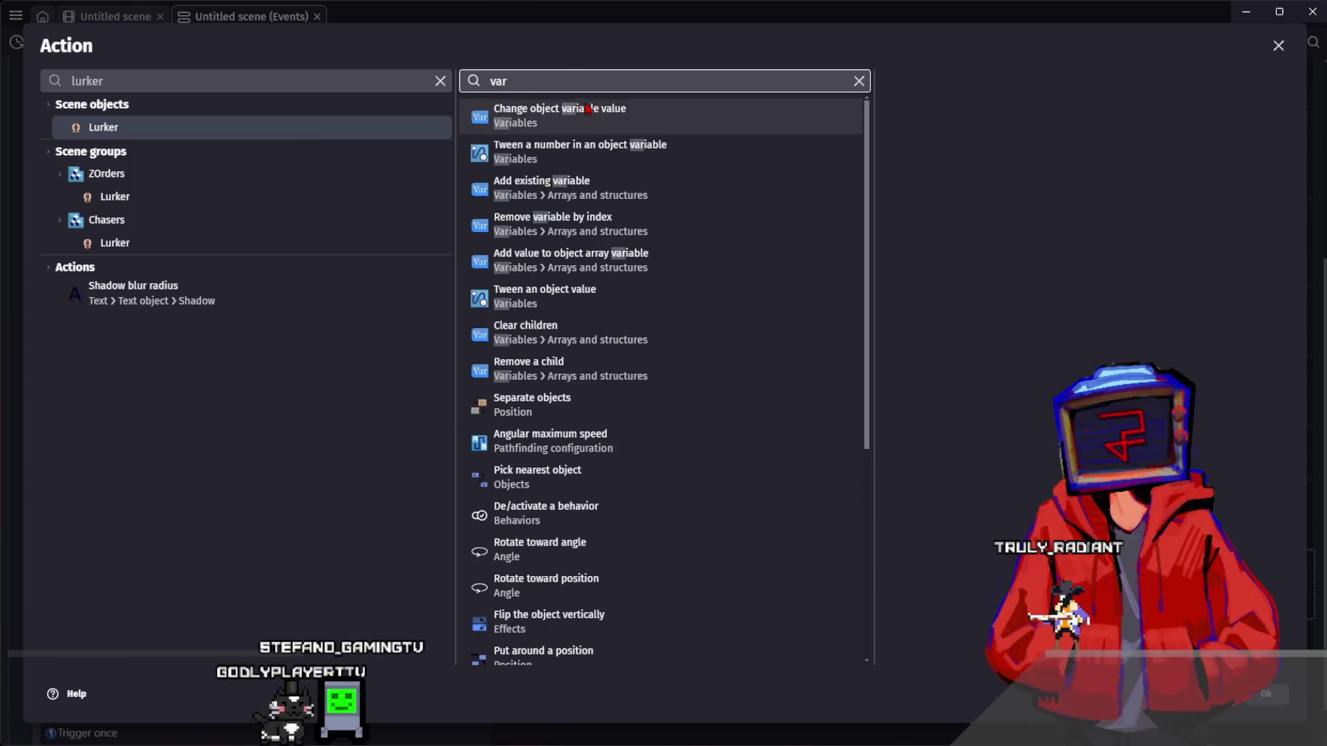
click(559, 114)
click(919, 153)
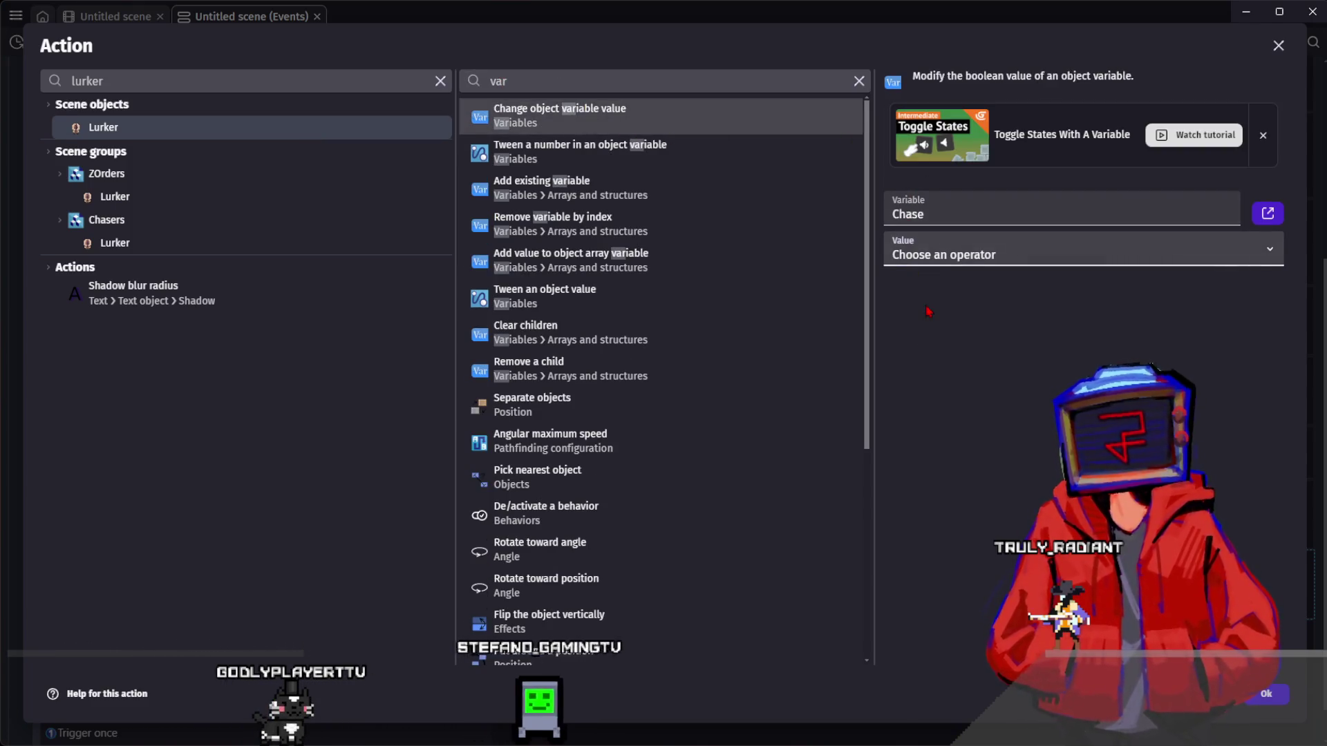
click(941, 261)
click(919, 291)
click(1266, 694)
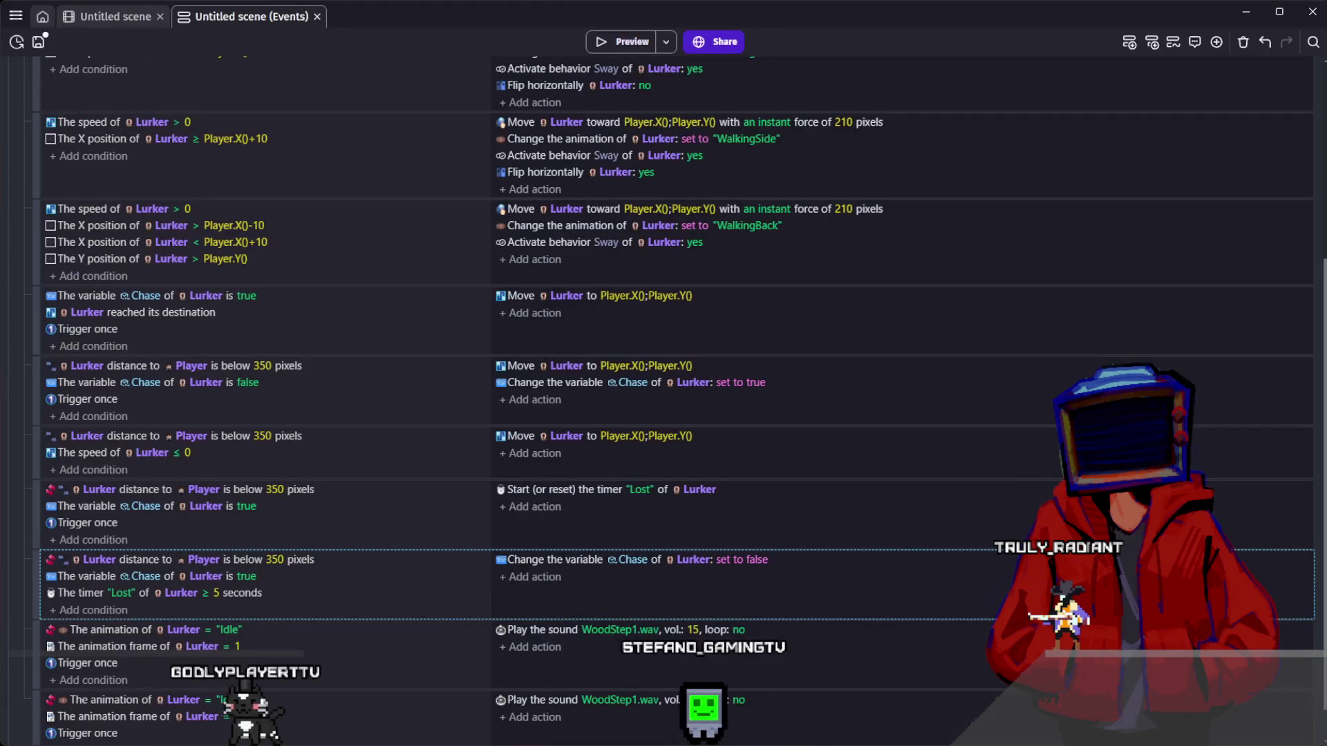
click(216, 594)
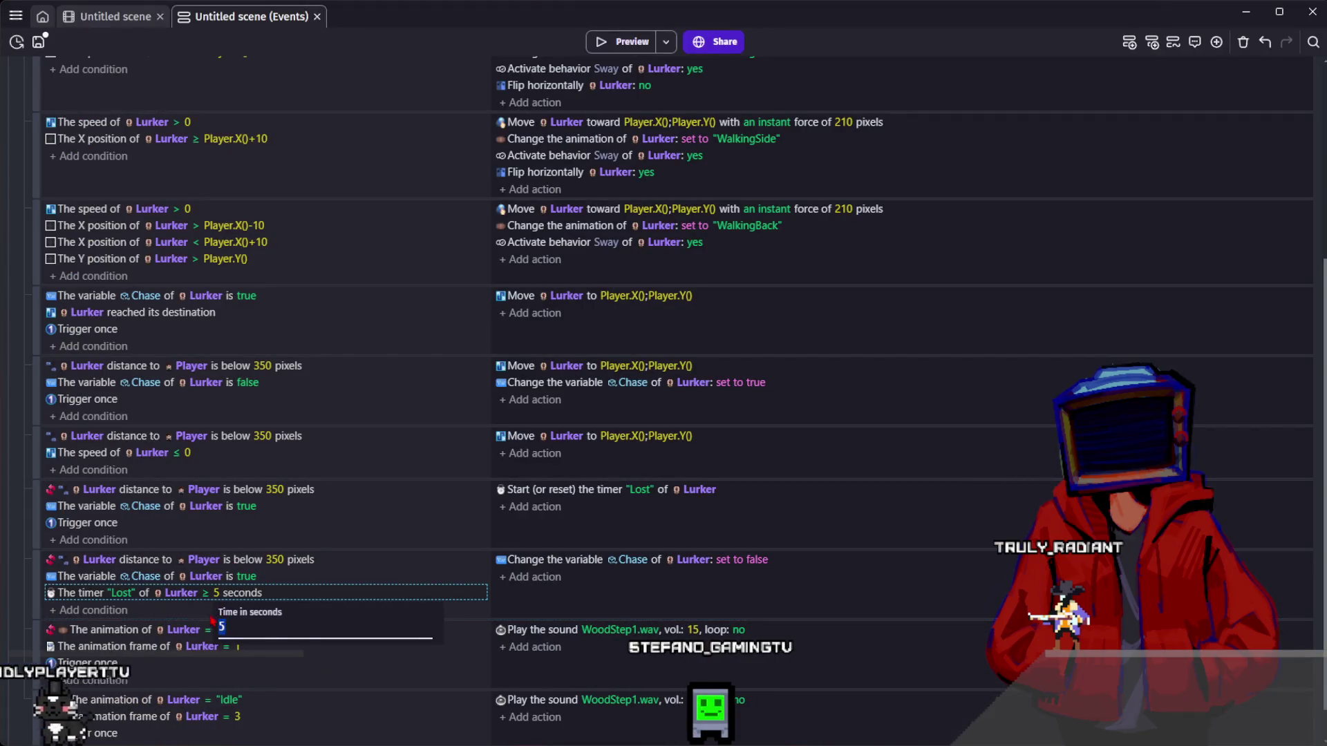
click(649, 598)
- Add a Play sound action for LurkerLost.wav at volume 10, pitch RandomInRange(0.9,1.1), then preview
click(534, 578)
text(play a sound)
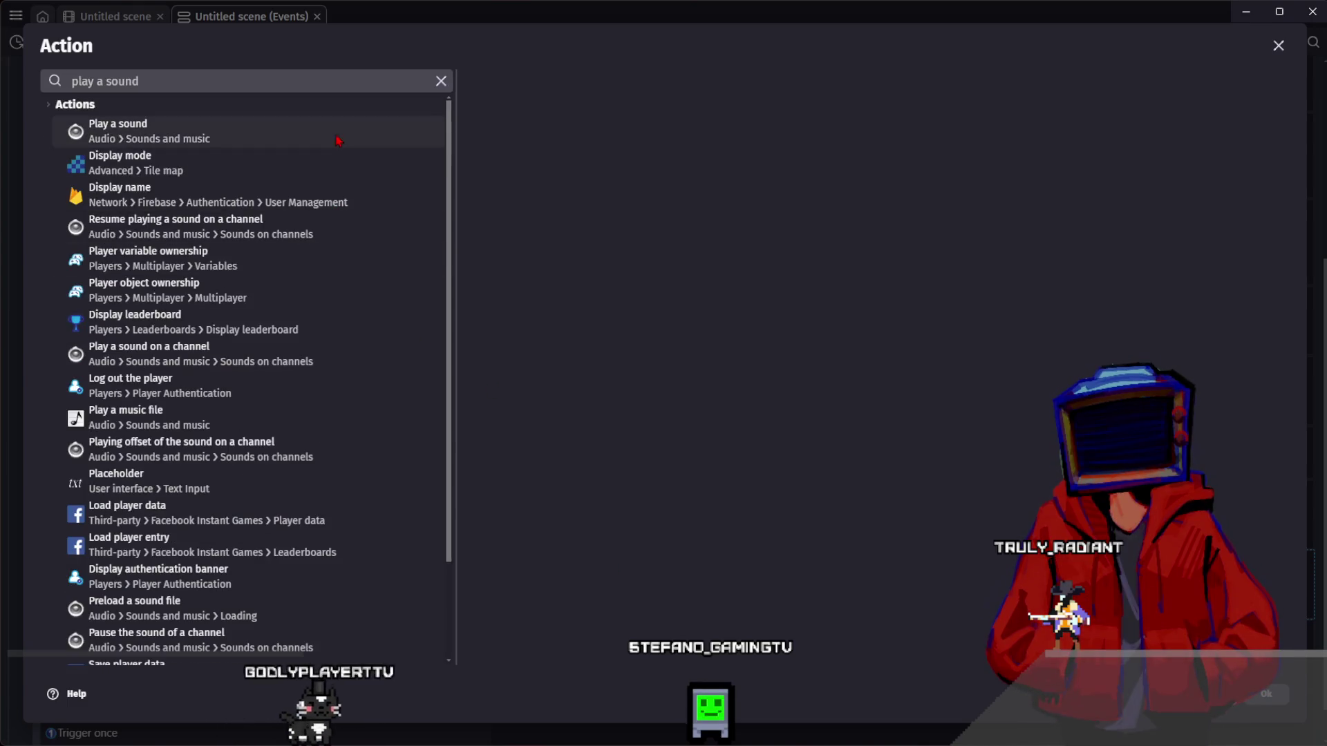
click(332, 133)
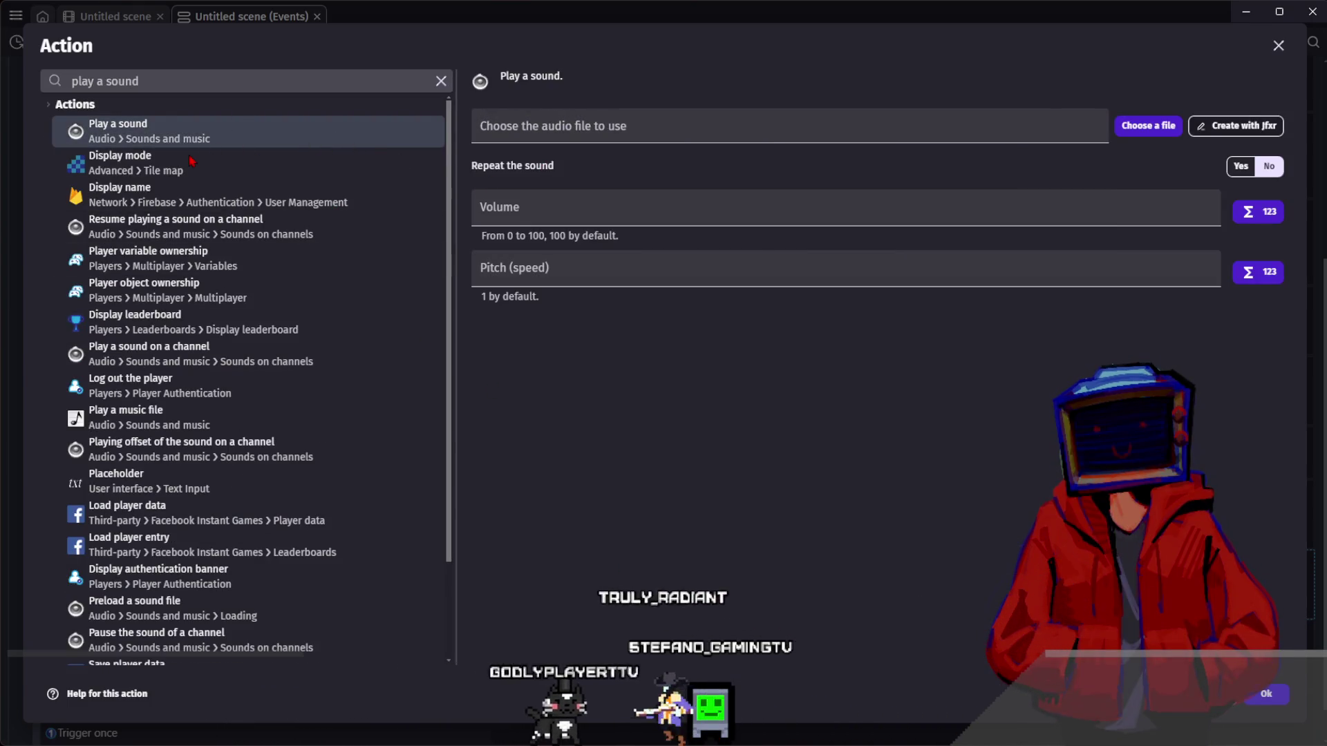
click(553, 126)
click(580, 238)
click(560, 278)
text(random)
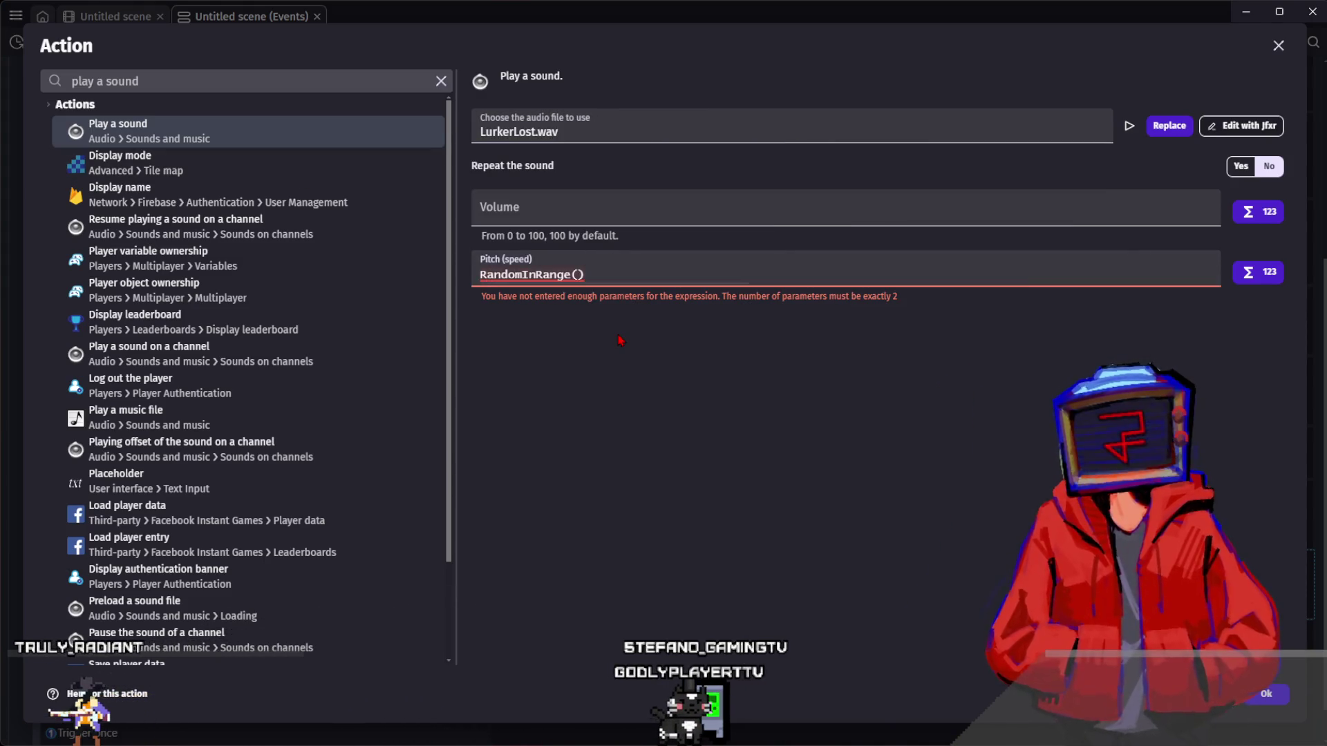
text(1.1)
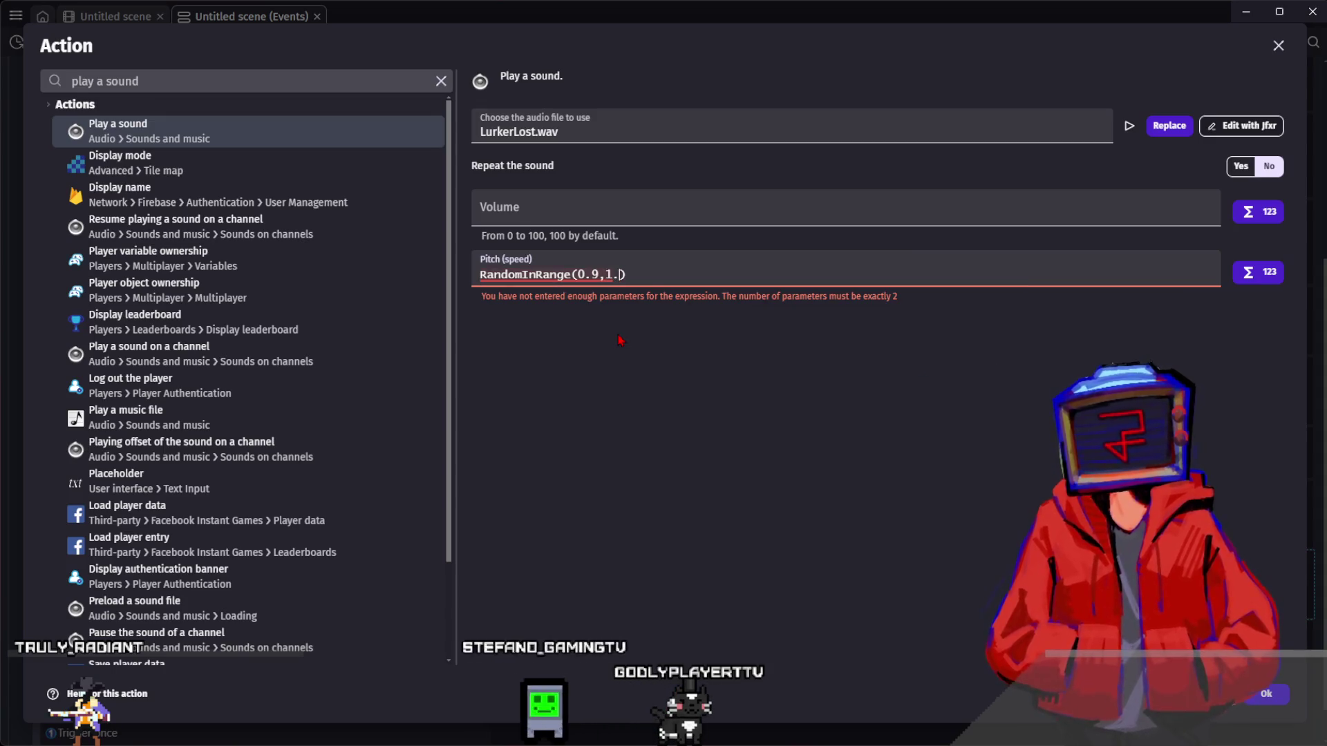
click(702, 200)
text(10)
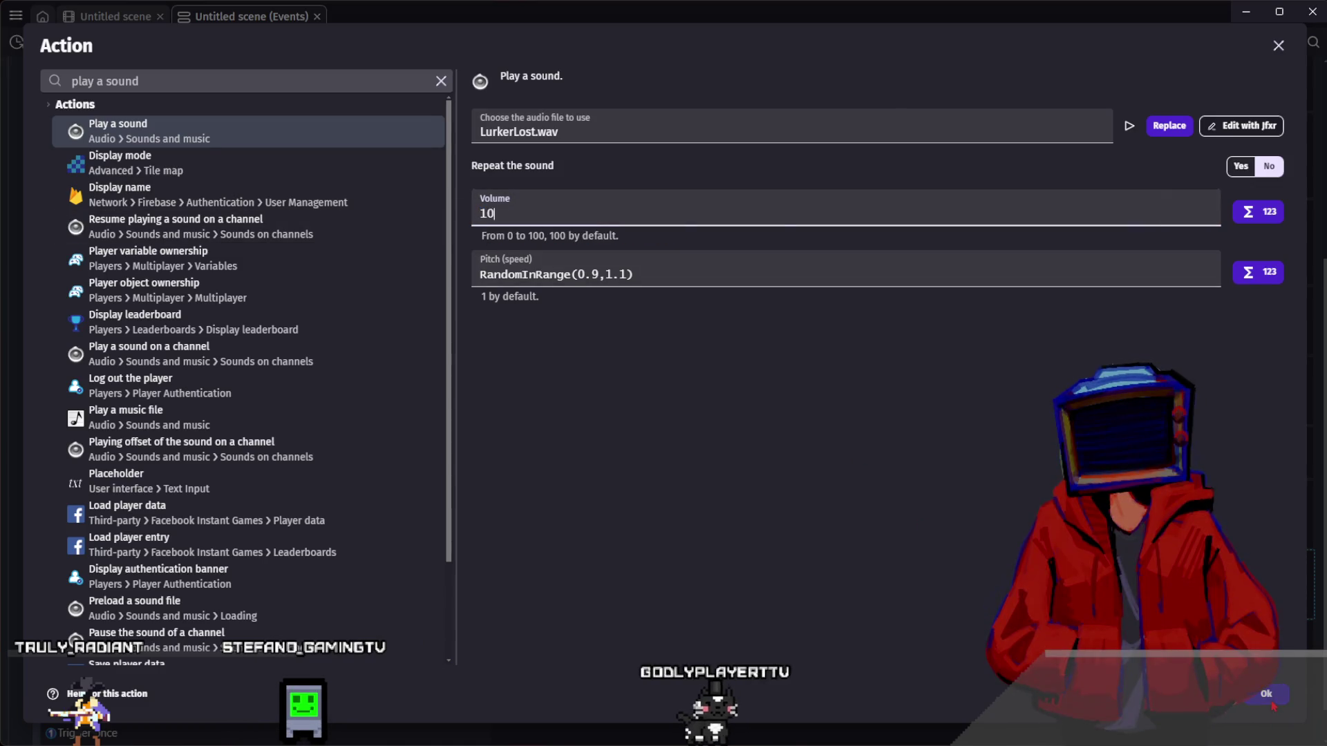
click(1272, 704)
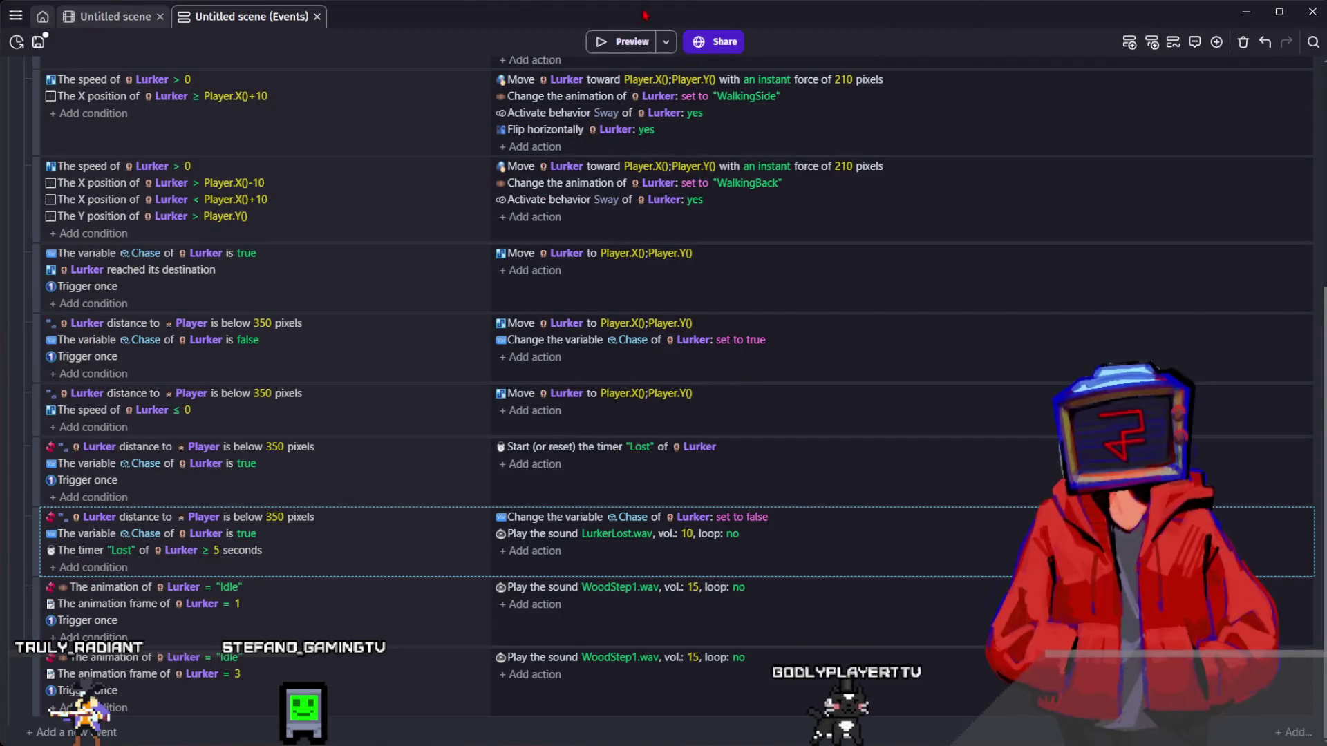
click(622, 48)
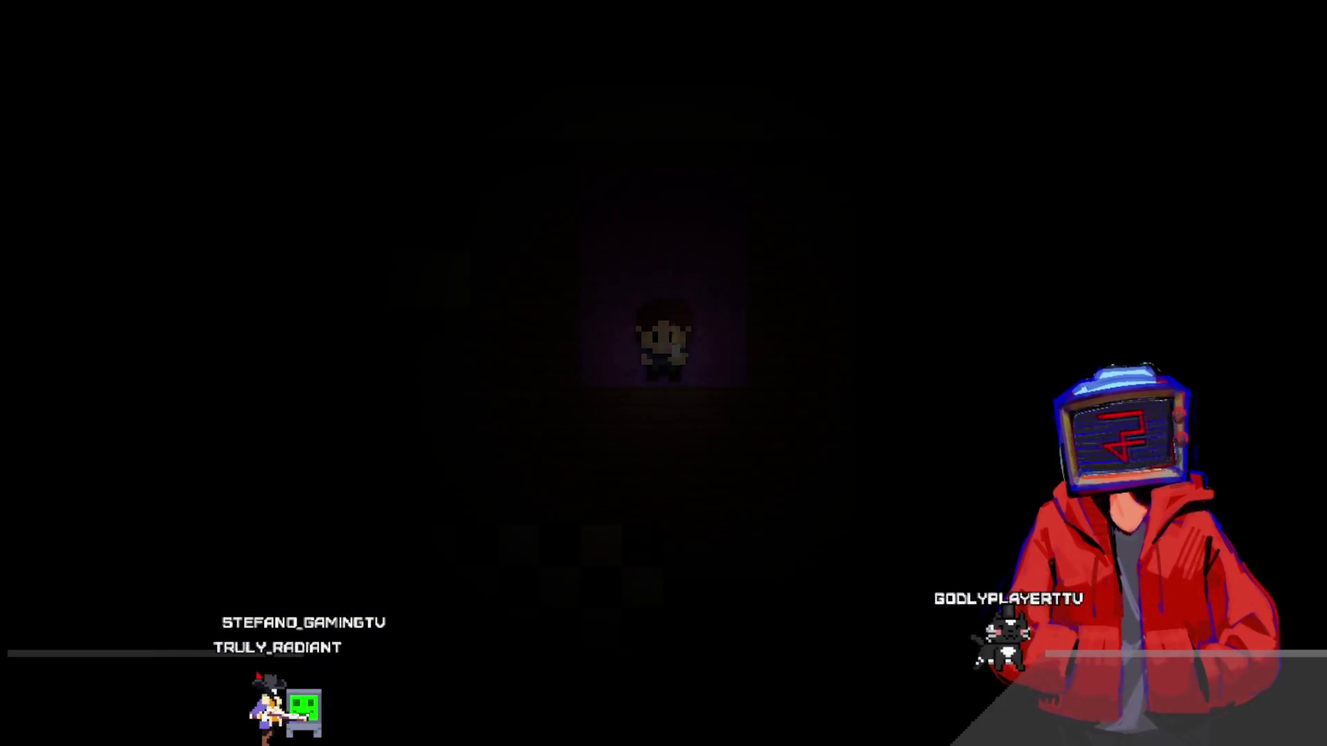
- Walk the player up, across the purple rug and back down, then close the preview
key(Left)
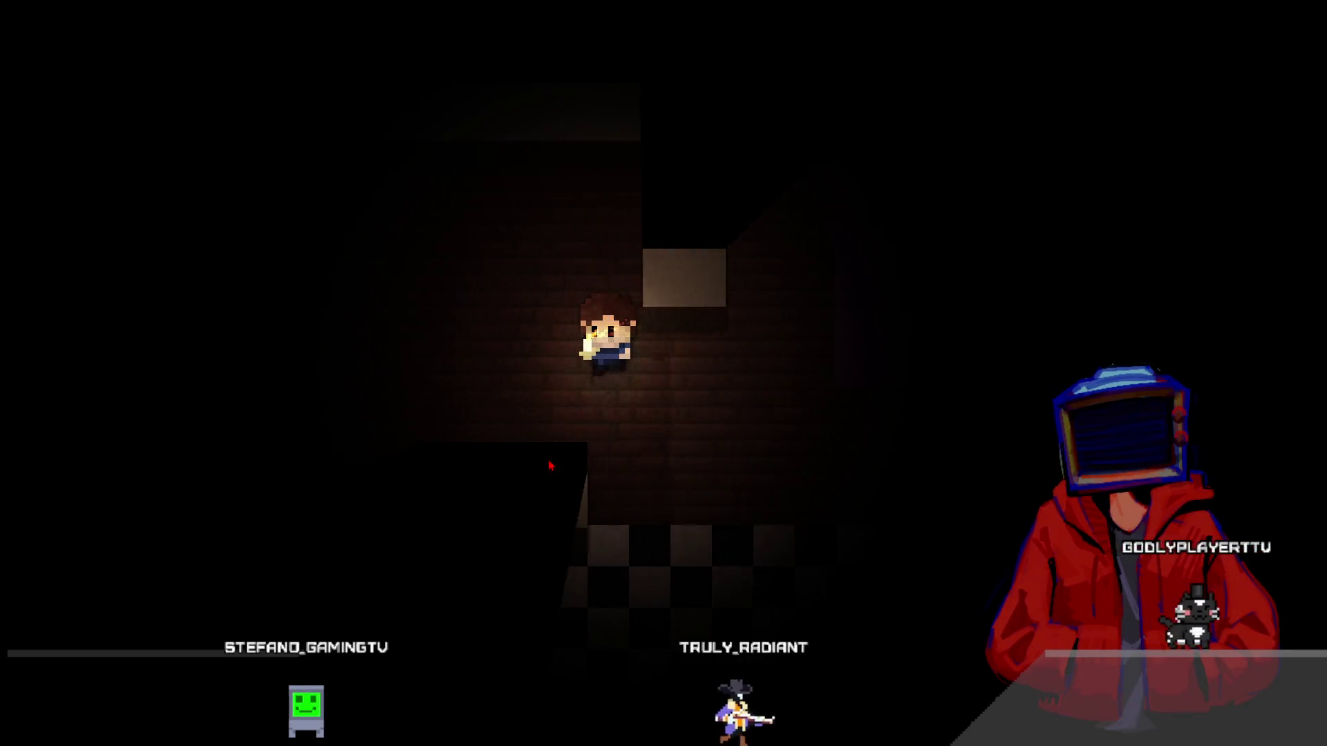
key(Up)
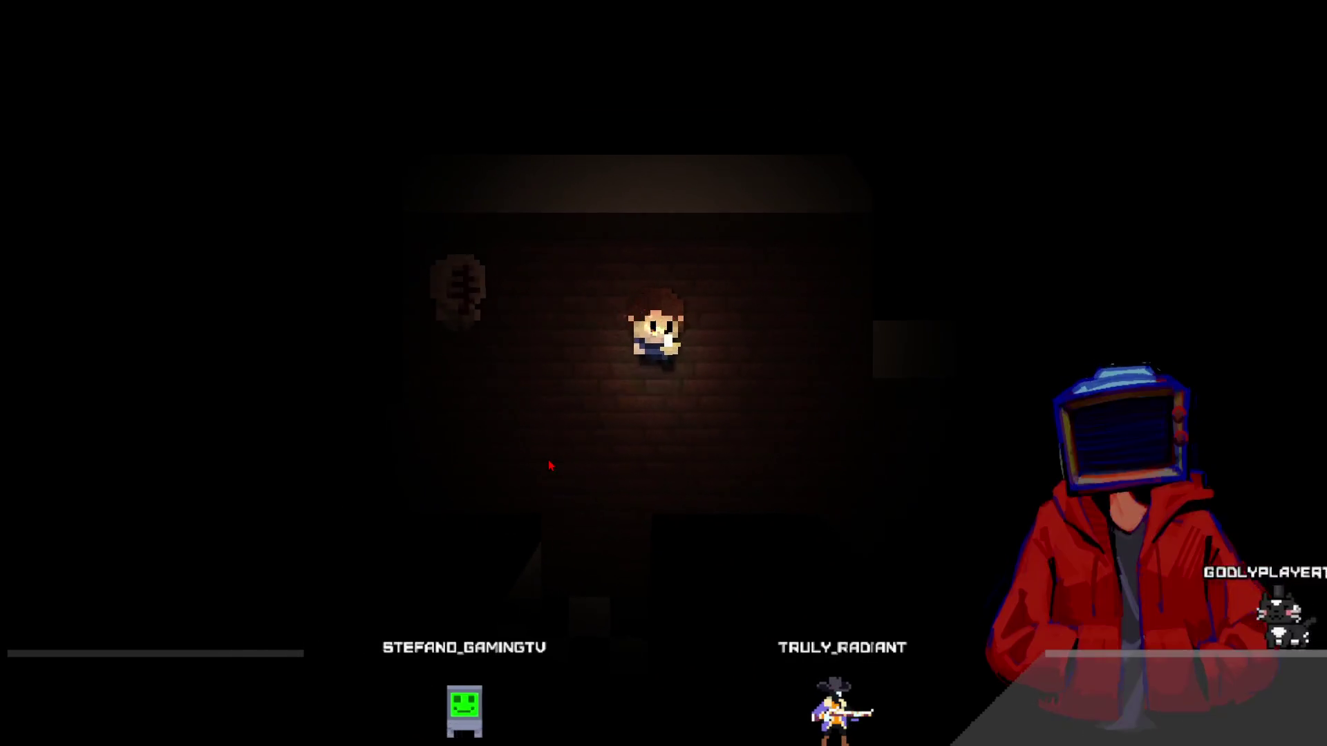
key(Right)
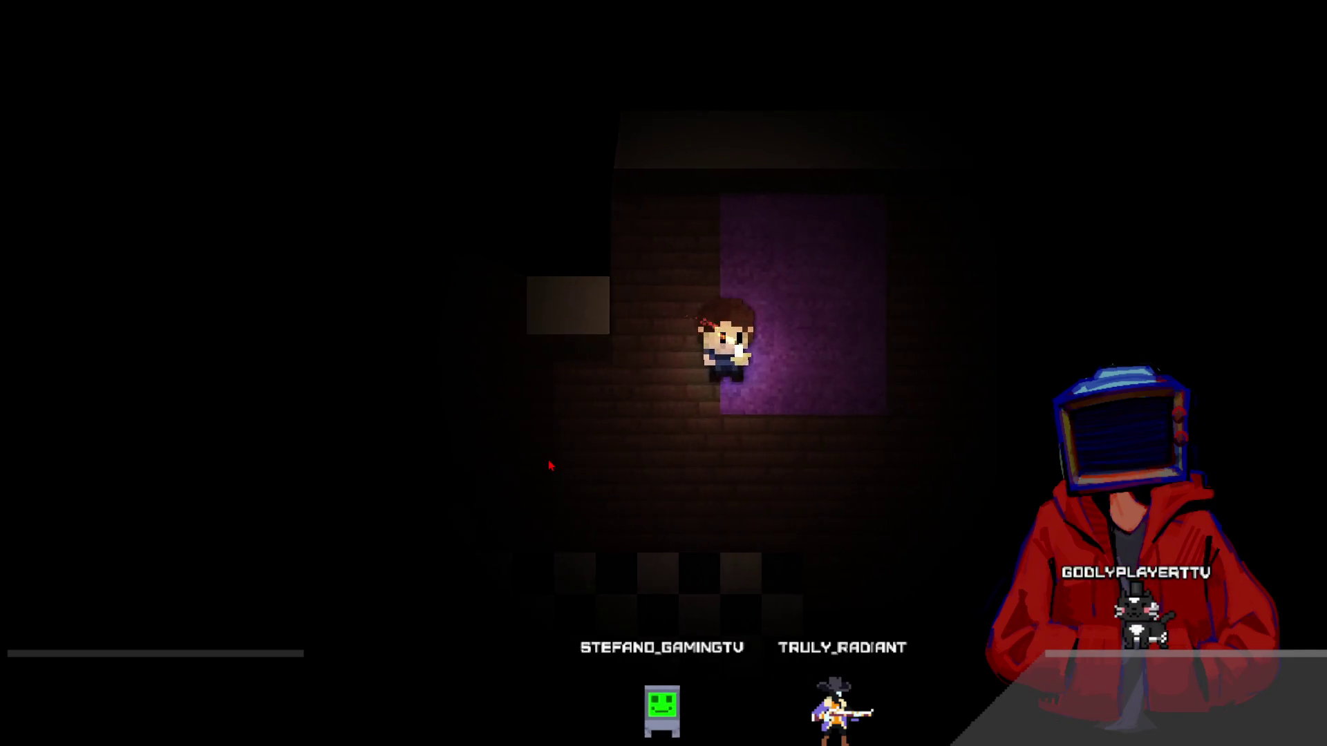
key(Right)
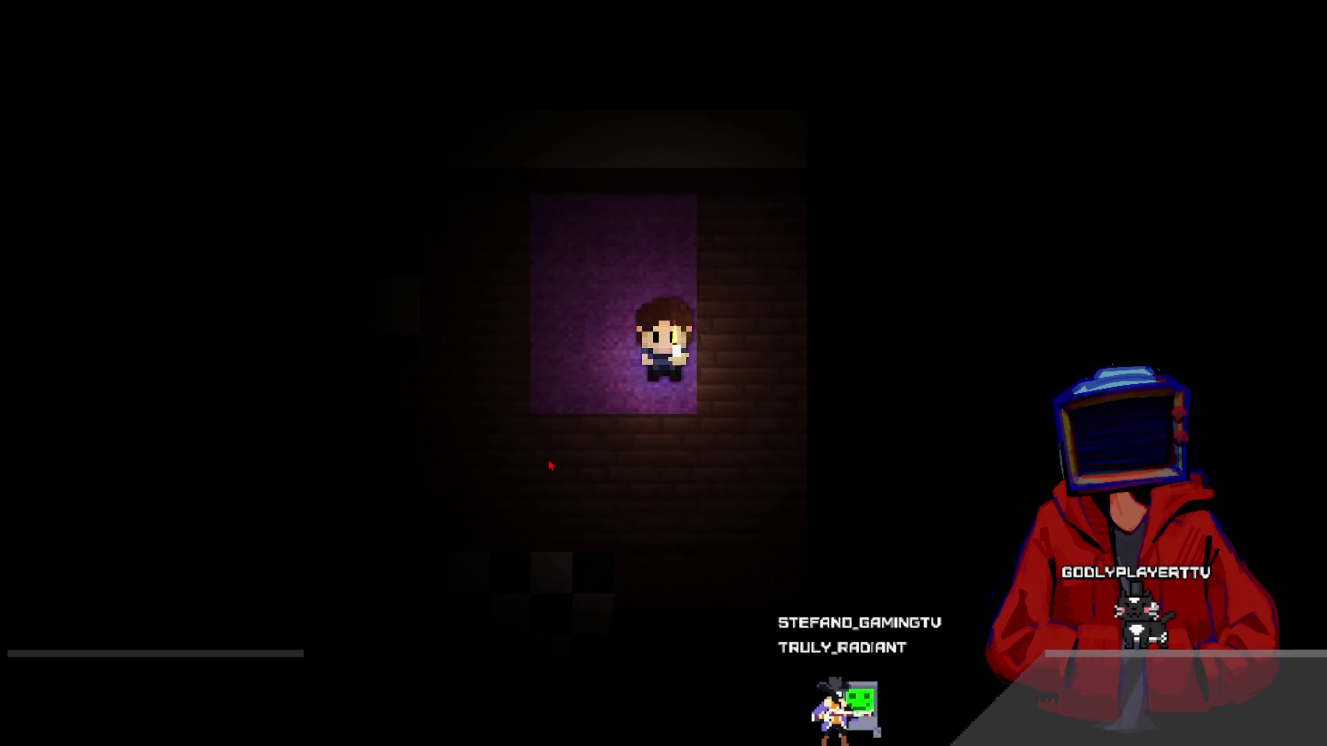
key(Left)
key(Down)
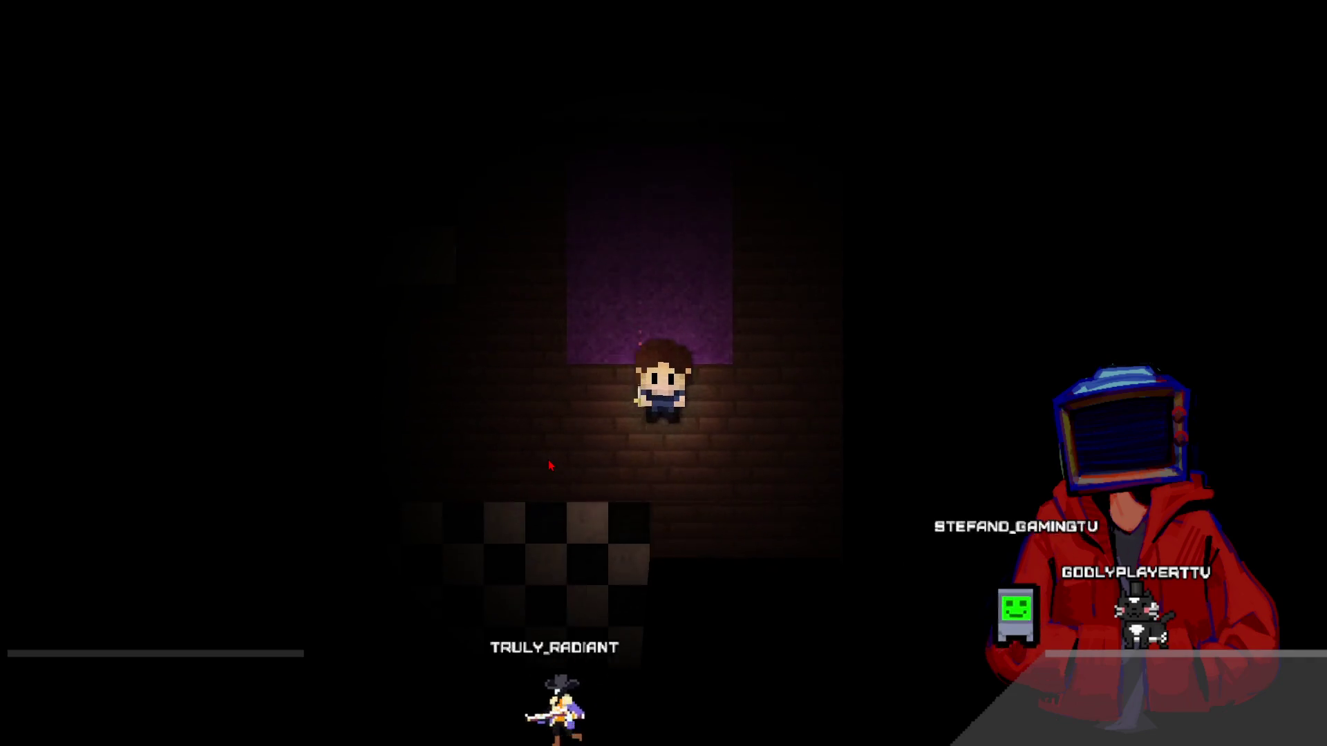
key(Down)
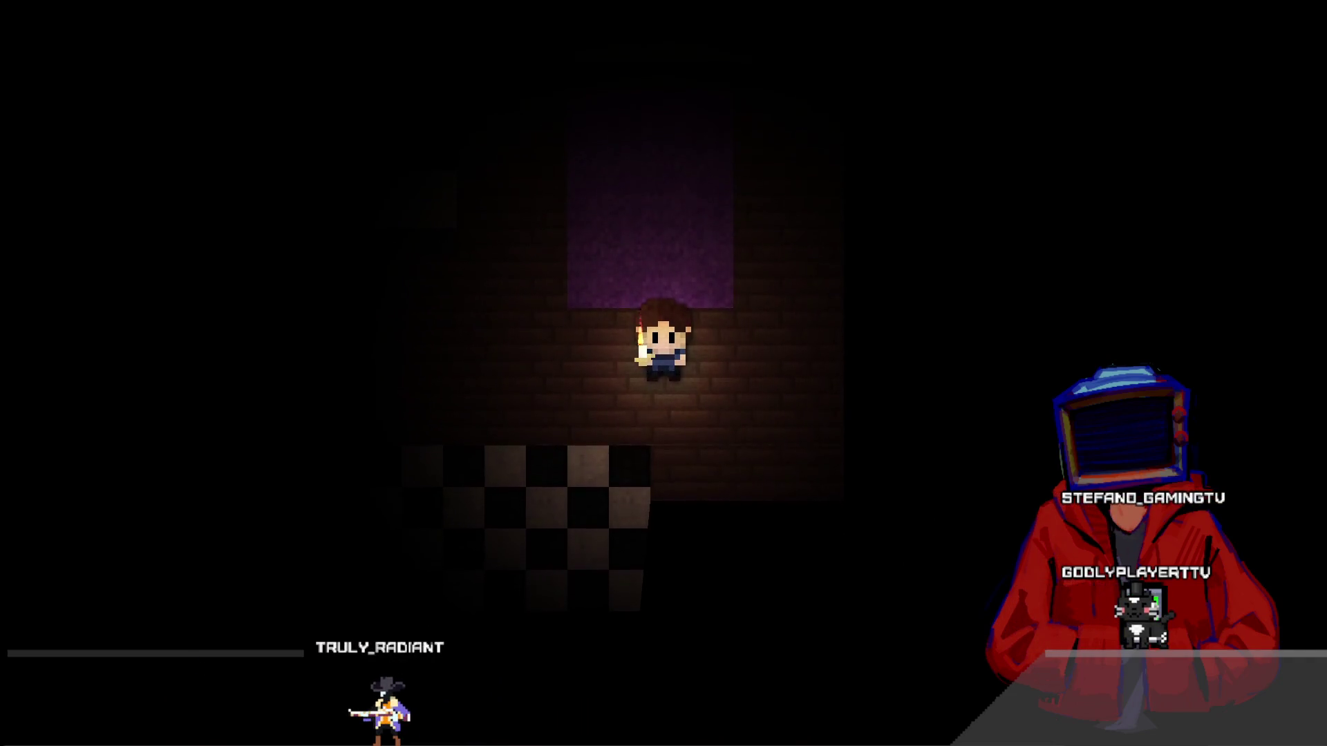
key(alt+F4)
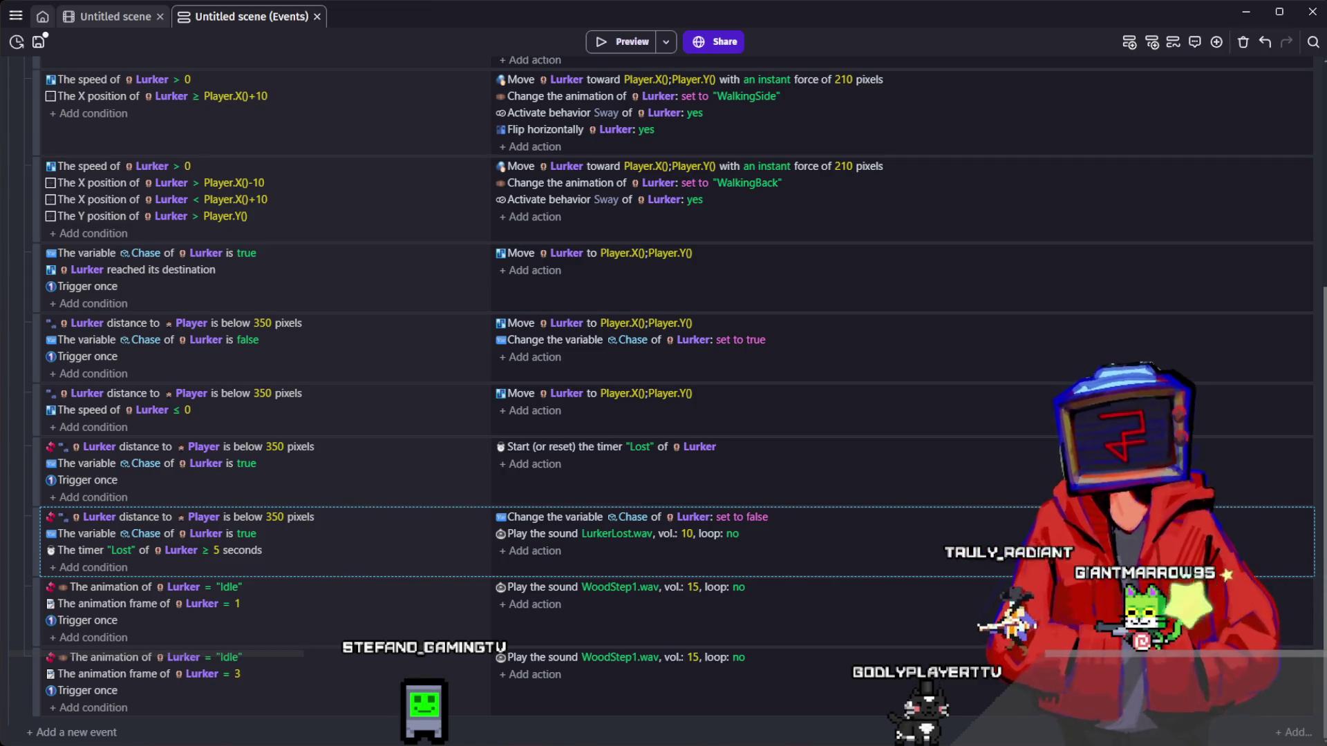
- Change the LurkerLost.wav Play sound volume from 10 to 5
click(903, 231)
click(785, 308)
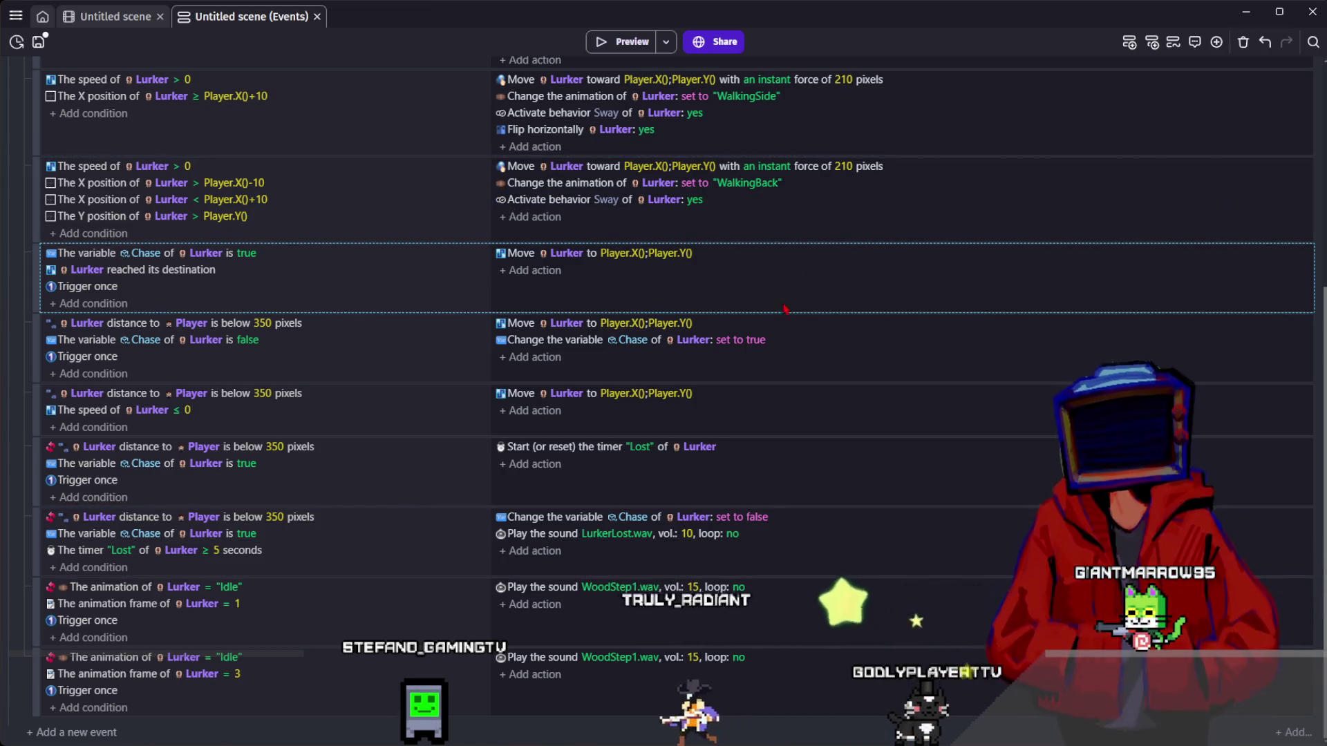
click(691, 538)
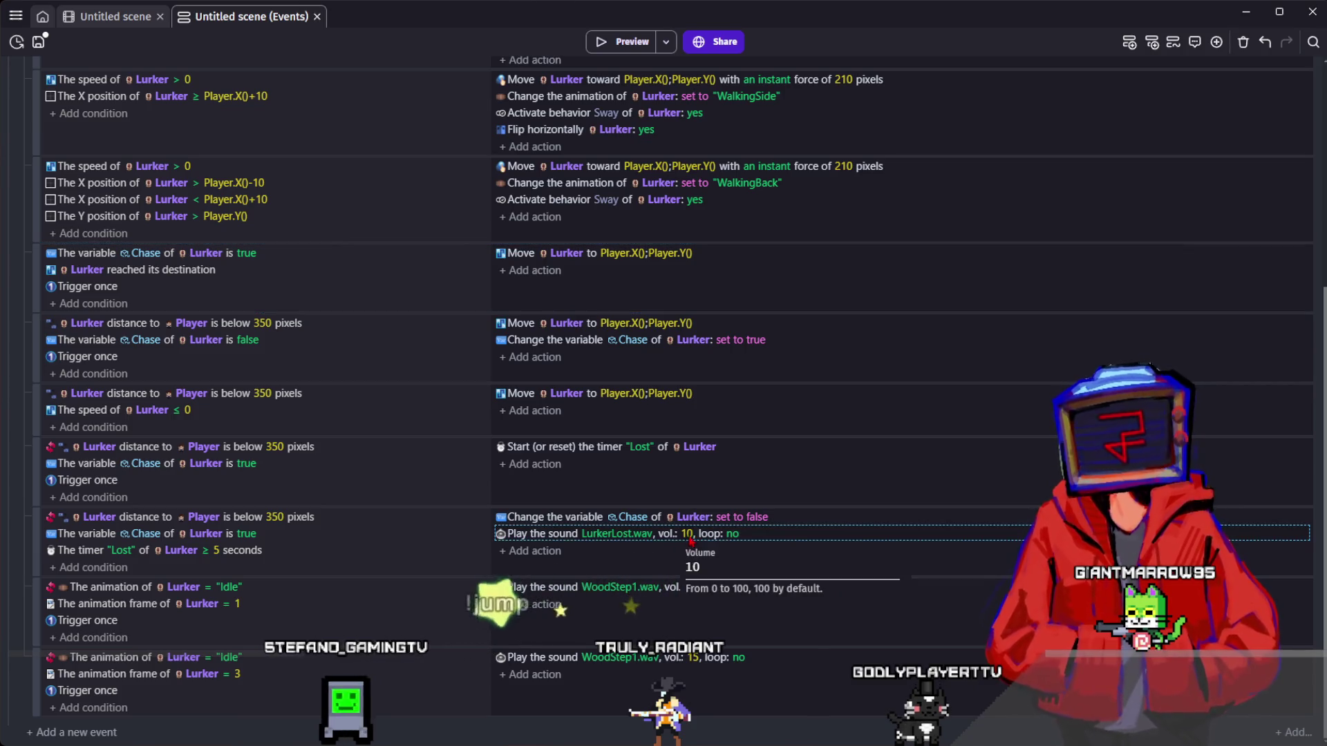
key(BackSpace)
key(BackSpace)
text(5)
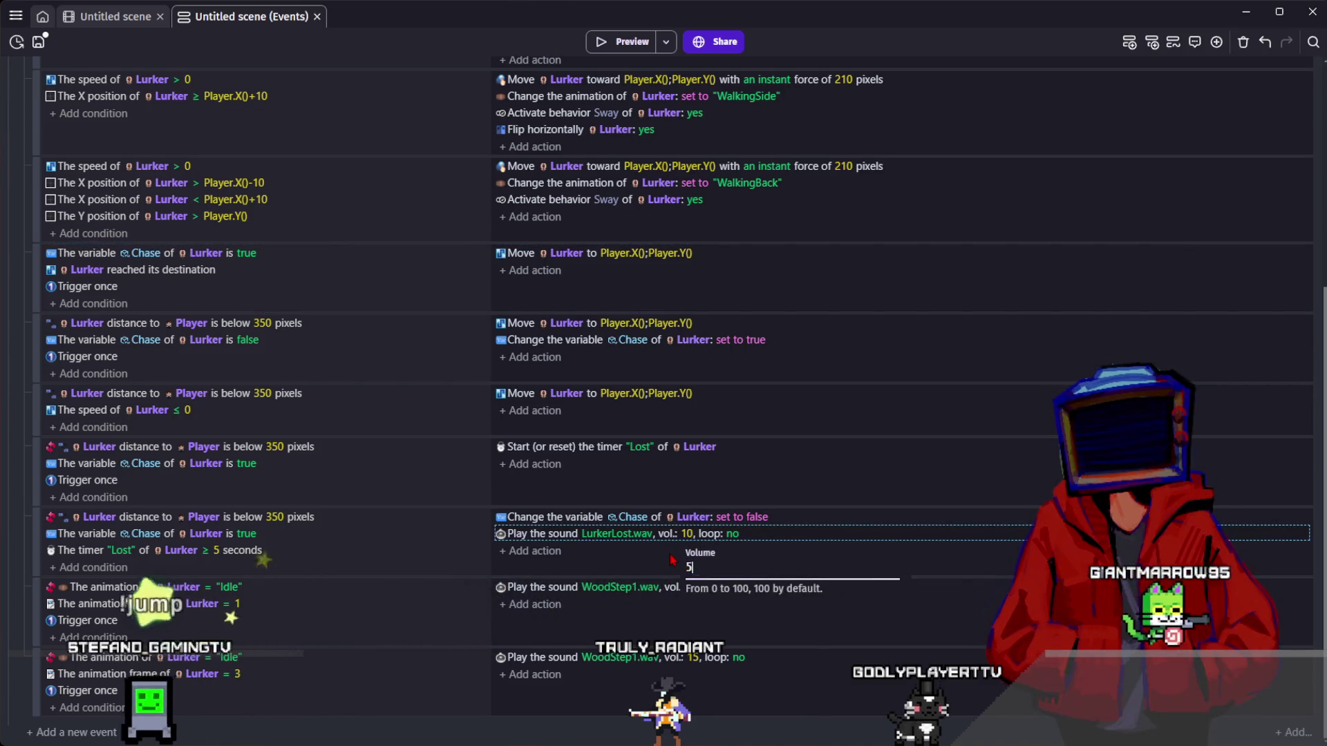
click(293, 570)
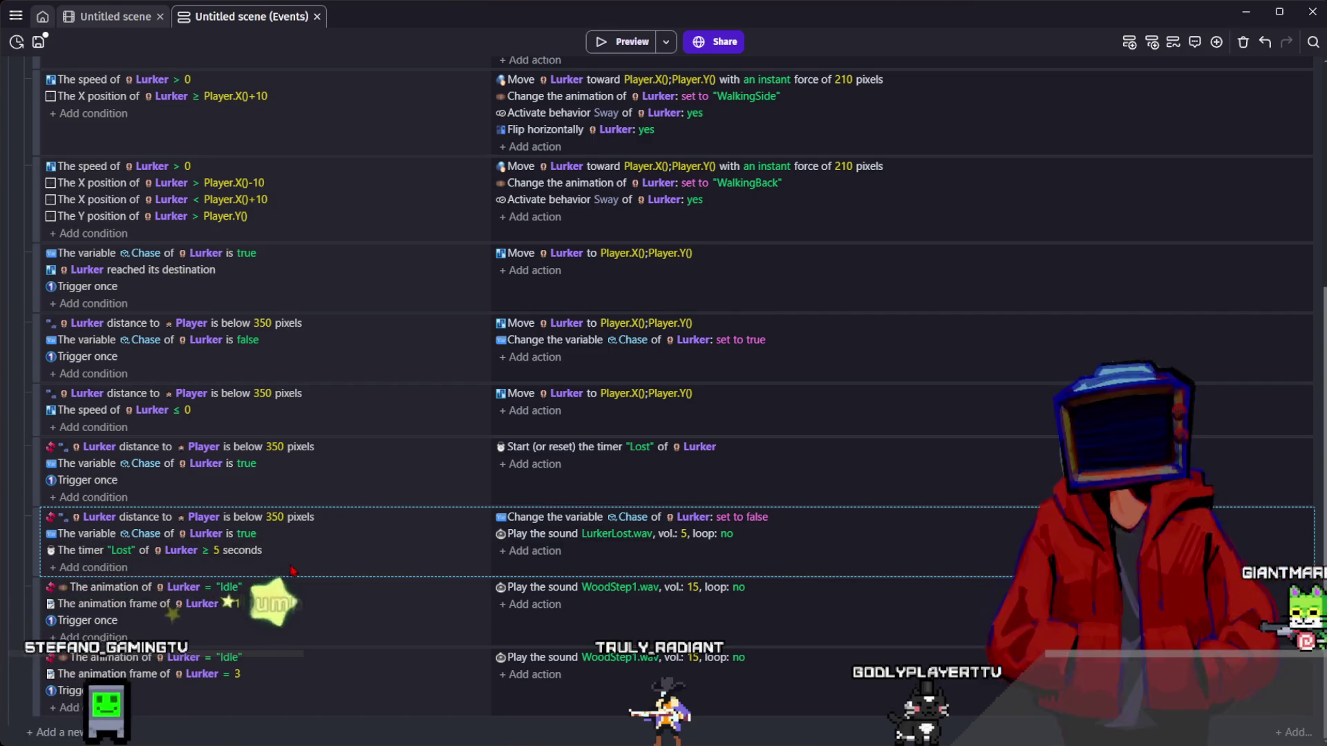
- Add a Trigger once condition to the Lost timer event
click(96, 568)
text(onc)
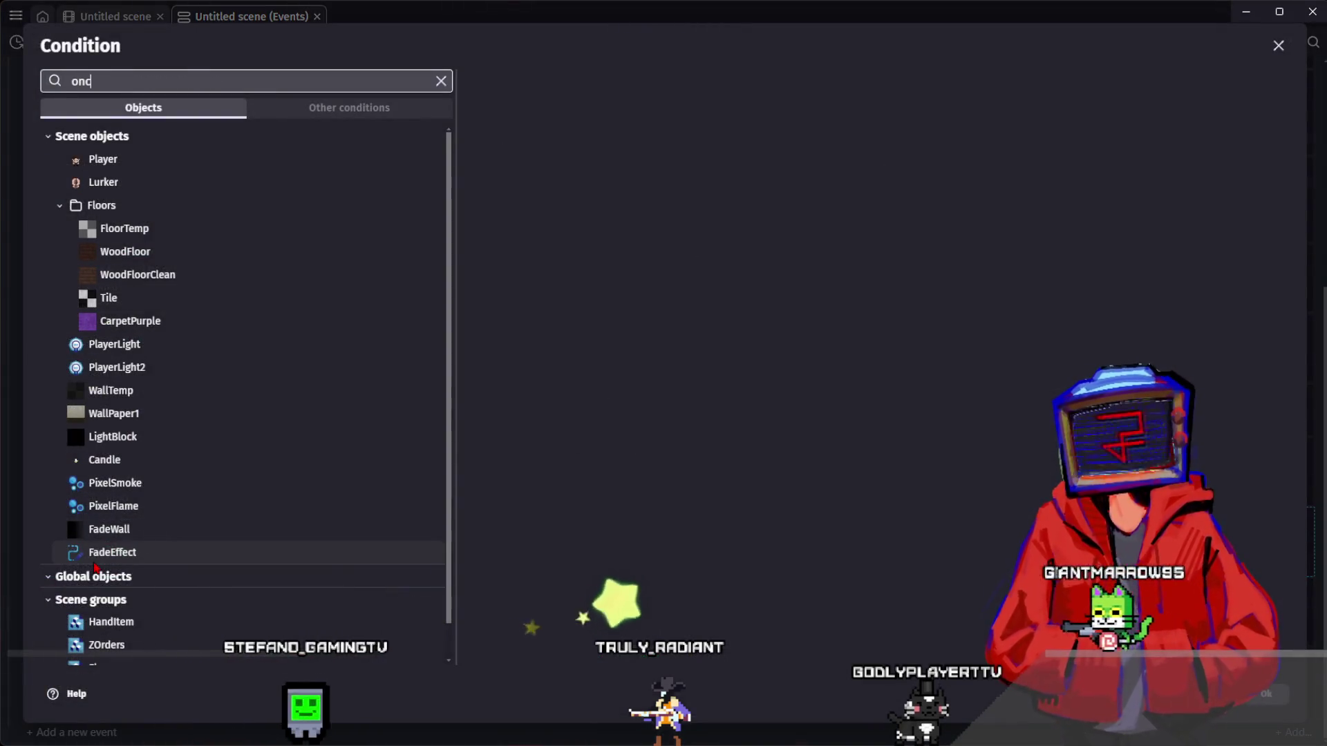
text(e)
click(252, 131)
click(1275, 701)
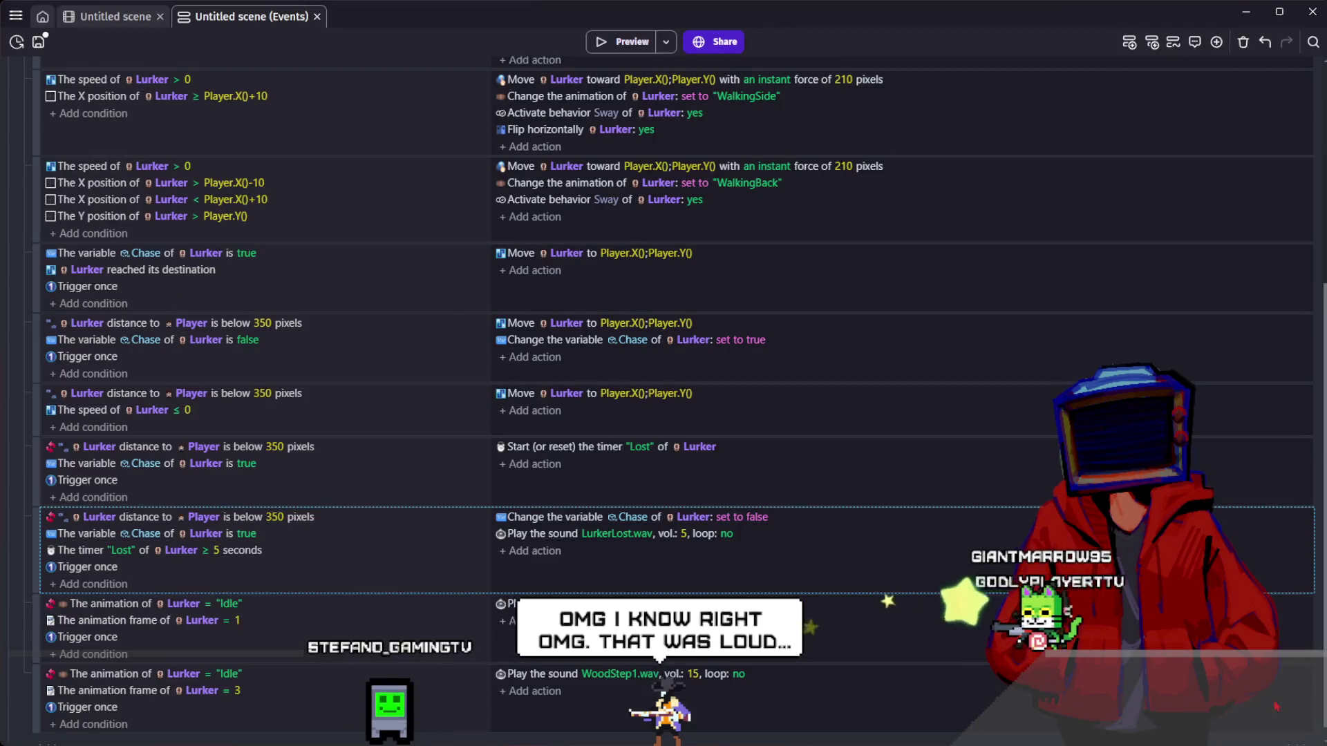
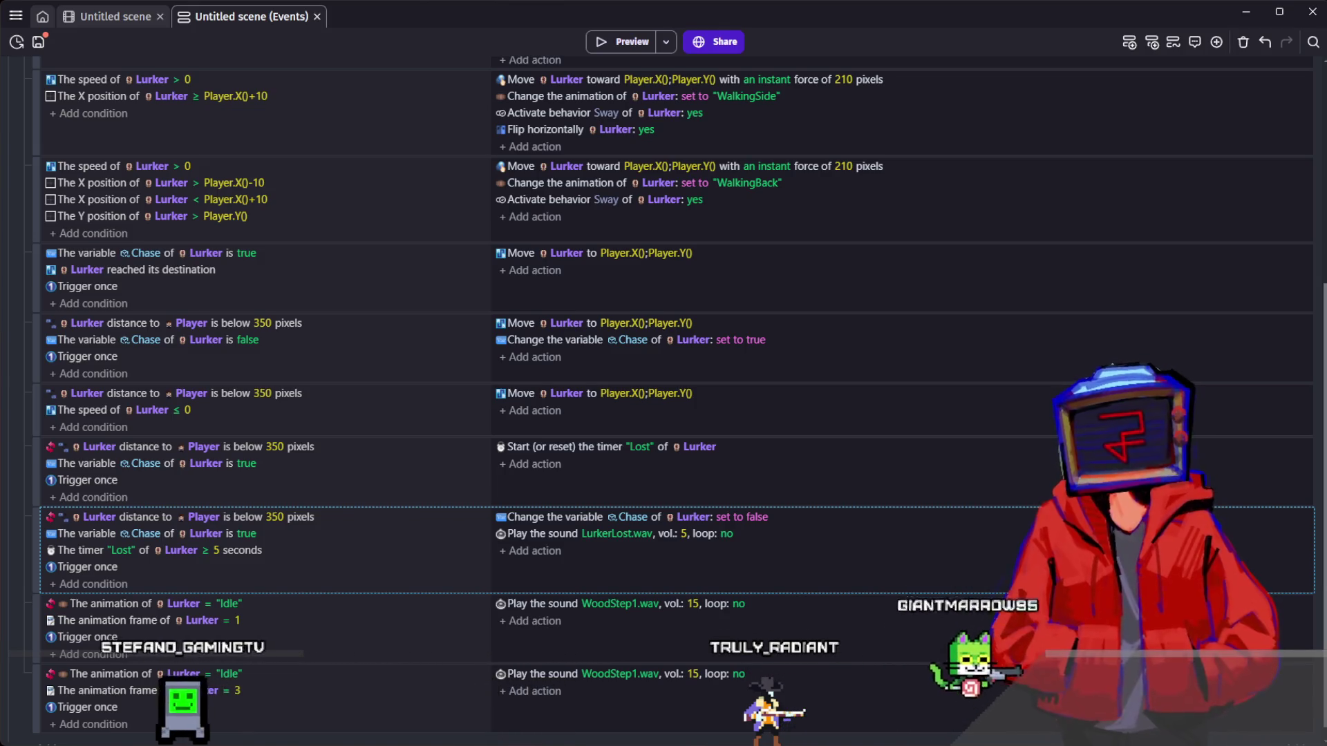
- Switch the lost-chase sound action's audio file from LurkerLost.wav to LurkerLost.mp3
click(898, 208)
double_click(555, 542)
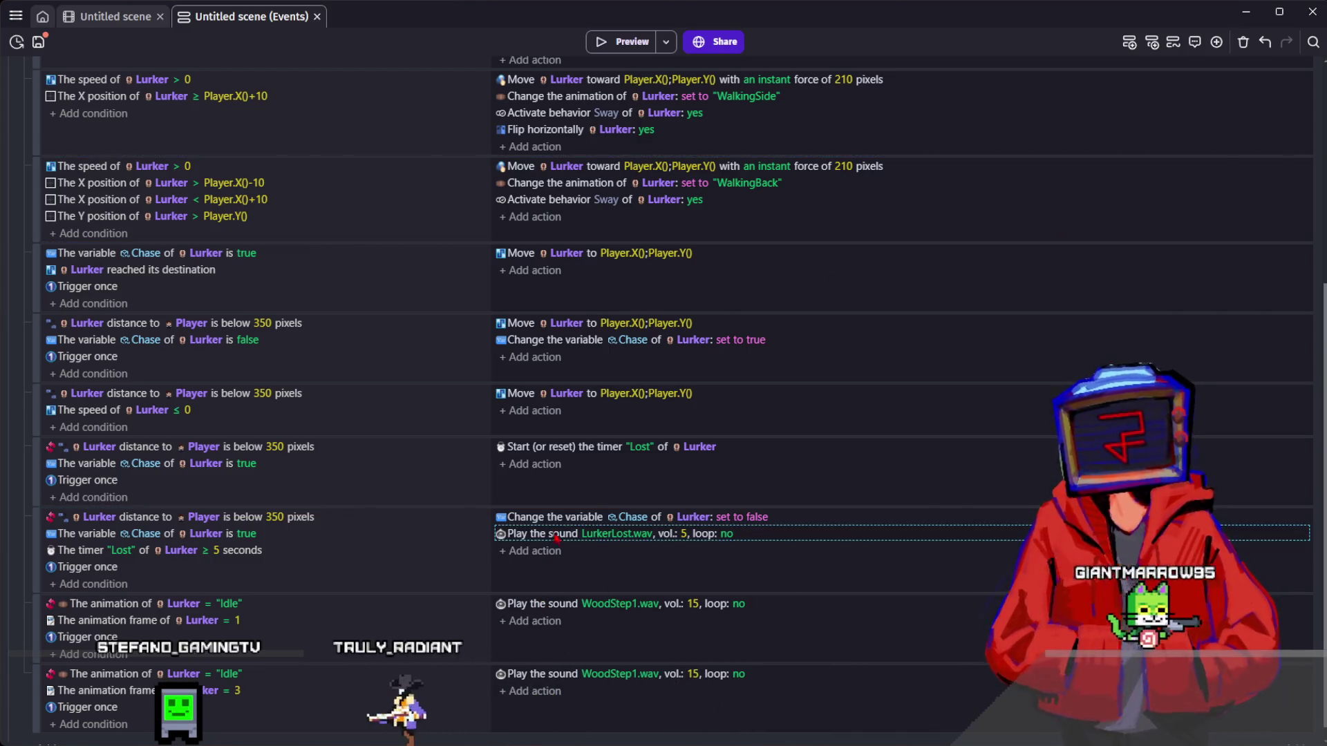
click(525, 136)
click(528, 152)
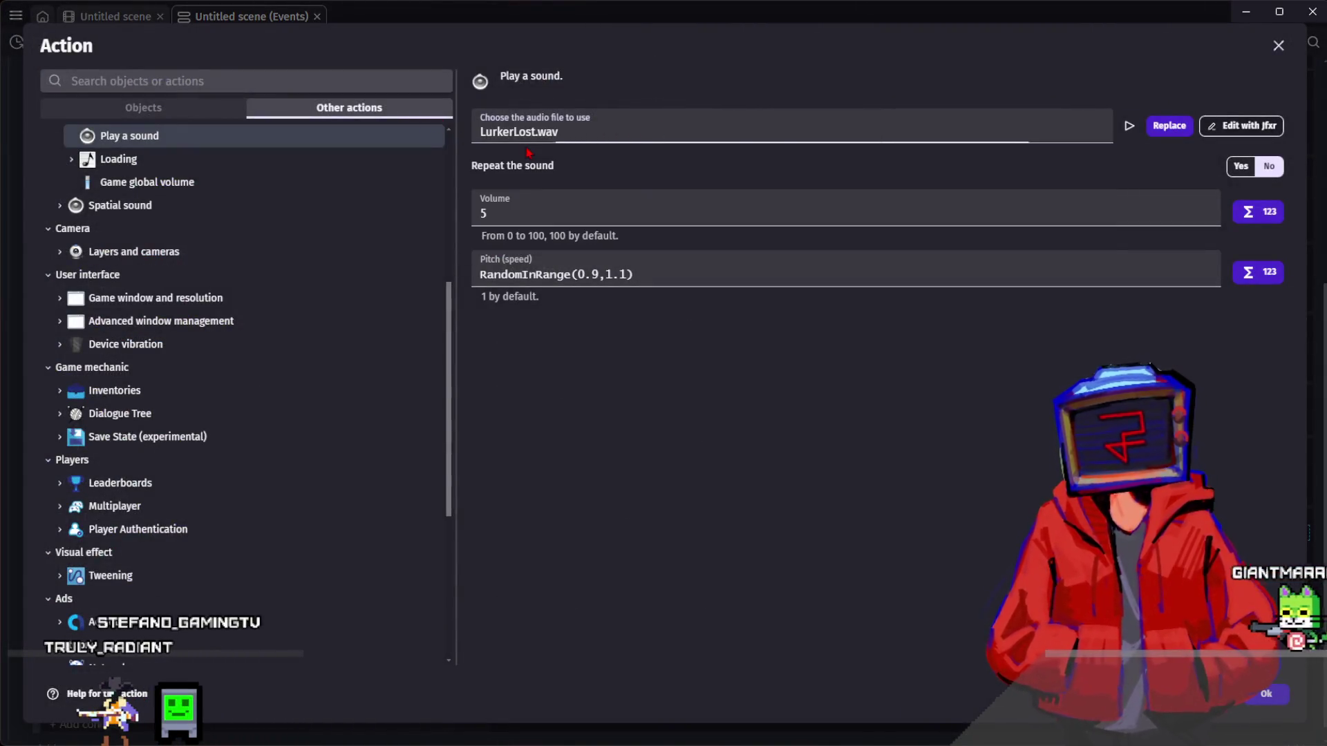
click(553, 131)
key(BackSpace)
key(BackSpace)
key(BackSpace)
text(mp3)
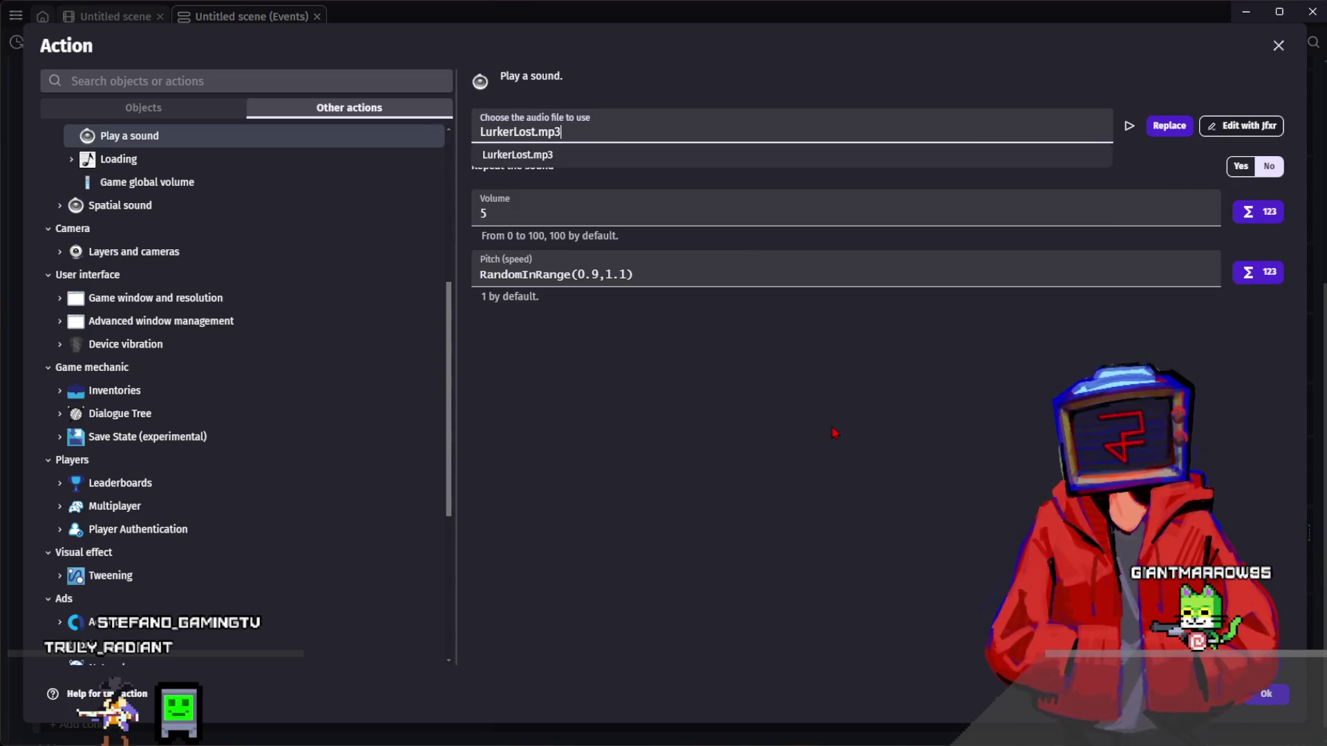
click(529, 154)
- Confirm the sound action and set its volume back to 5
double_click(532, 198)
text(10-)
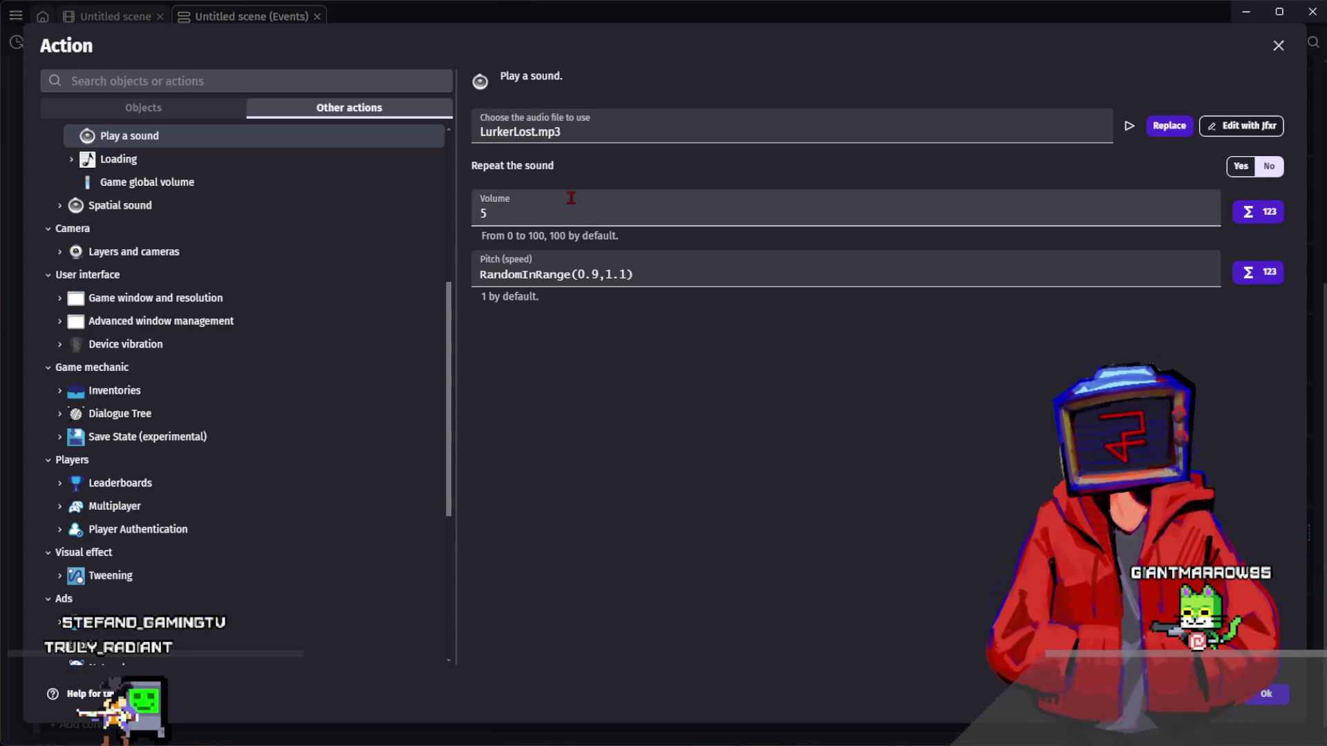
key(BackSpace)
click(1261, 699)
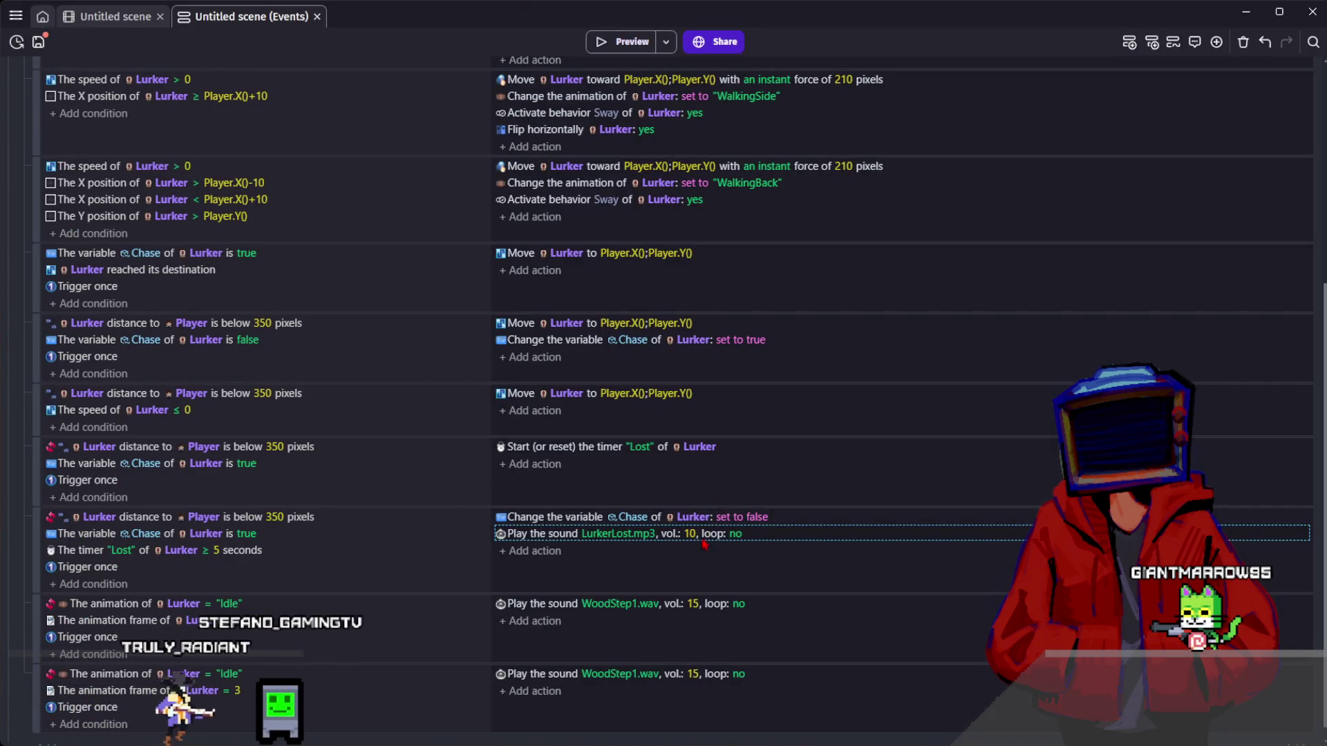
mouse_move(698, 543)
key(BackSpace)
key(BackSpace)
text(5)
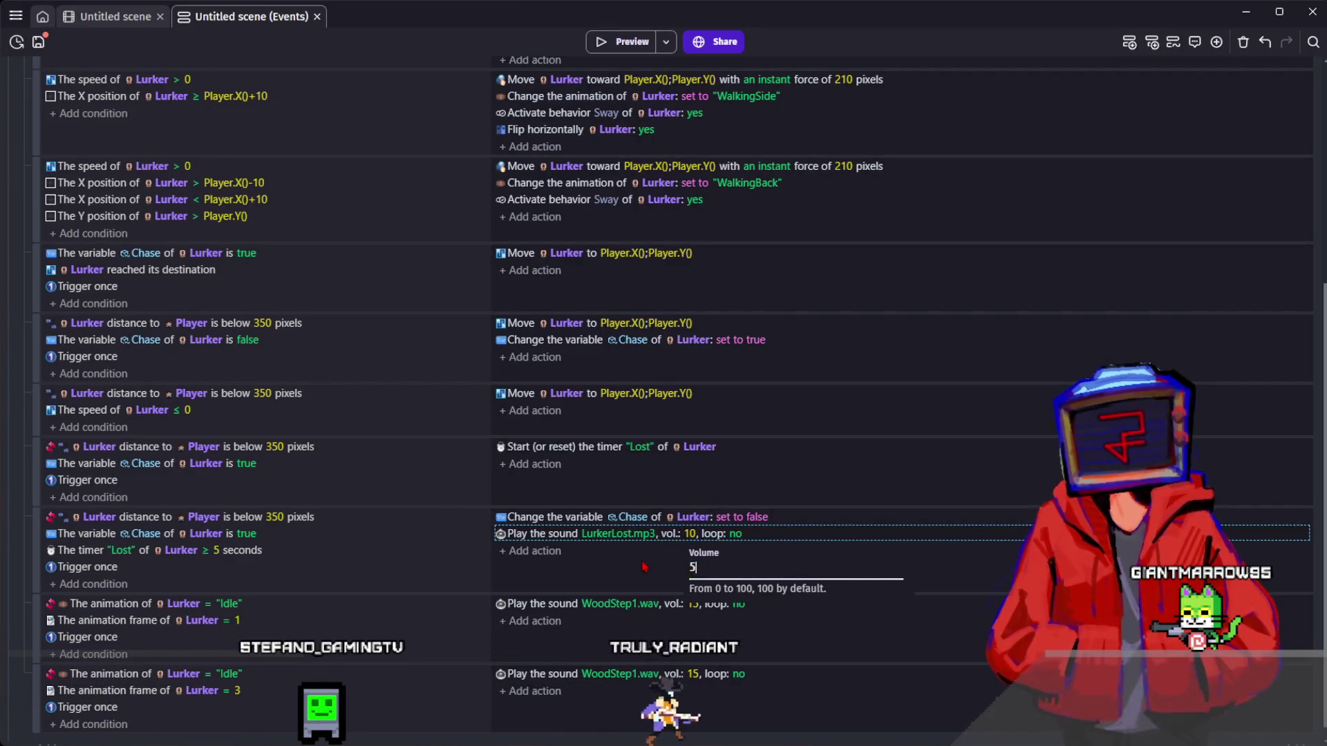
click(643, 567)
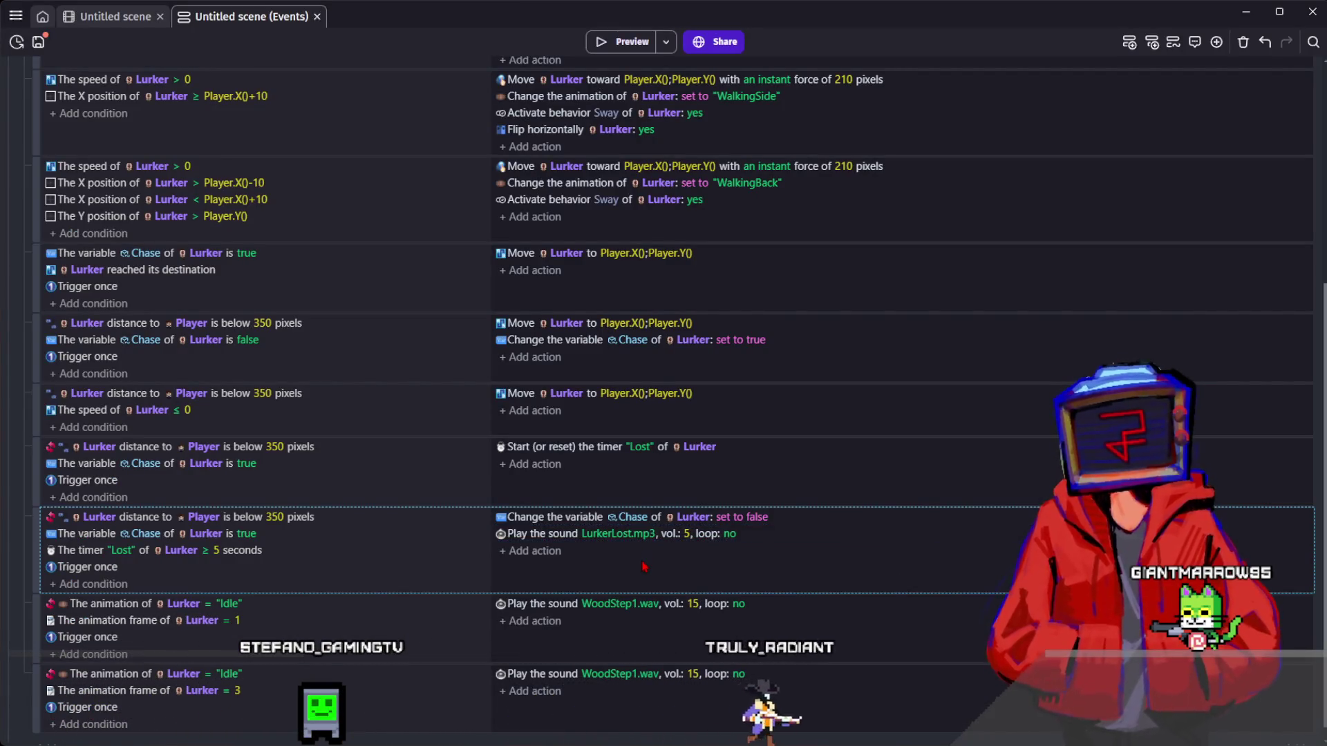
click(646, 48)
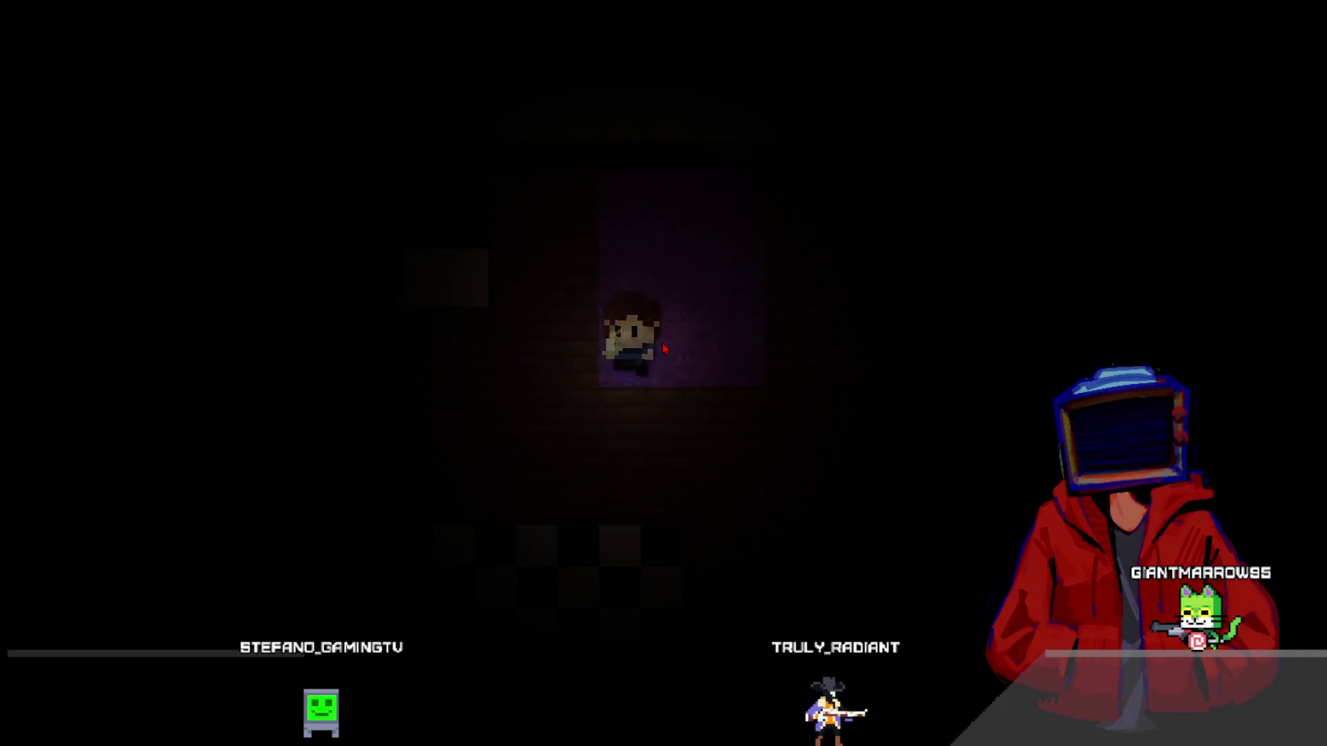
key(Left)
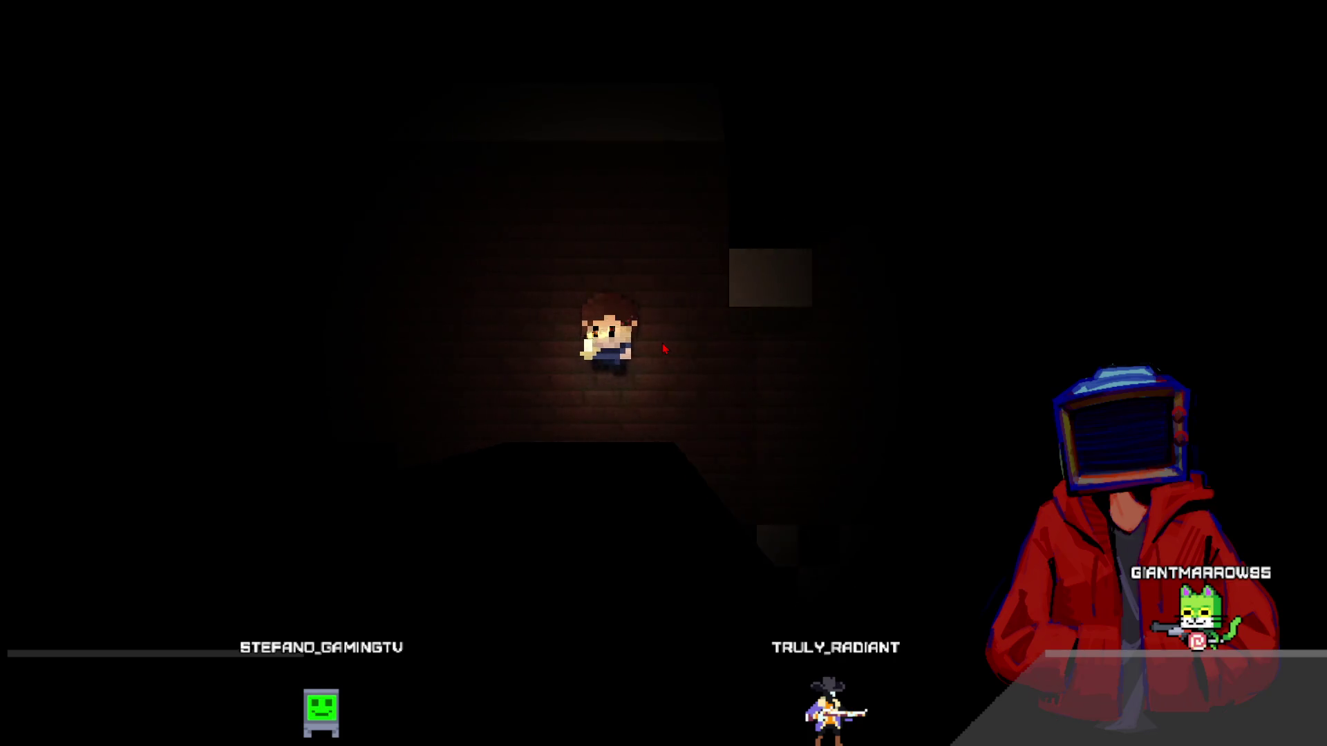
key(Left)
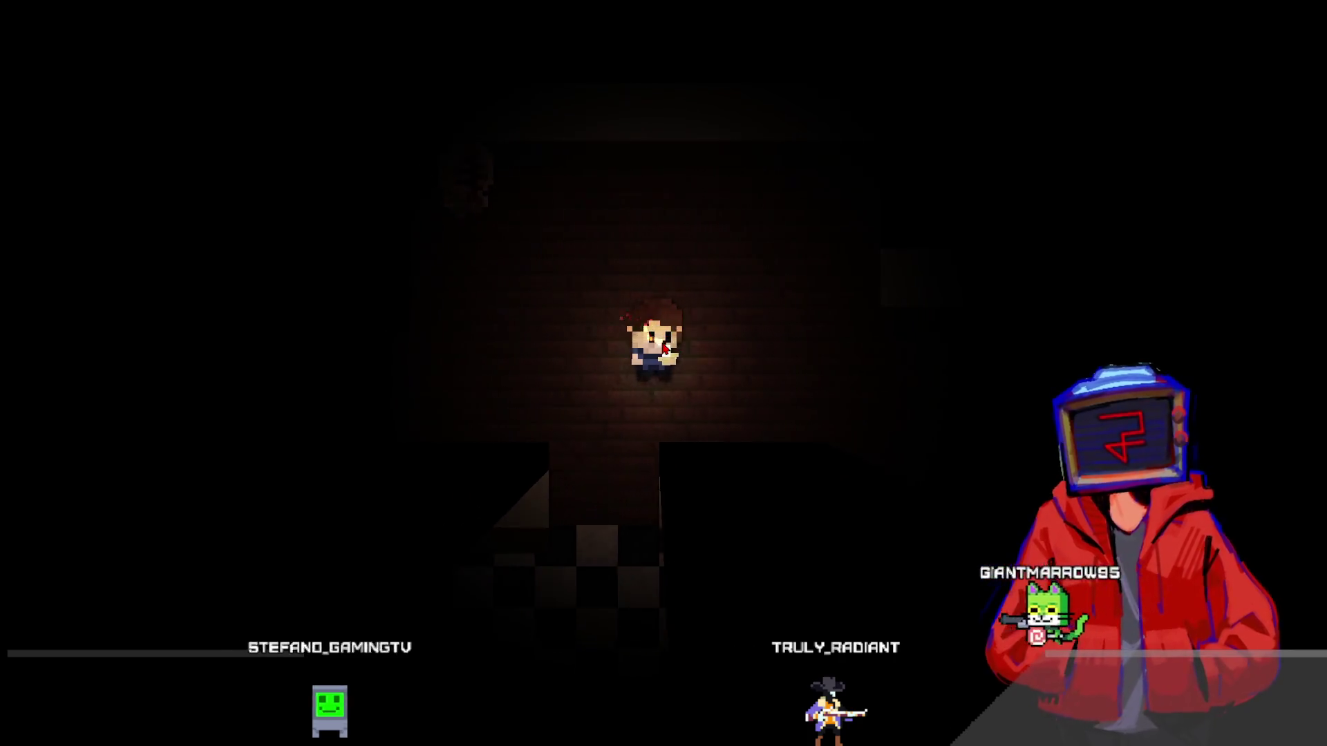
key(Right)
key(Right)
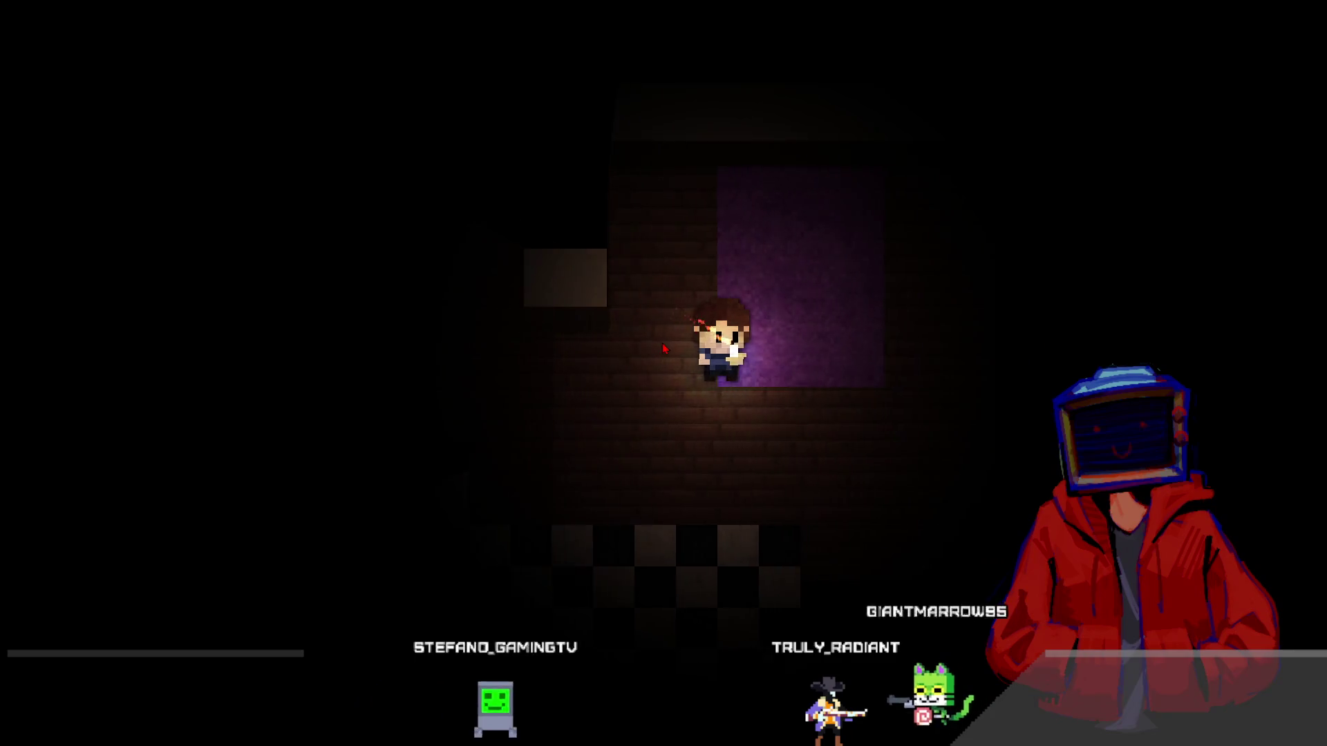
key(Down)
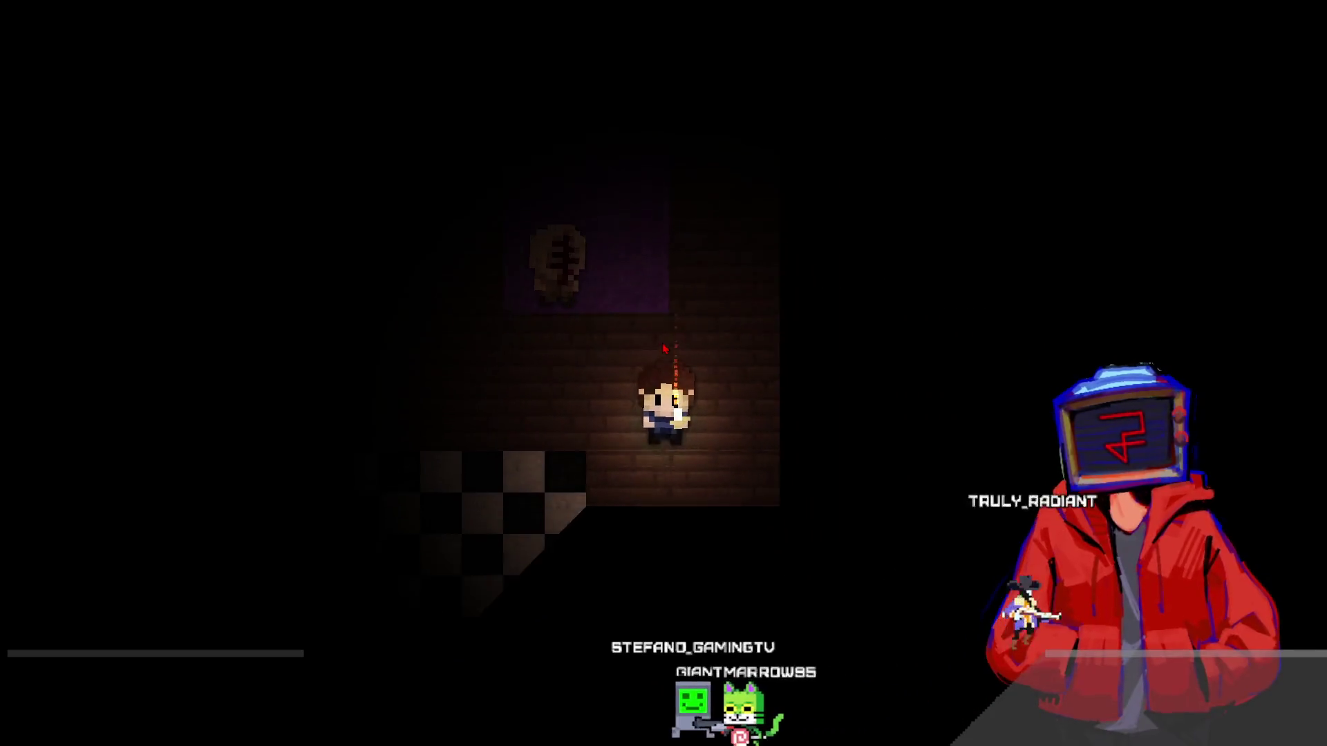
key(Left)
key(Up)
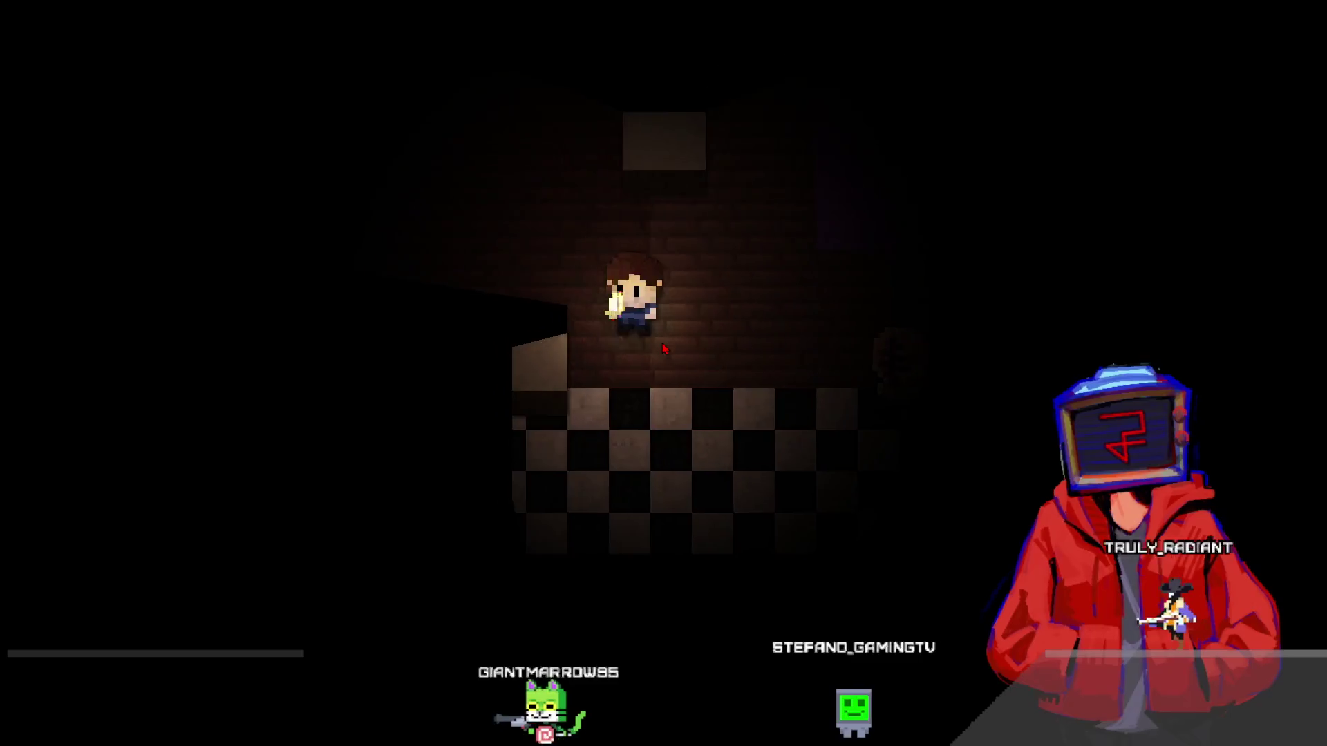
key(Right)
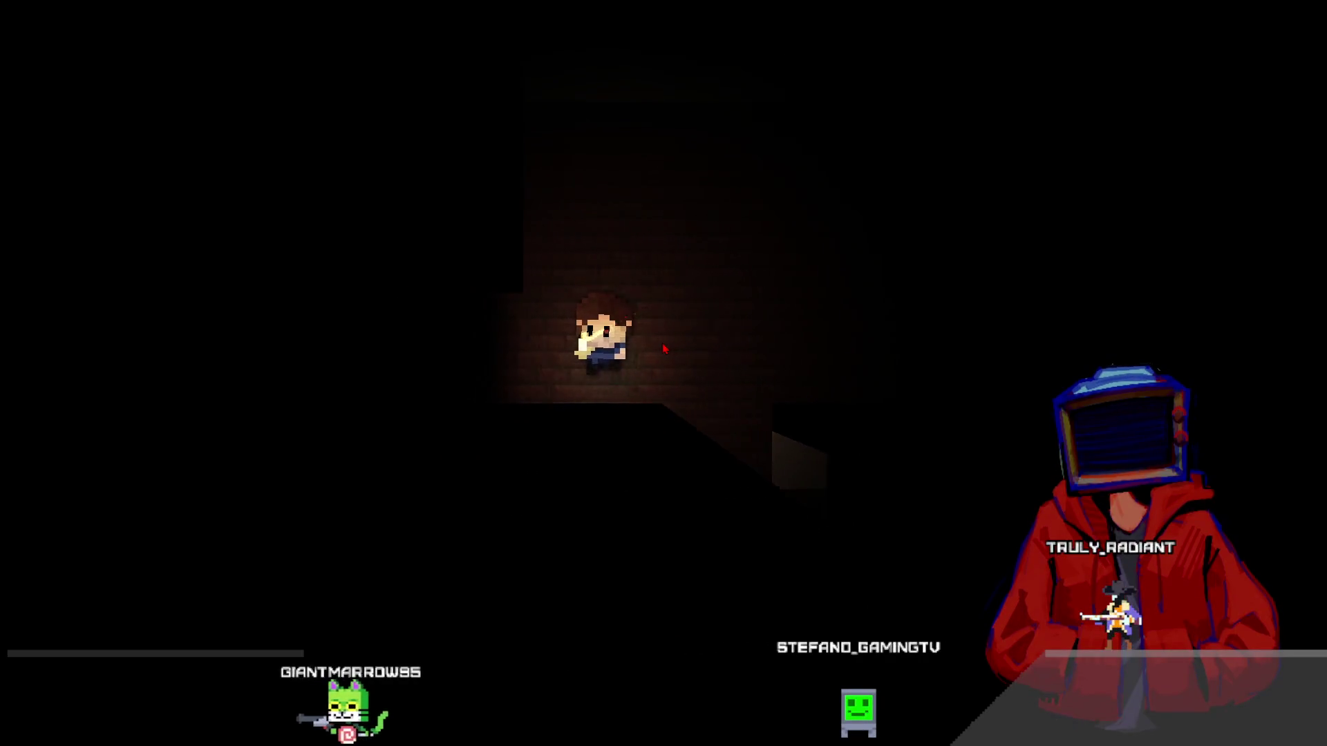
key(Up)
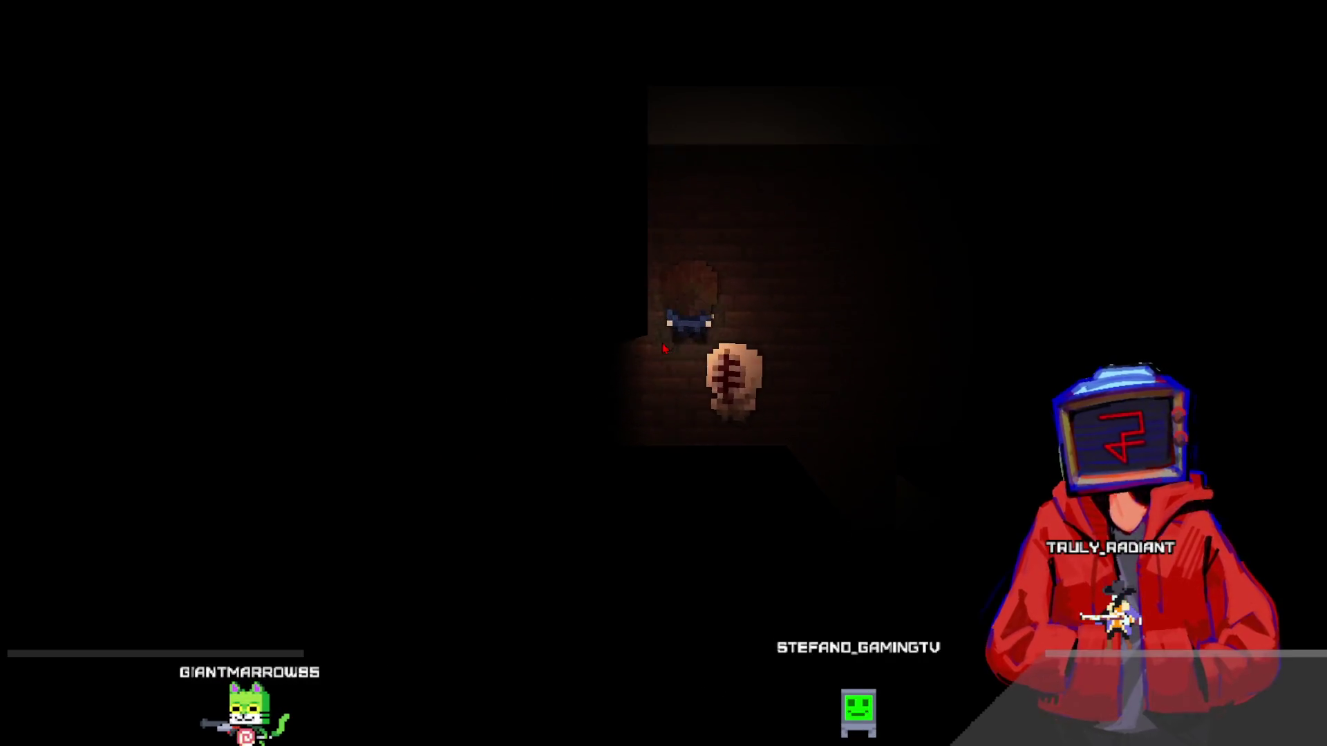
key(Right)
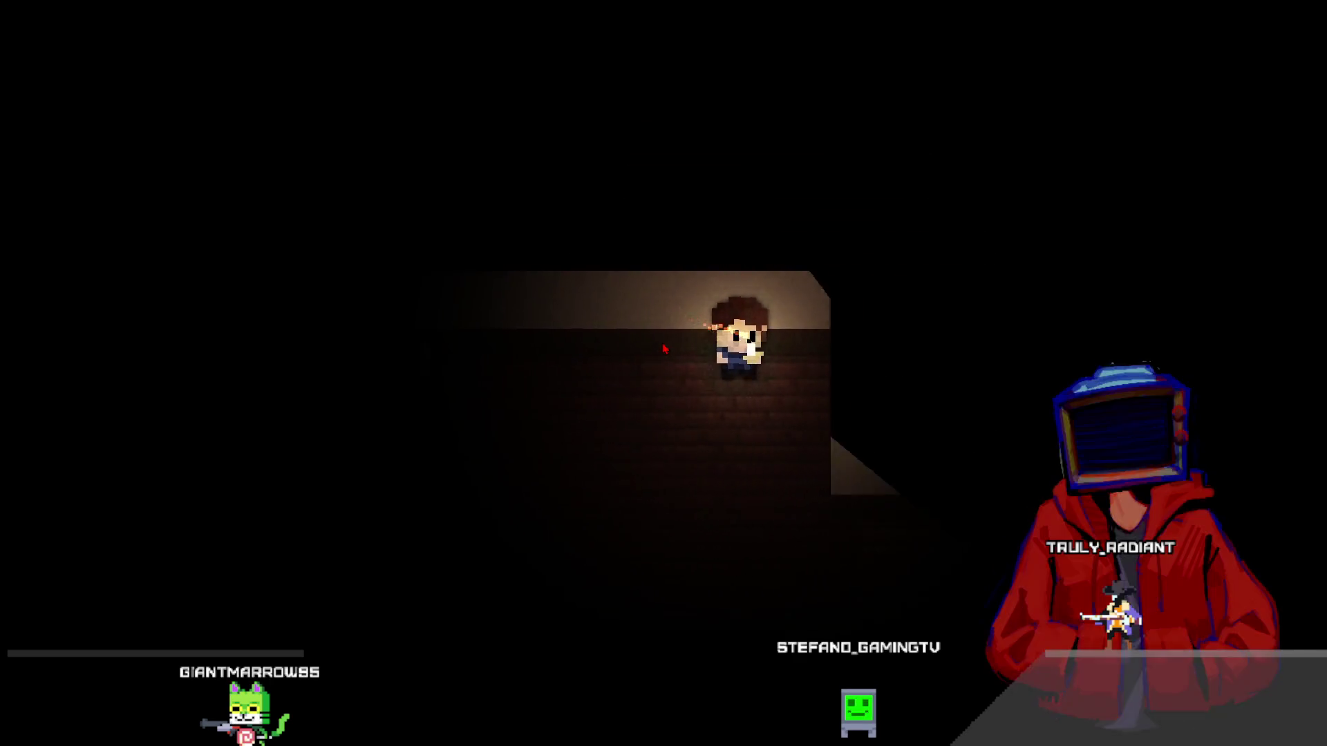
key(Down)
key(Down)
key(Right)
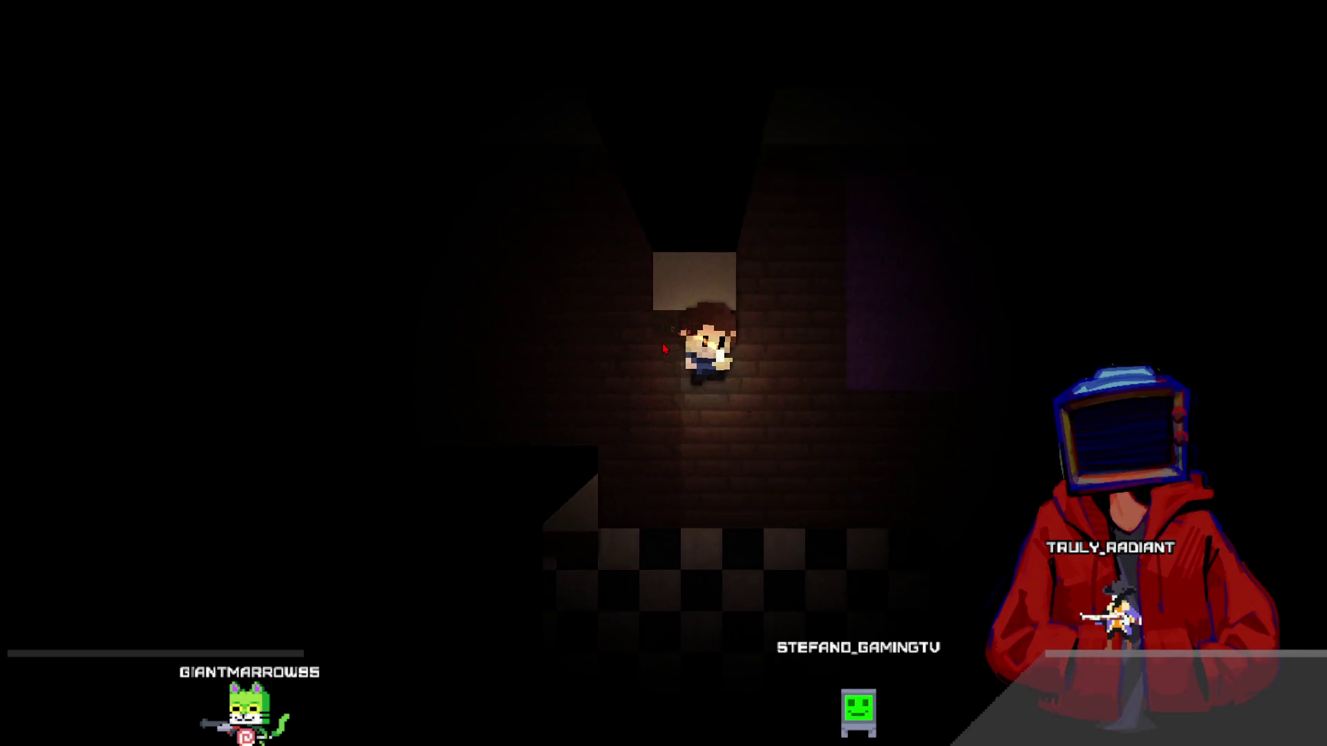
key(Right)
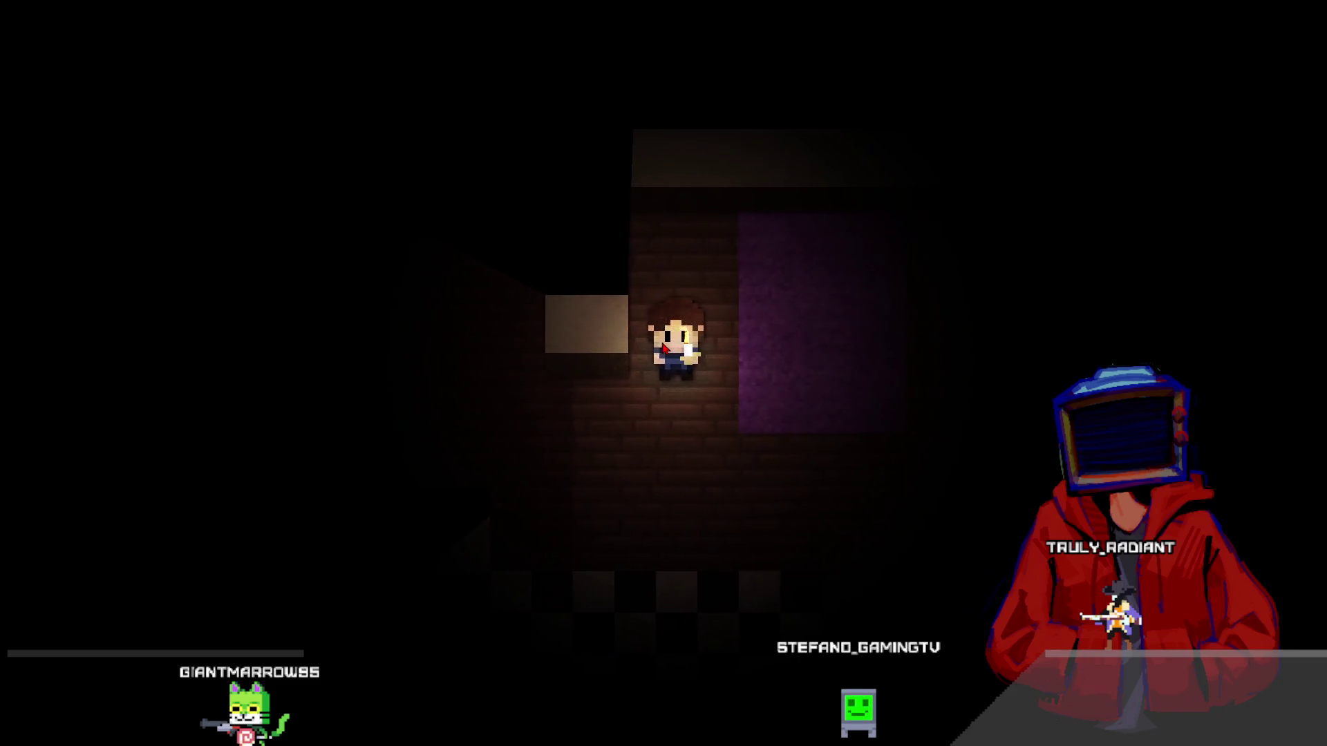
key(Down)
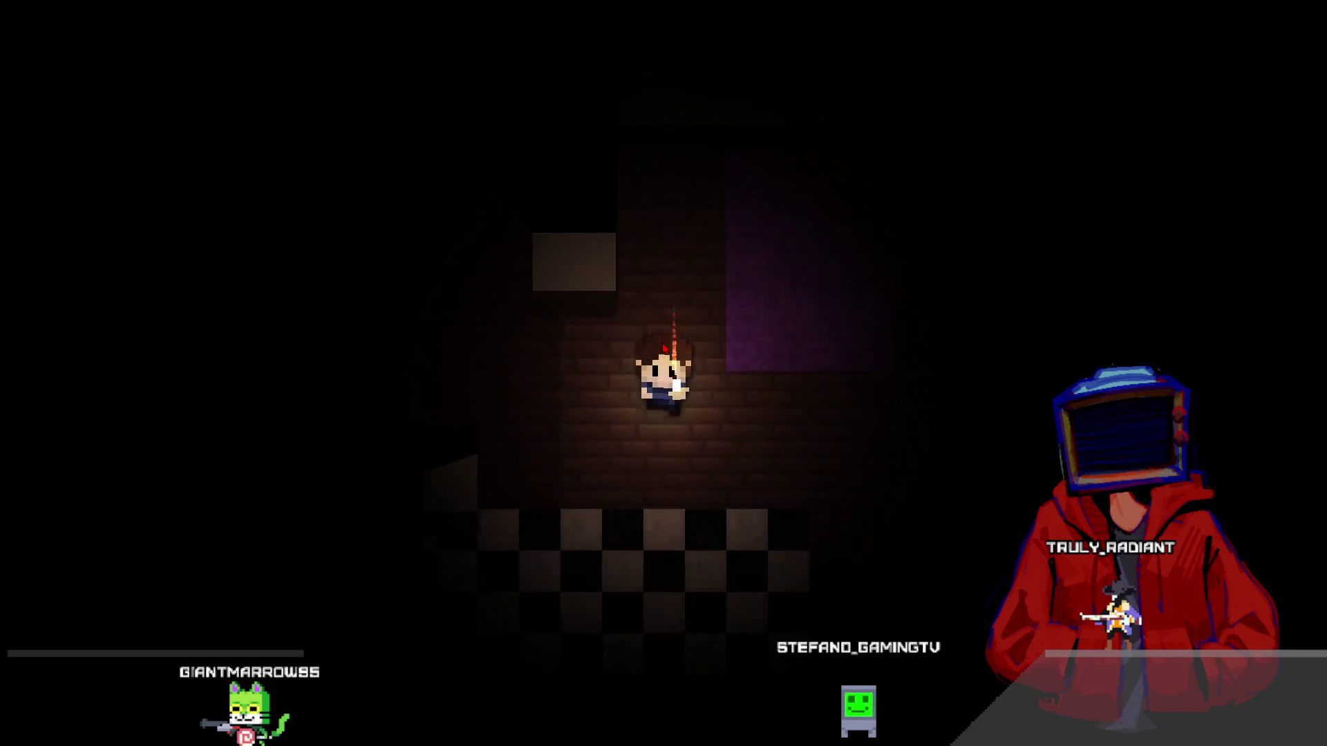
key(Down)
key(alt+F4)
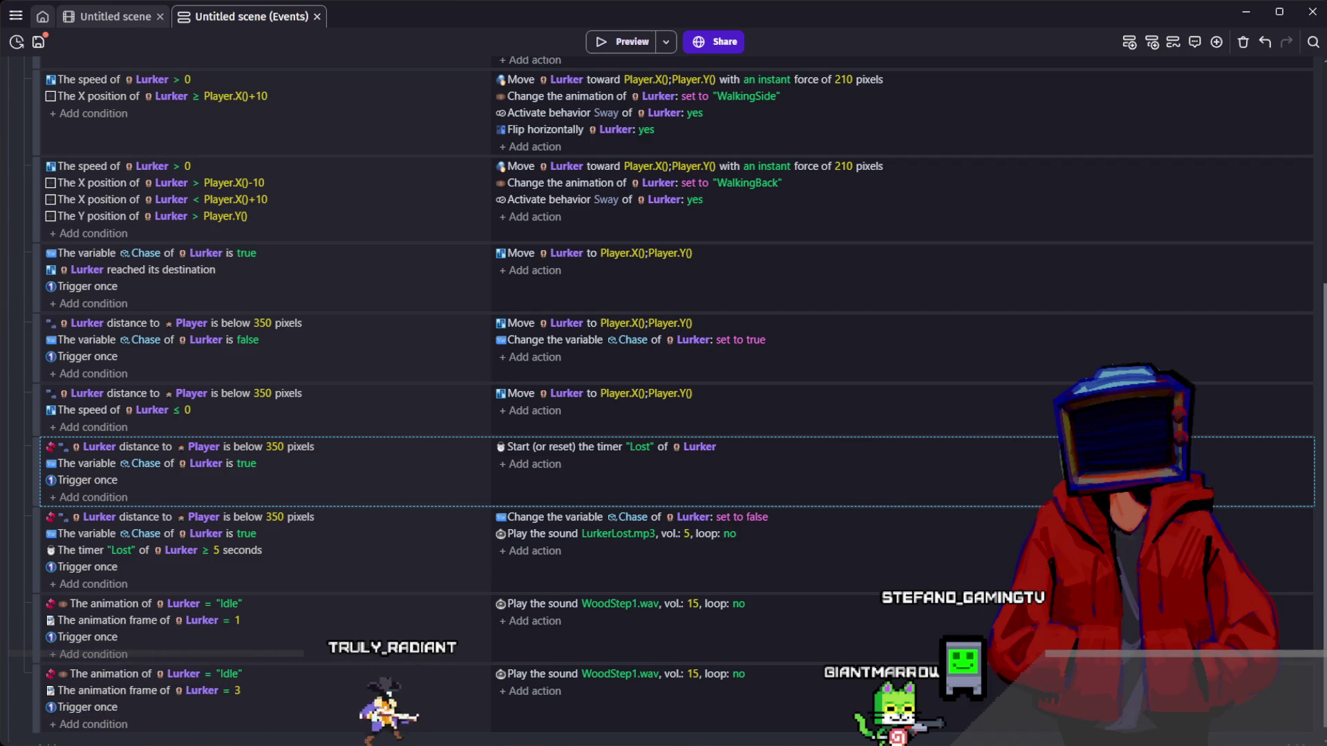
- Paste a sound action into the Chase-false event and make it play LurkerSpotted.mp3
scroll(941, 214, down, 1)
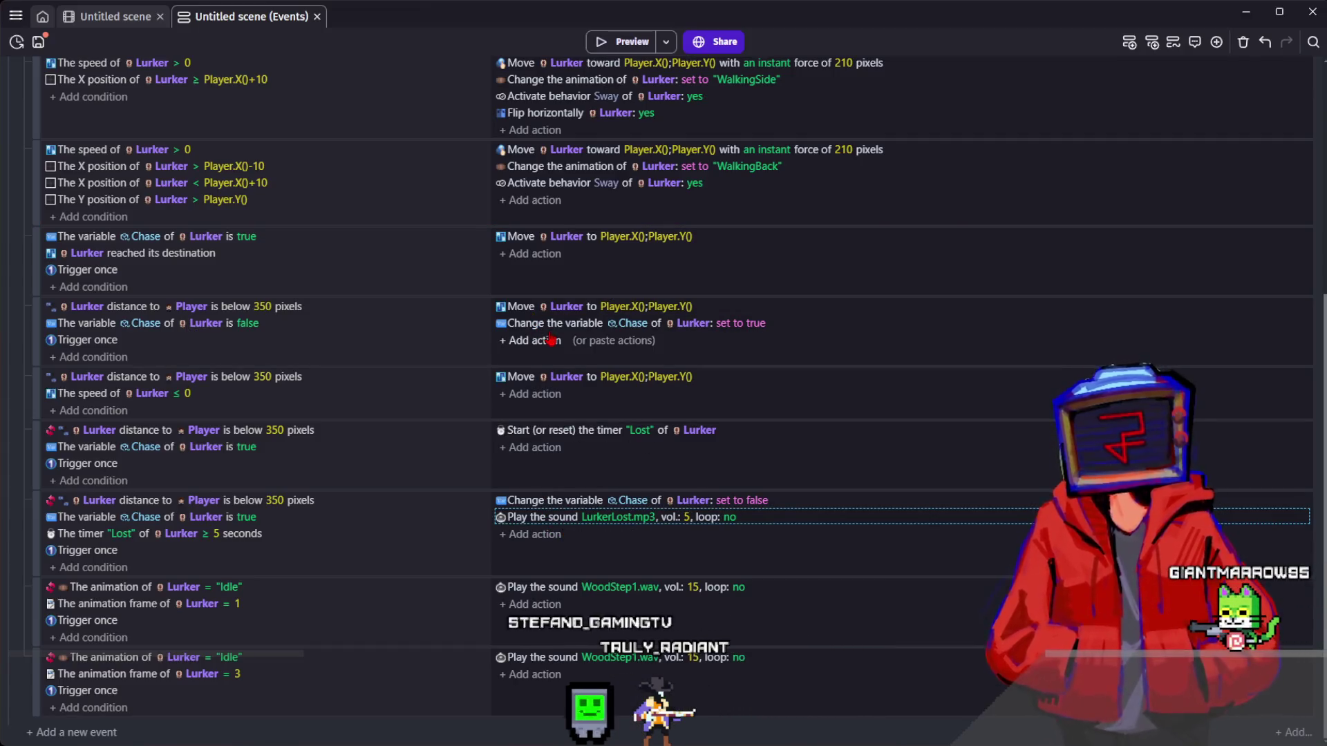
click(614, 340)
double_click(594, 340)
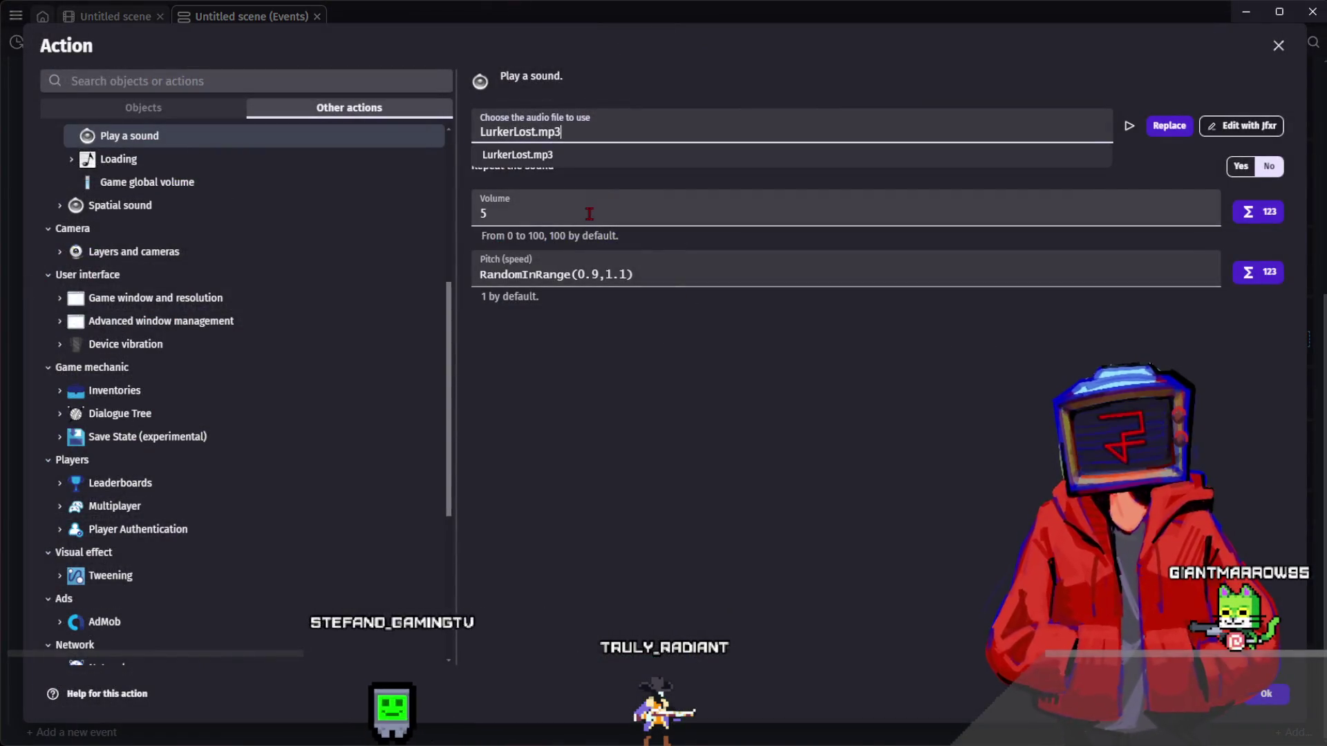
click(572, 131)
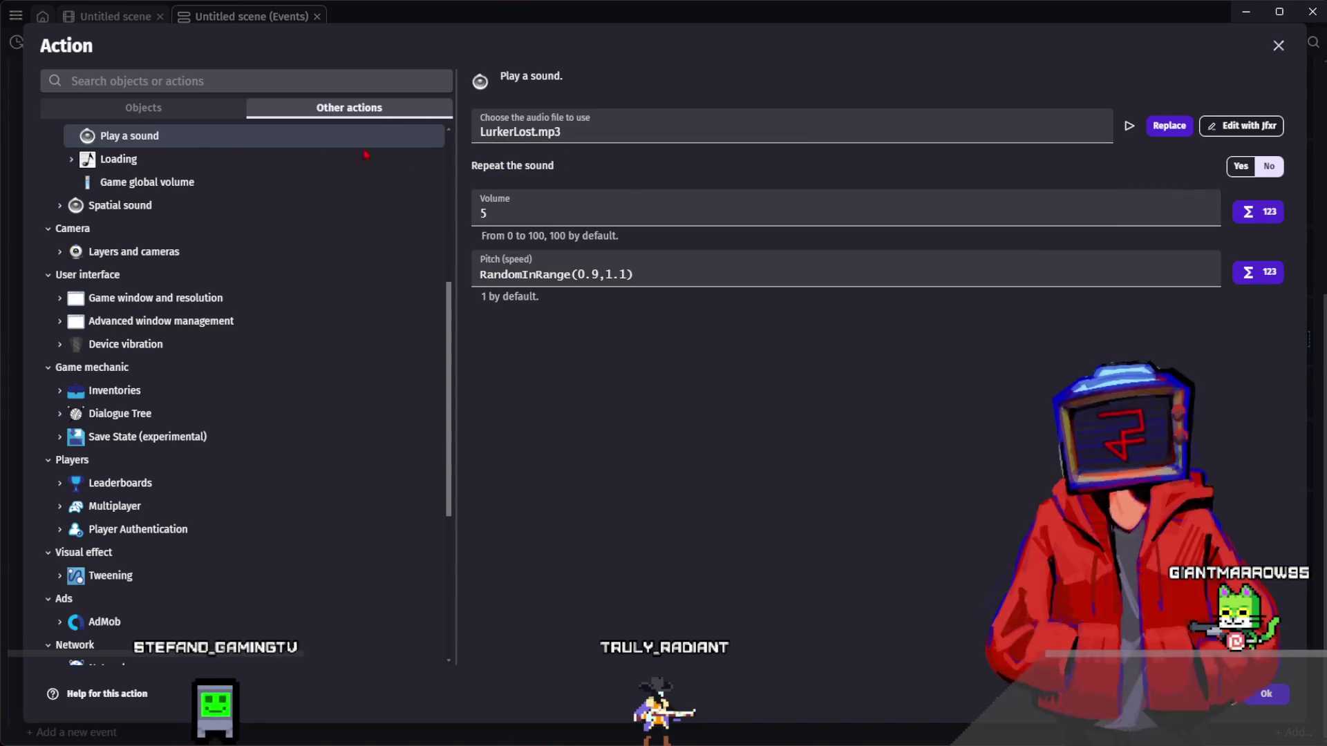
click(574, 131)
click(585, 169)
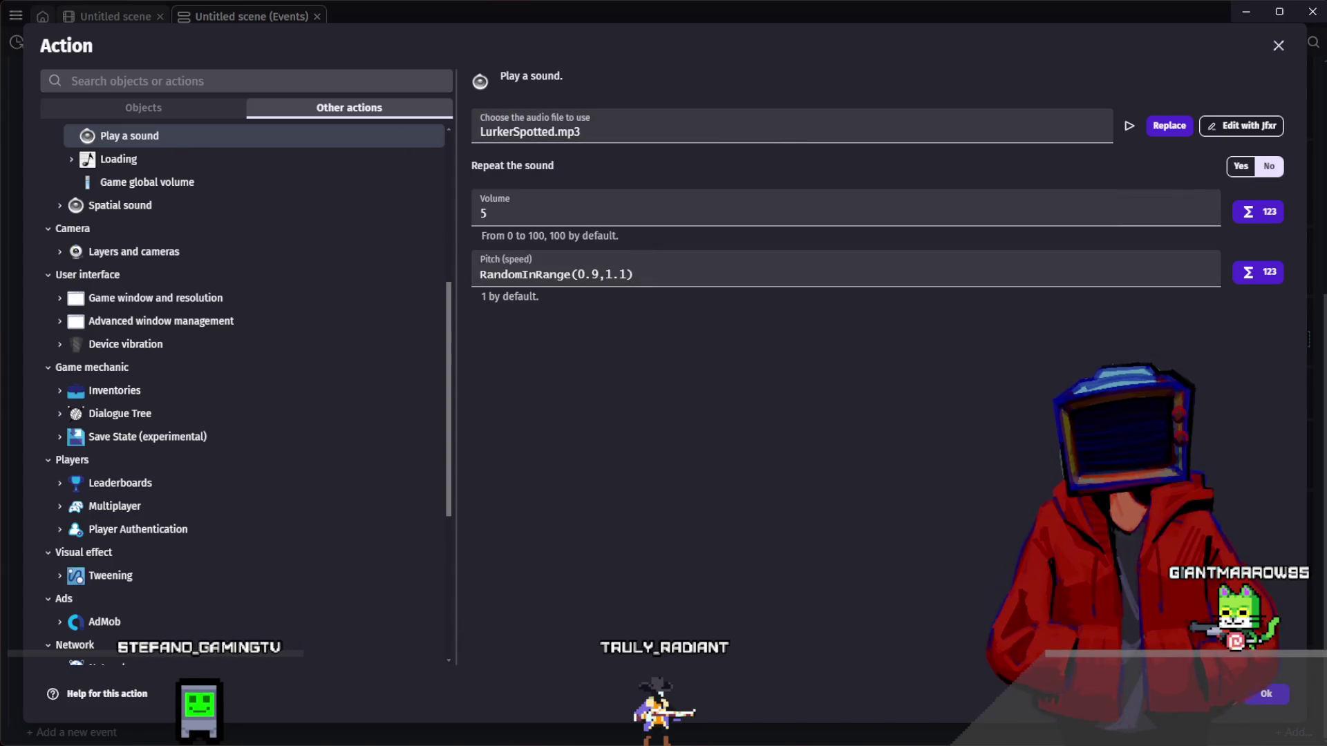
click(1268, 698)
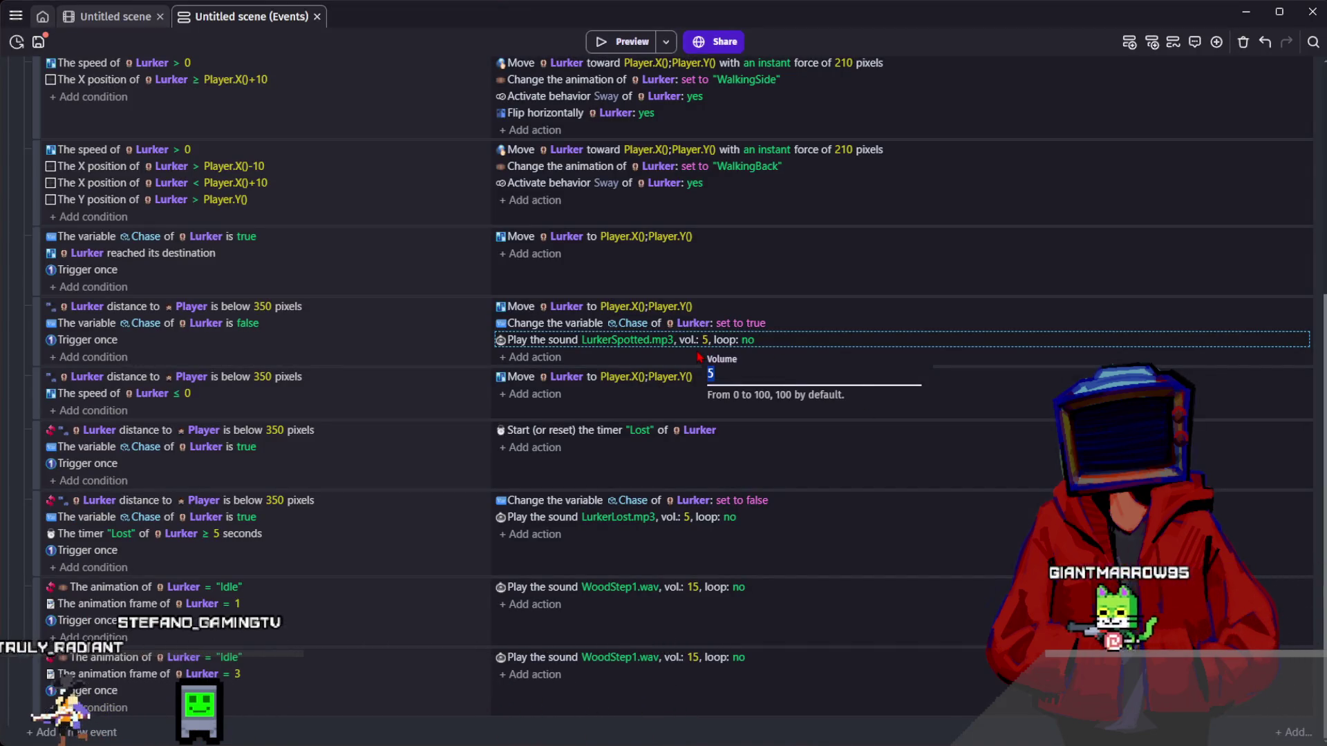
- Set both LurkerSpotted and LurkerLost sound volumes to 8 and launch a preview
text(8)
click(688, 517)
text(8)
click(681, 548)
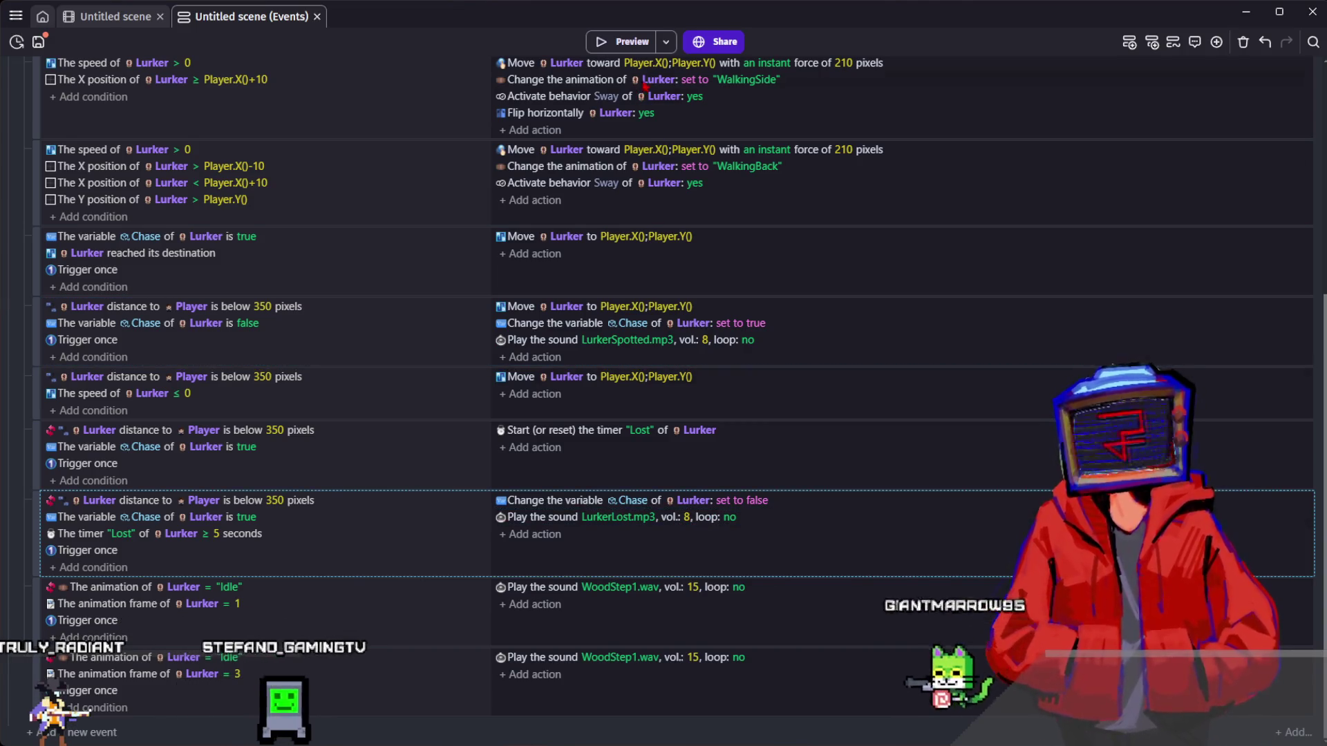
key(F5)
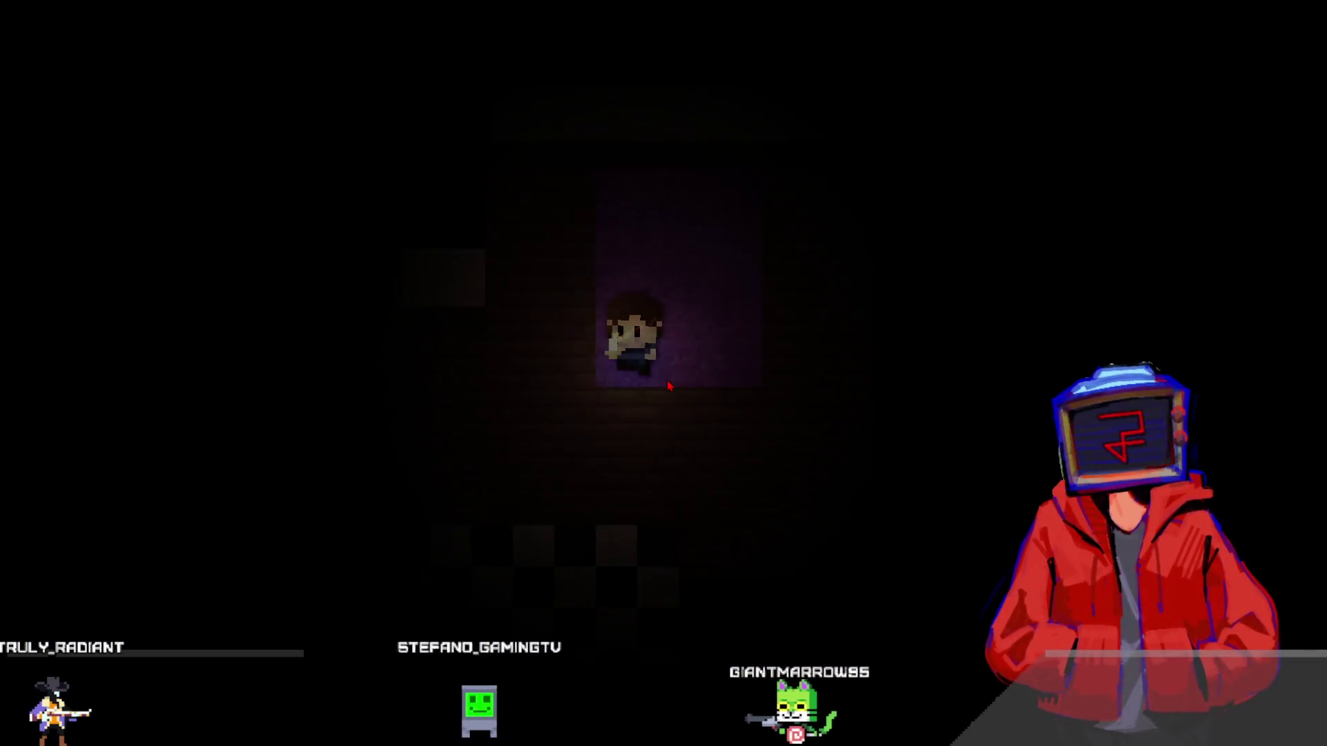
- Walk the player across rooms, the checkered floor and the purple rug, then close the preview
key(Up)
key(Left)
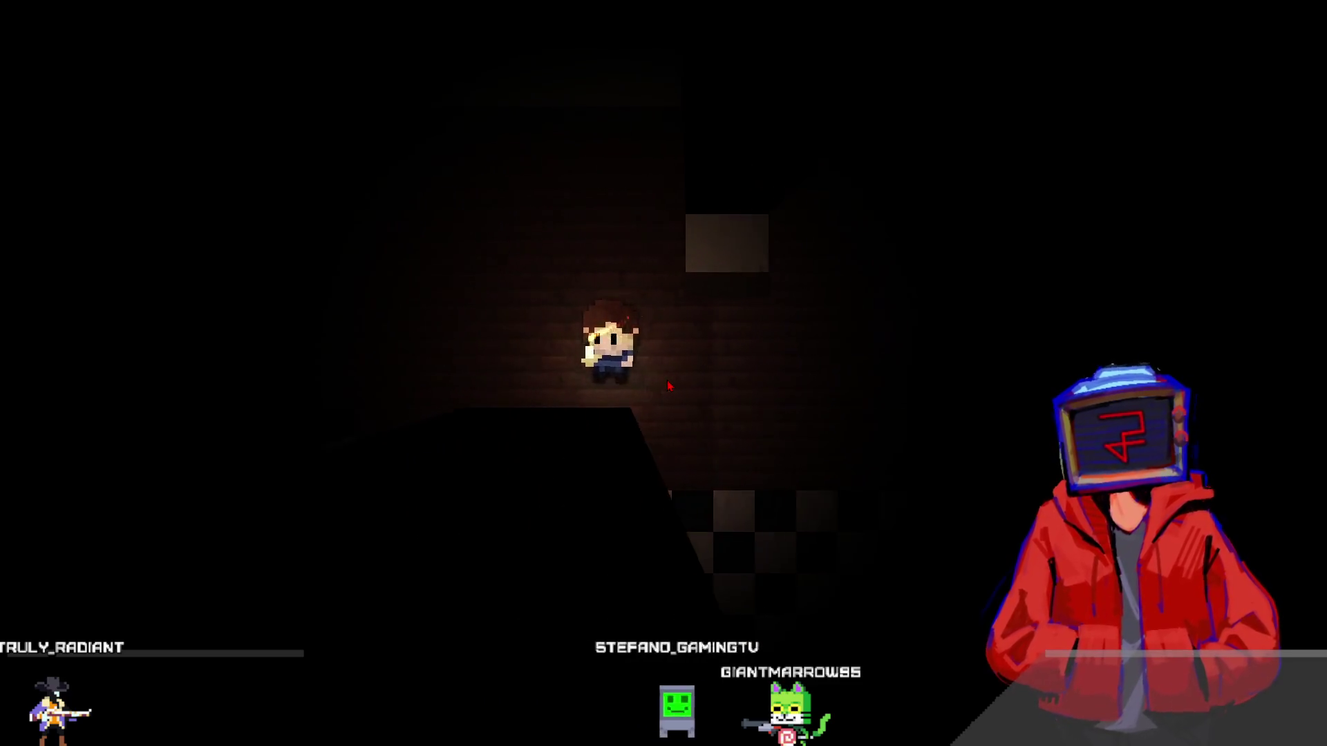
key(Right)
key(Up)
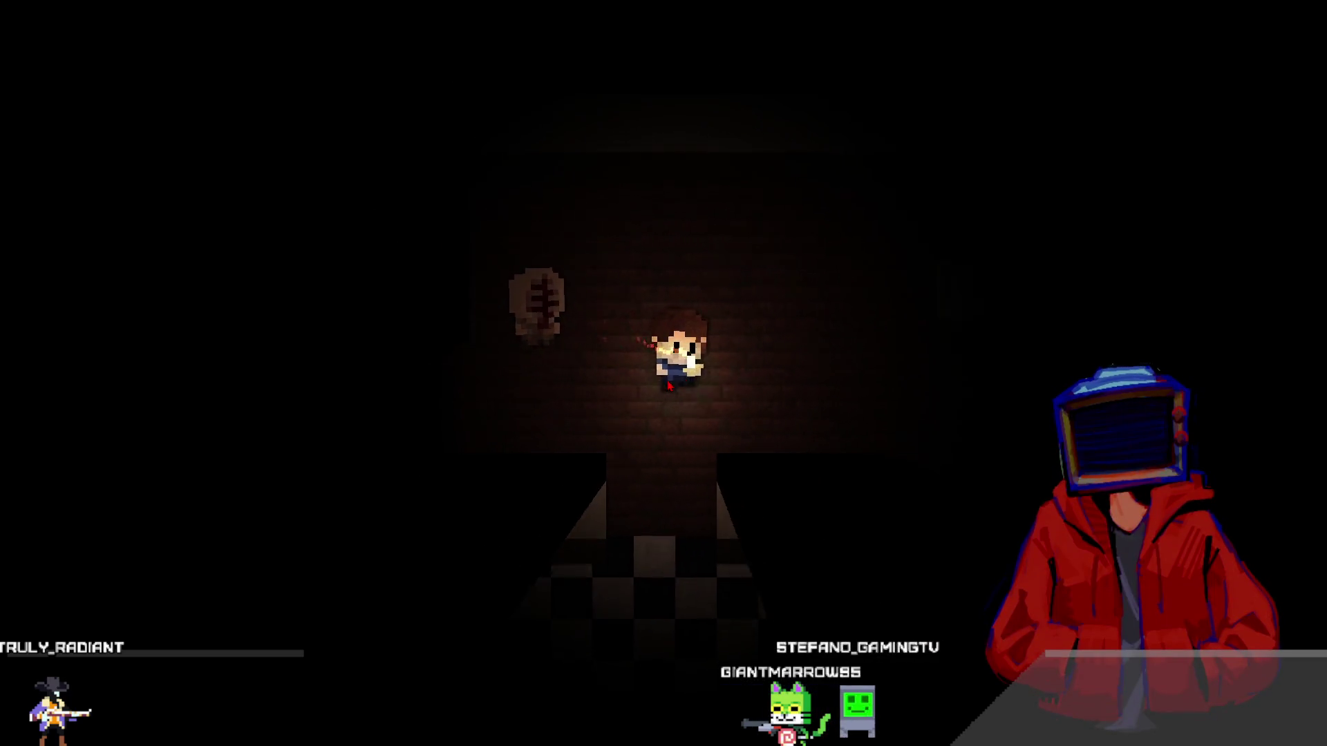
key(Right)
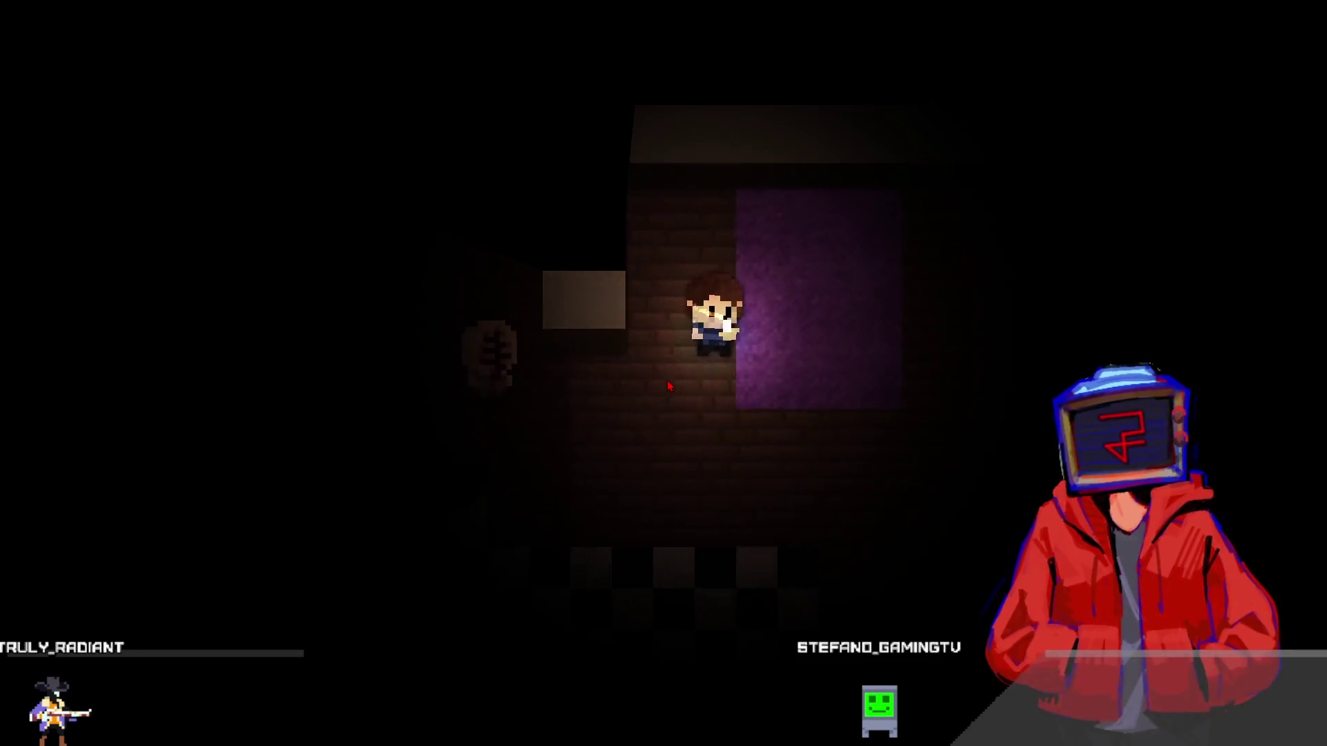
key(Down)
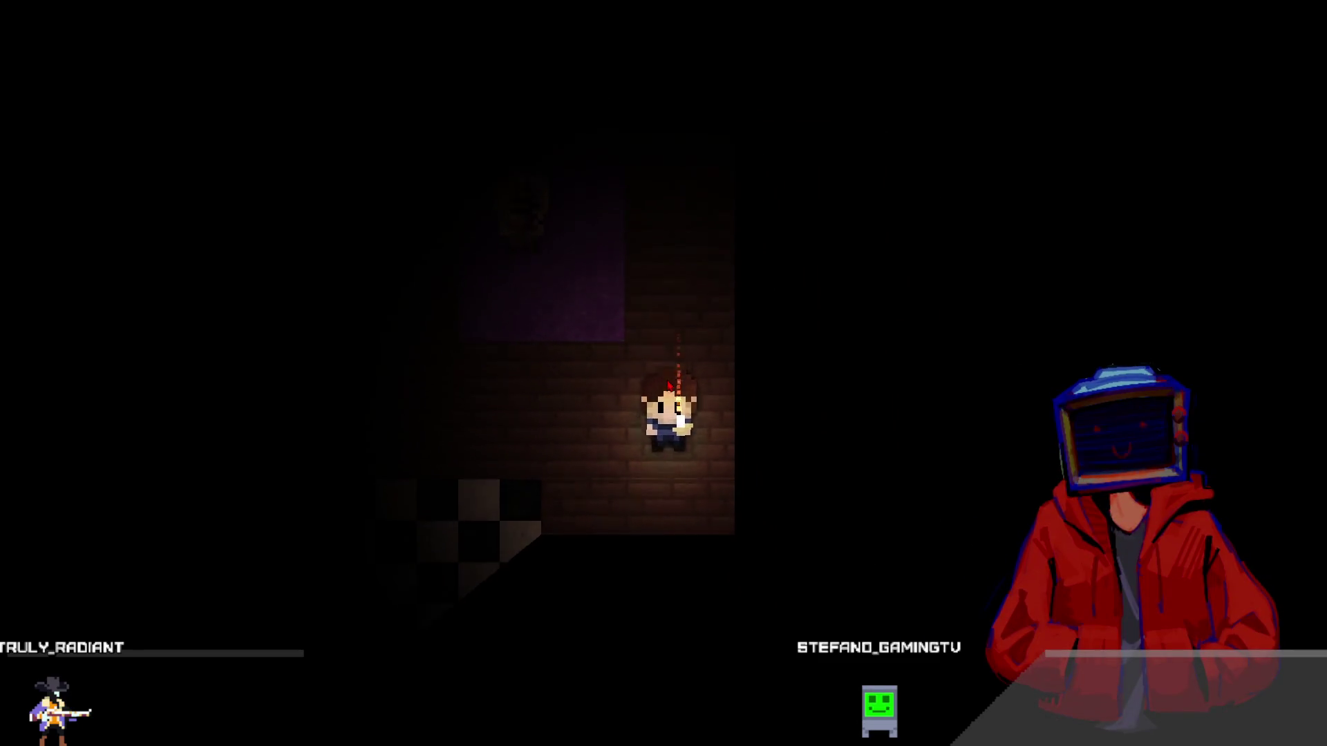
key(Left)
key(Left)
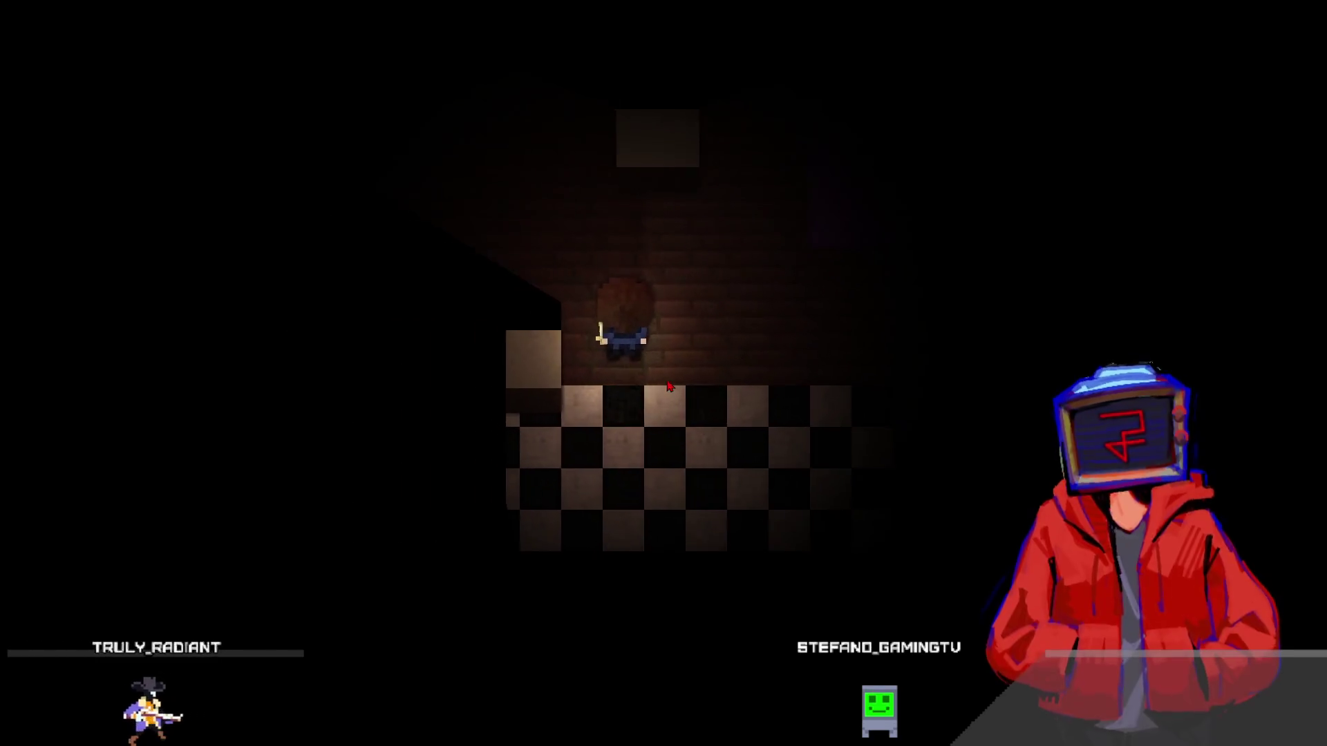
key(Up)
key(Up)
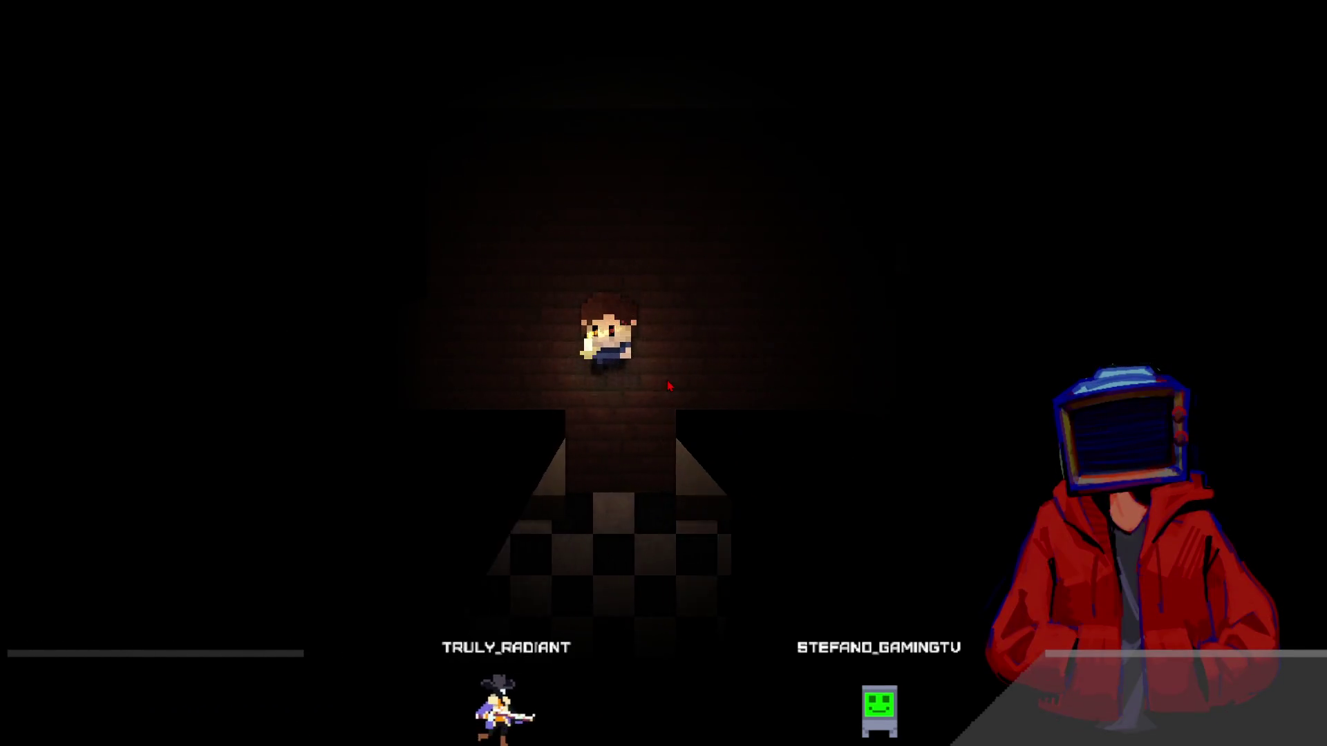
key(Right)
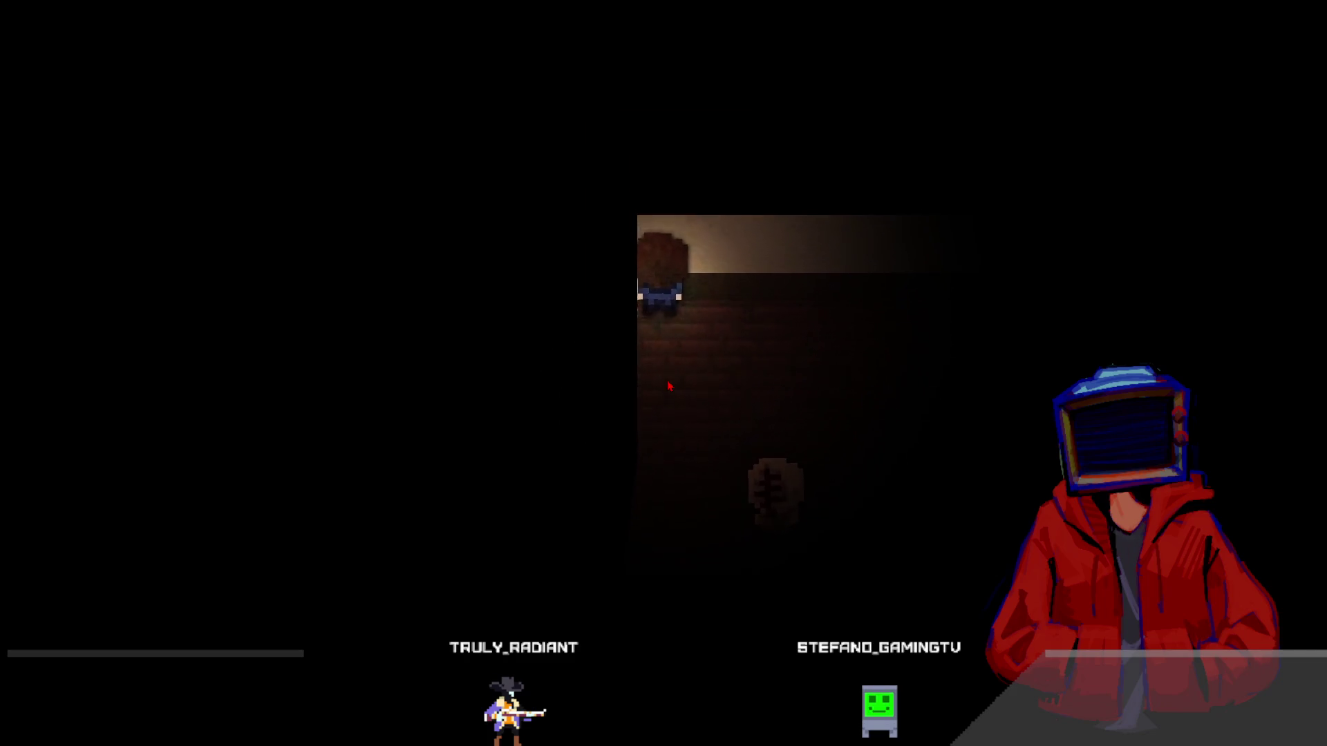
key(Down)
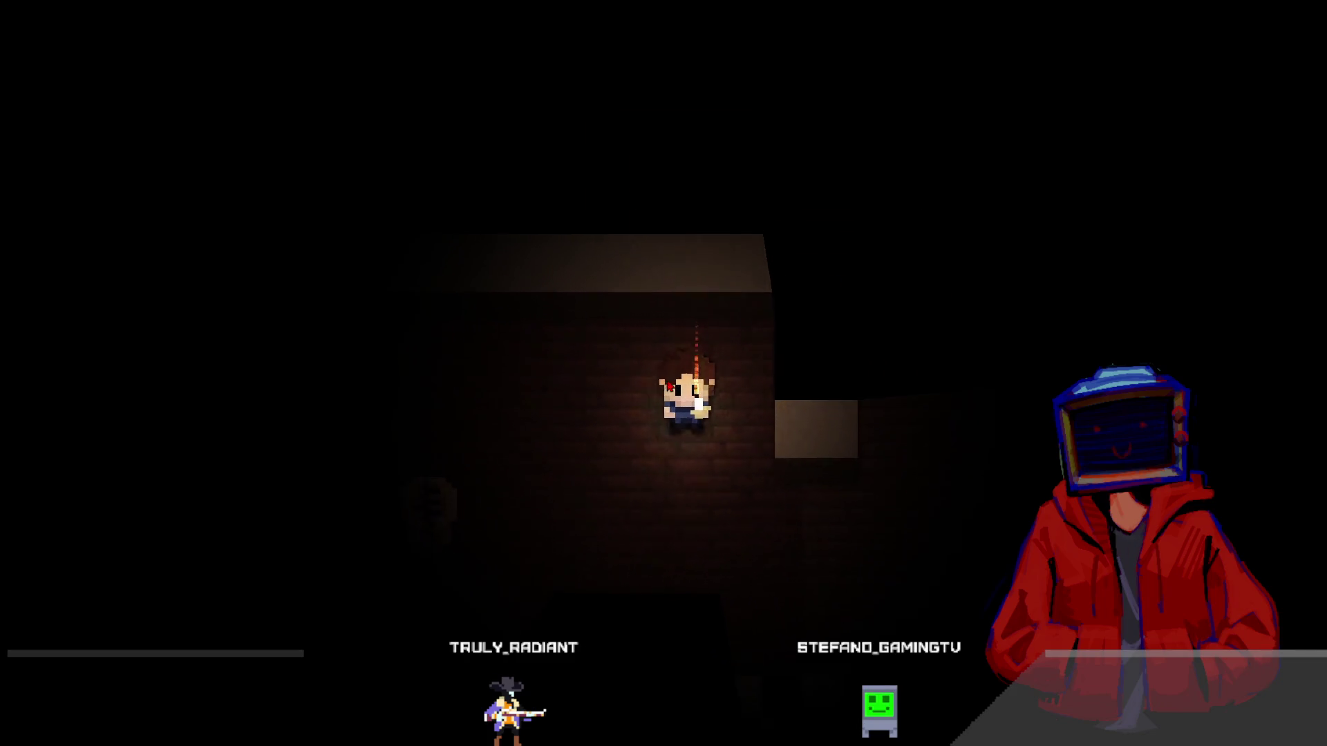
key(Right)
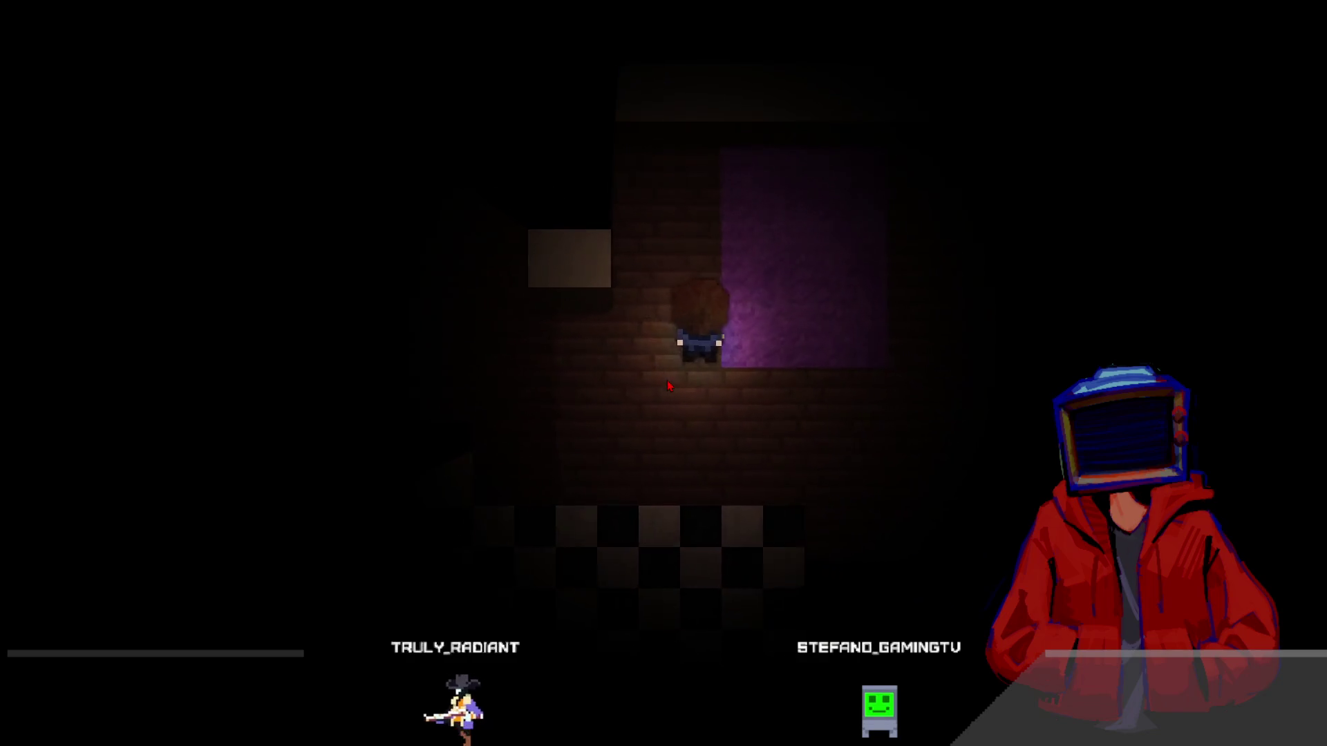
key(Up)
key(Down)
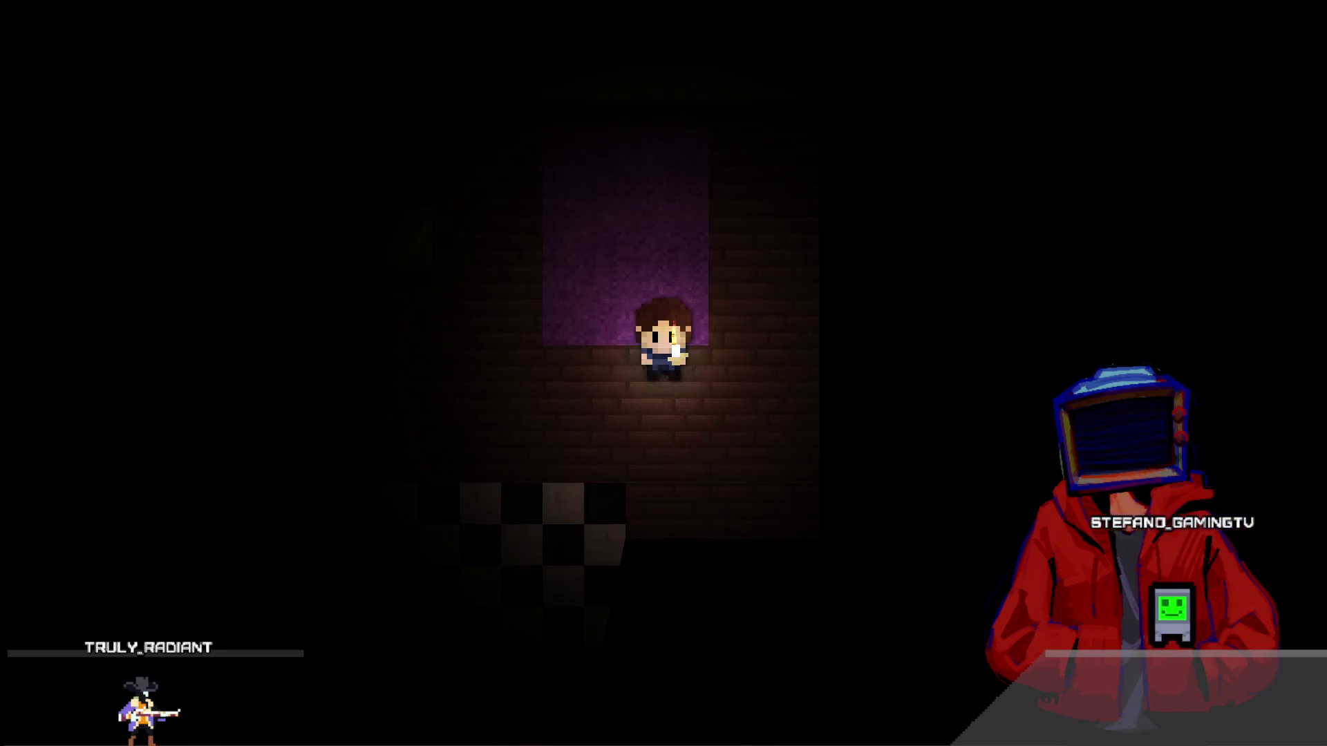
key(alt+F4)
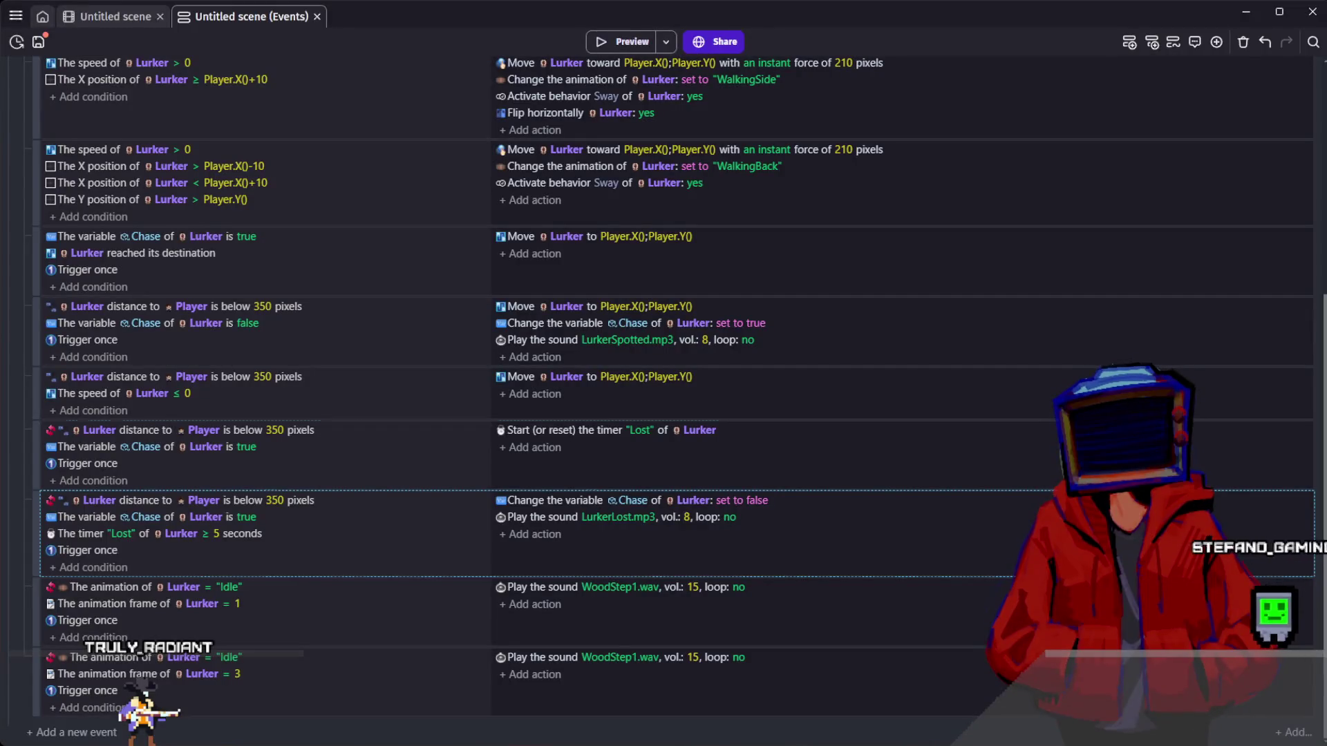
- Change the timer-start event's distance from 350 to 400 pixels
click(546, 449)
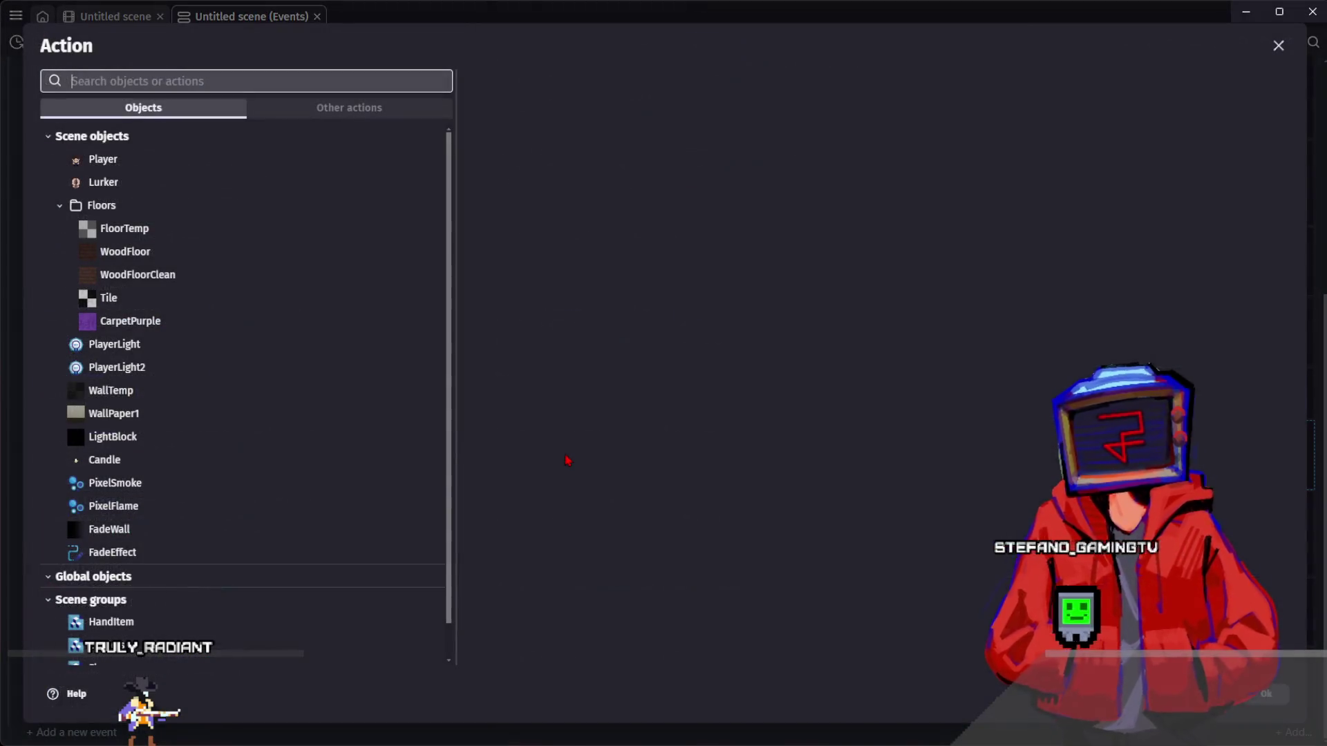
key(Escape)
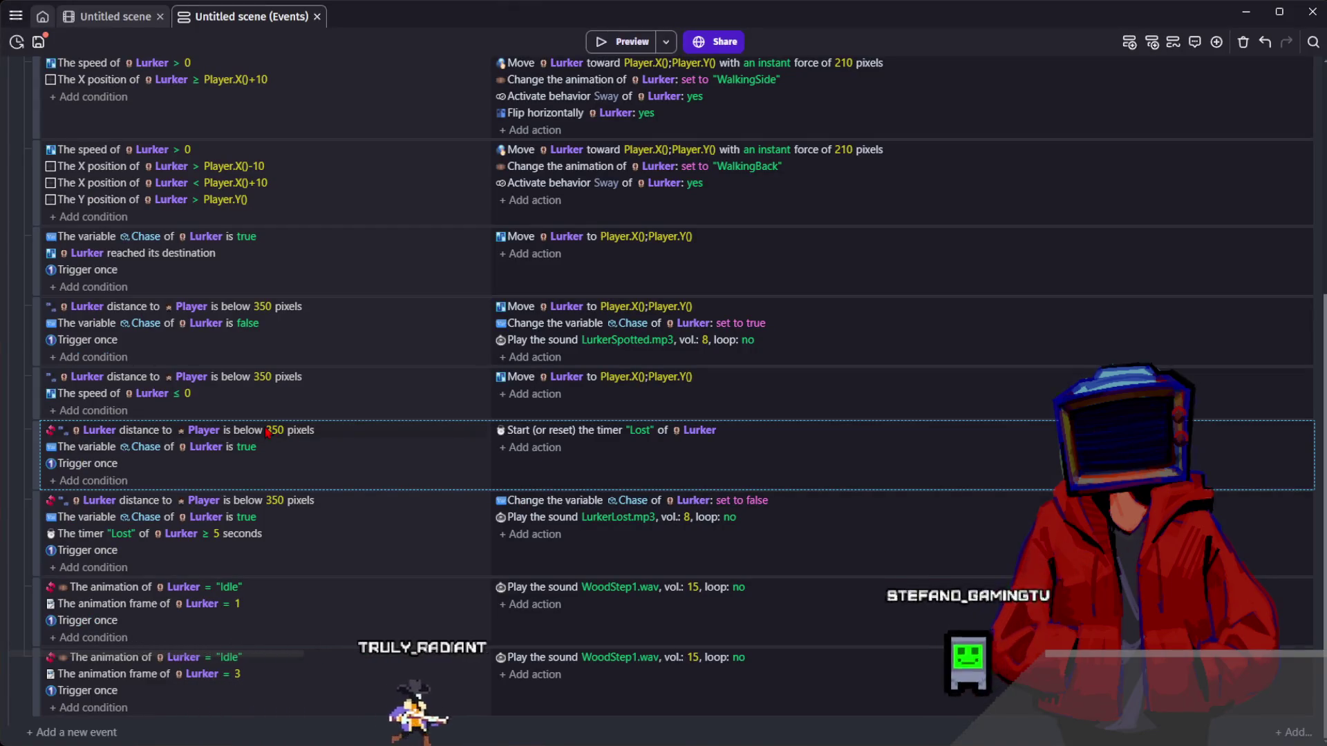
click(269, 430)
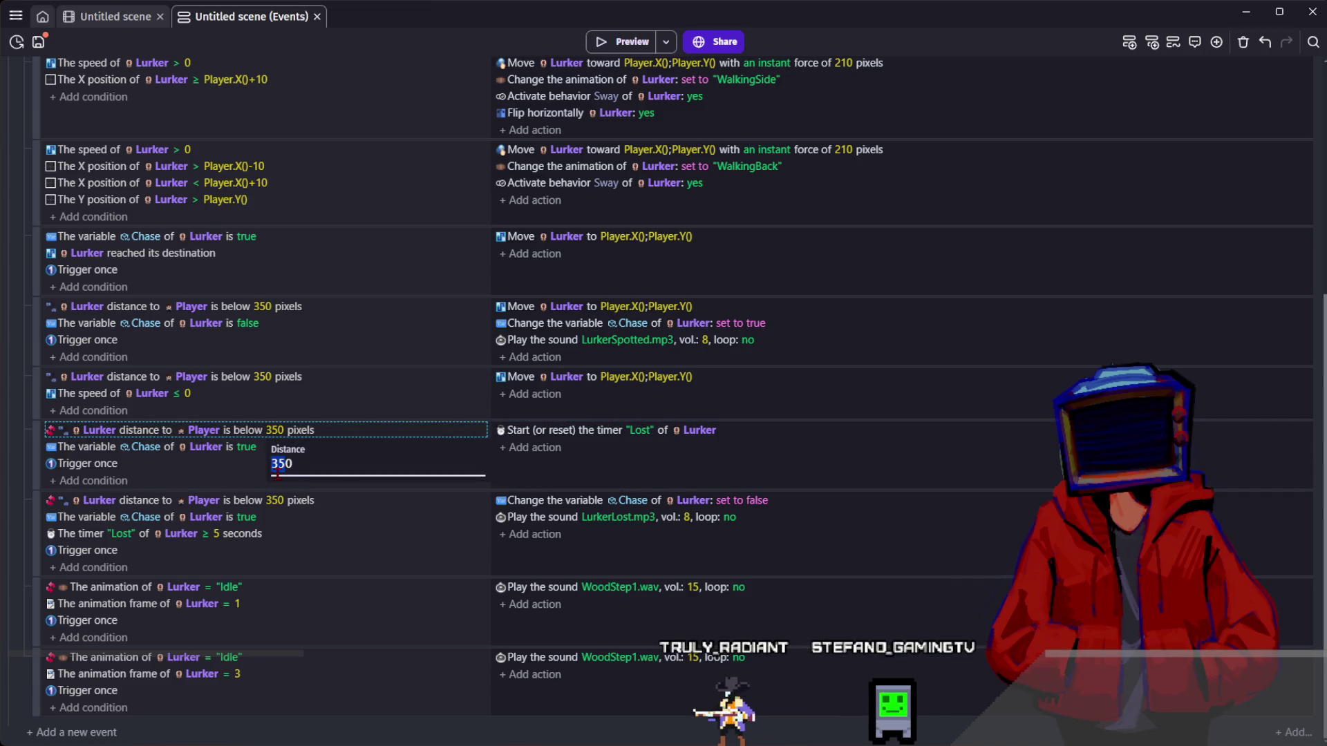
text(400)
key(Return)
- Change the Lost-timer event's distance from 350 to 400 pixels and save the project
click(273, 500)
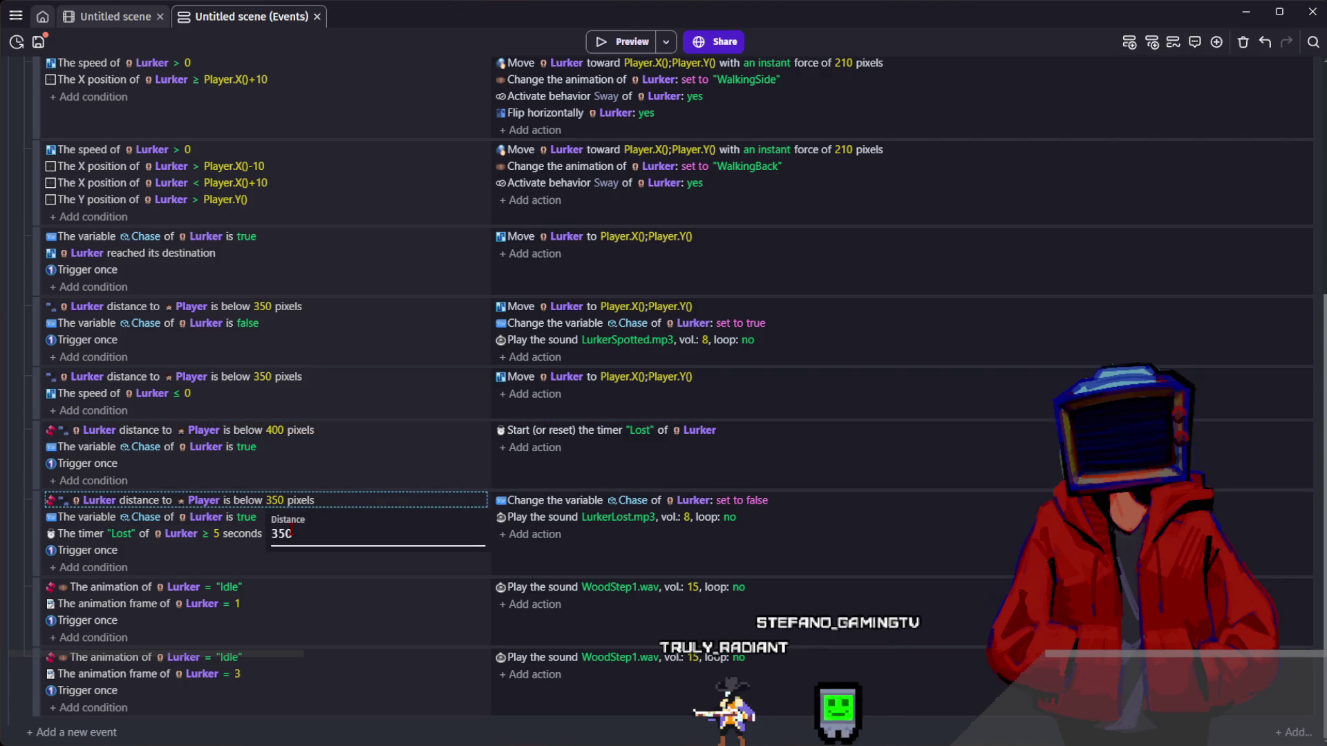
double_click(284, 534)
text(30)
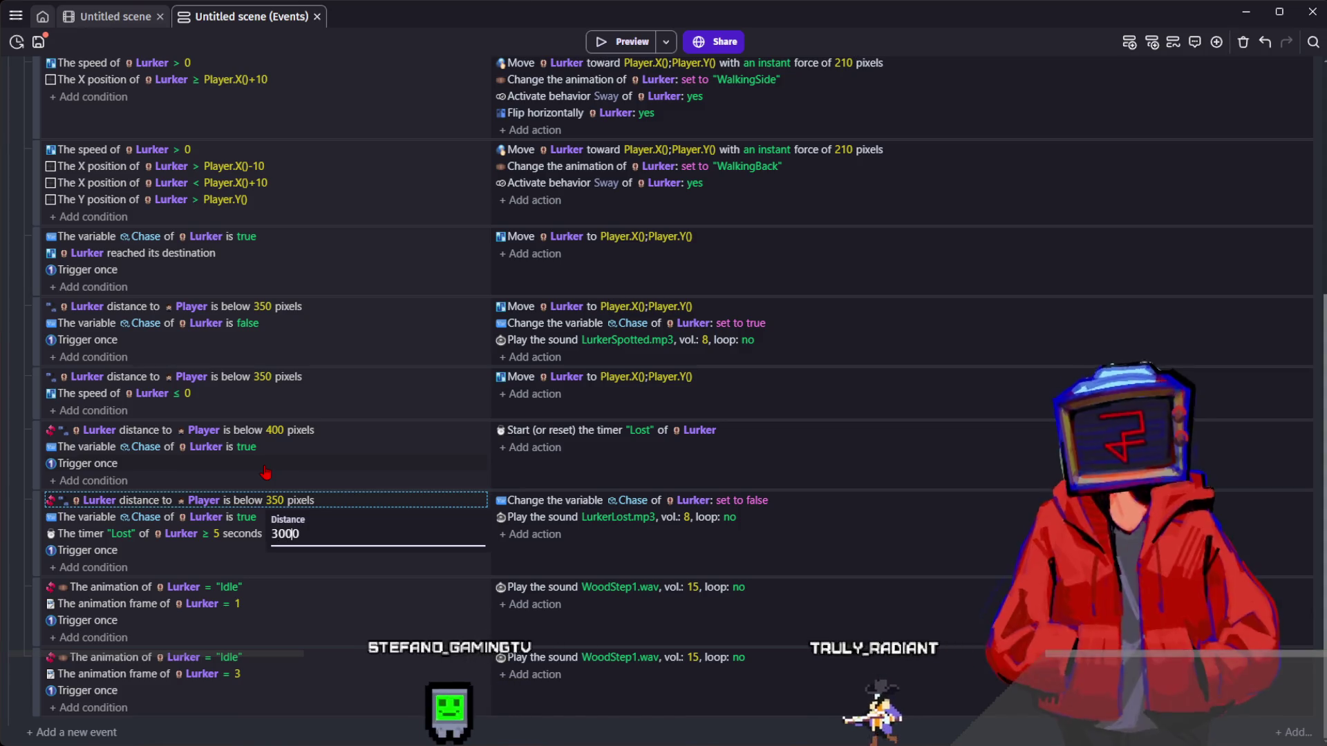
key(BackSpace)
text(4)
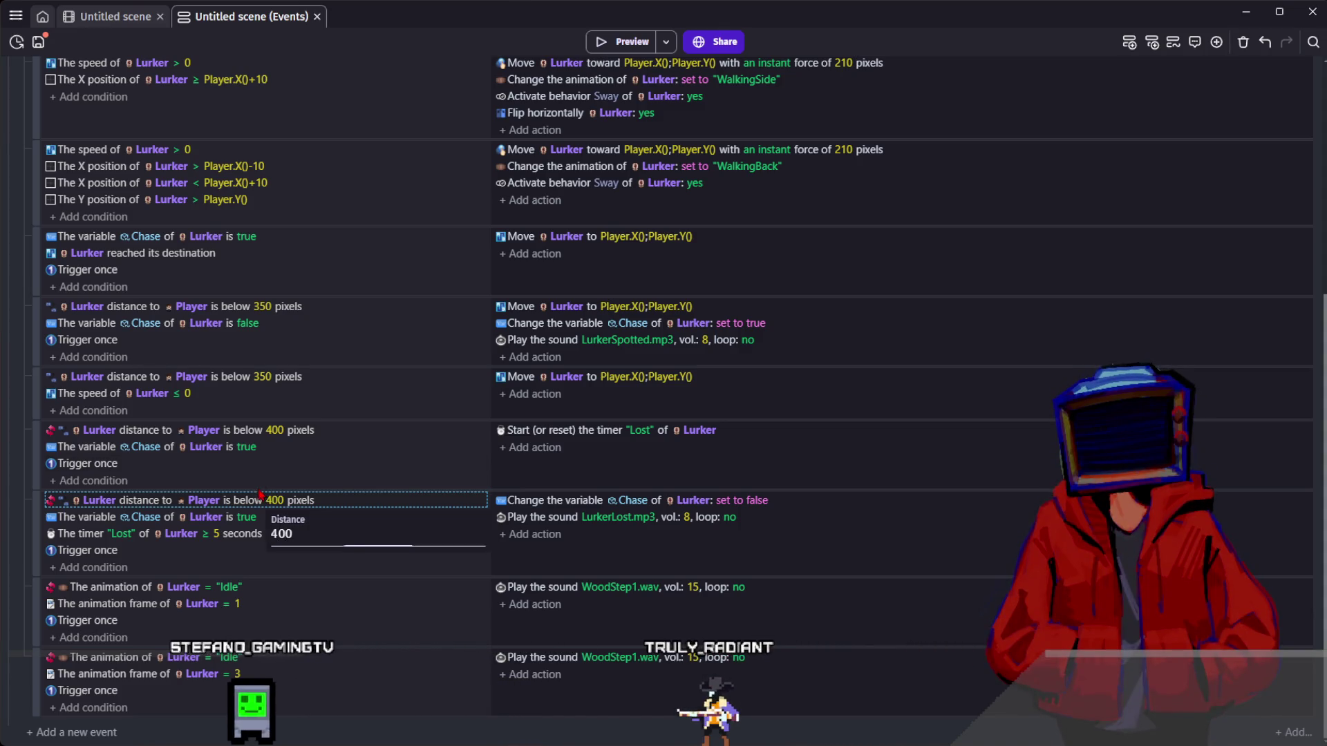
click(261, 493)
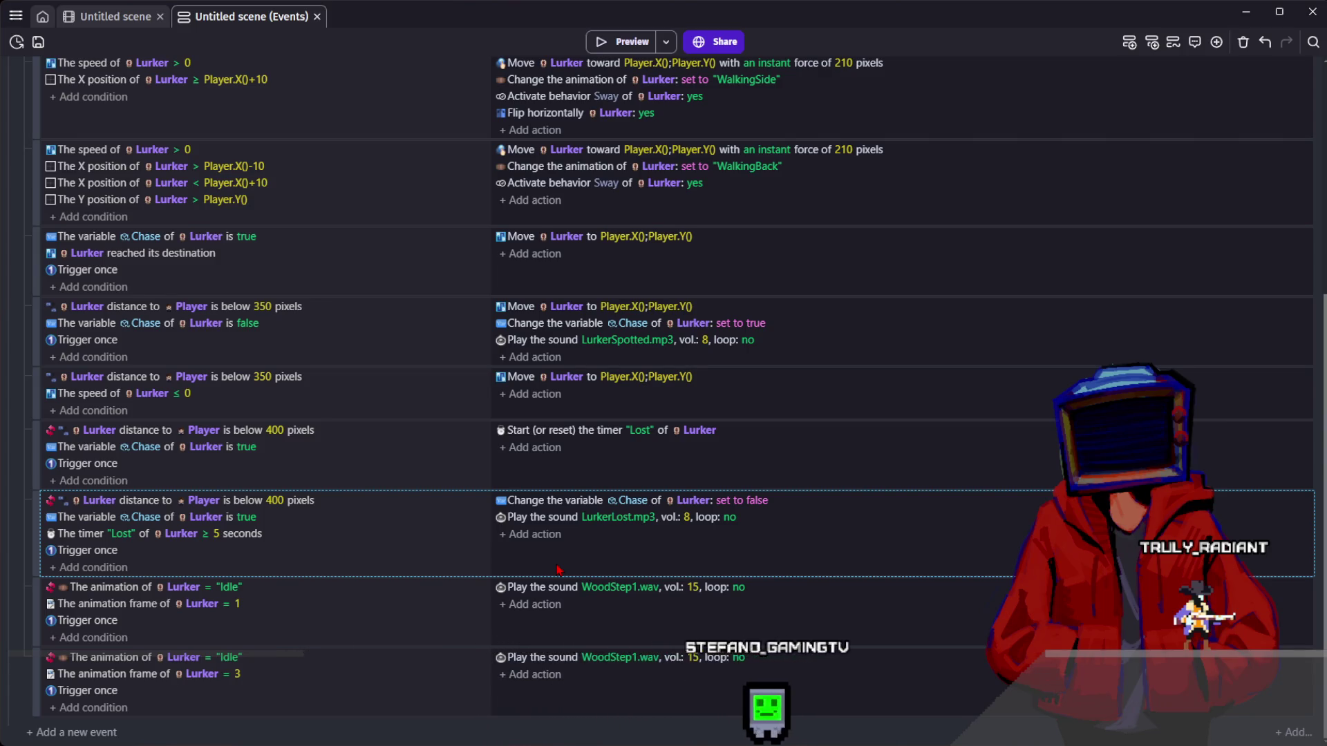
click(38, 41)
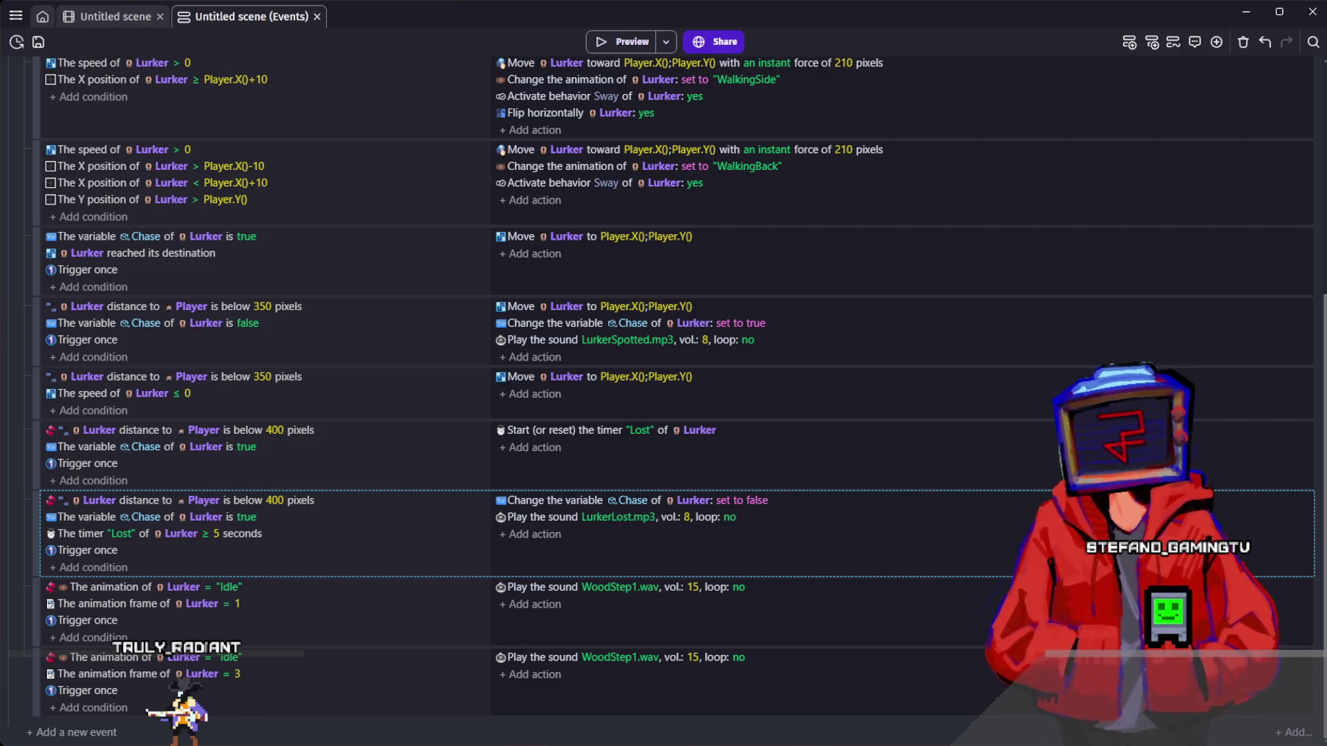
click(602, 479)
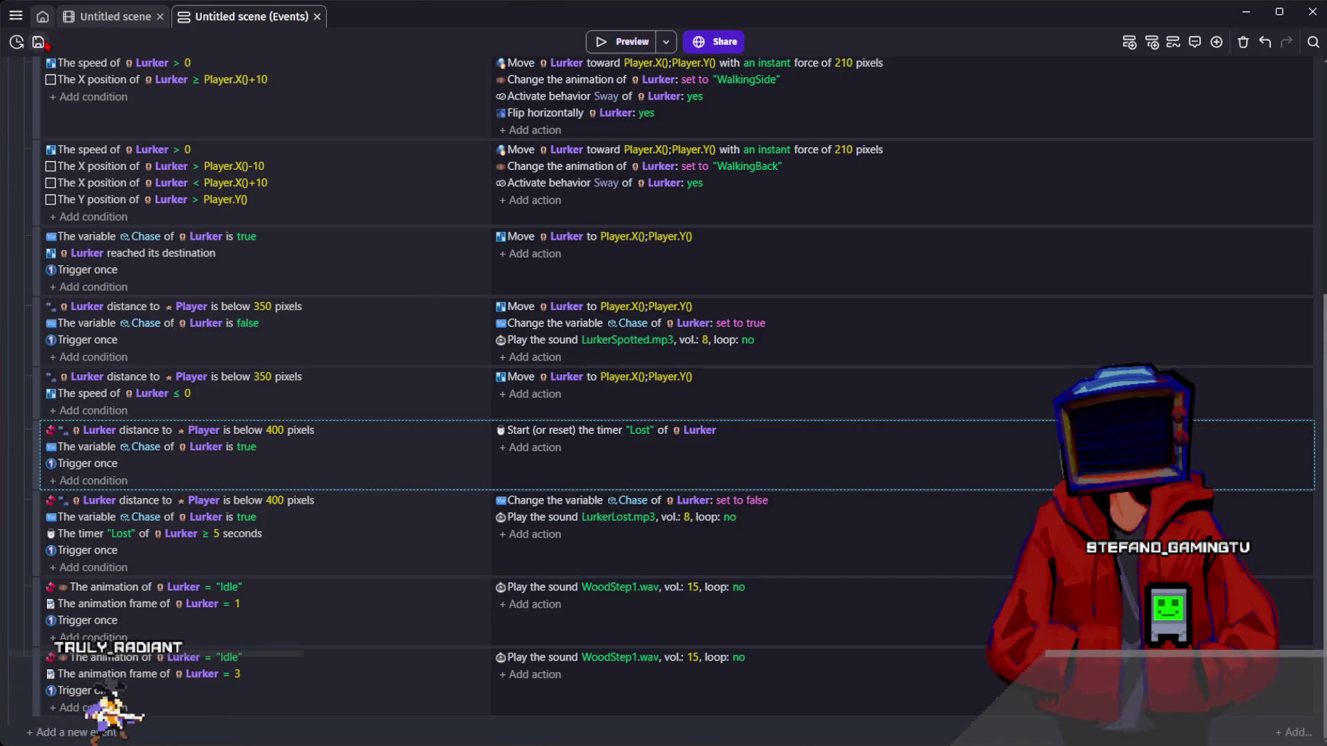
- Add a Number variable named AmbientSoundRandomCheck to the Lurker object's variables
click(89, 17)
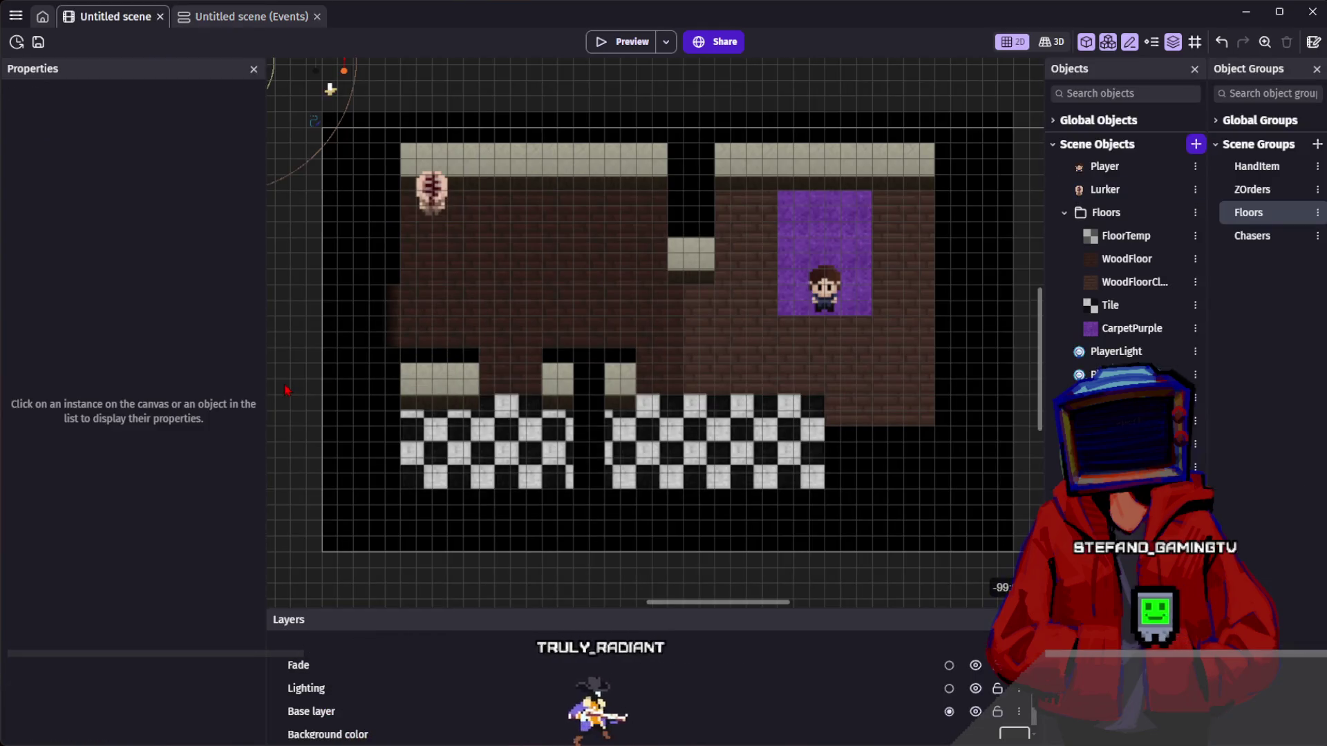
scroll(361, 361, left, 1)
scroll(341, 311, up, 1)
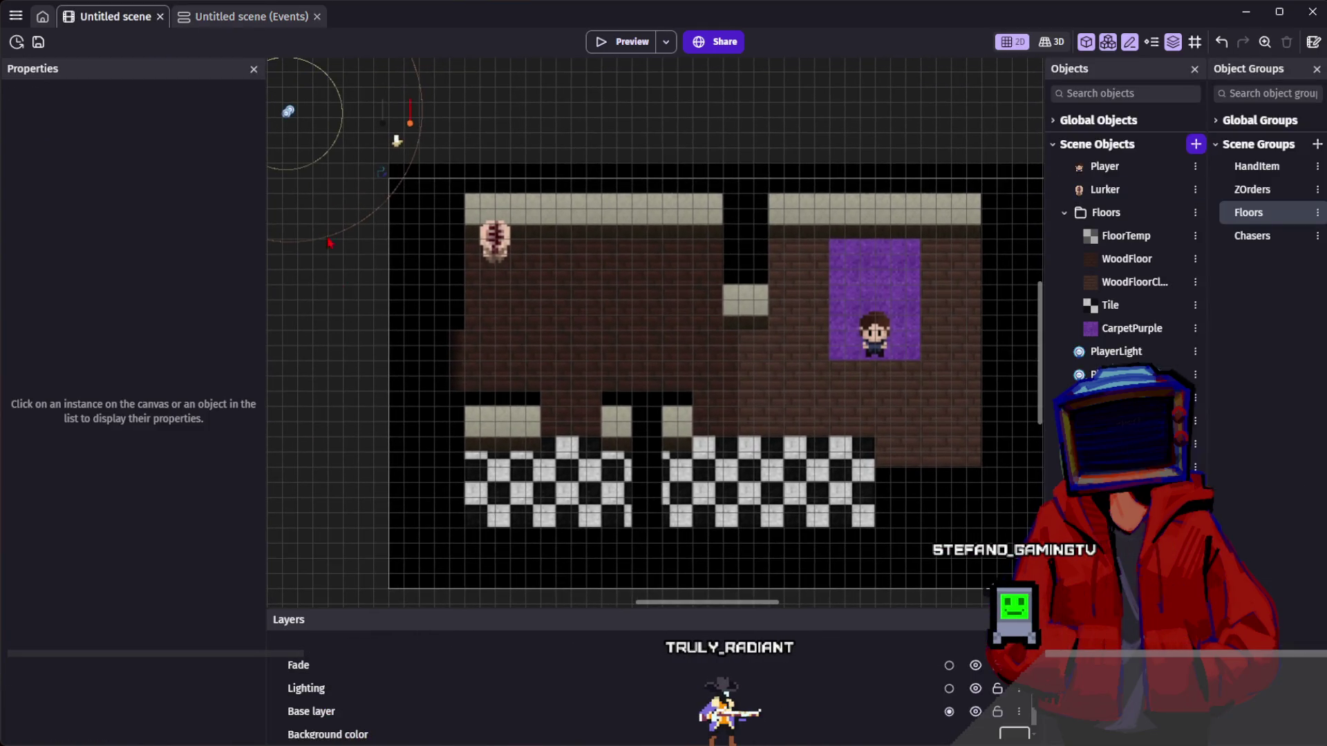
double_click(495, 242)
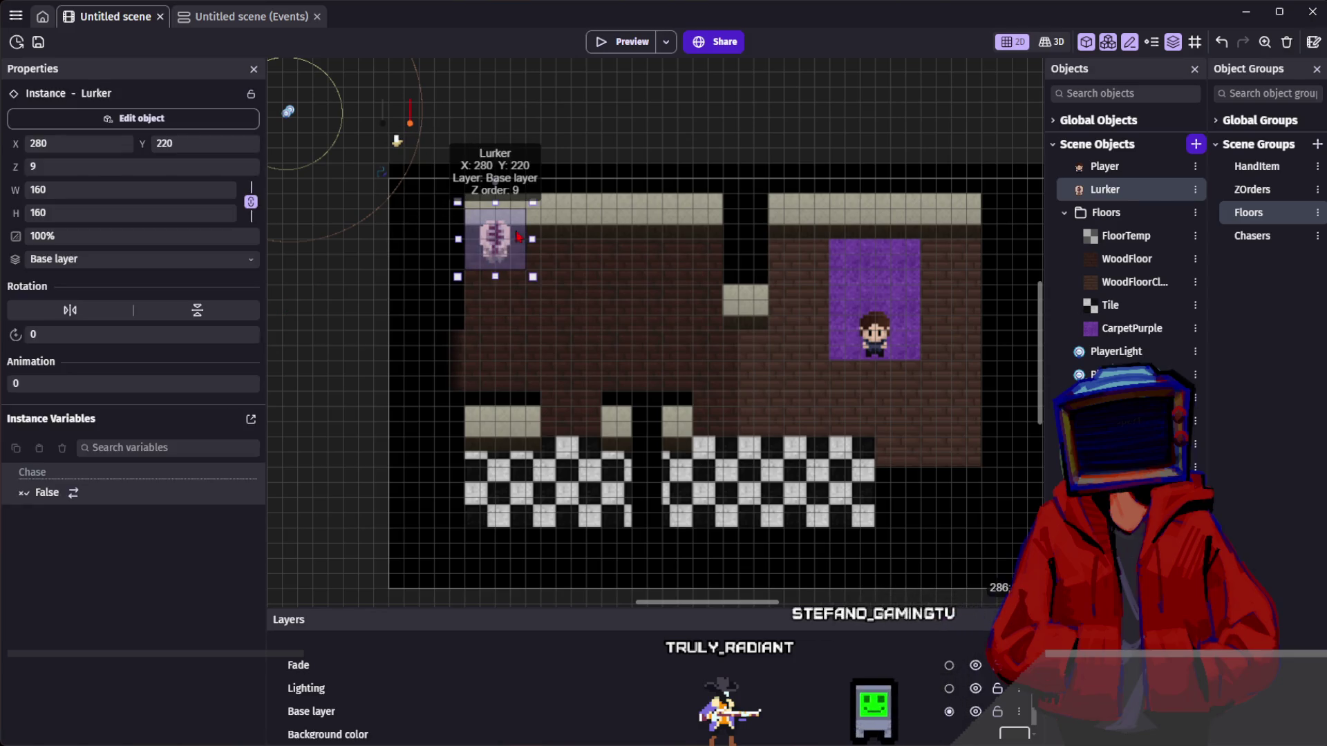
click(706, 79)
click(1065, 112)
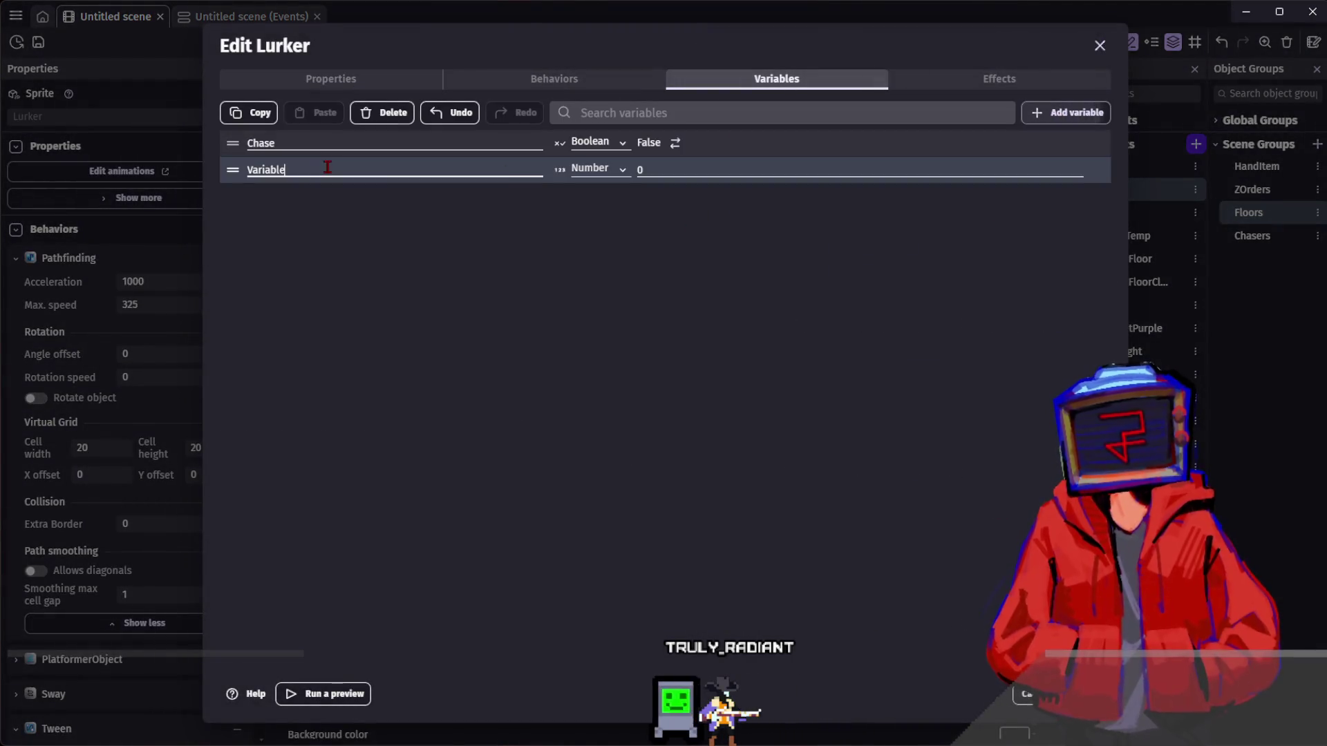
text(Ambien)
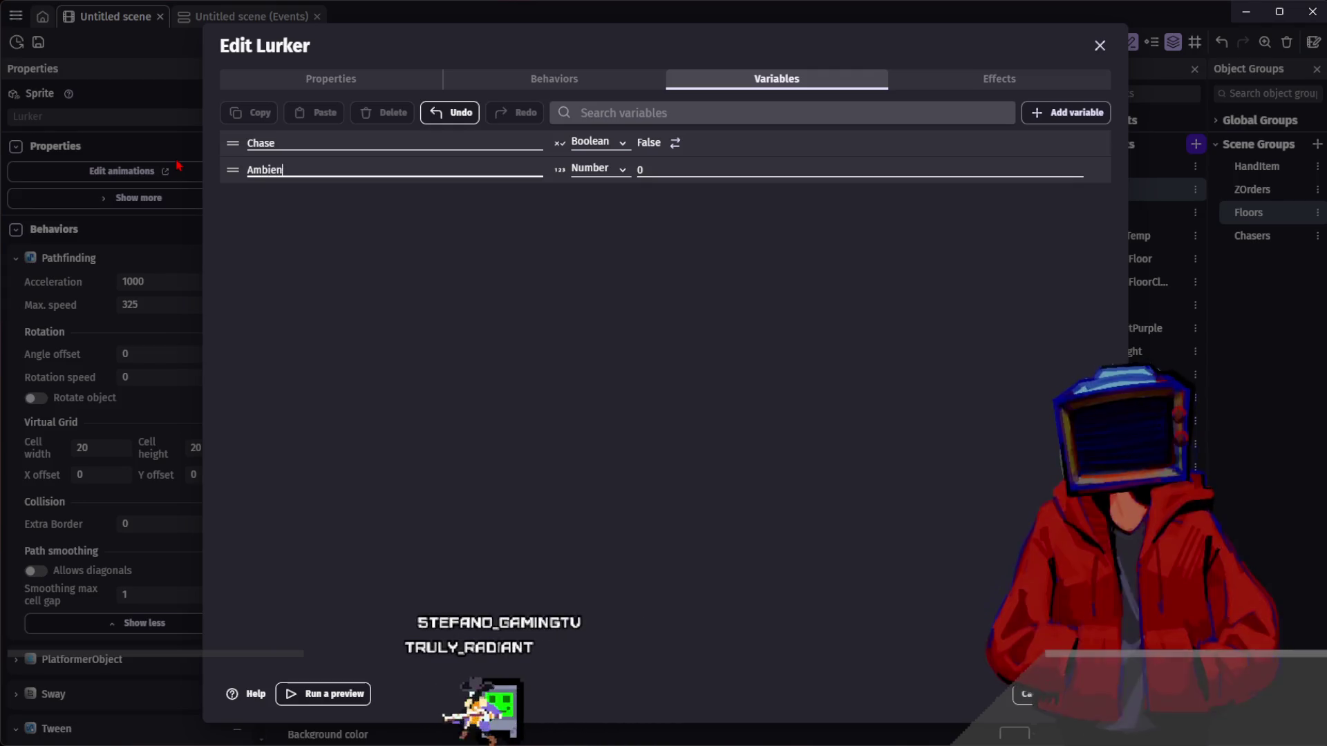
text(tSoundRandomCheck)
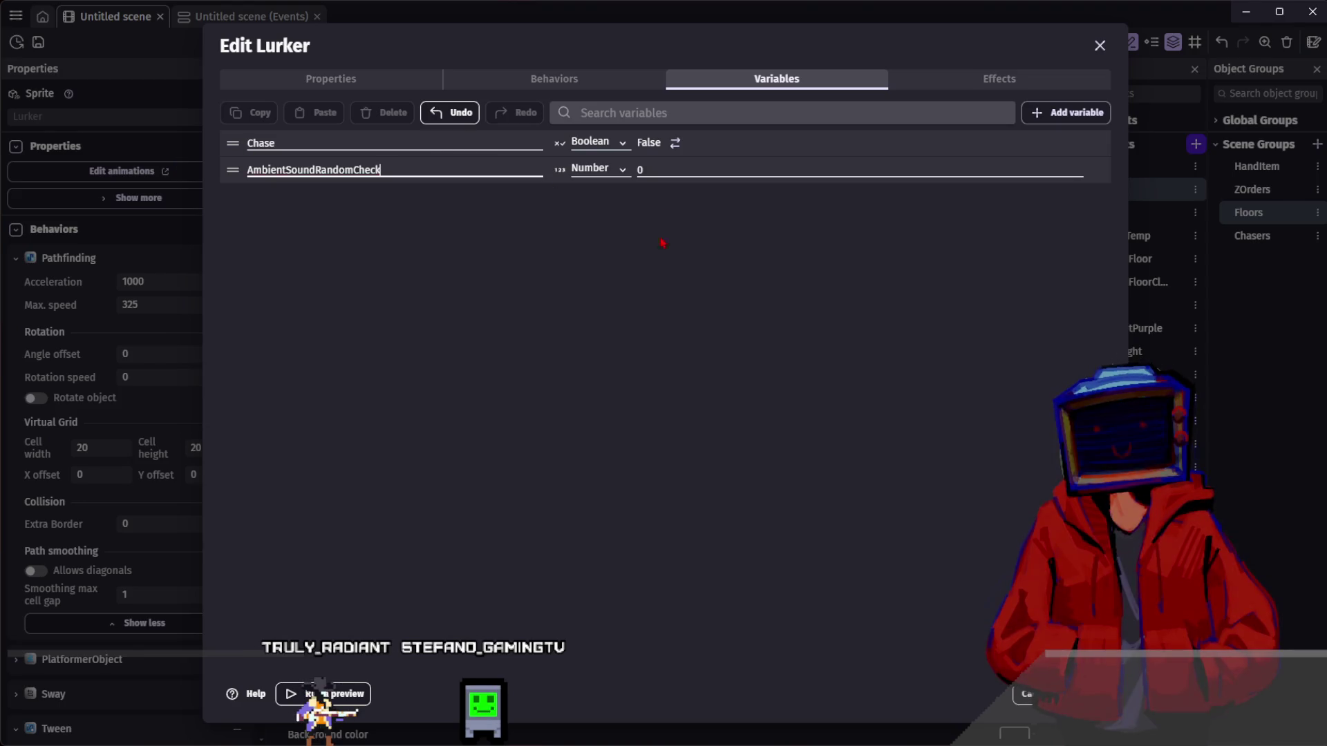
key(Escape)
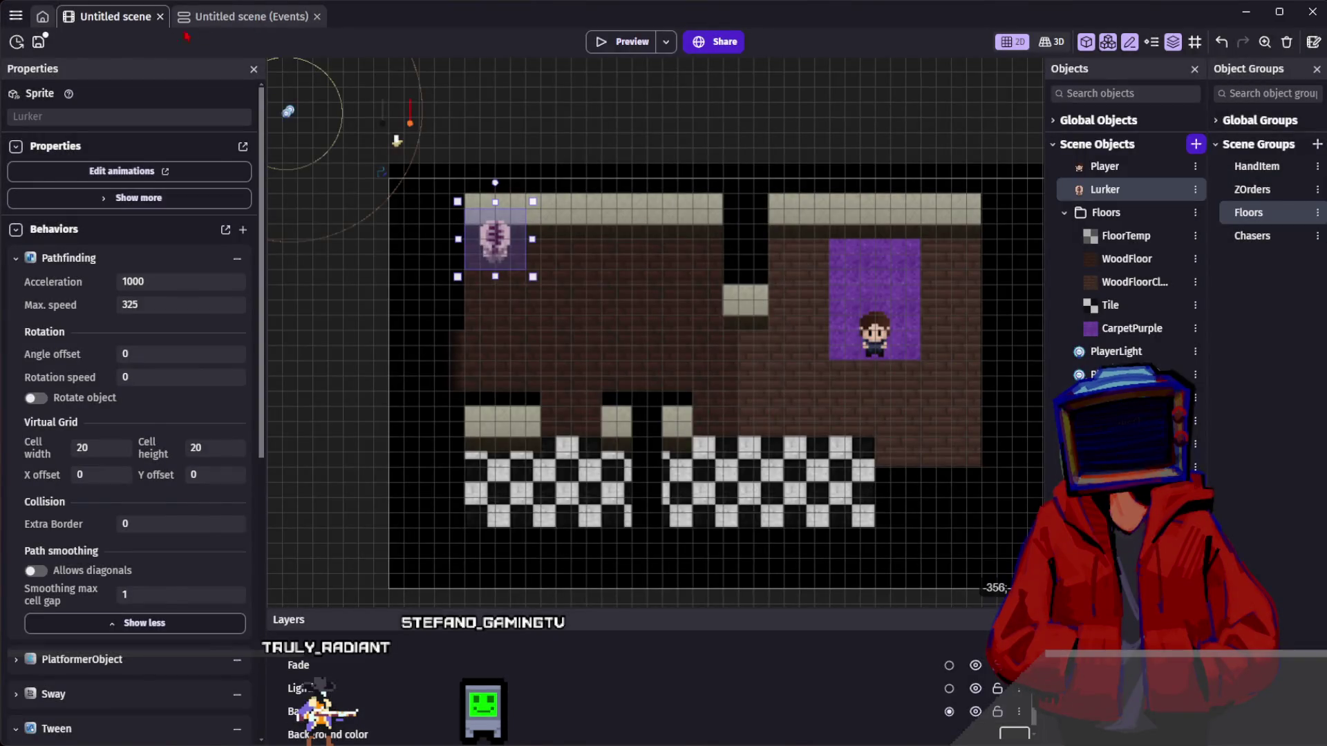
click(207, 17)
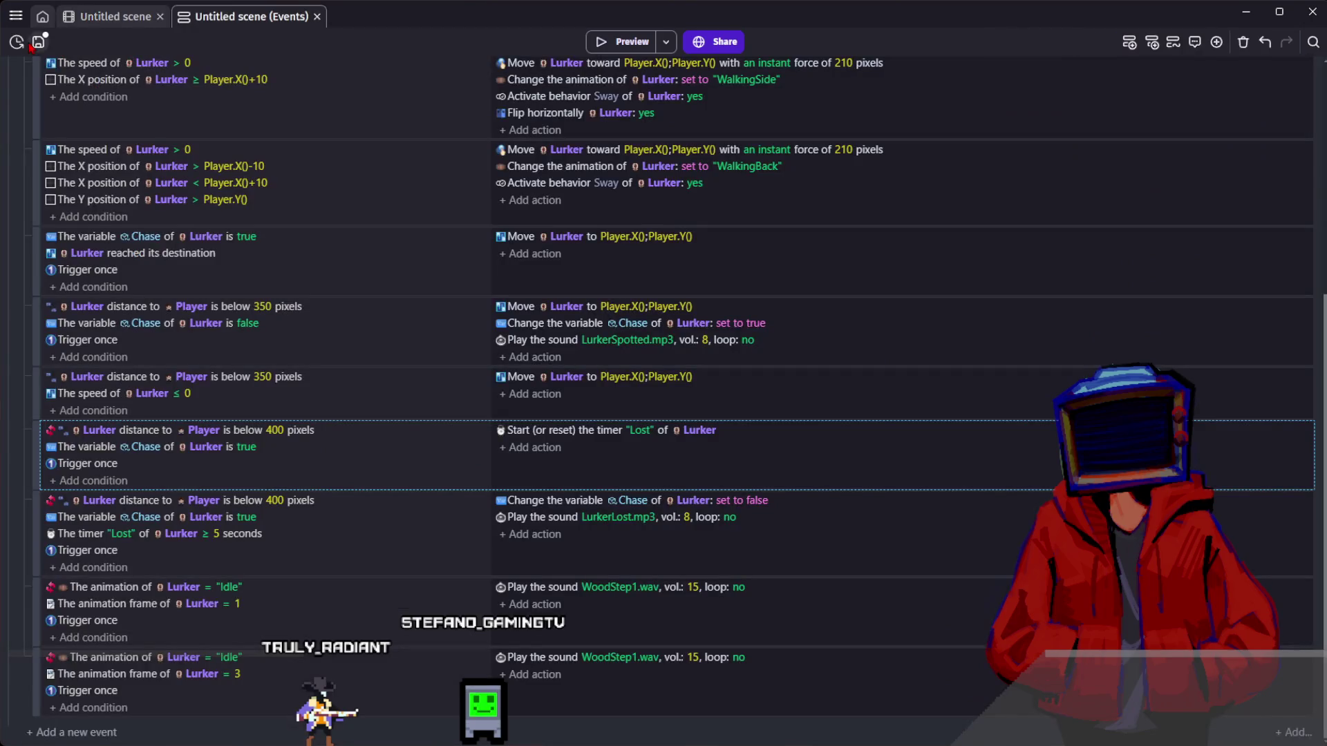
- Insert a new event holding the pasted Lurker-to-Player distance condition and Trigger once
click(408, 409)
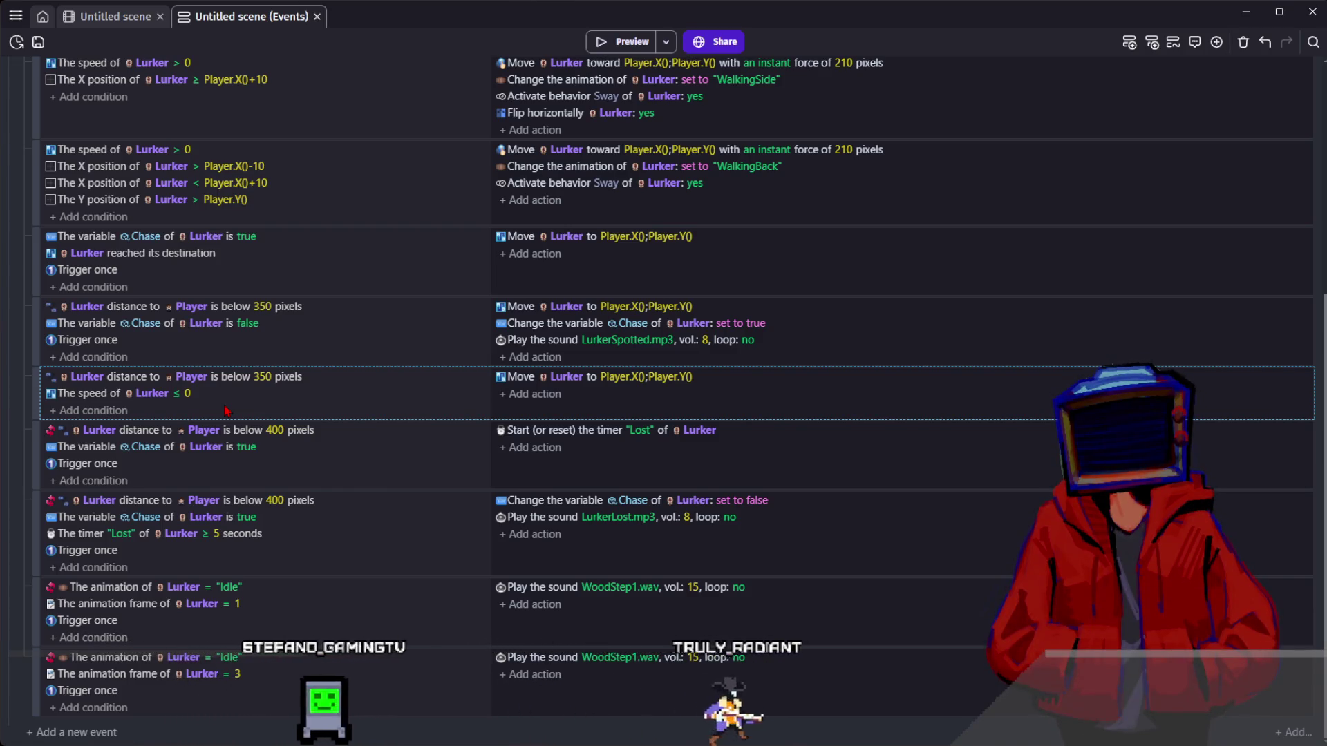
click(280, 291)
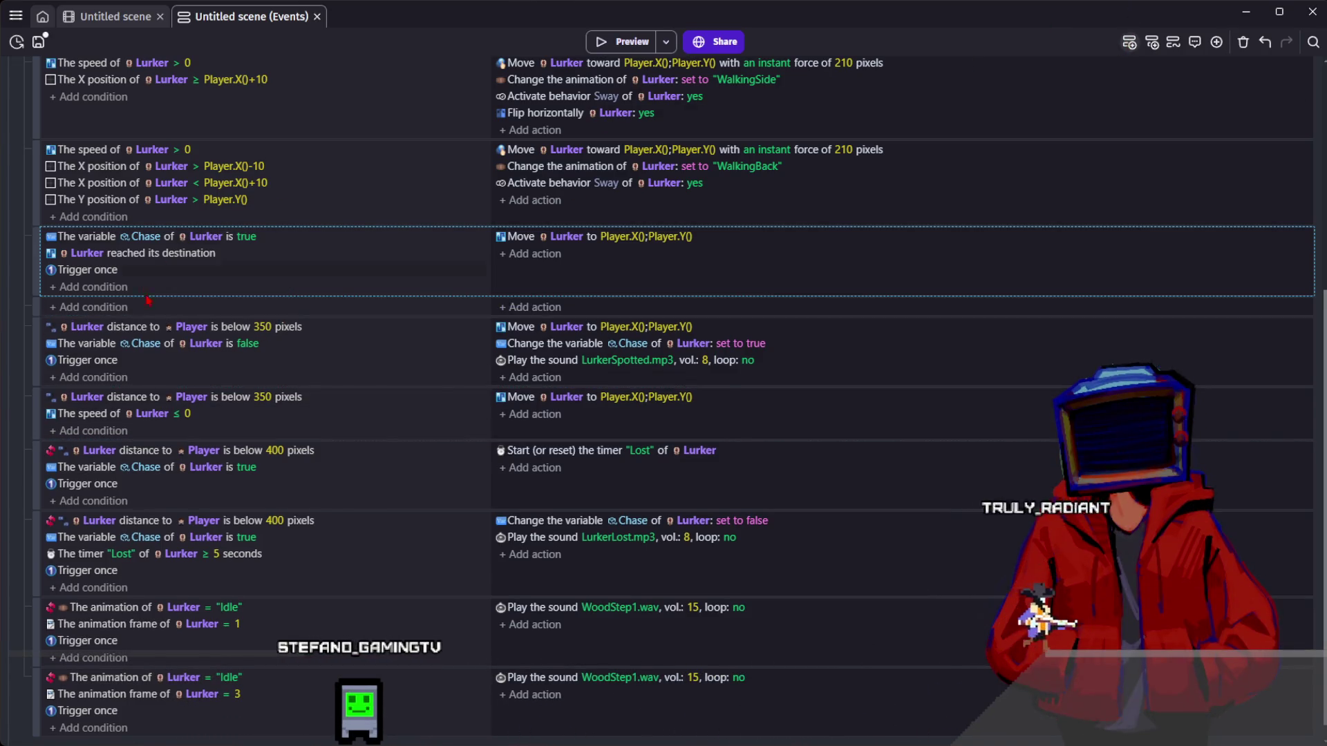
click(148, 311)
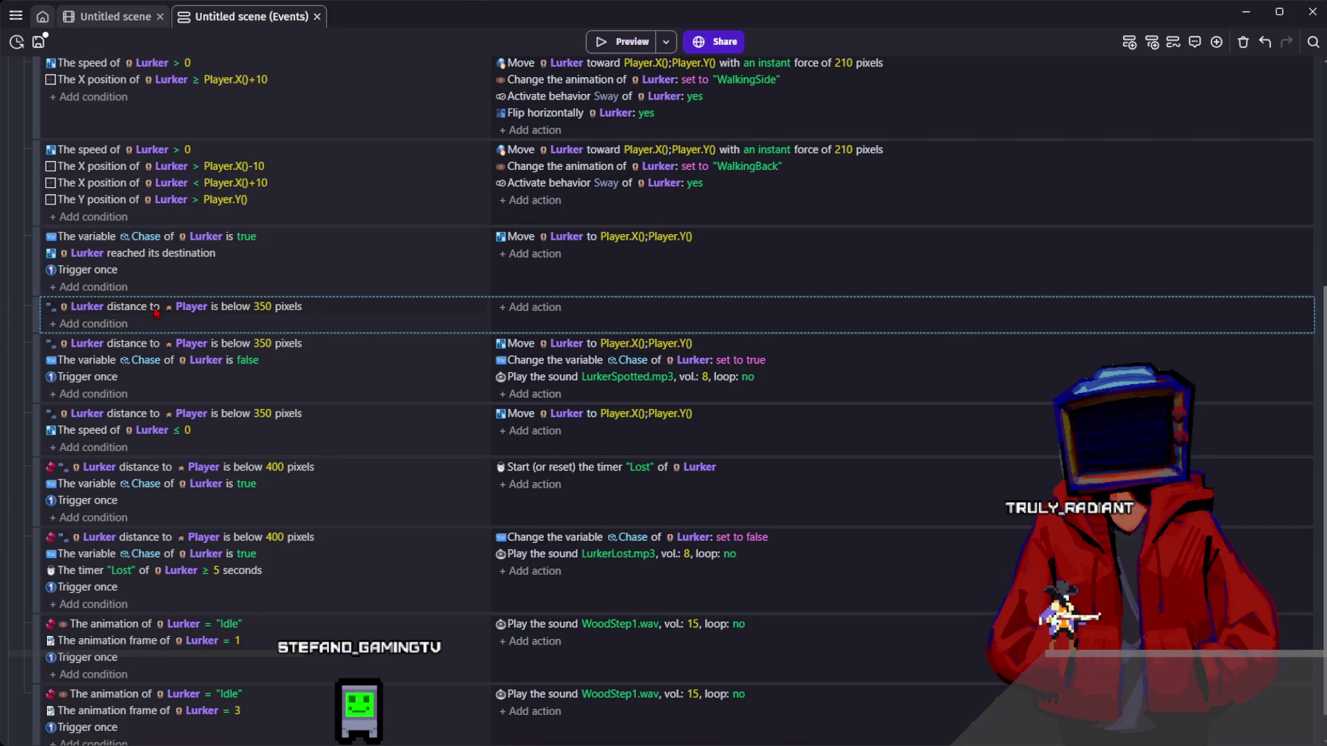
click(111, 283)
key(Escape)
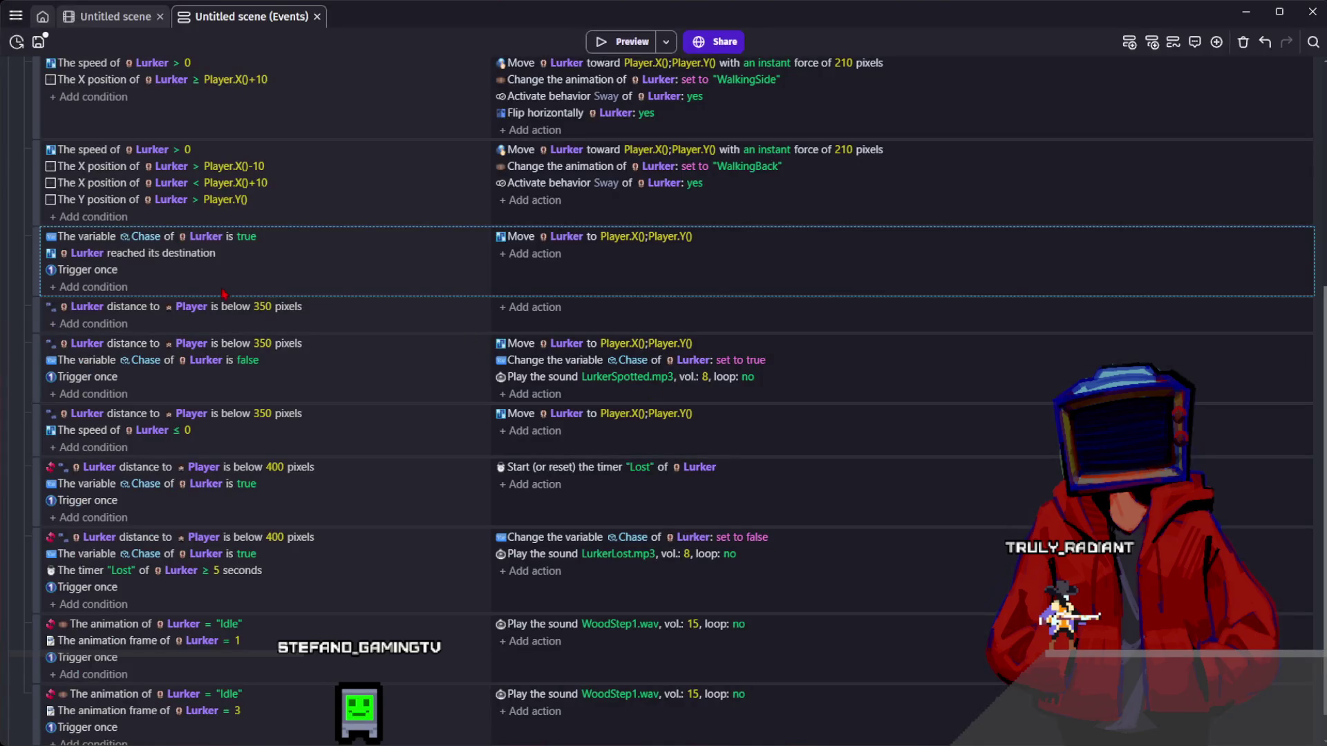
click(161, 325)
- Set the new event's distance condition to 400 pixels
click(263, 306)
text(400)
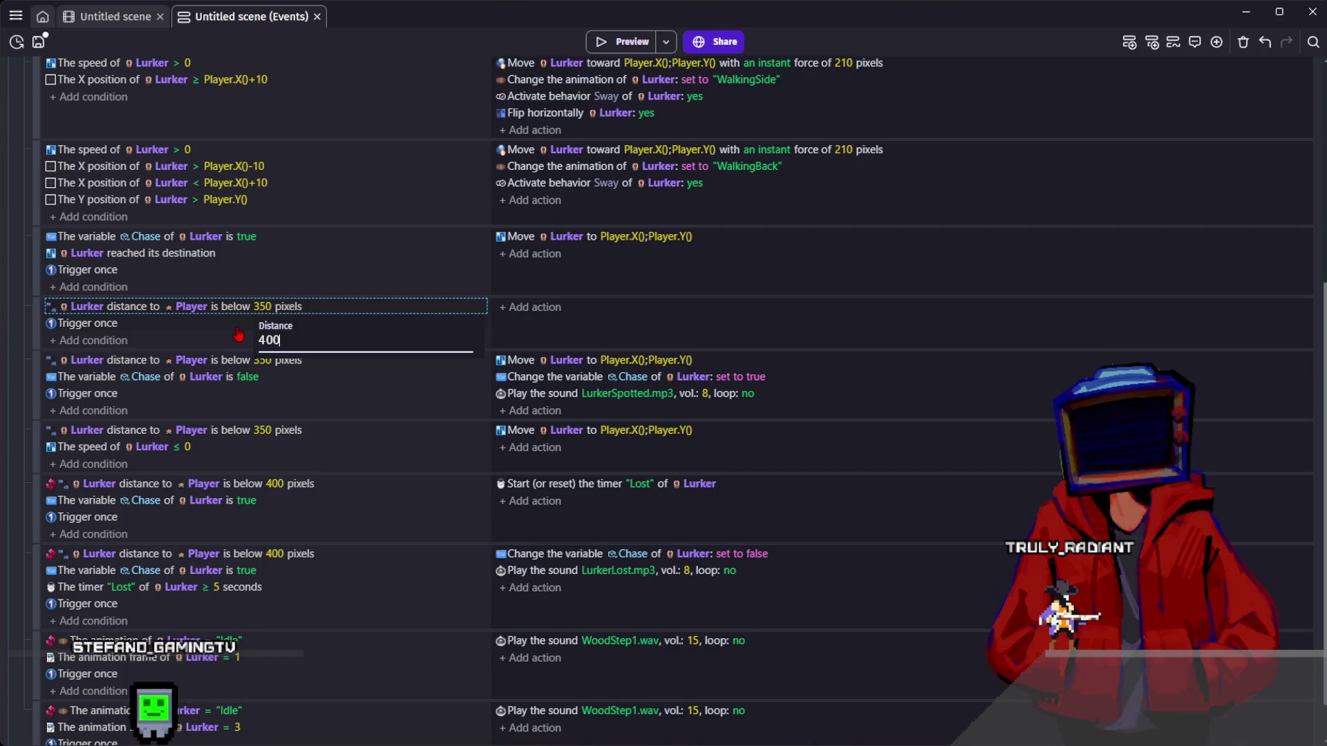
key(Return)
click(269, 306)
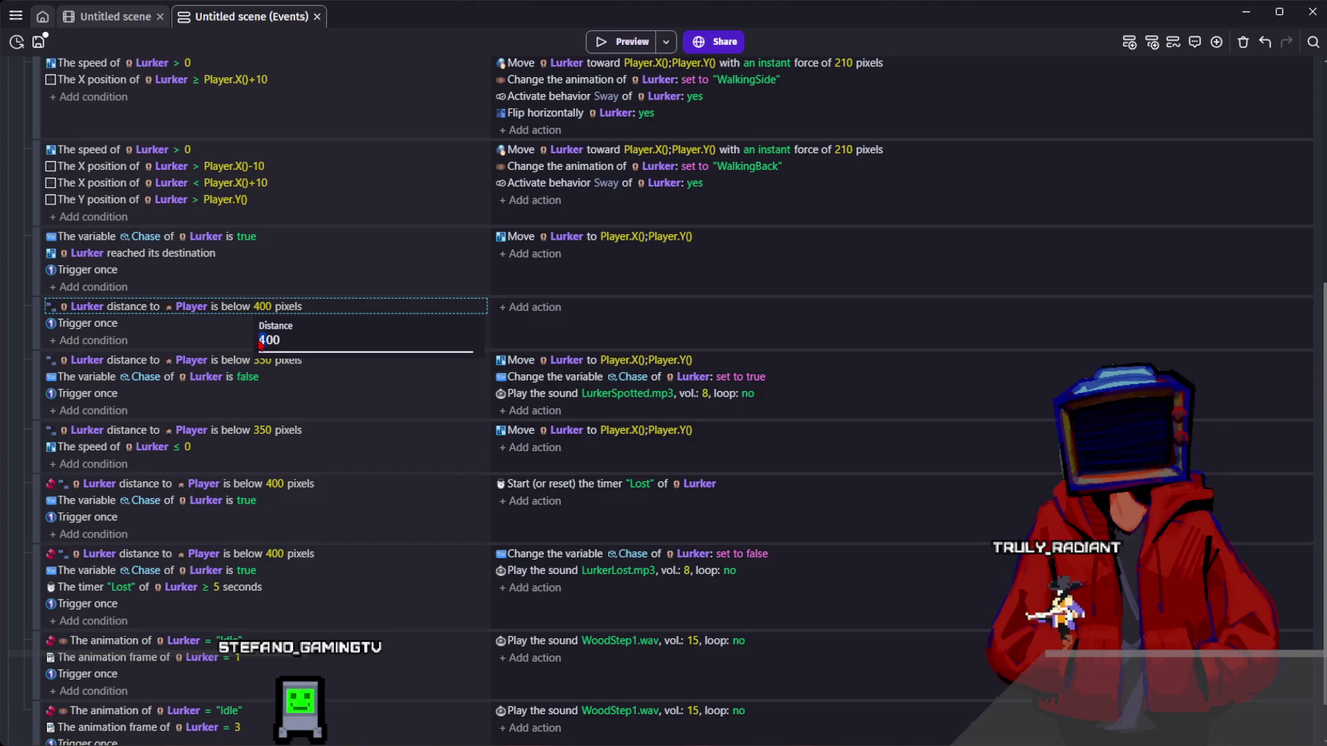
key(Return)
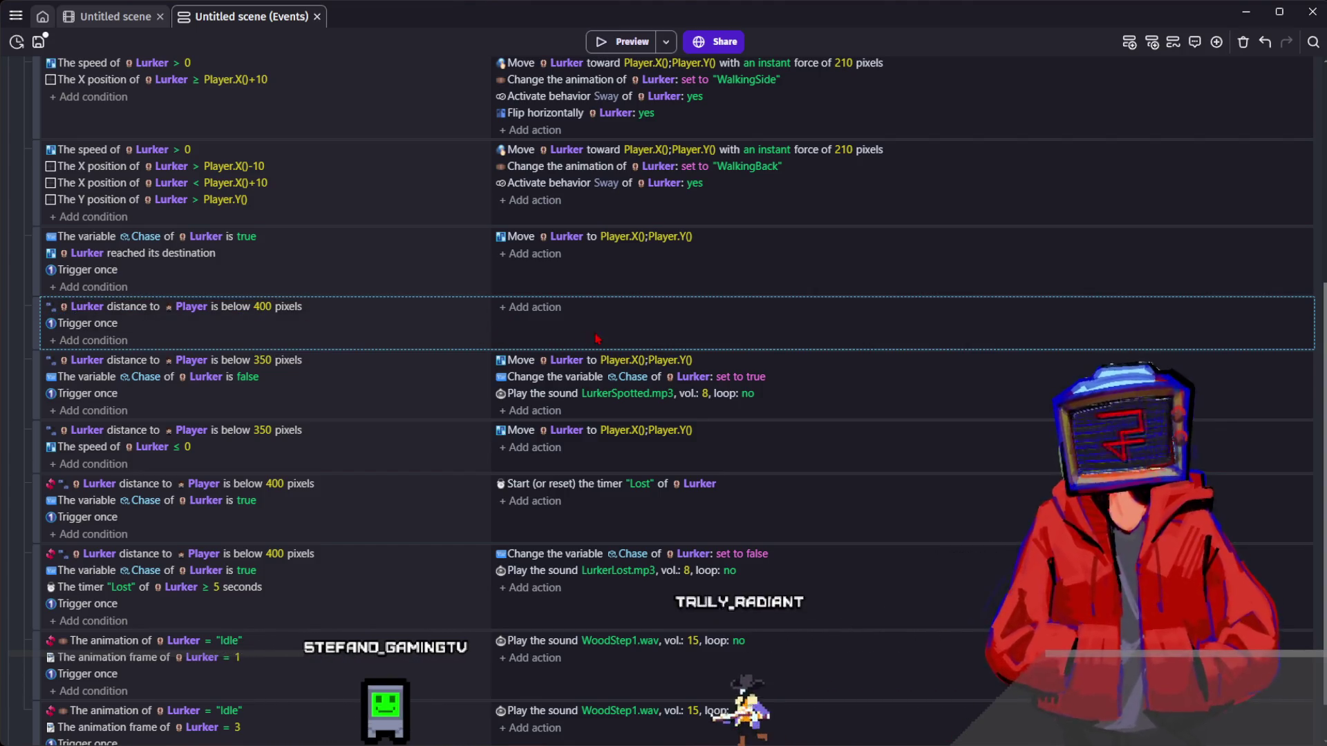
click(263, 309)
key(Return)
click(553, 394)
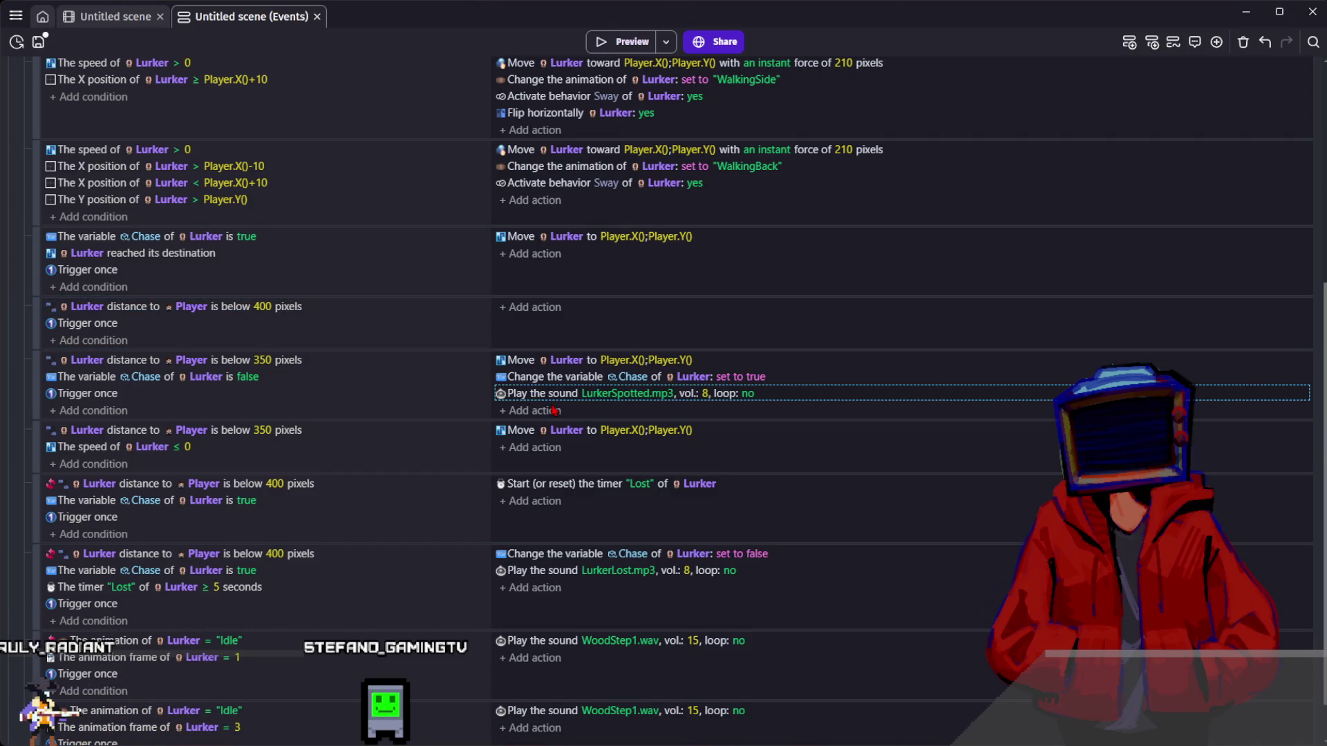
- Add an action setting Lurker's AmbientSoundRandomCheck to RandomInRange(1,10)
click(549, 314)
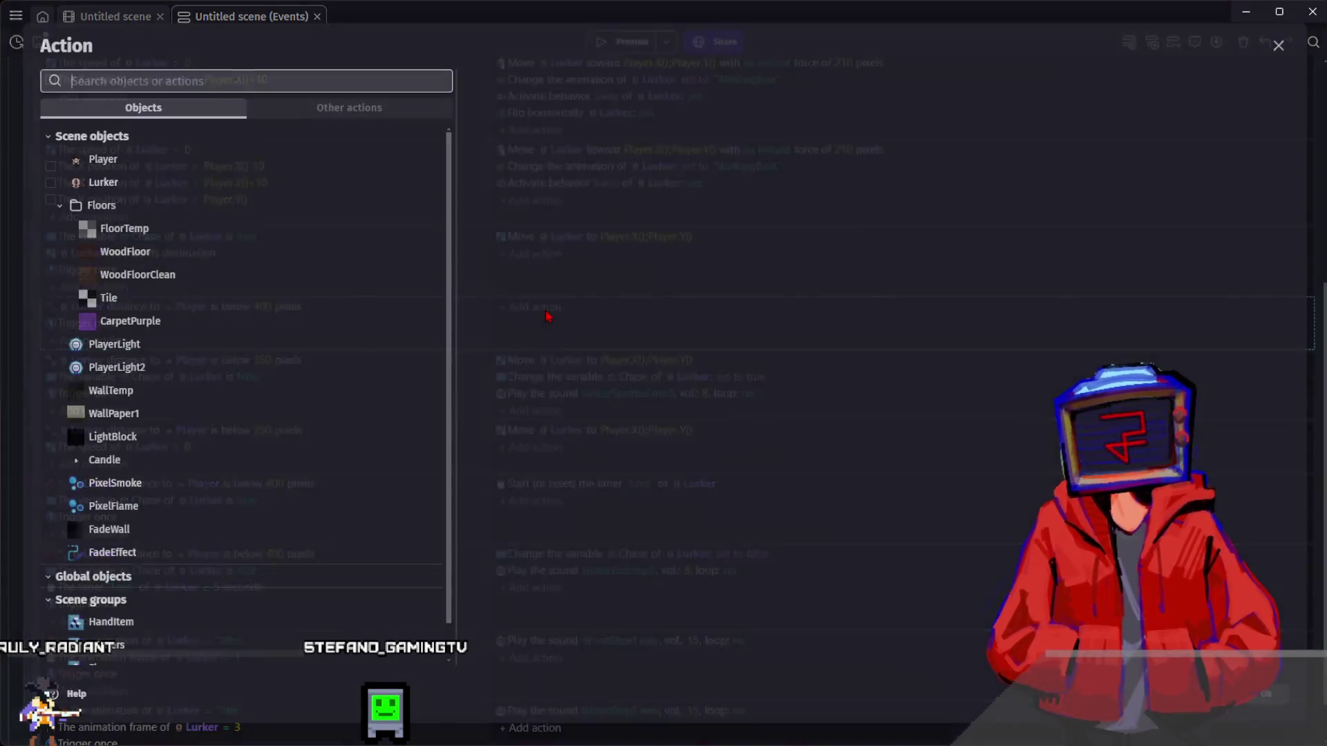
text(p)
key(BackSpace)
text(lurk)
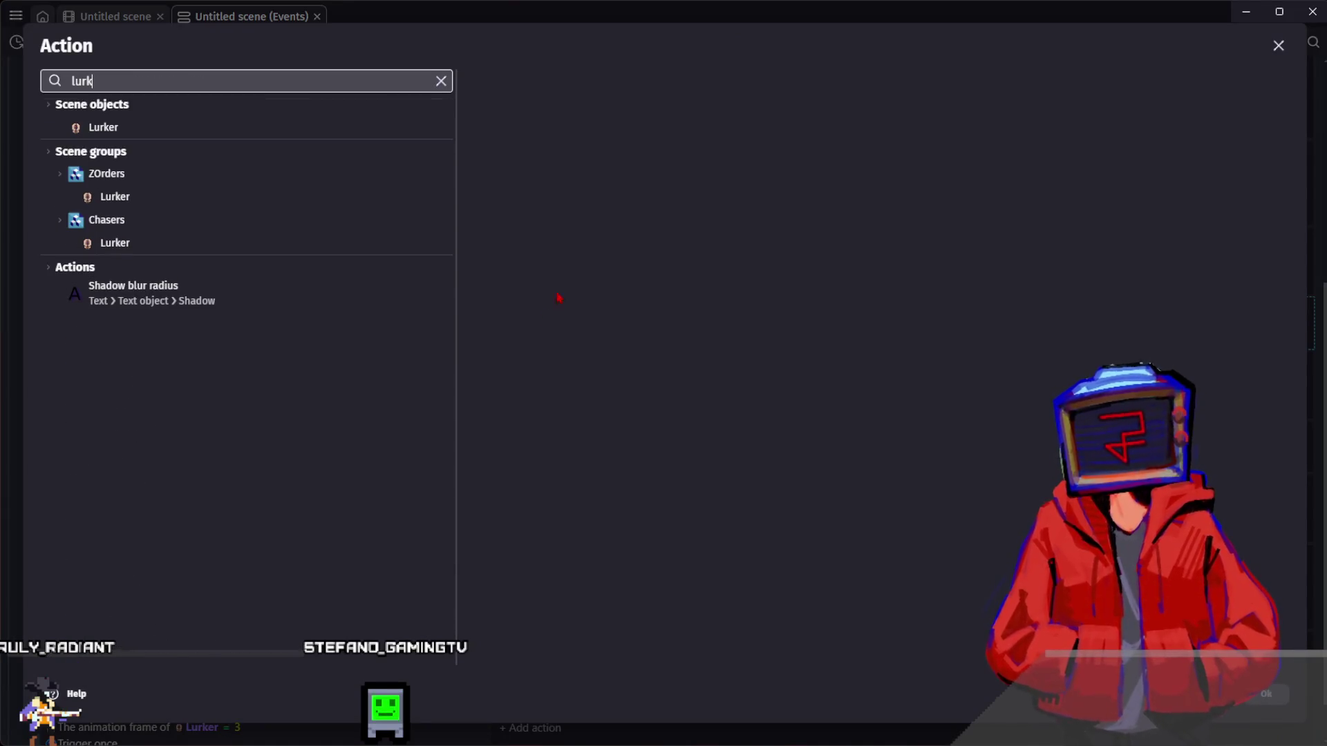
click(178, 127)
text(var)
click(559, 116)
text(ra)
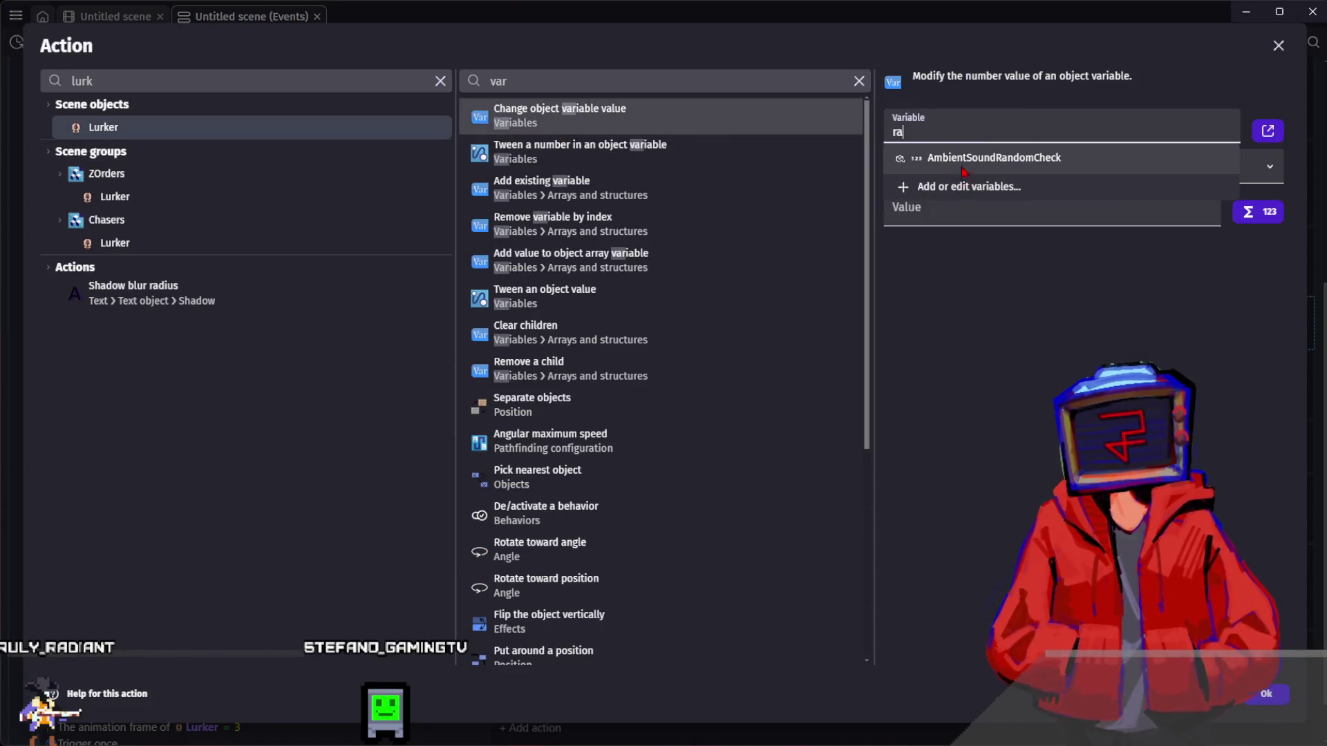
click(938, 152)
click(919, 211)
text(ra)
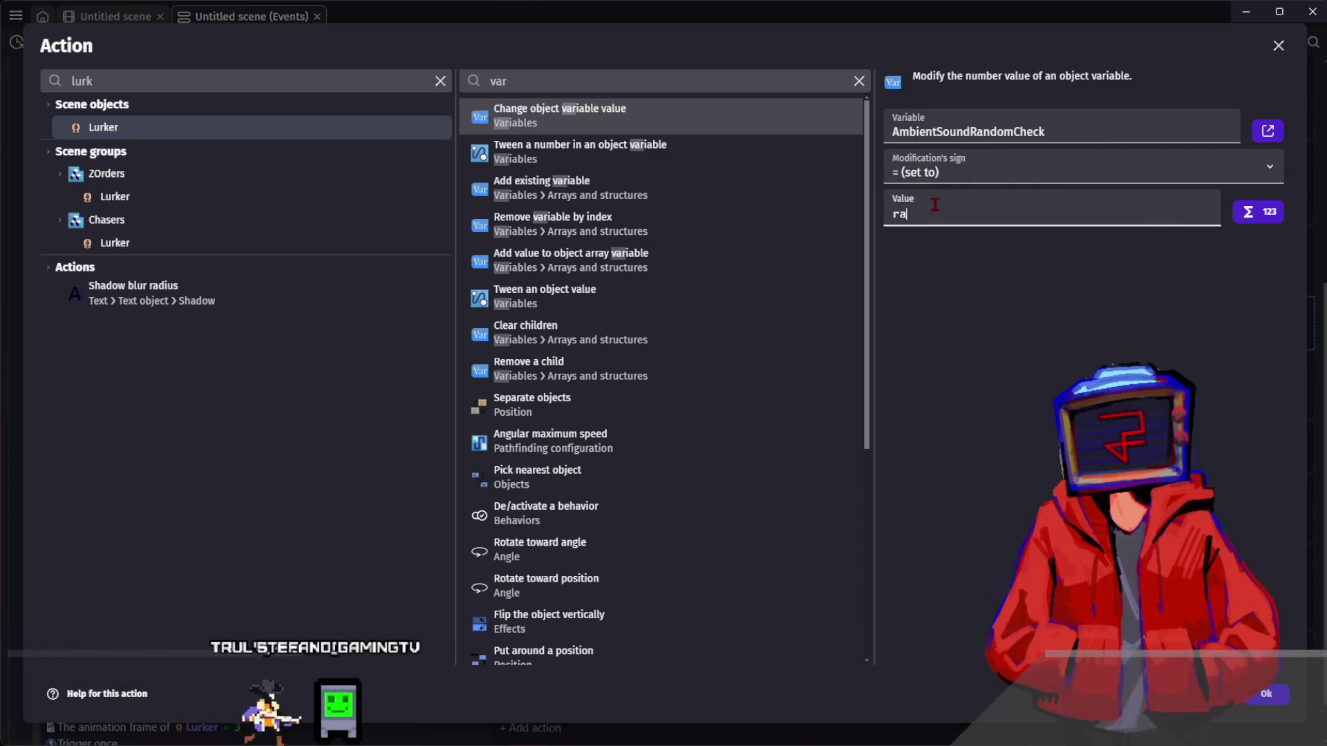
click(876, 289)
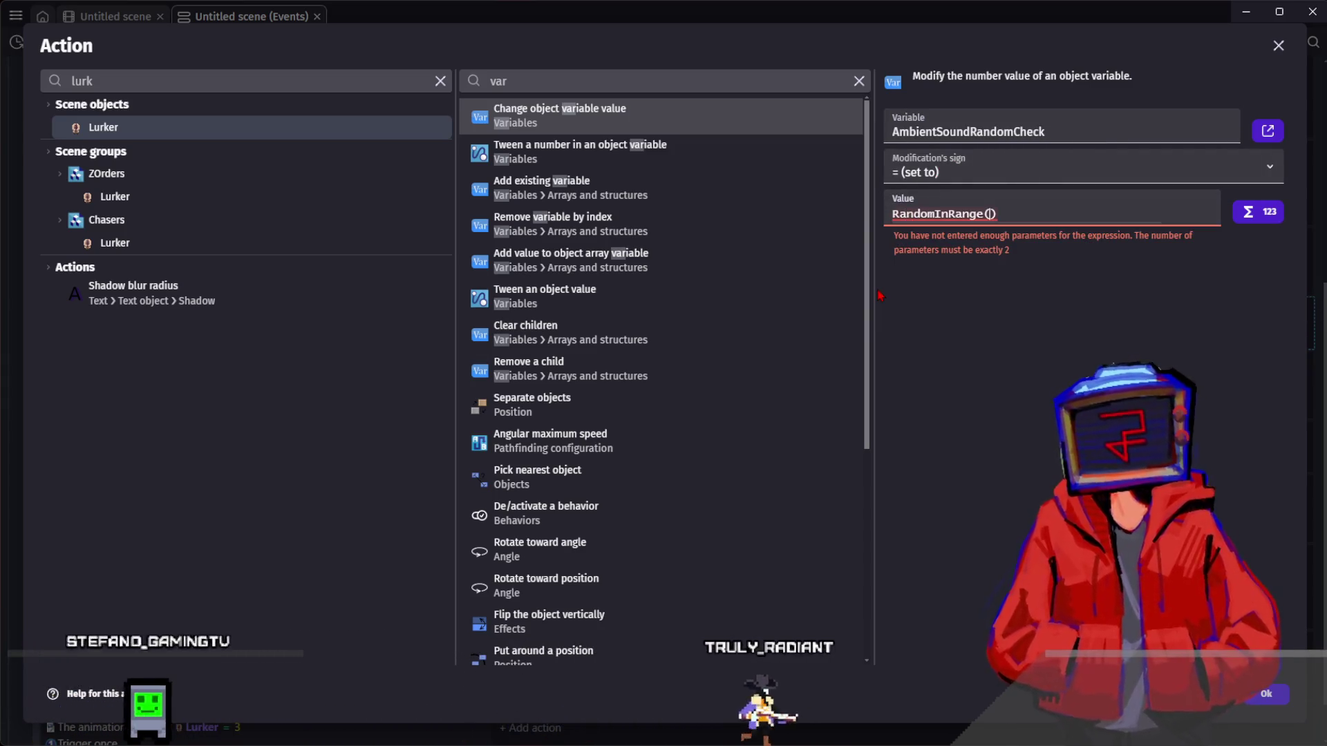
text(1,10)
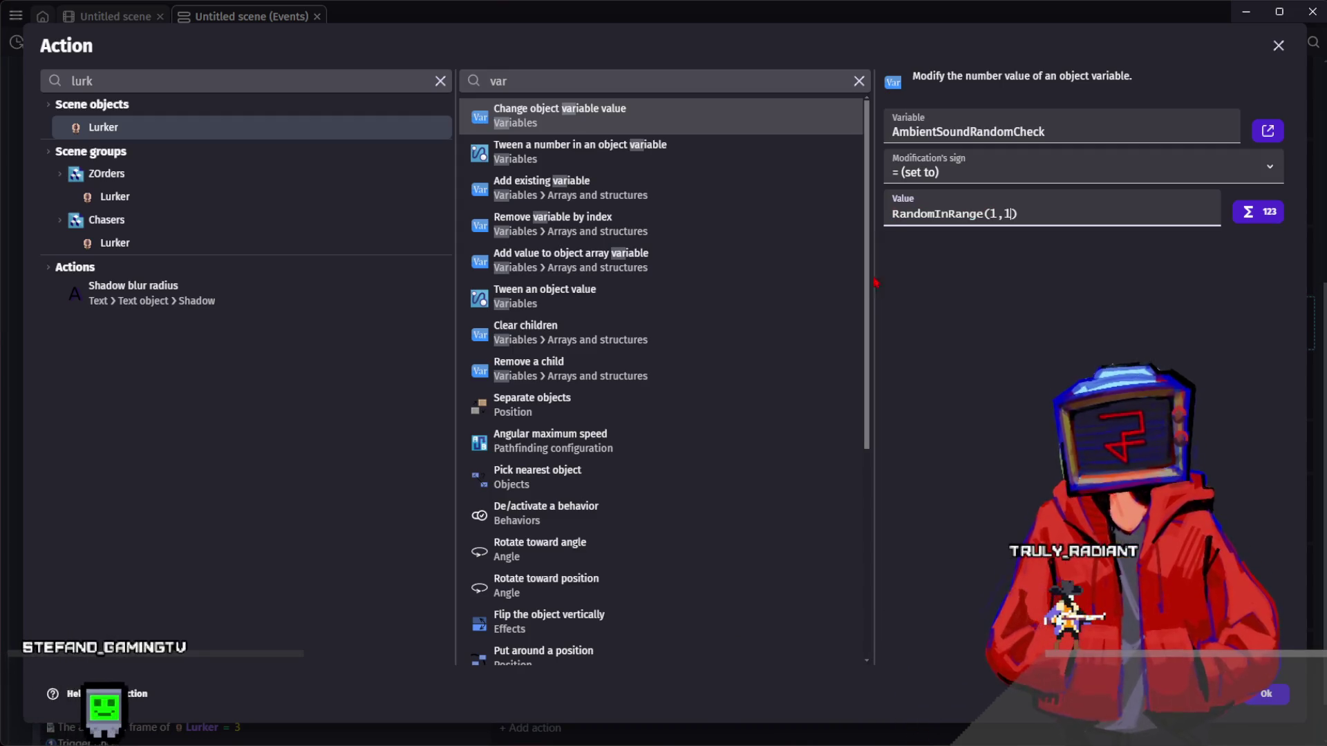
click(1285, 703)
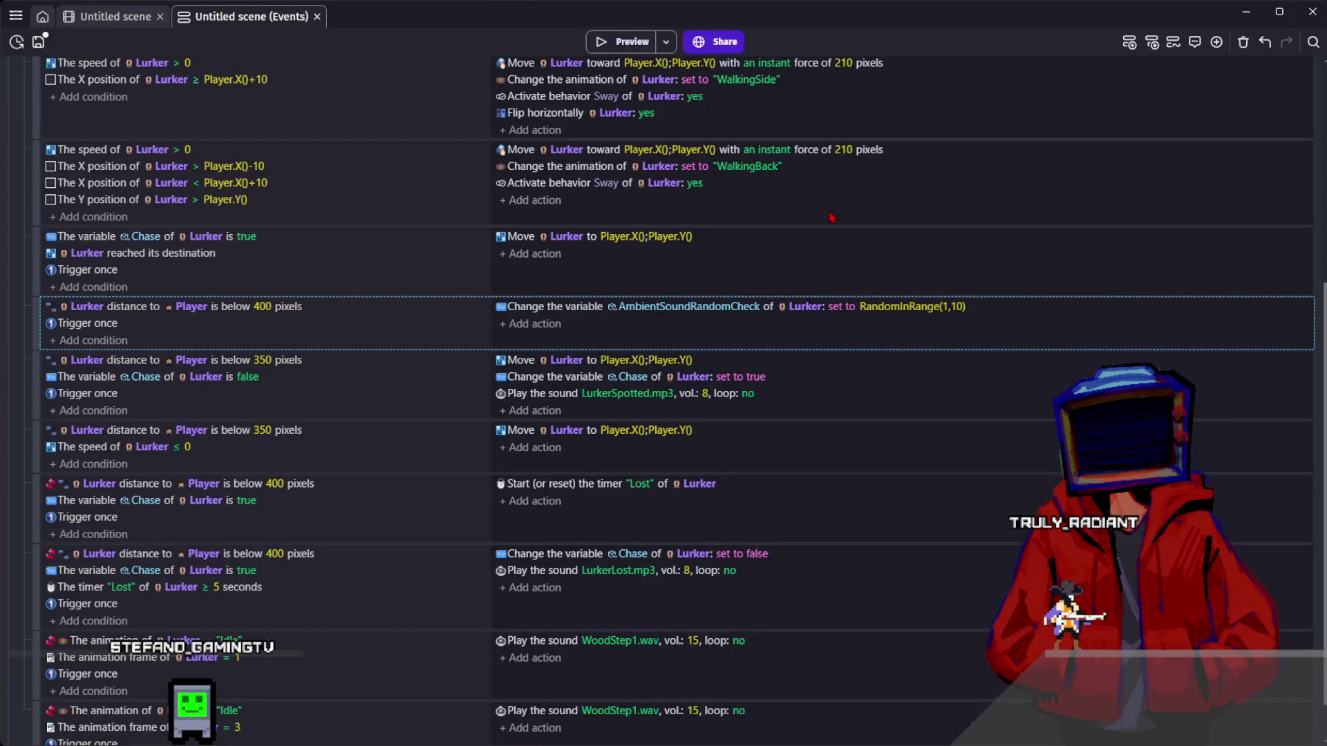
- Add a new event with a condition comparing Lurker's AmbientSoundRandomCheck variable
click(1128, 44)
click(140, 308)
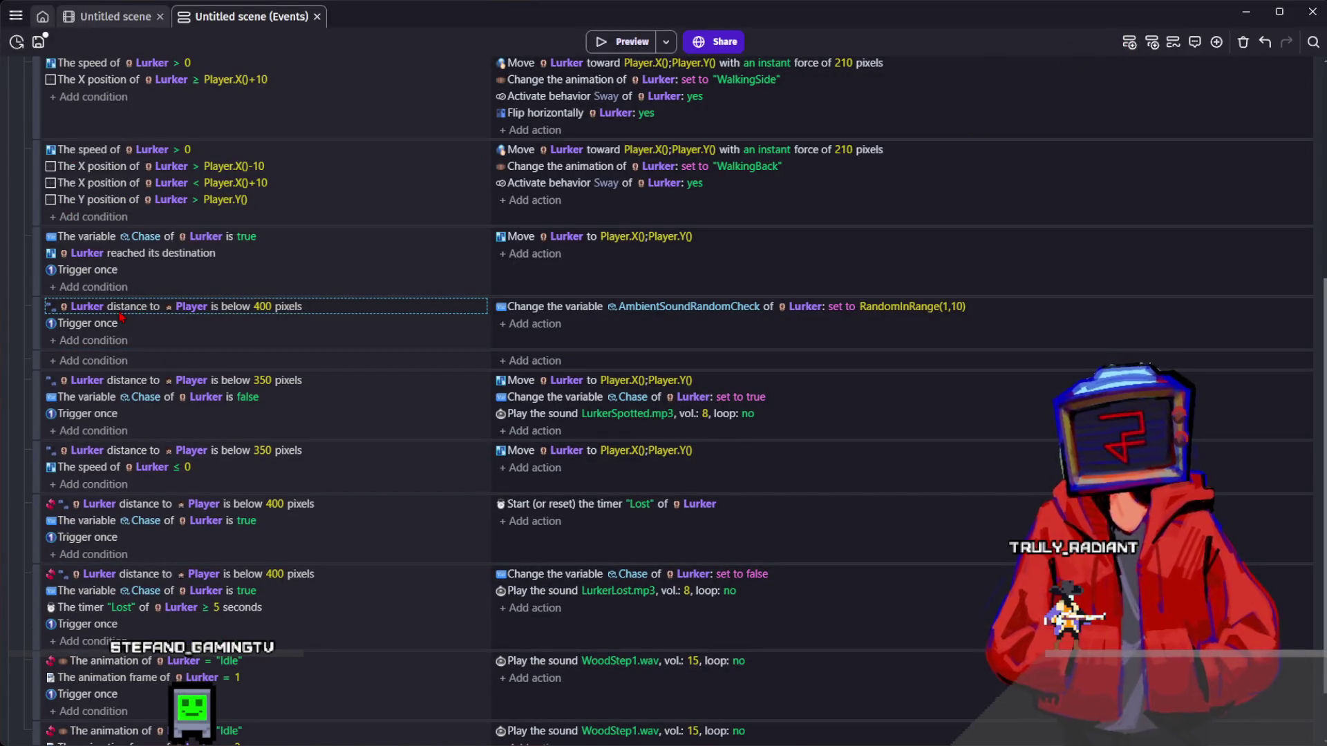
click(105, 362)
text(r)
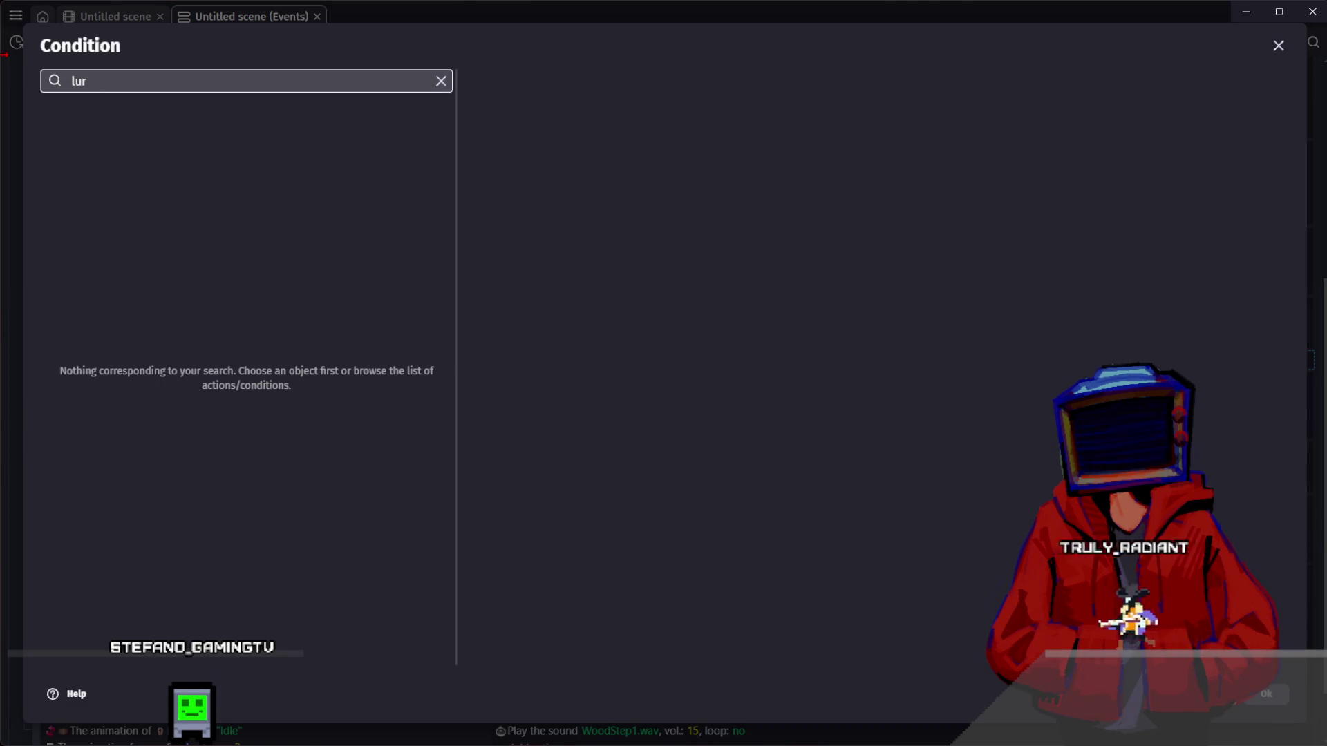
text(ker)
click(192, 127)
text(var)
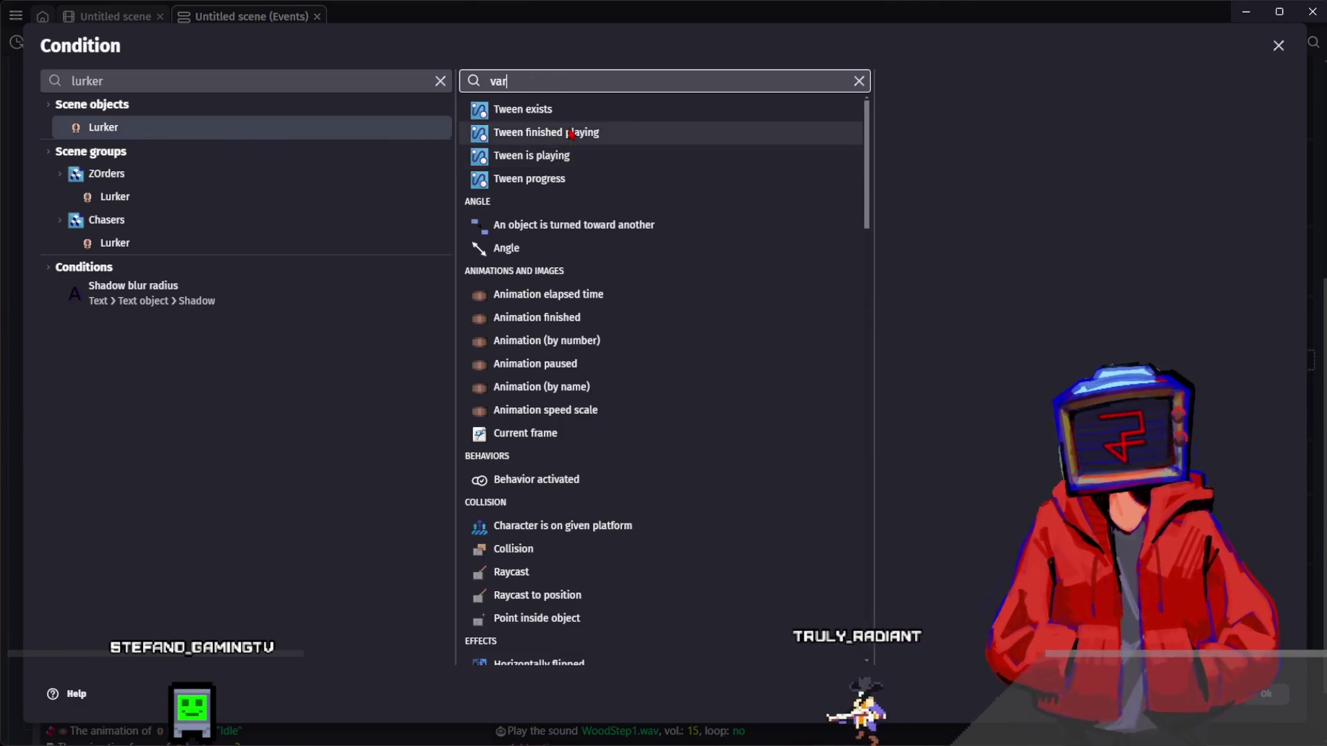
key(Return)
click(955, 185)
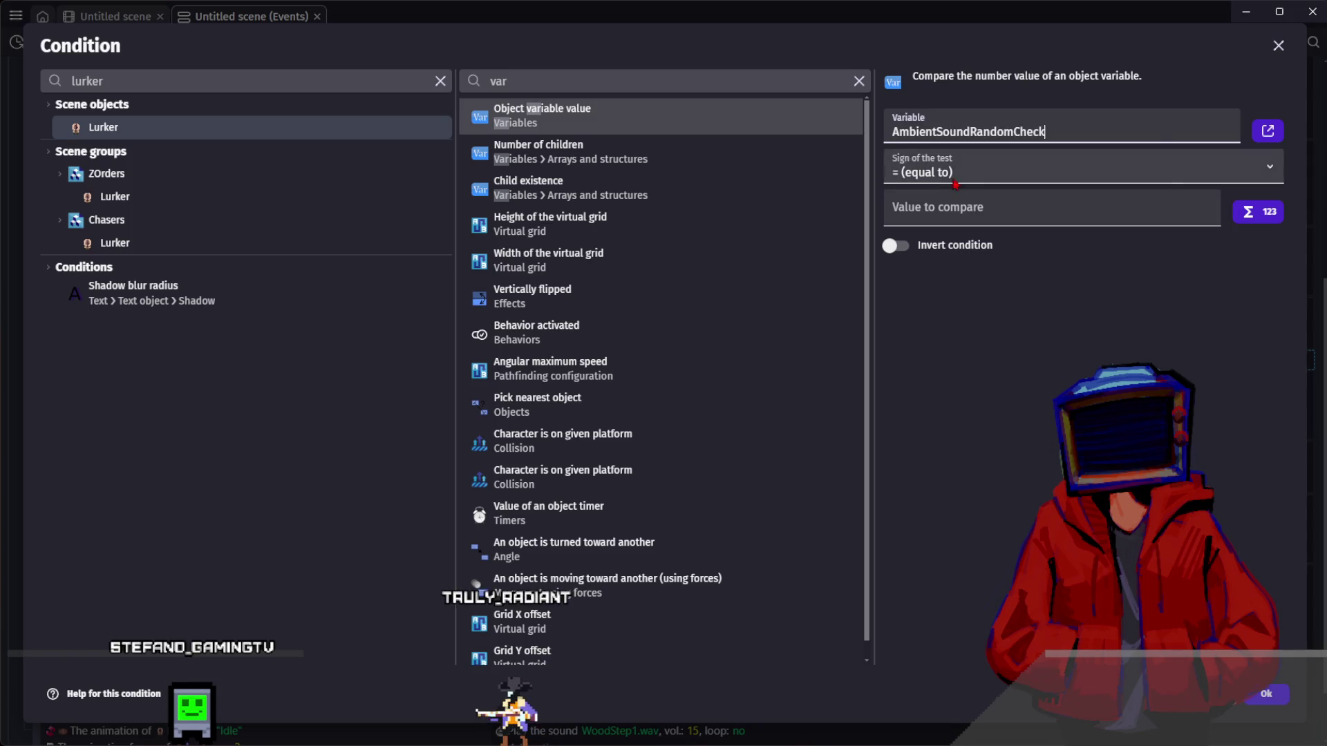
click(959, 219)
text(10)
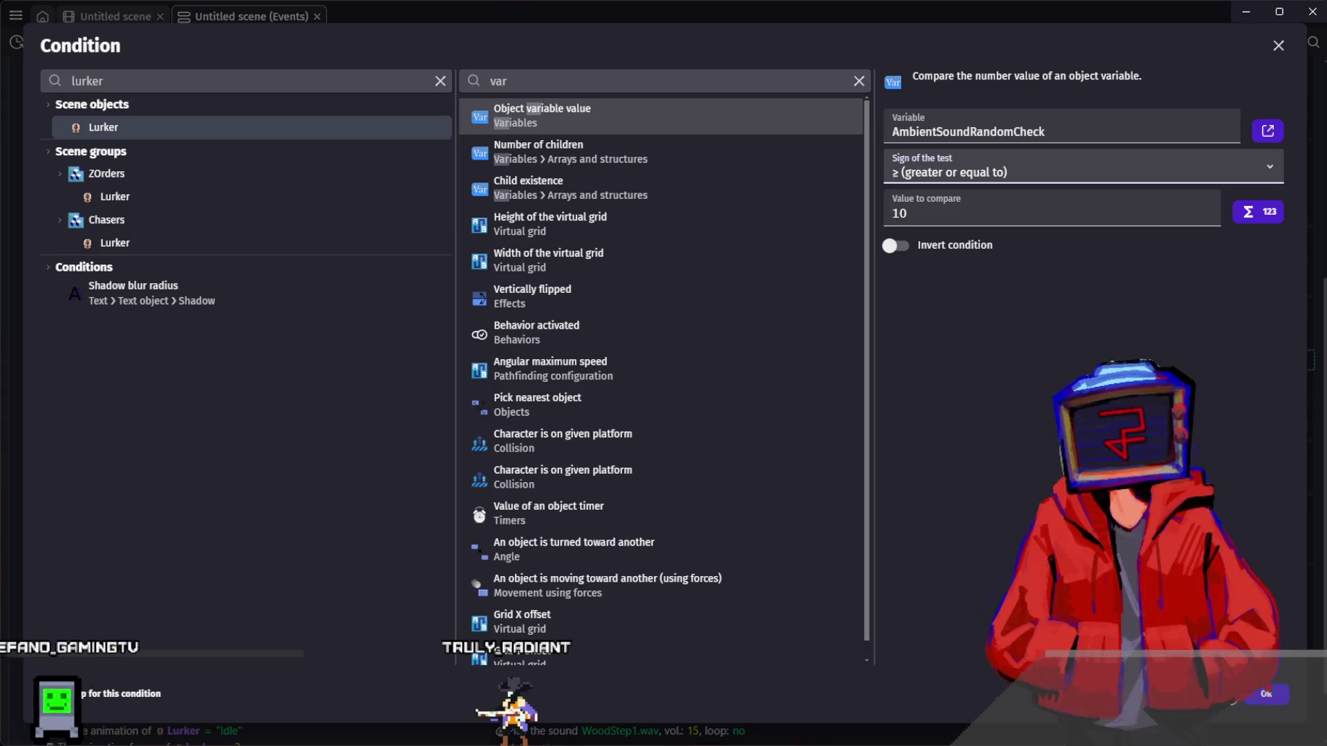
key(Return)
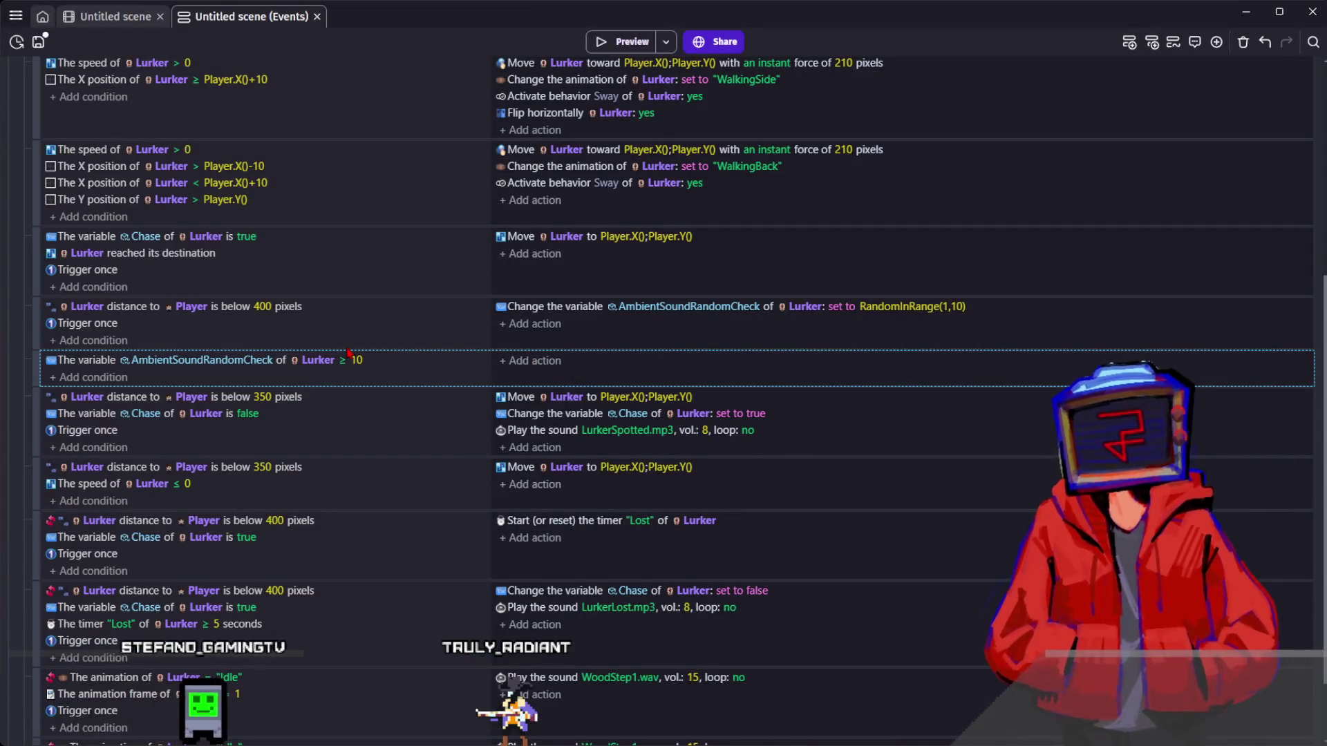
- Lower the comparison value to 9 so the event checks AmbientSoundRandomCheck ≥ 9
click(355, 360)
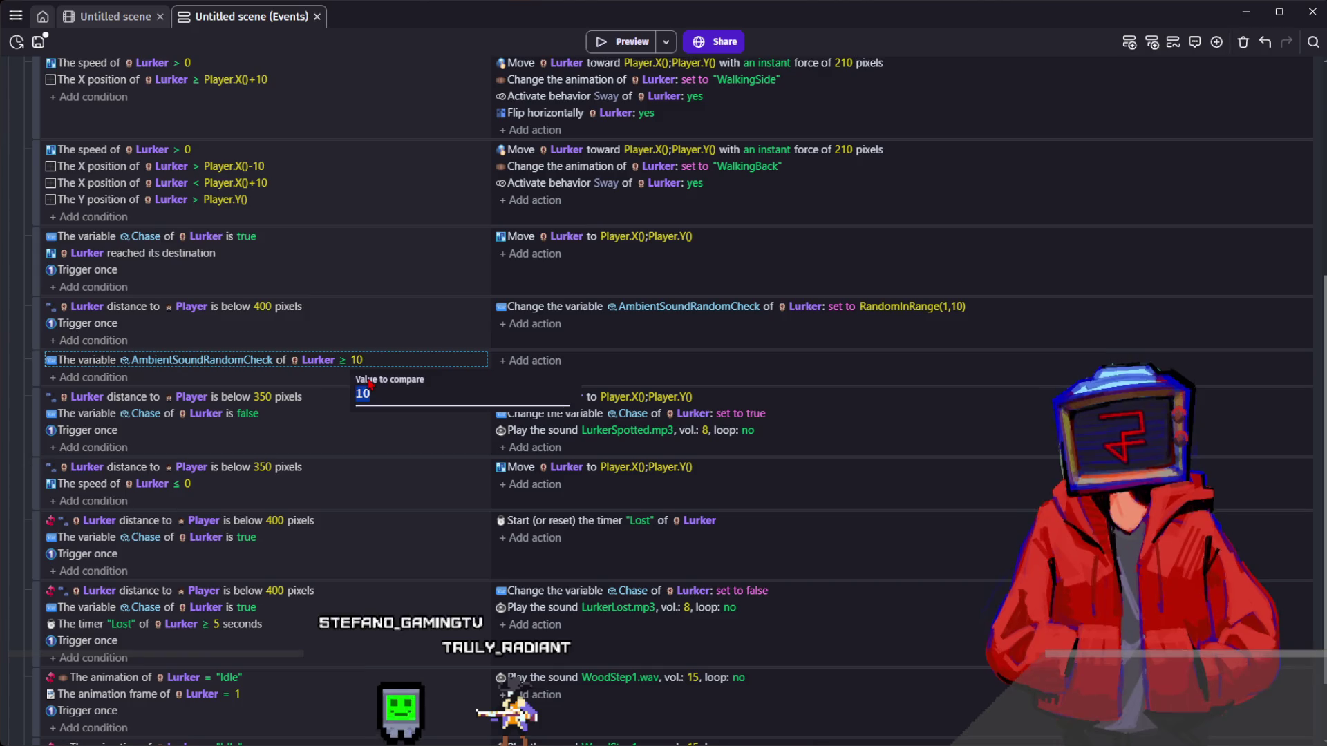
text(9)
click(623, 373)
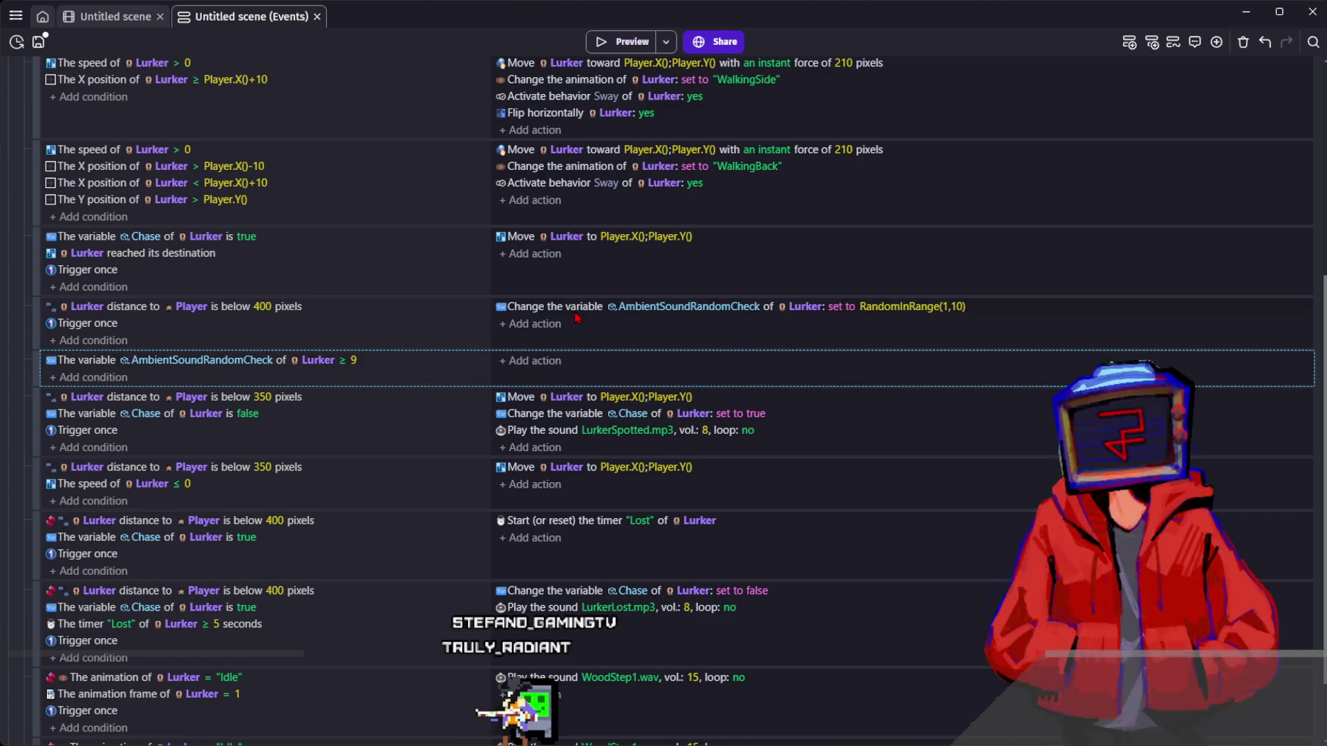
click(549, 362)
text(playe)
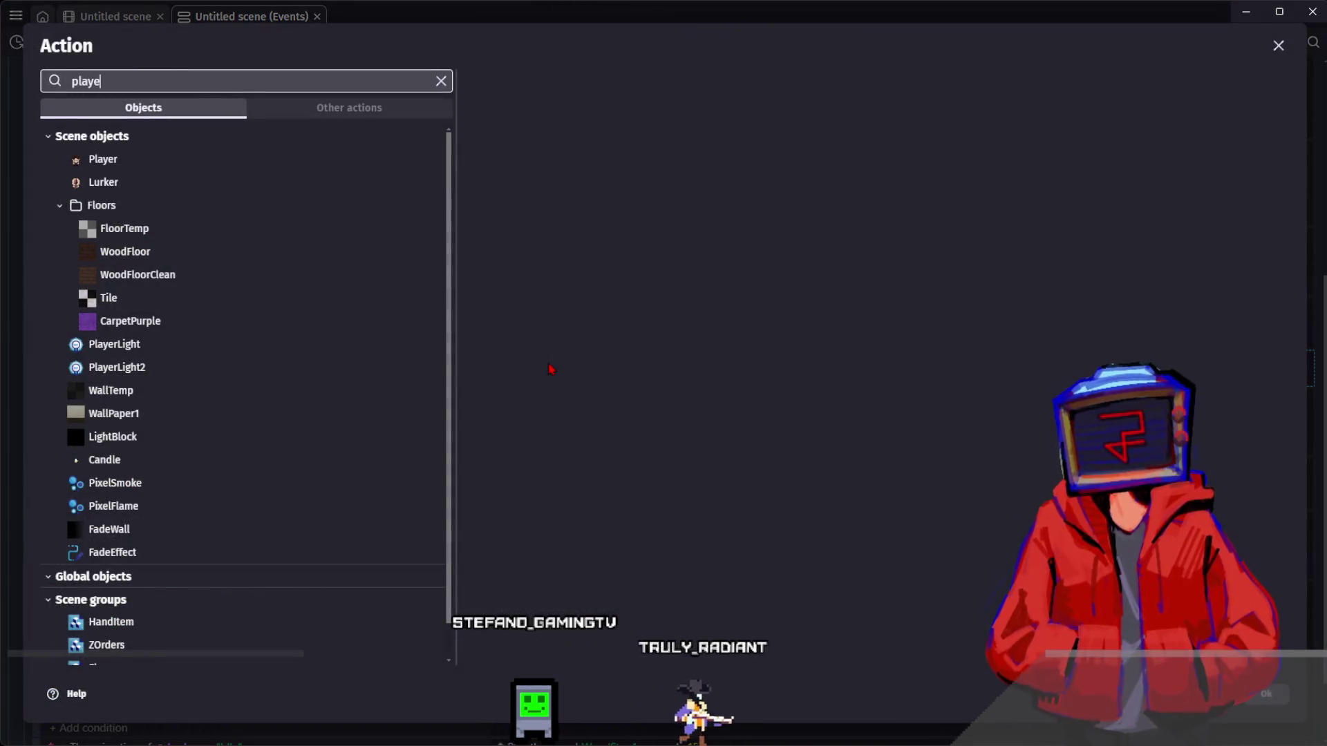
key(BackSpace)
- Copy the LurkerSpotted sound action into the AmbientSoundRandomCheck ≥ 9 event
key(Escape)
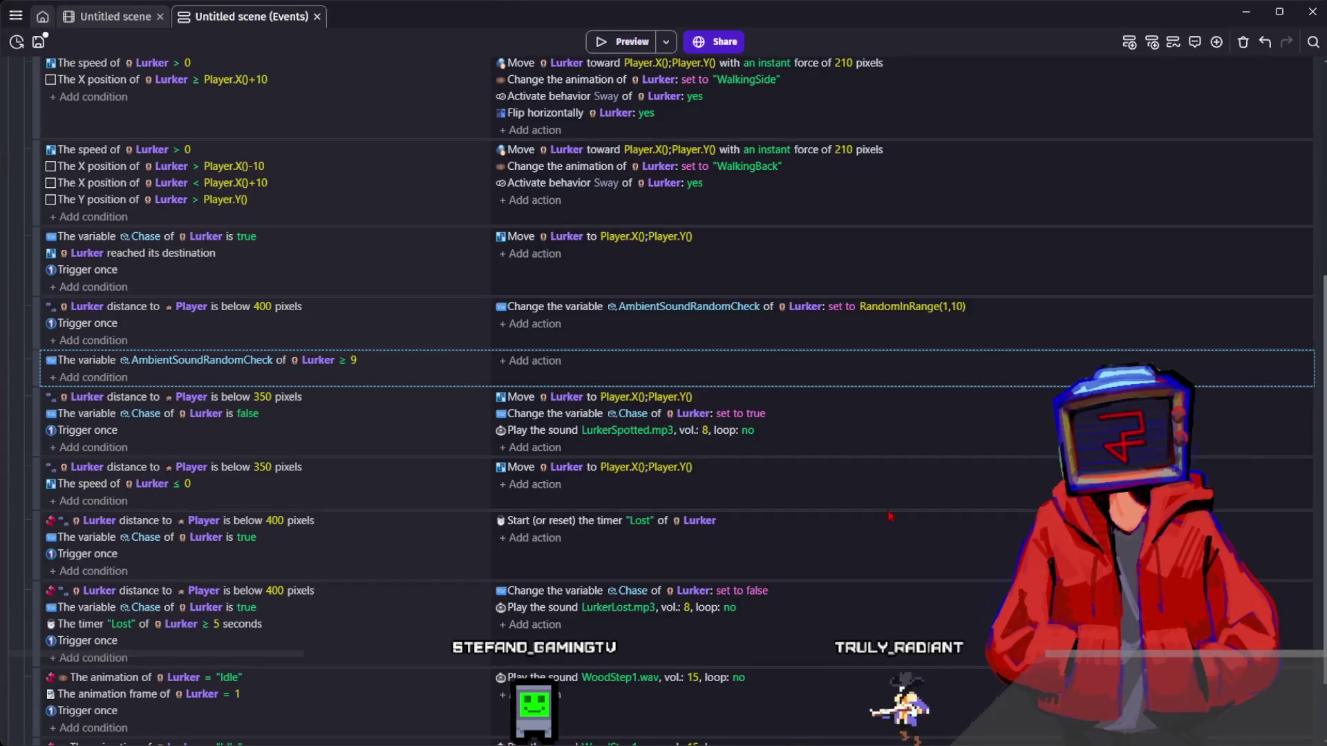
click(534, 436)
key(ctrl+c)
click(726, 360)
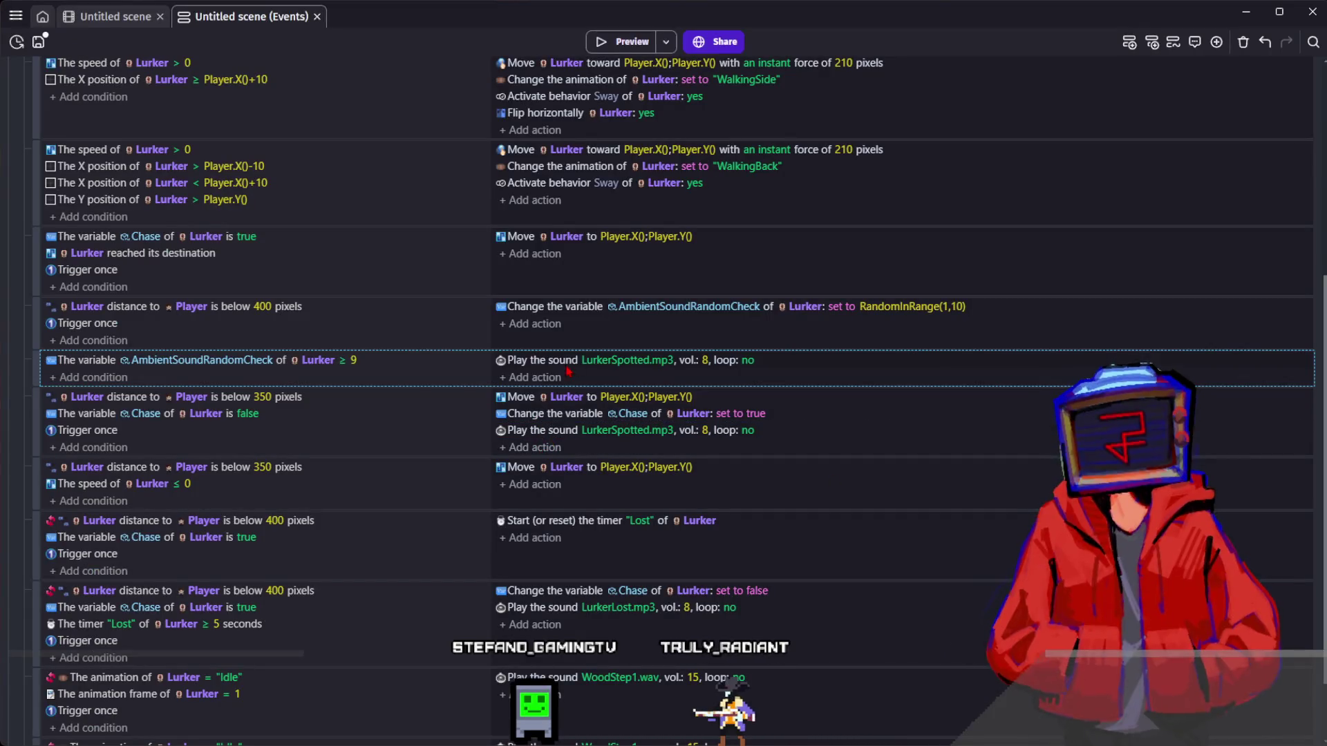
double_click(587, 360)
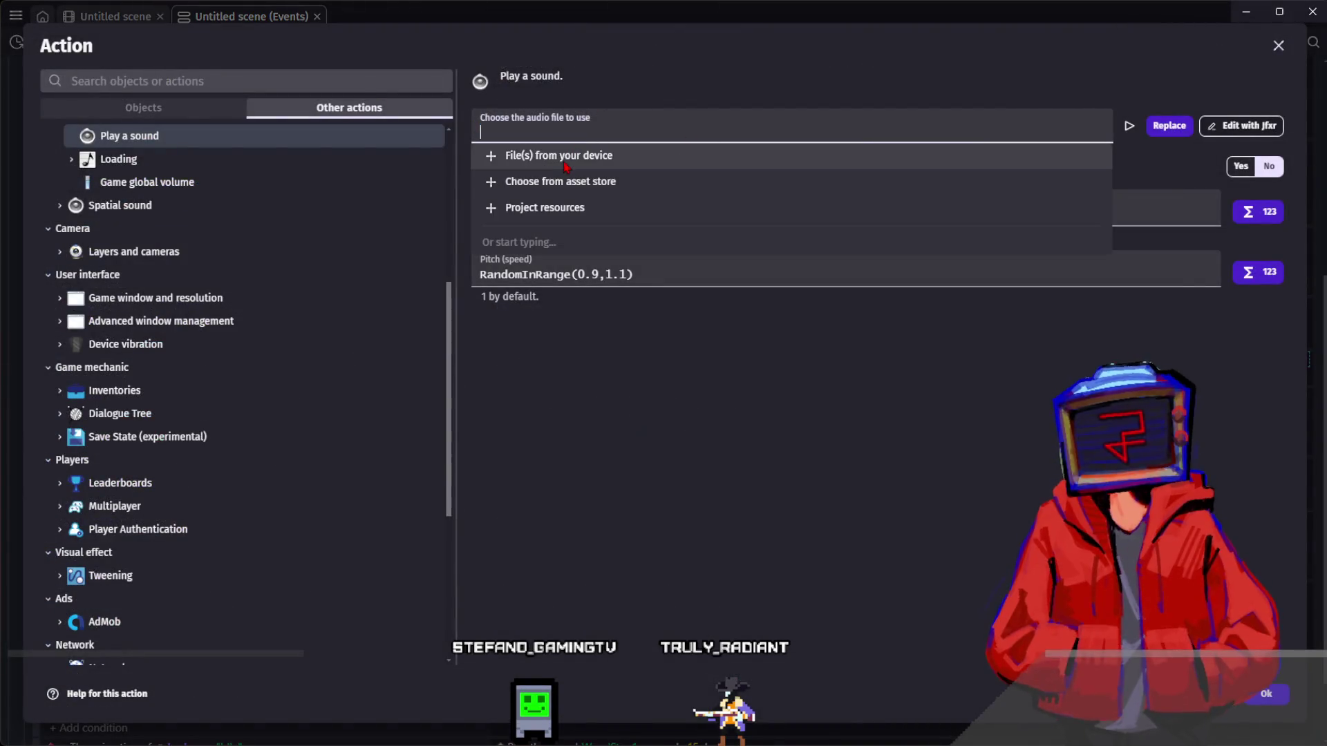
click(484, 159)
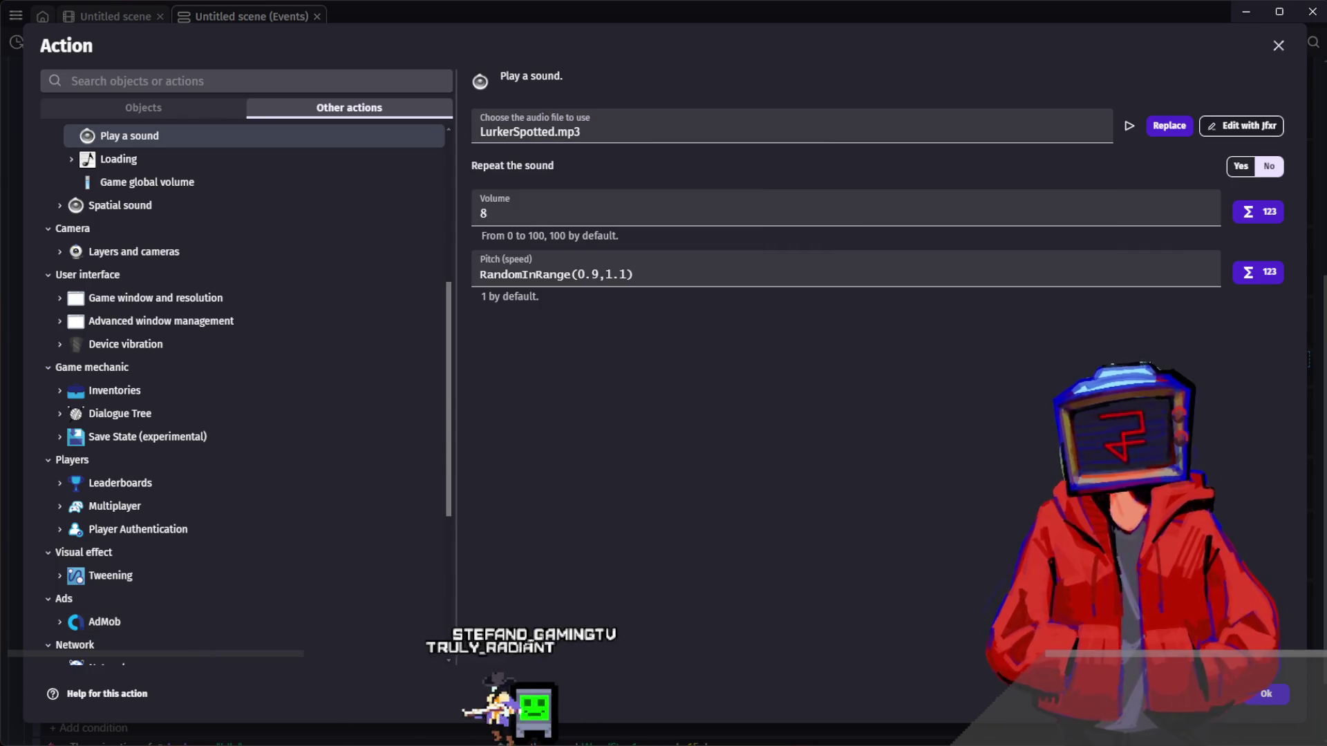
key(Escape)
- Set the pasted sound, LurkerLost.mp3 and original LurkerSpotted volumes all to 10
click(705, 360)
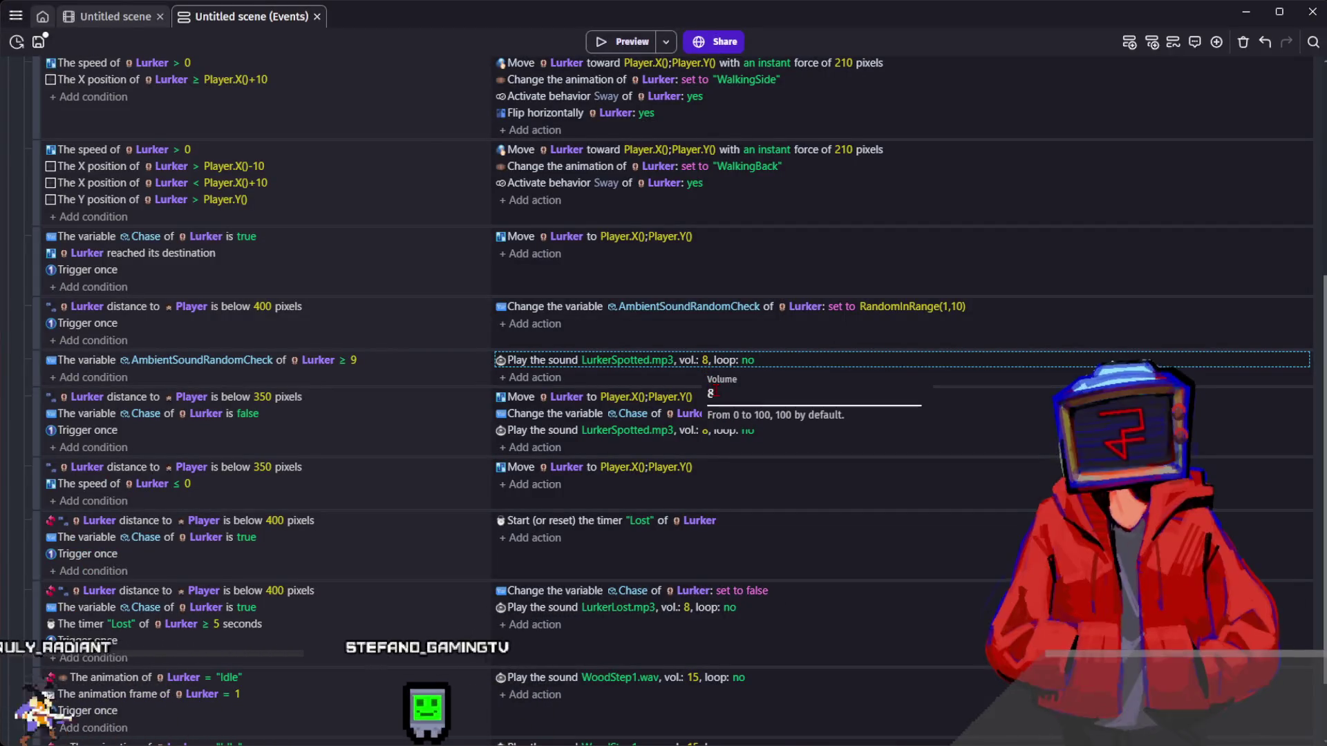
text(10)
click(687, 609)
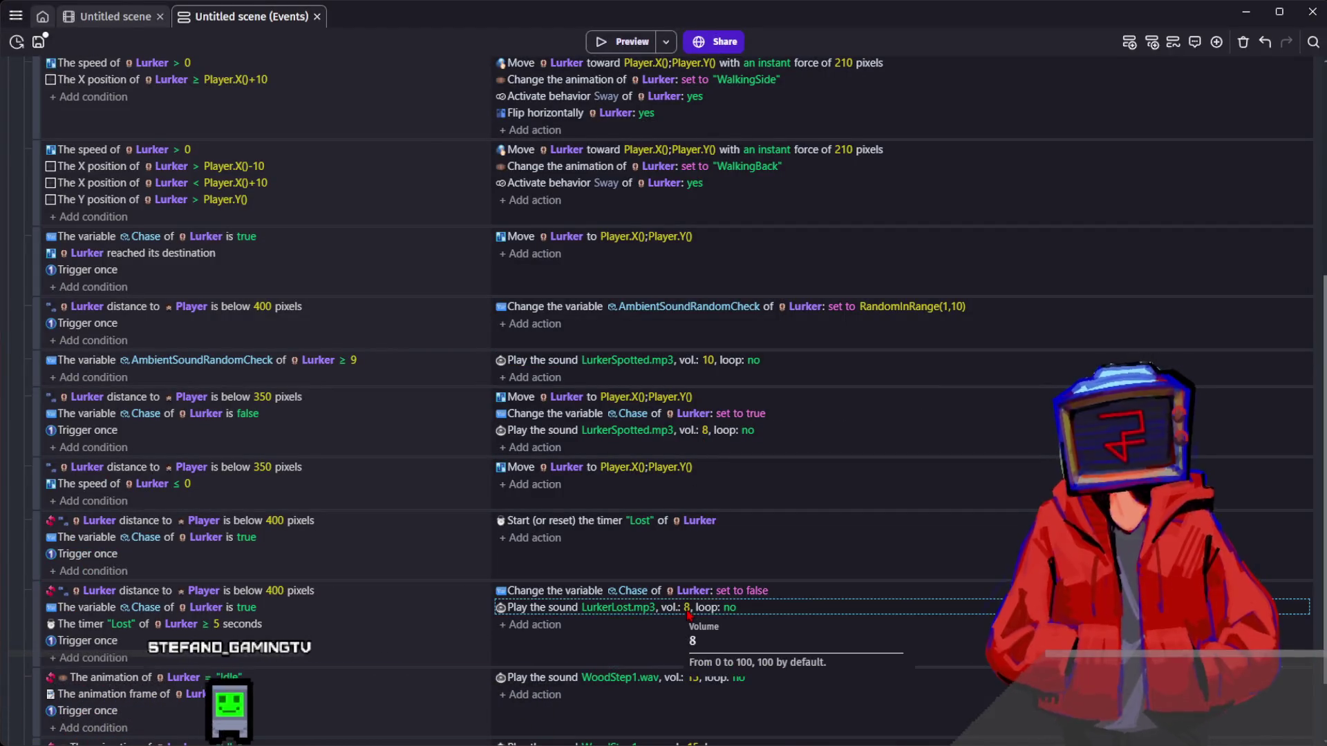
text(0)
key(Return)
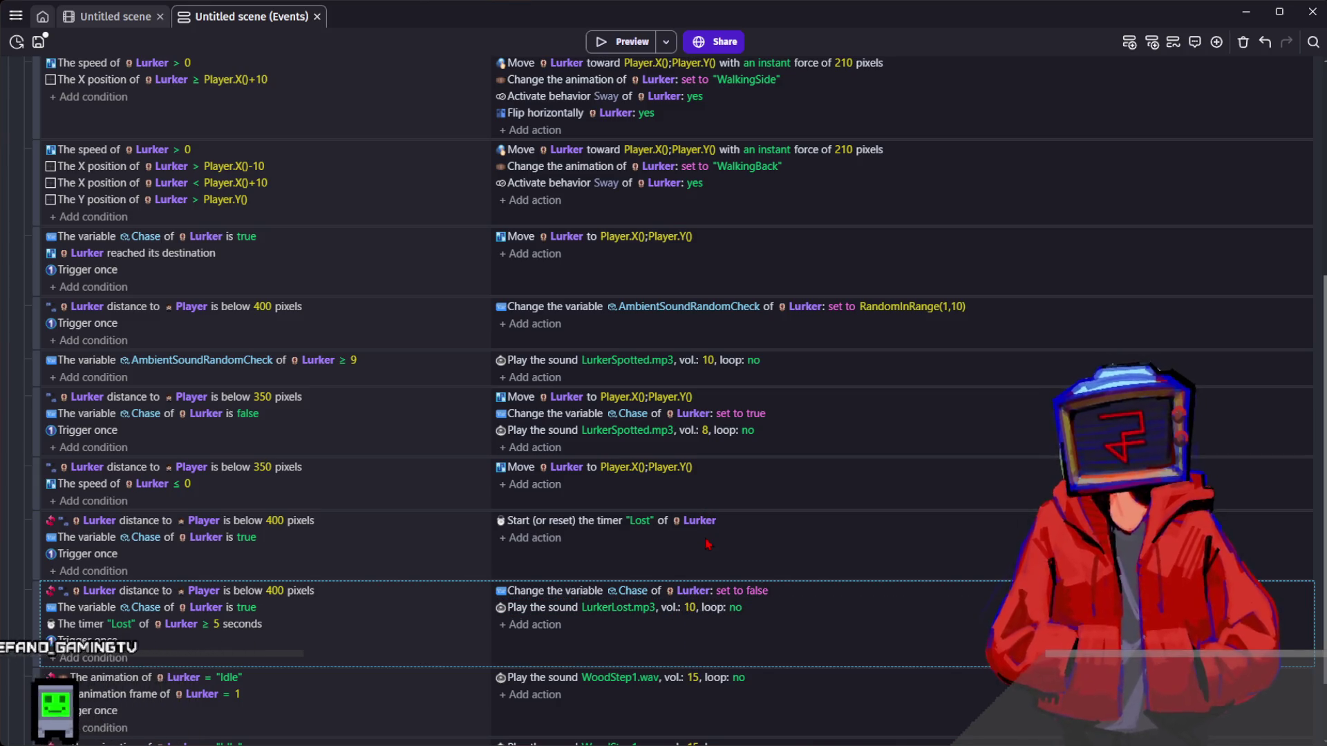
click(727, 379)
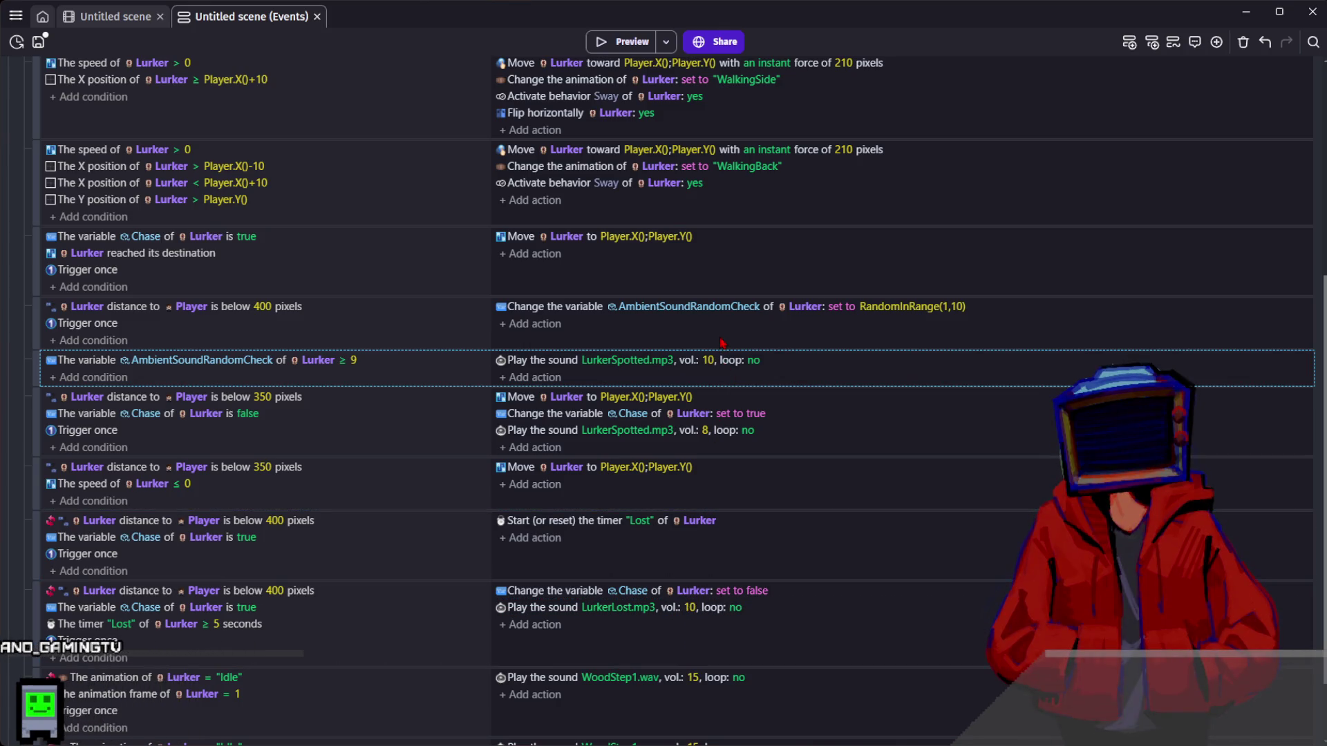
click(679, 343)
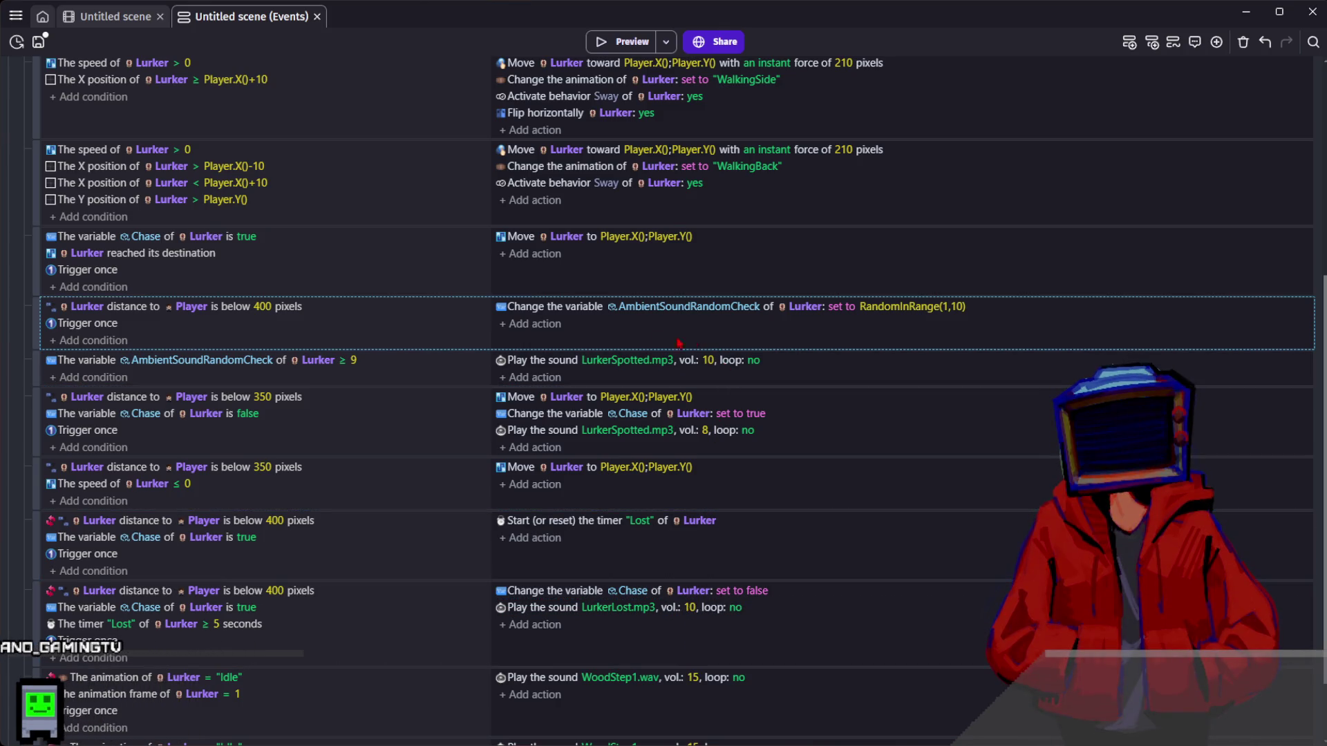
click(711, 438)
text(1)
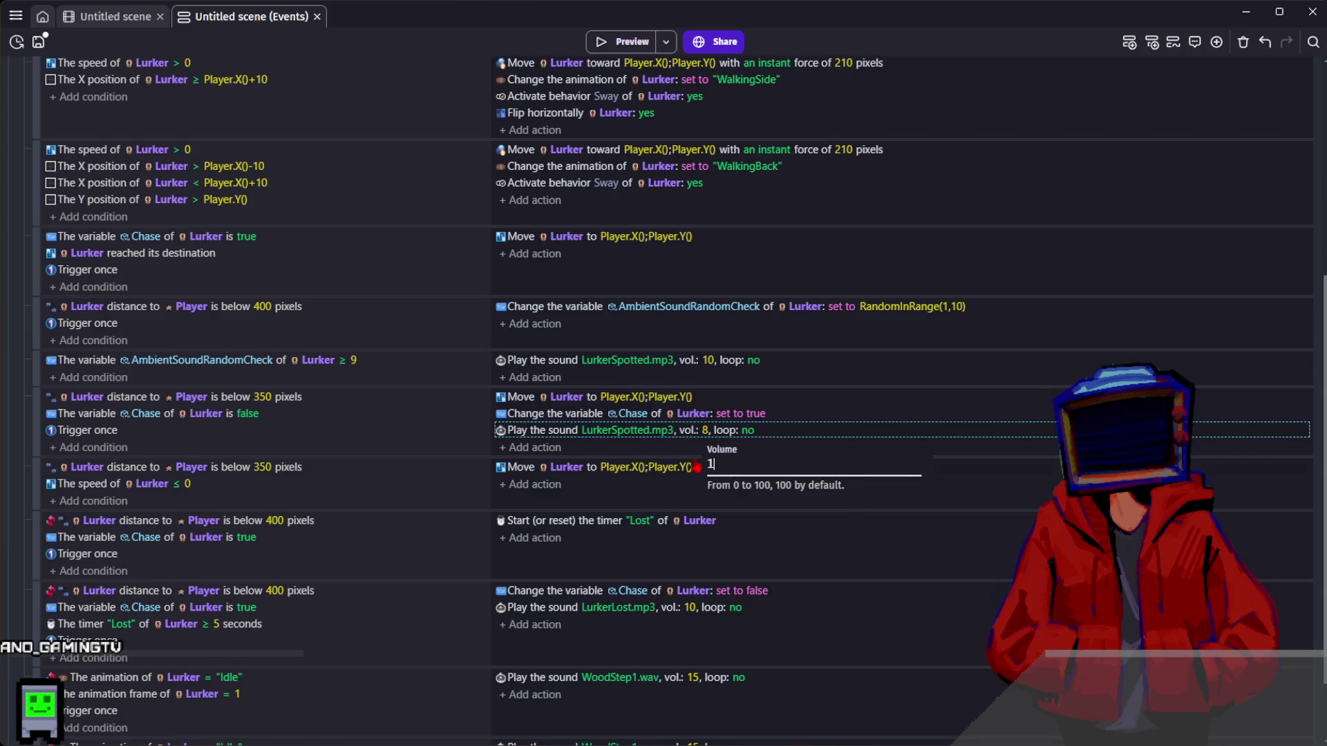
text(0)
key(Return)
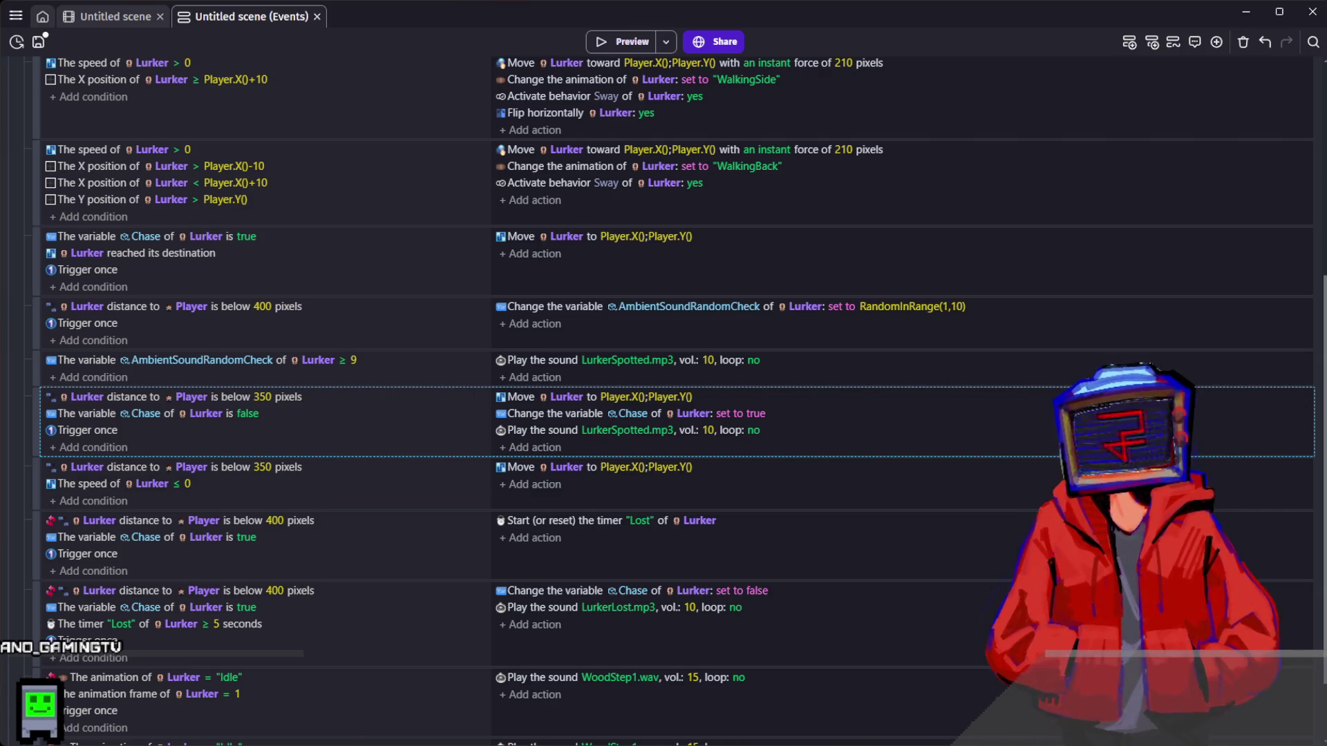
- Paste the variable action into the ≥ 9 event, set its value to 0, and preview
click(471, 382)
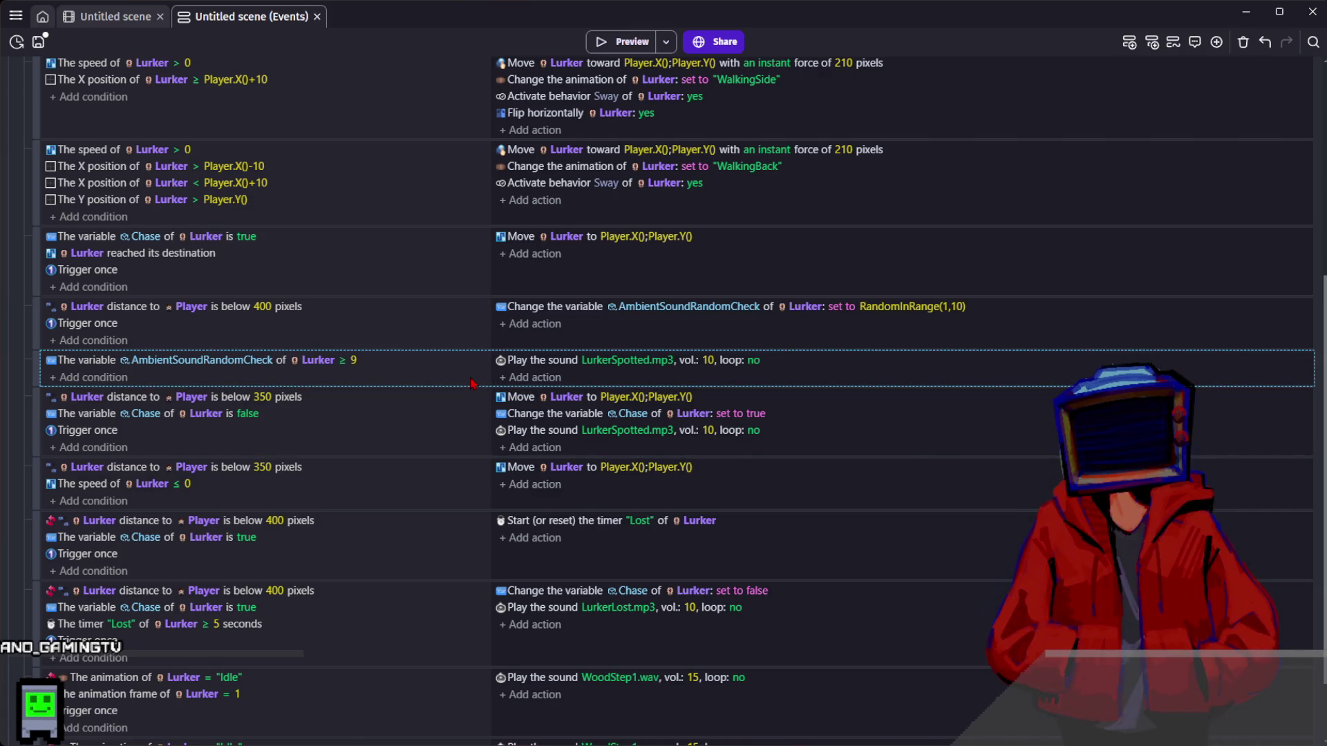
click(566, 318)
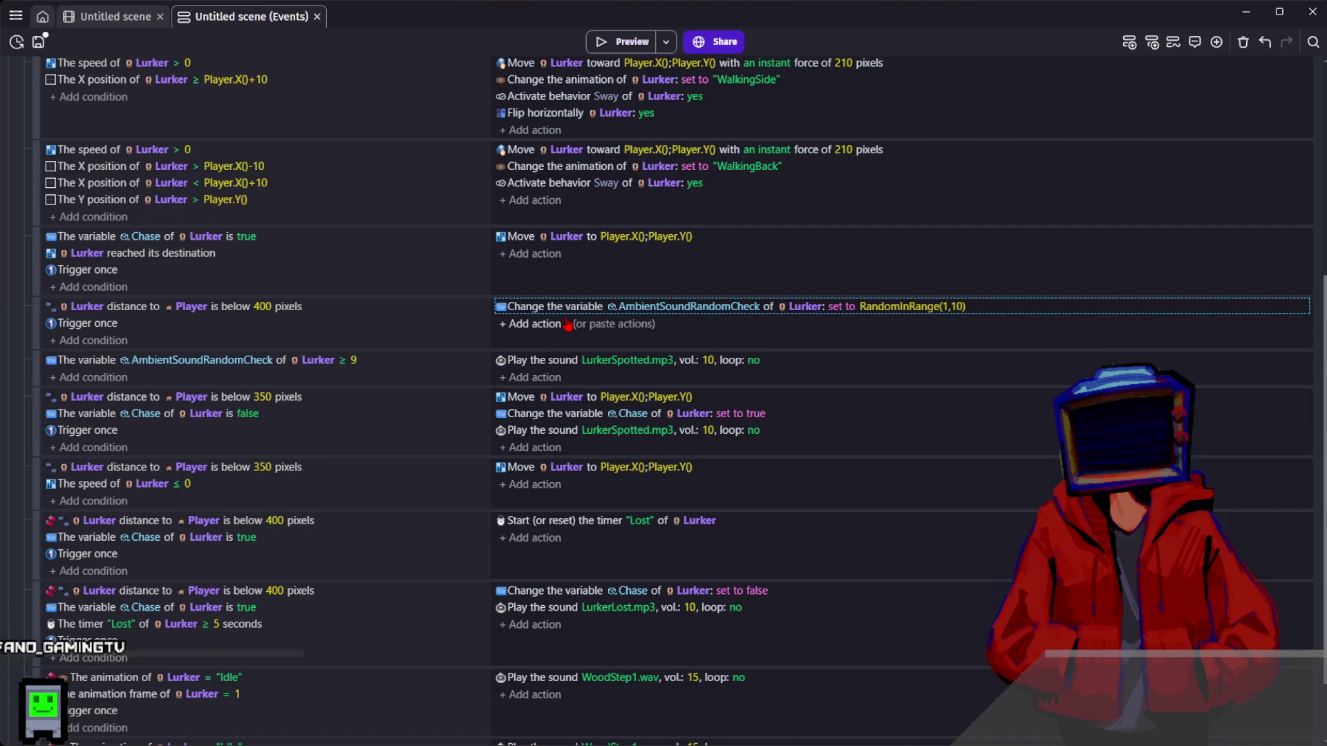
click(557, 373)
key(ctrl+v)
key(ctrl+a)
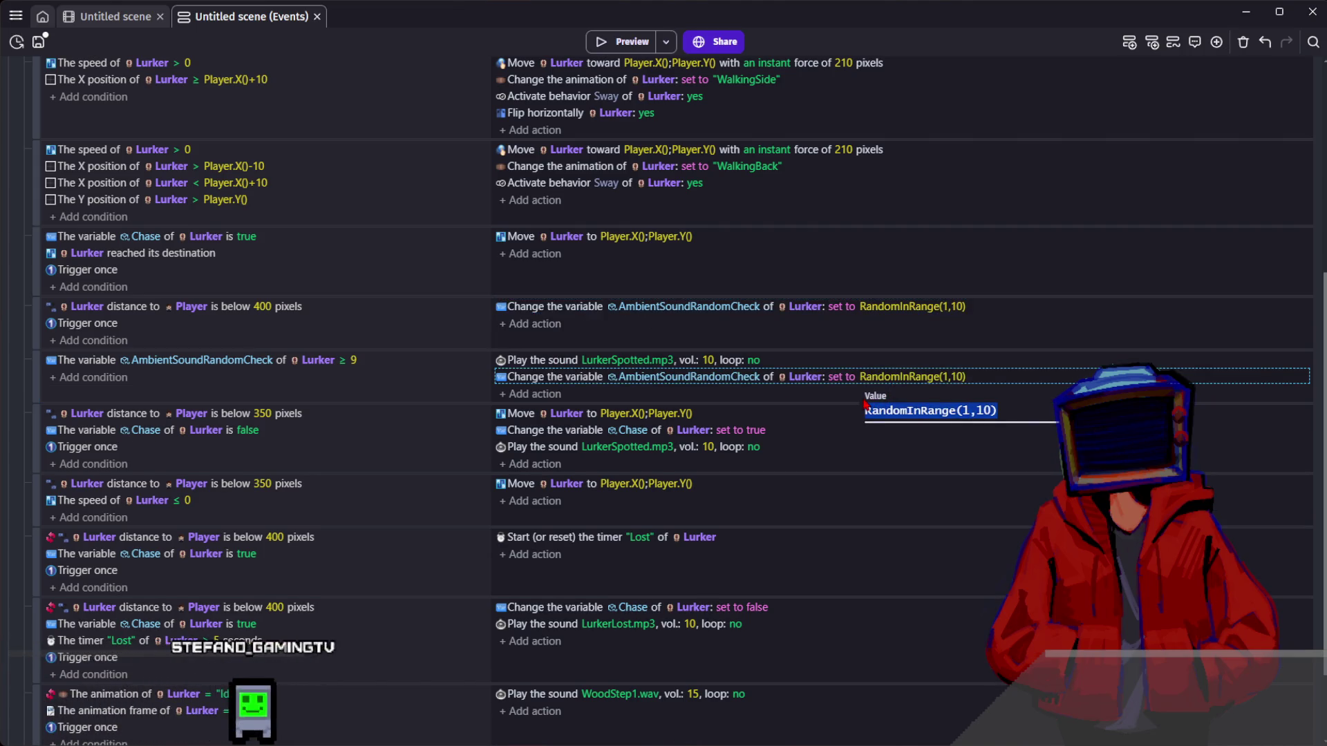
text(0)
key(Return)
click(621, 48)
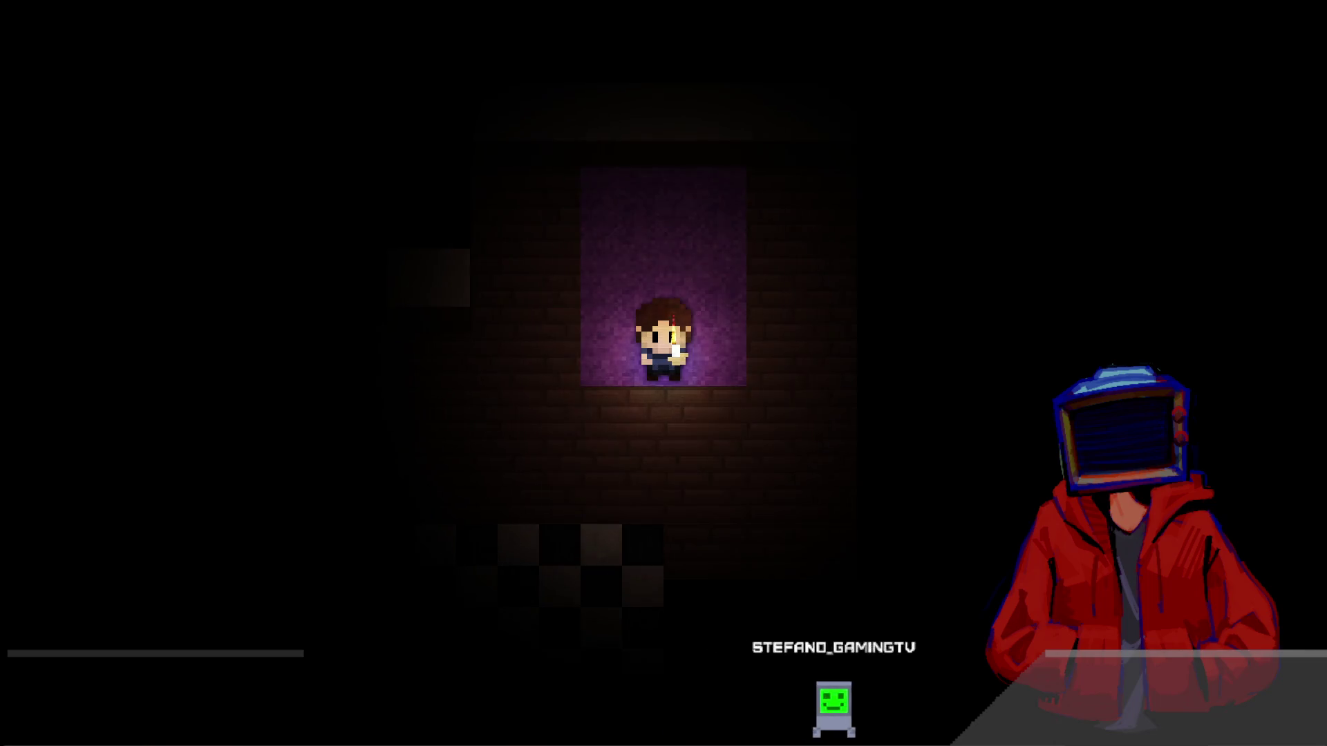
- Walk the player through the brick rooms and purple-carpeted room, listening for the Lurker sounds
key(Left)
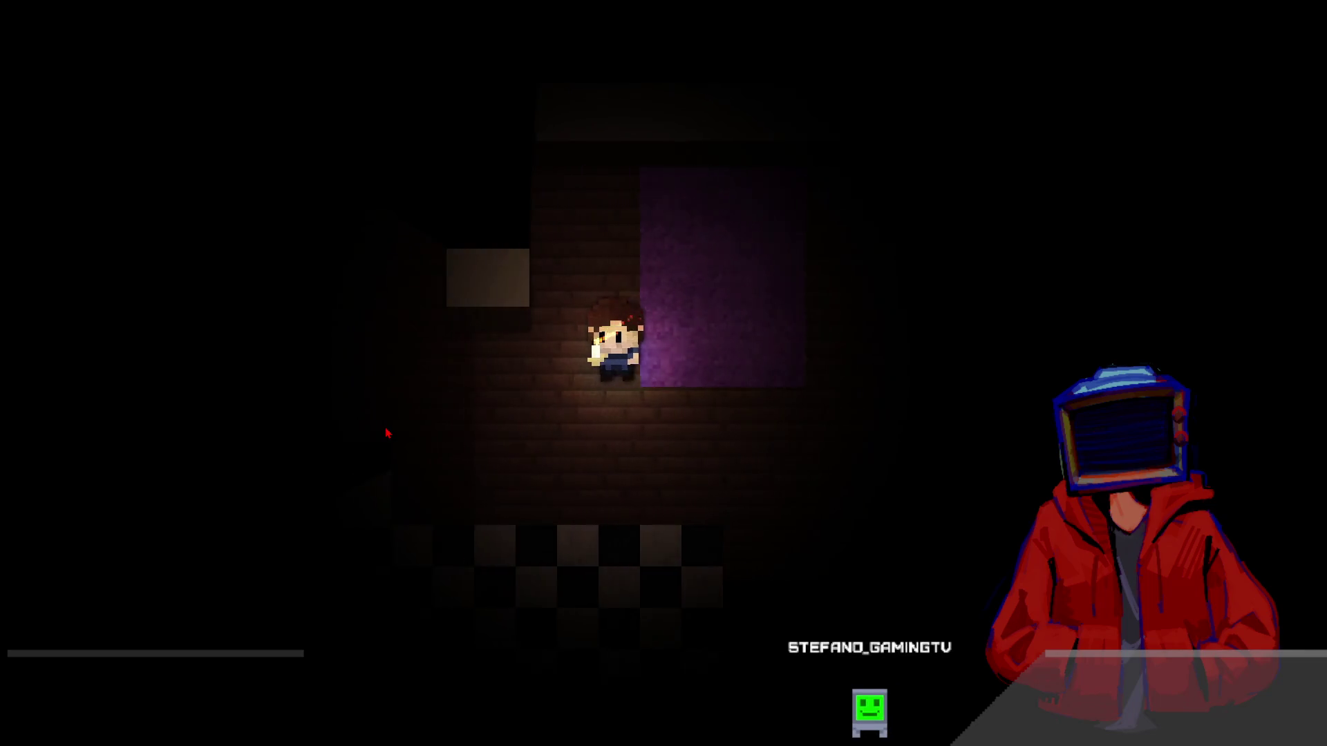
key(Left)
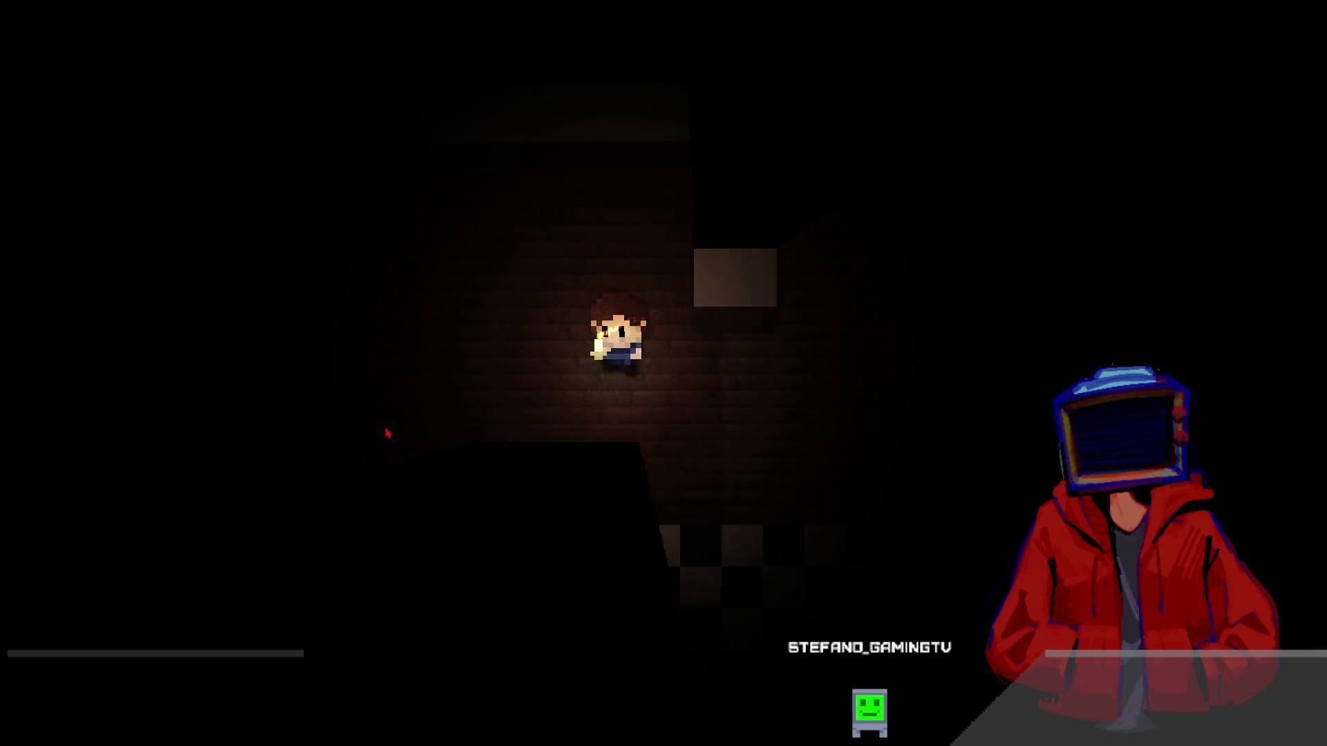
key(Right)
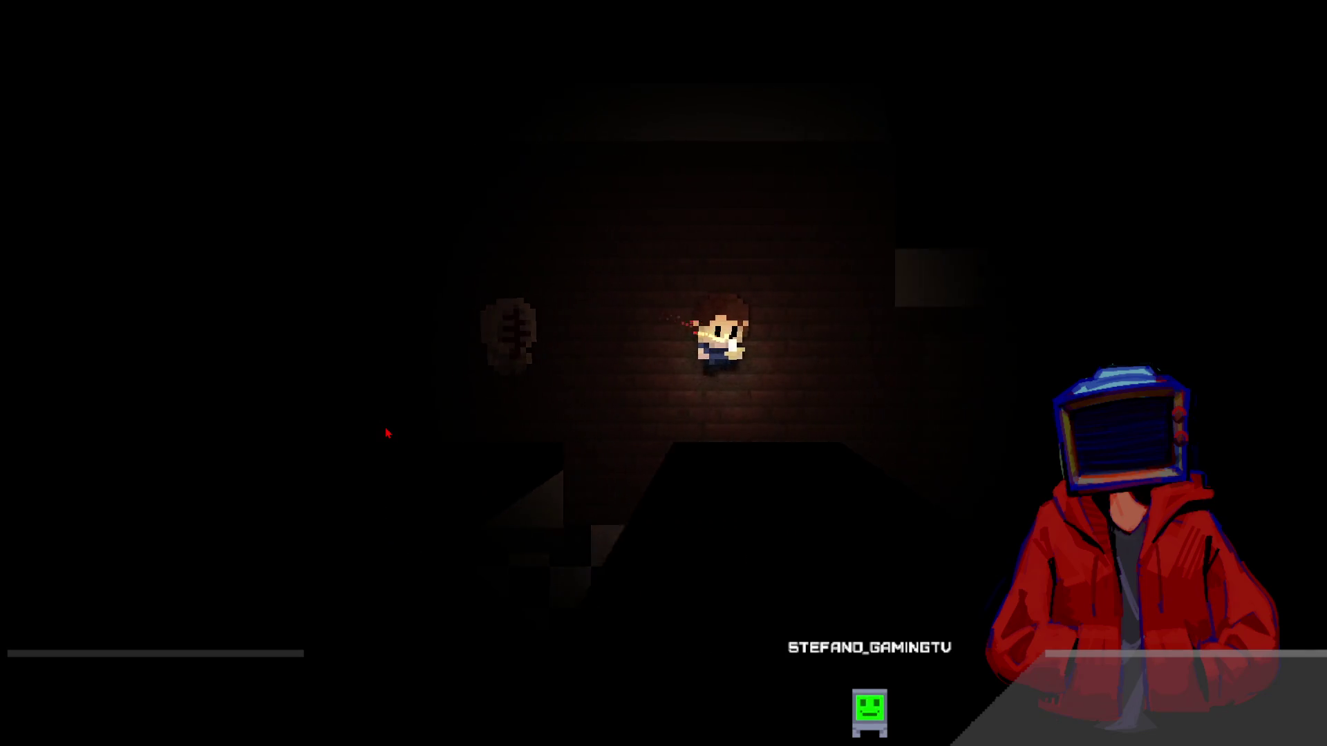
key(Up)
key(Down)
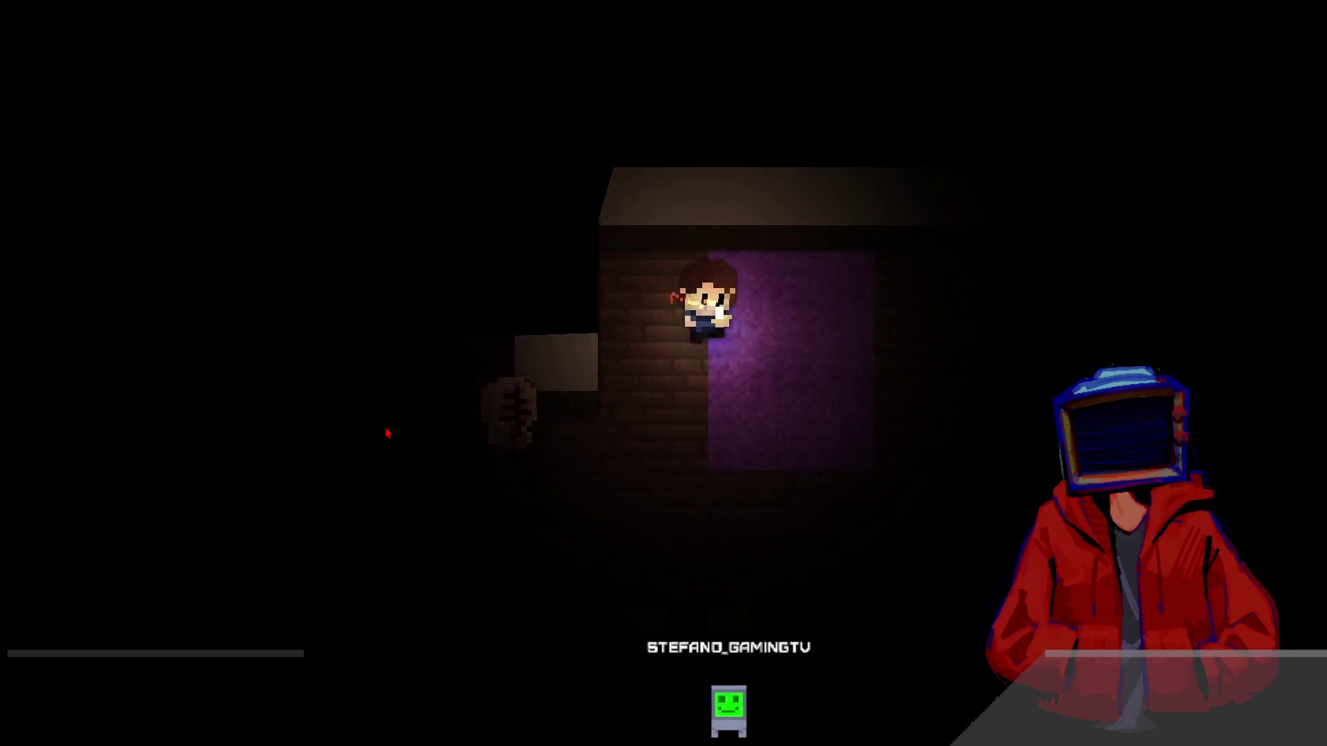
key(Right)
key(Left)
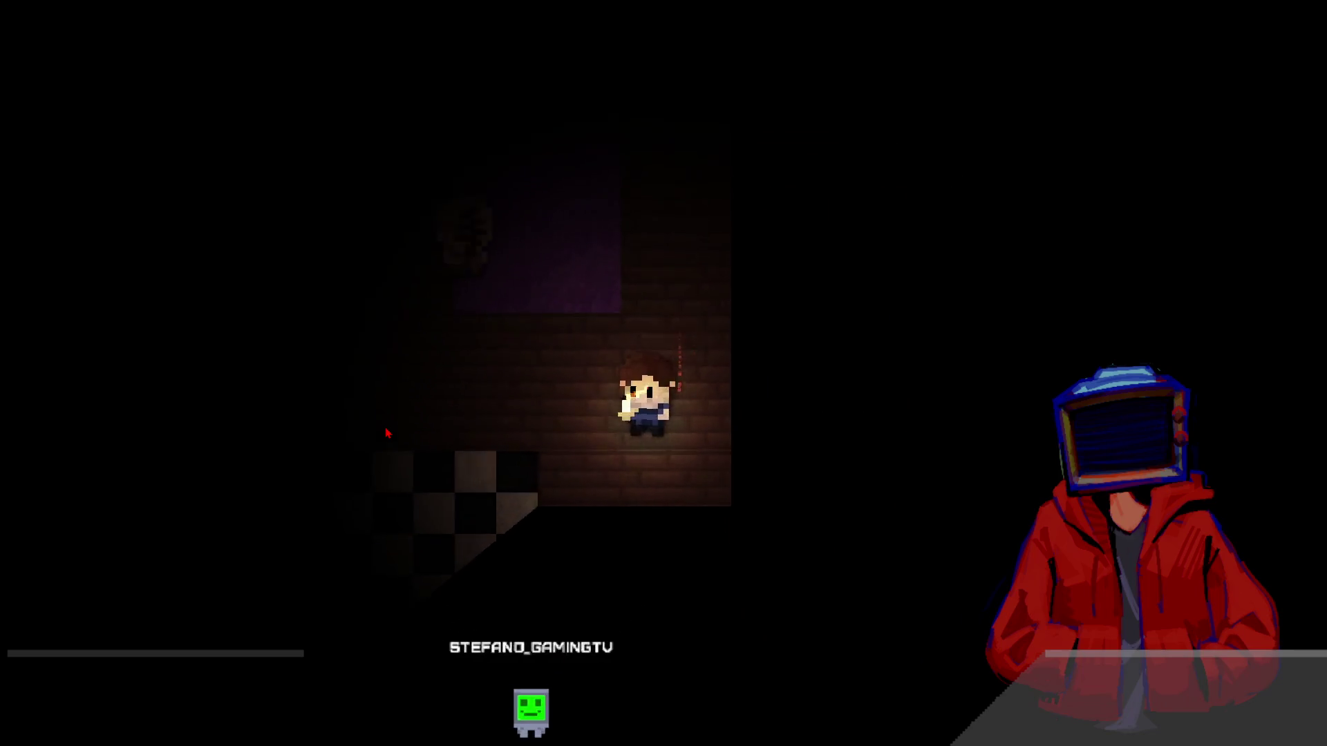
key(Up)
key(Down)
key(Left)
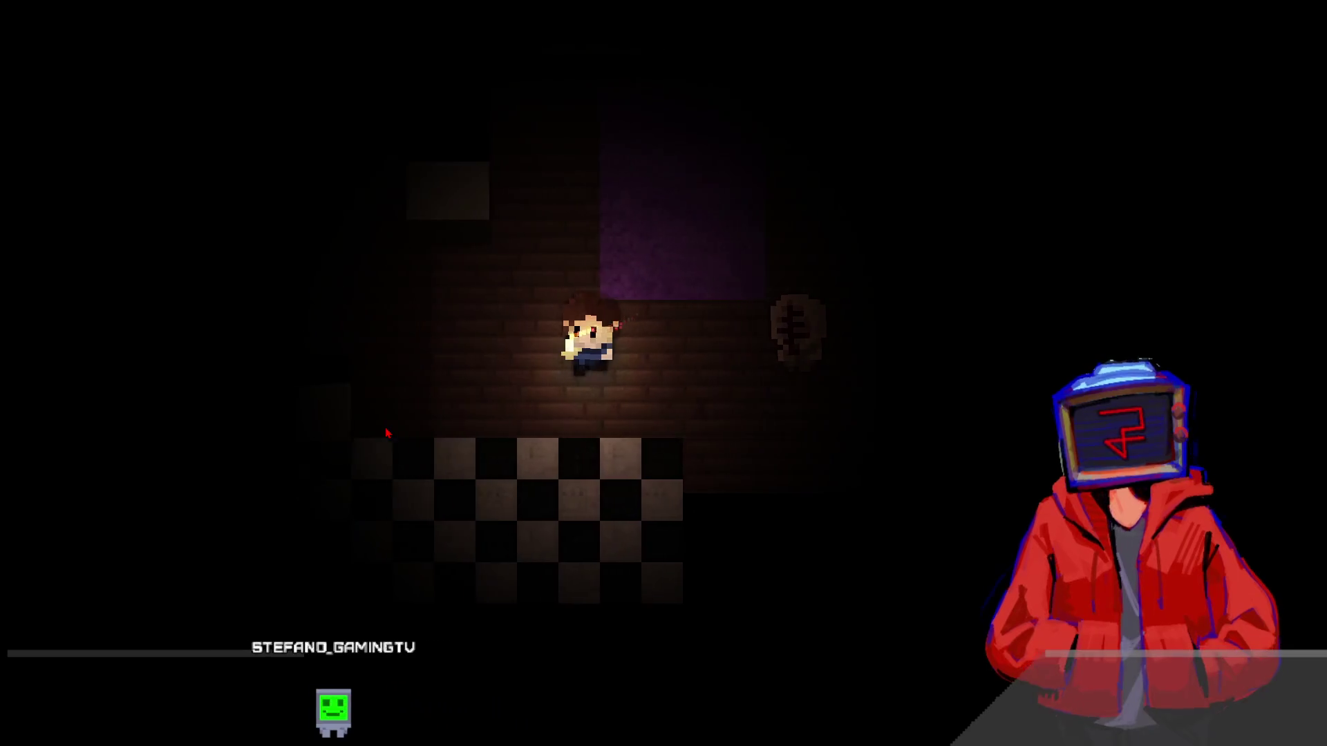
key(Up)
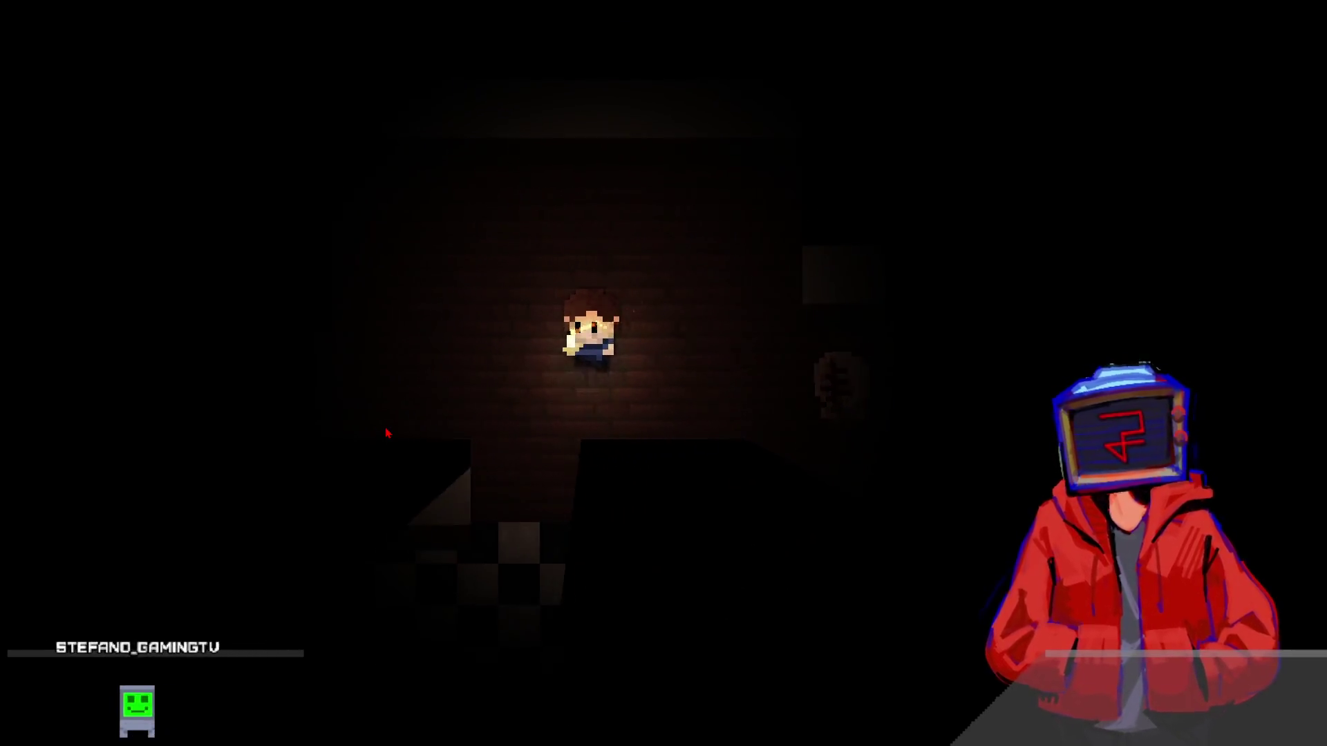
key(Down)
key(Up)
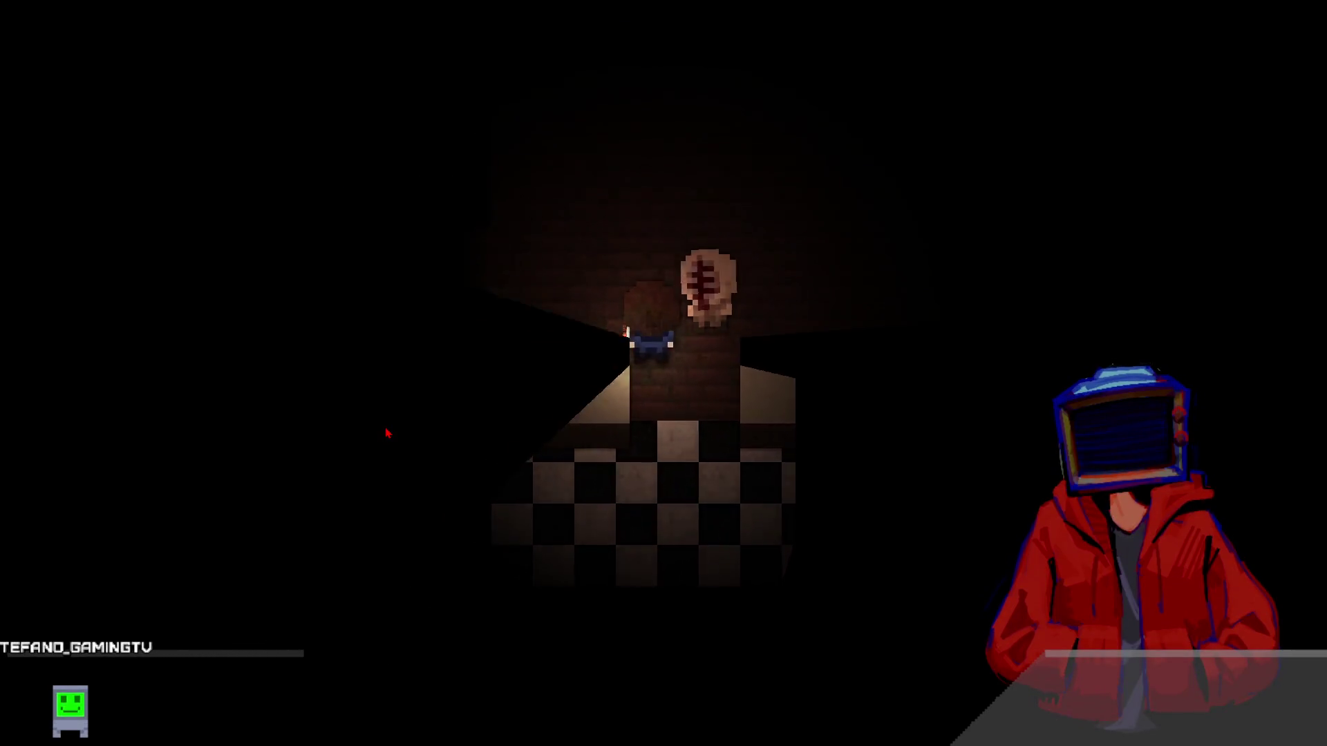
key(Right)
key(Right)
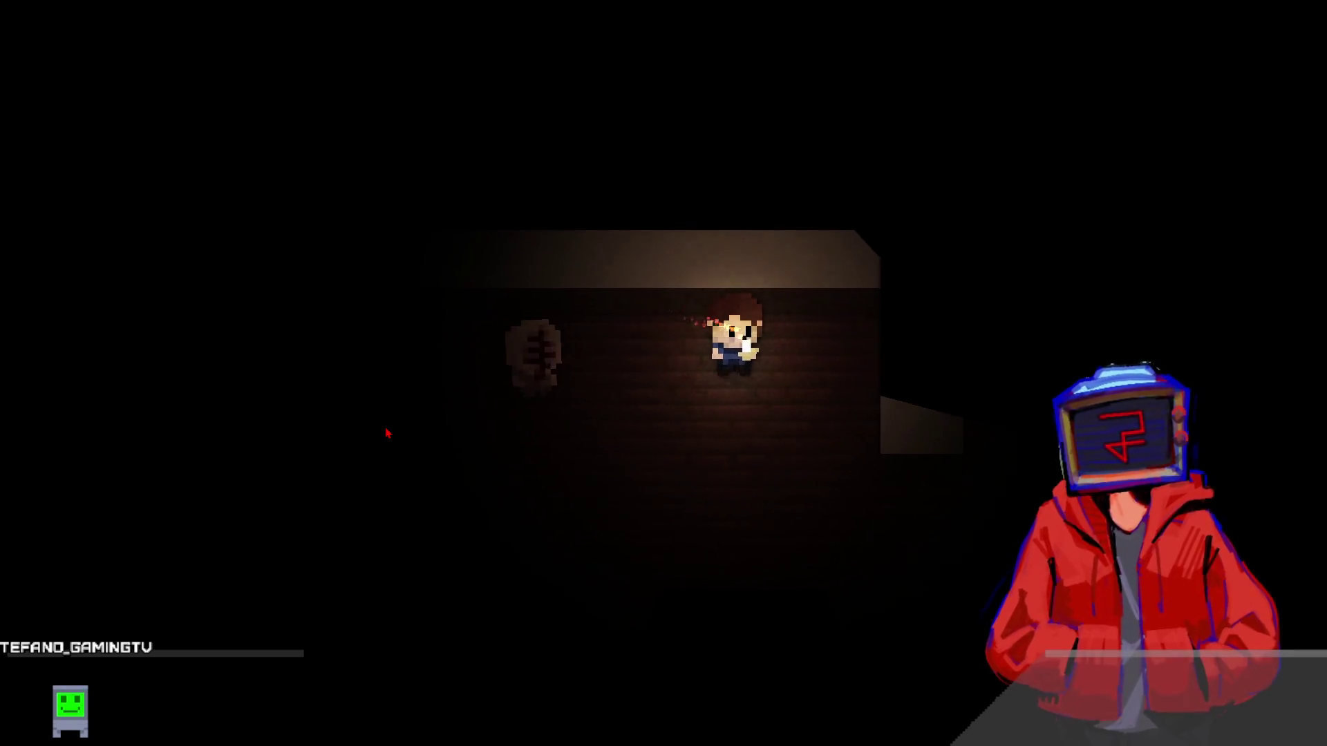
key(Down)
key(Left)
key(Right)
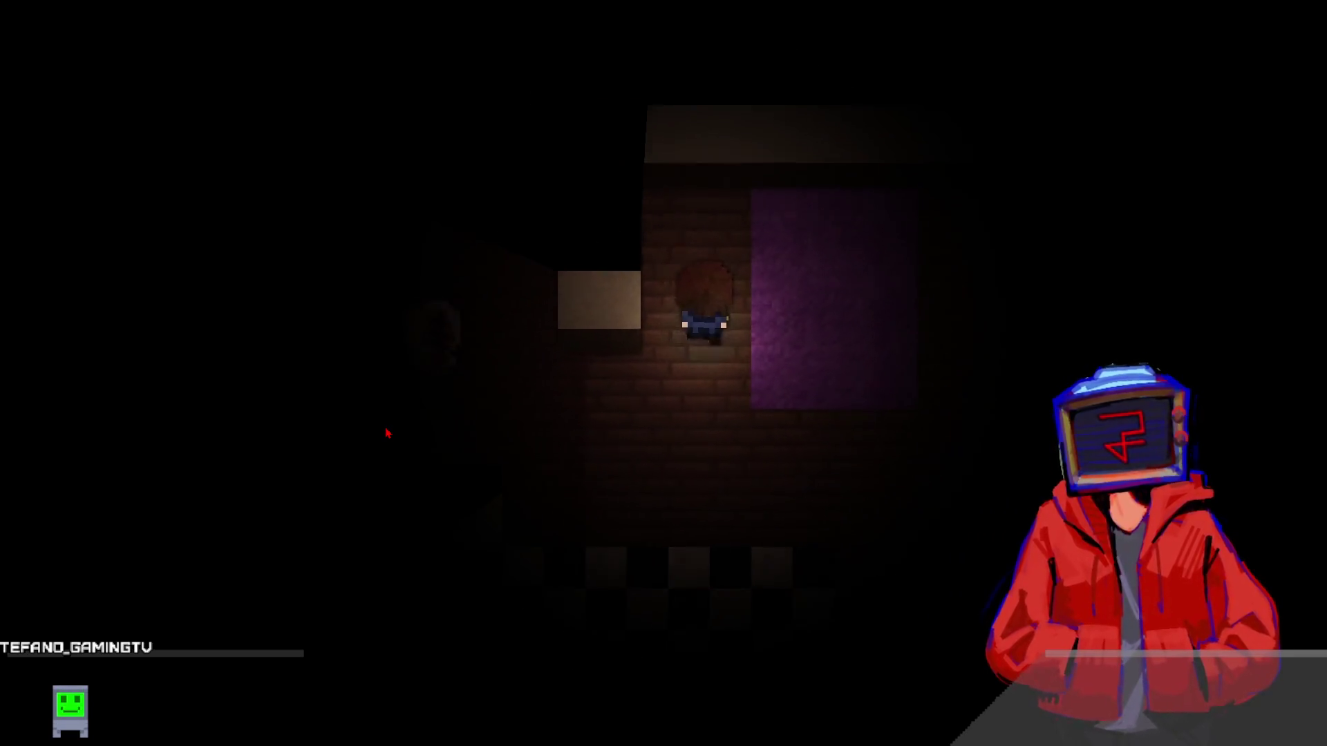
key(Up)
key(Right)
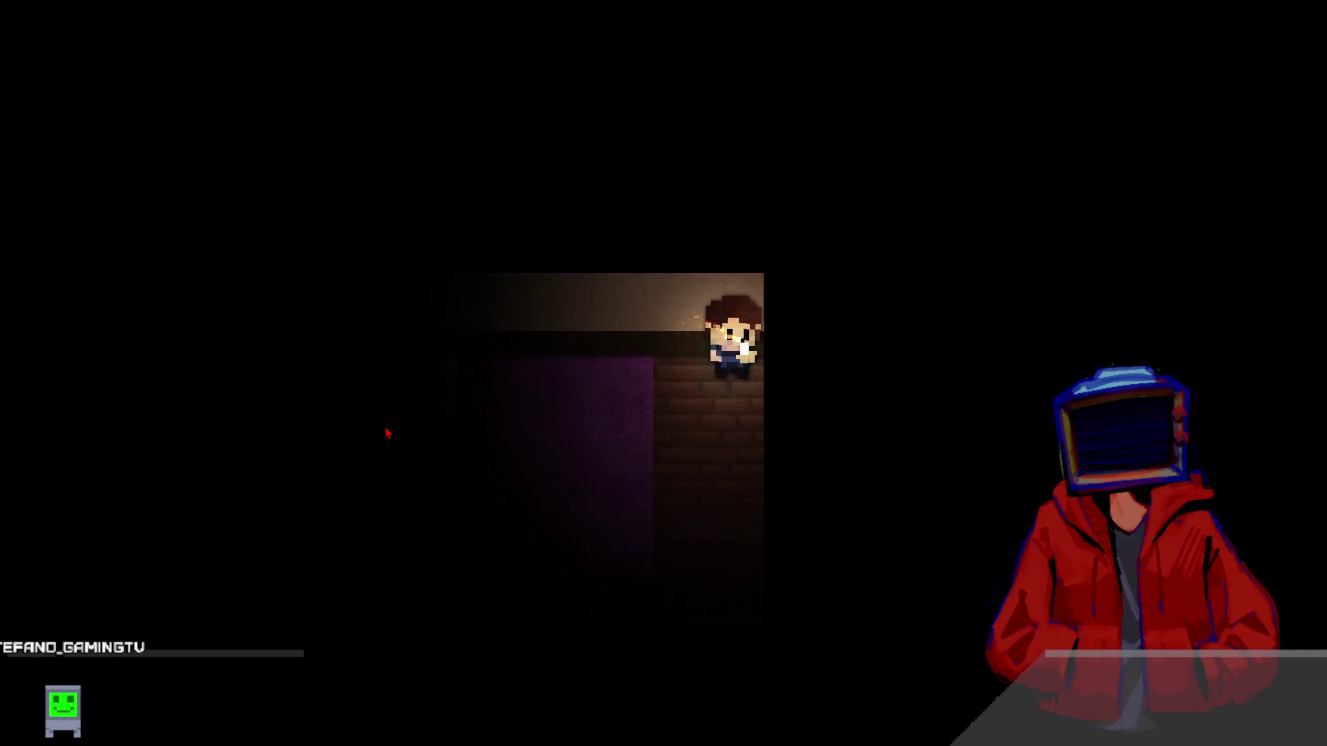
key(Down)
key(Down)
key(Left)
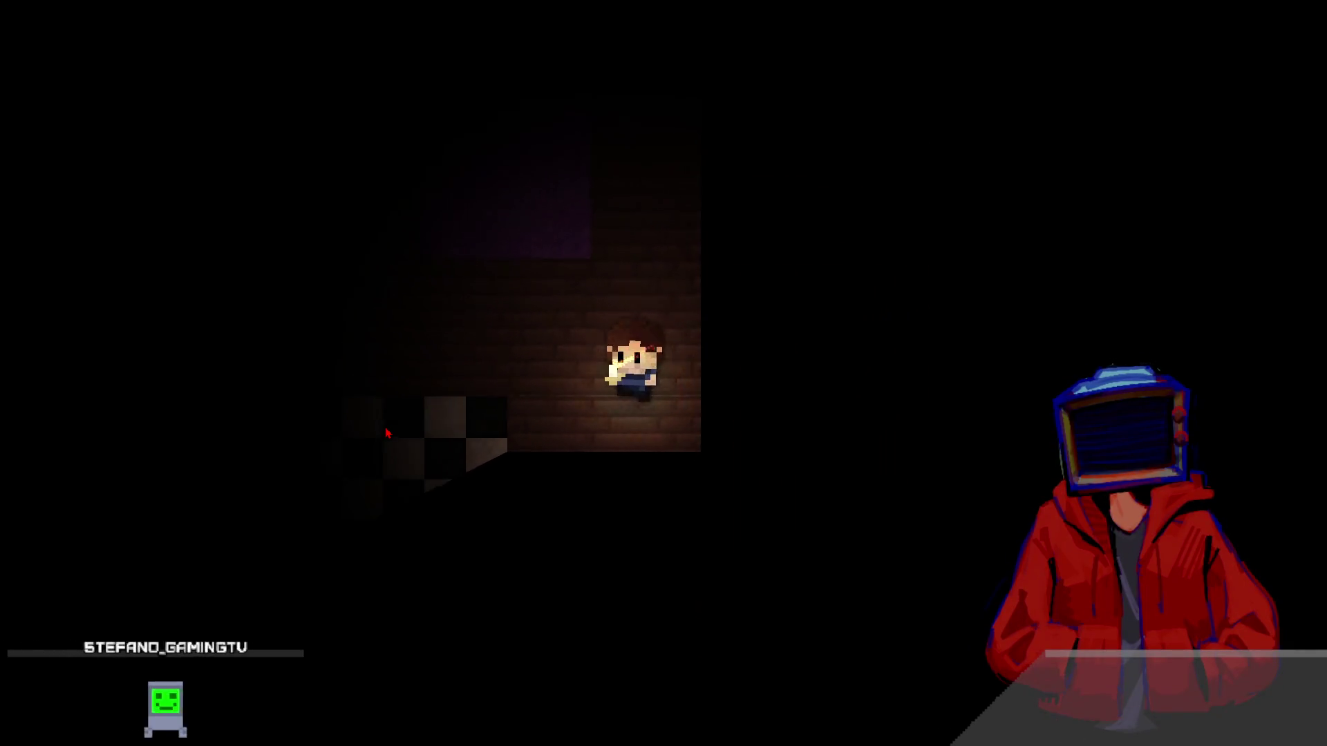
key(Down)
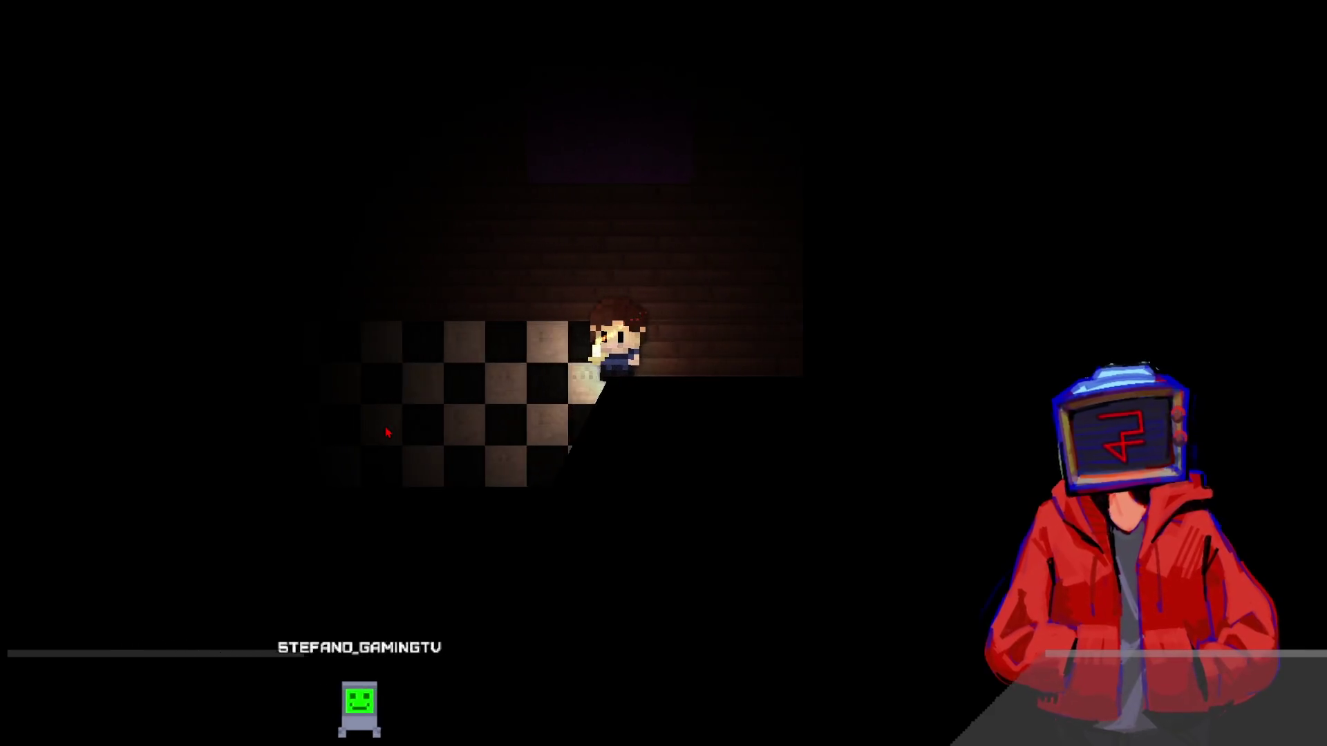
key(Left)
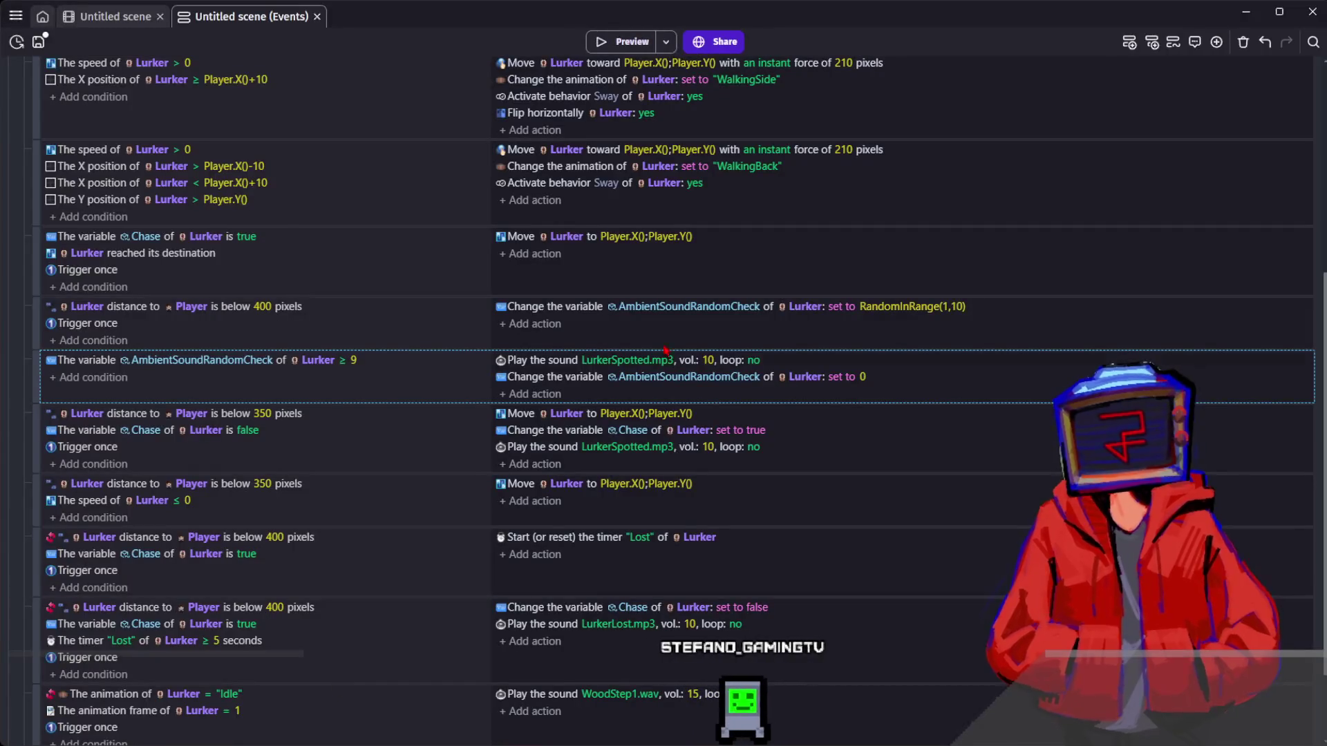
double_click(759, 379)
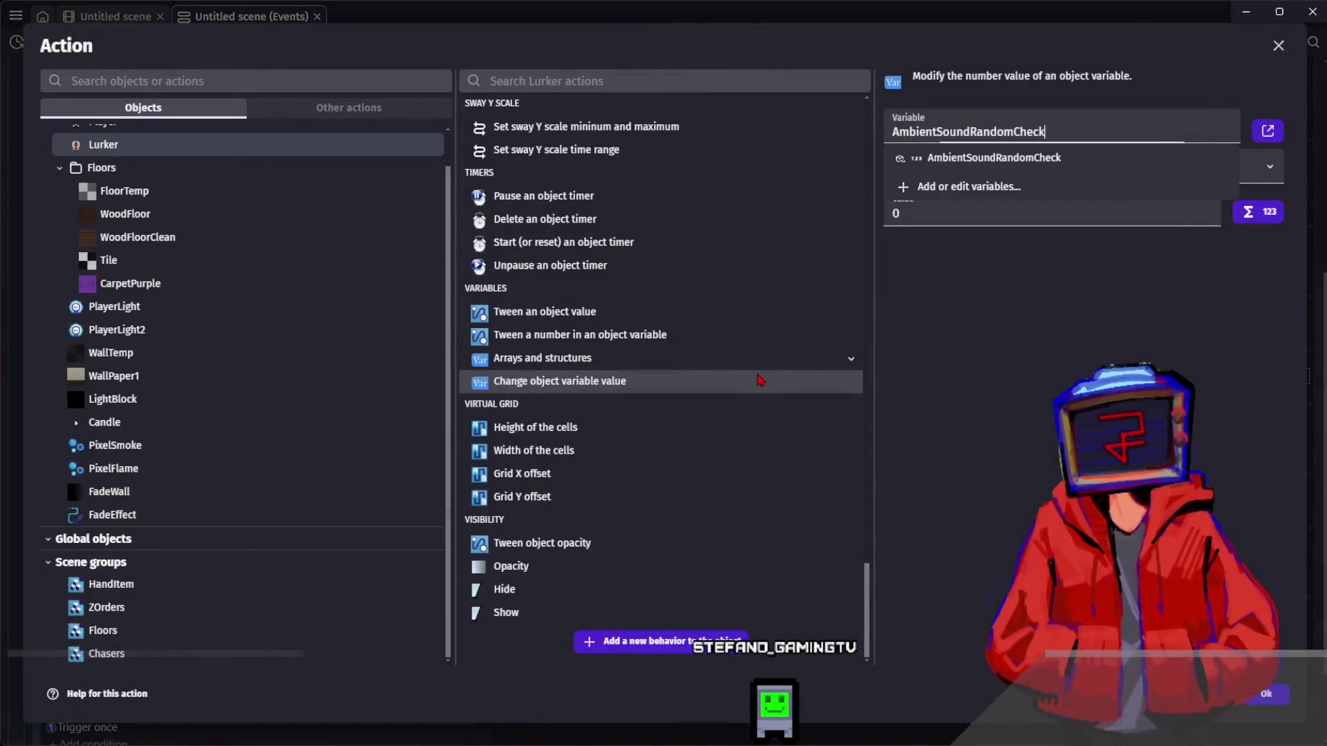
click(979, 204)
click(1266, 694)
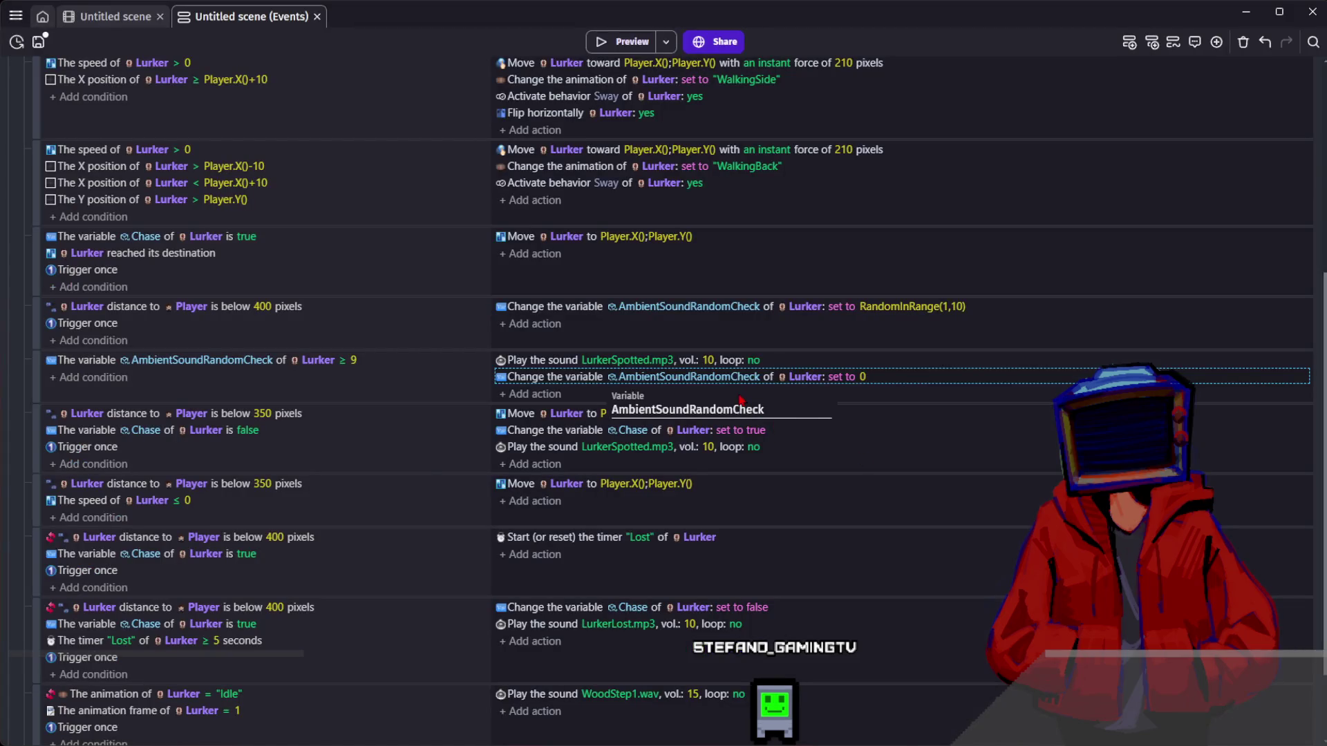
click(746, 332)
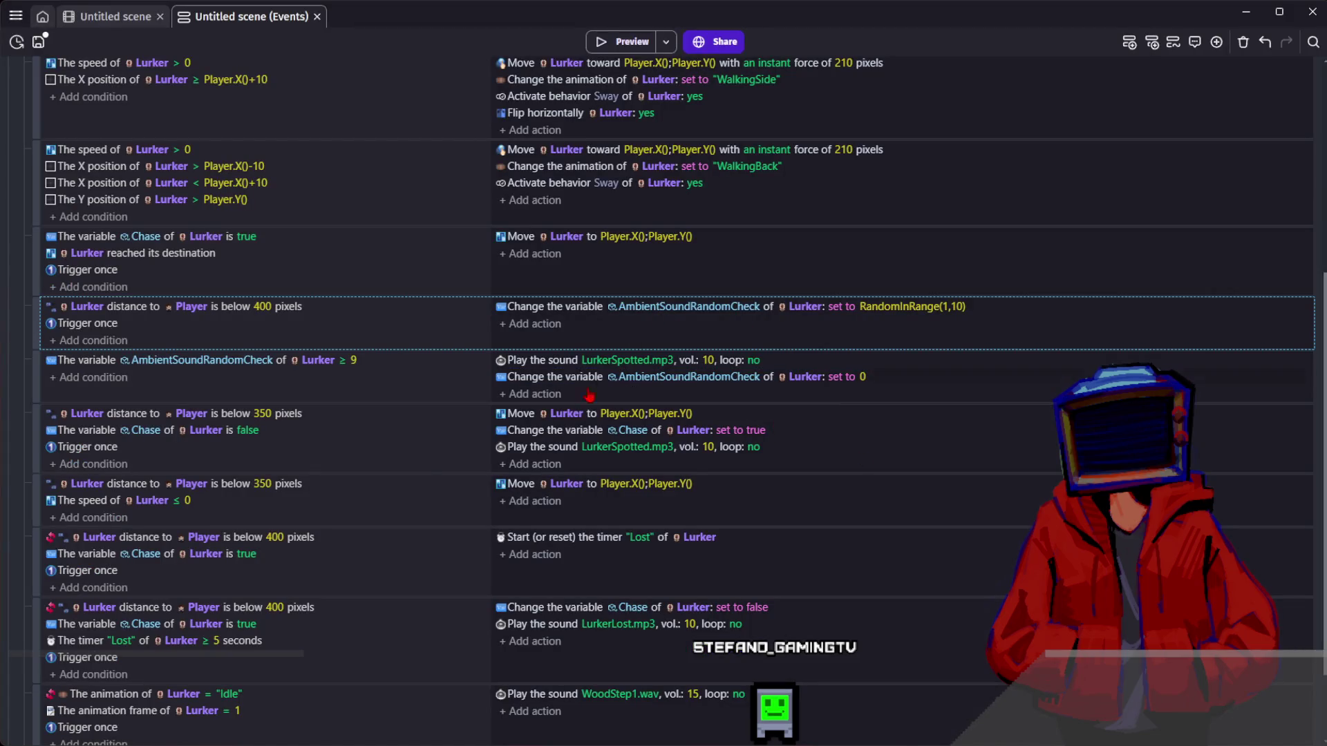
double_click(555, 362)
click(1266, 694)
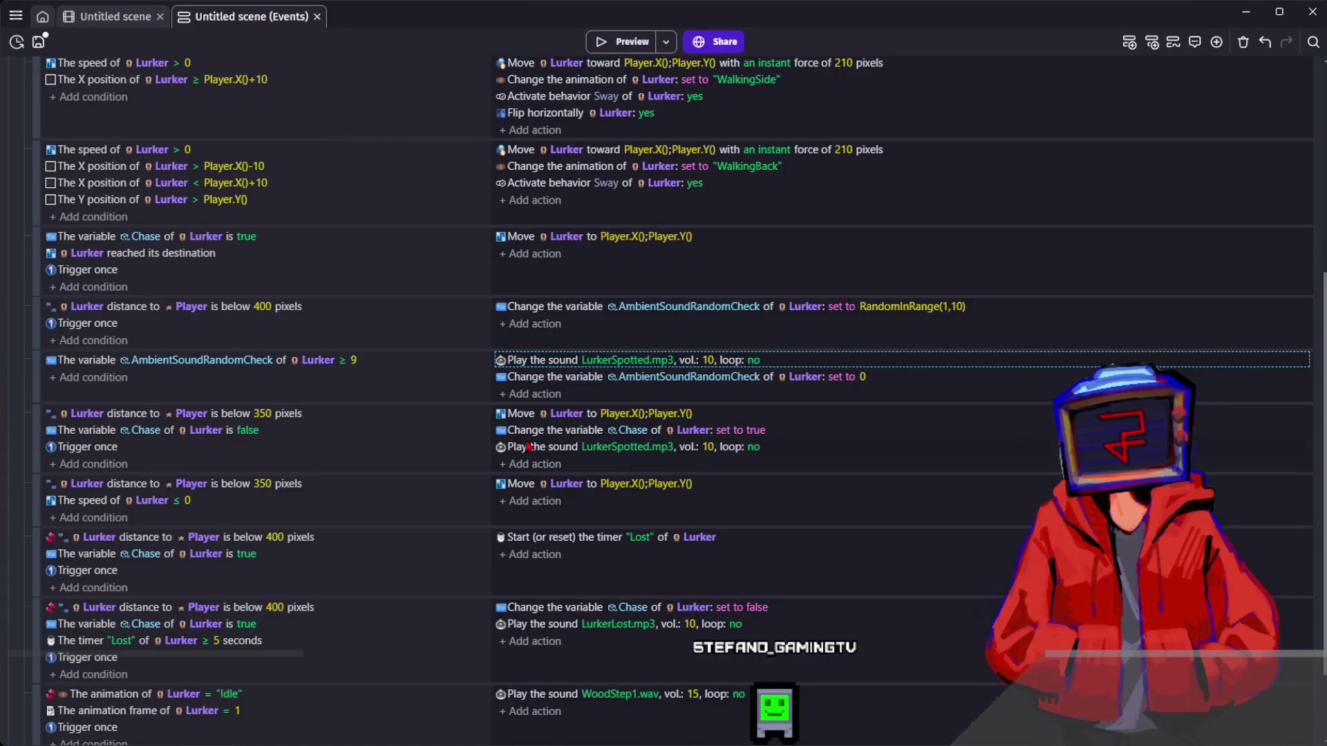
double_click(555, 362)
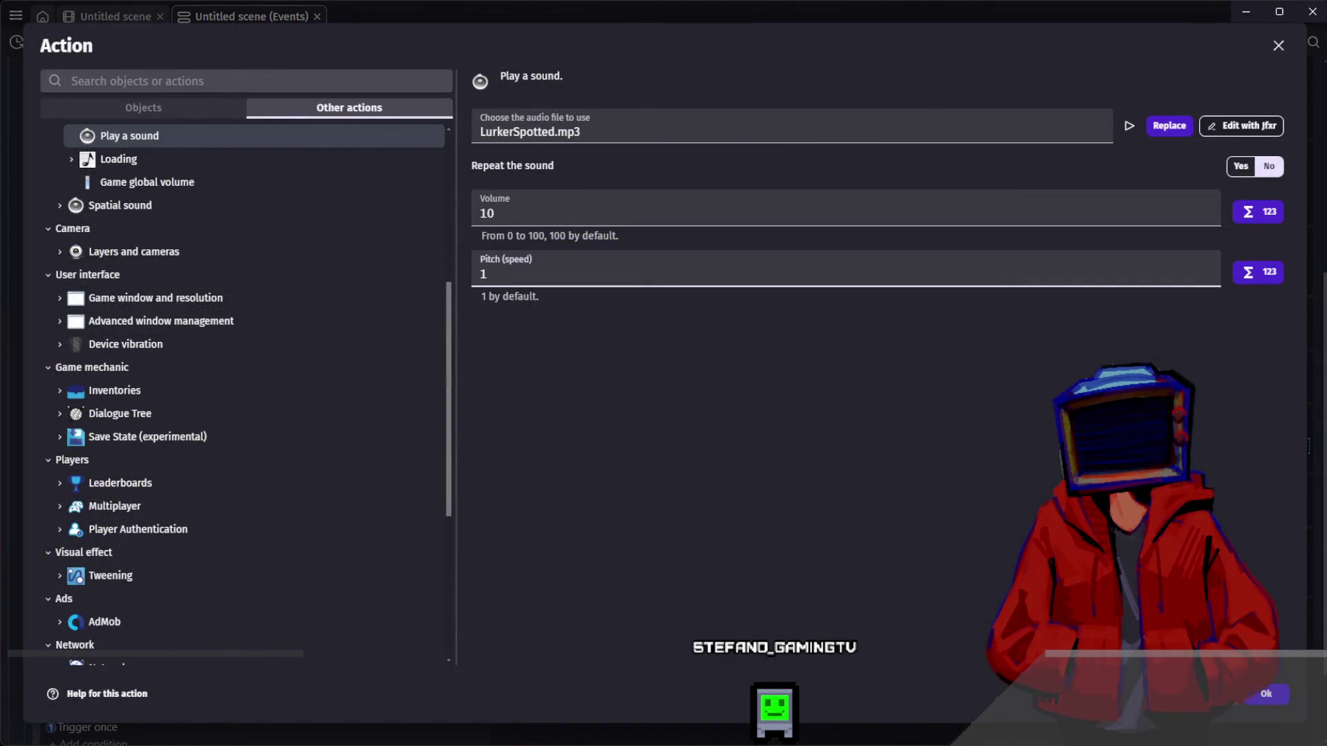
key(Return)
double_click(558, 628)
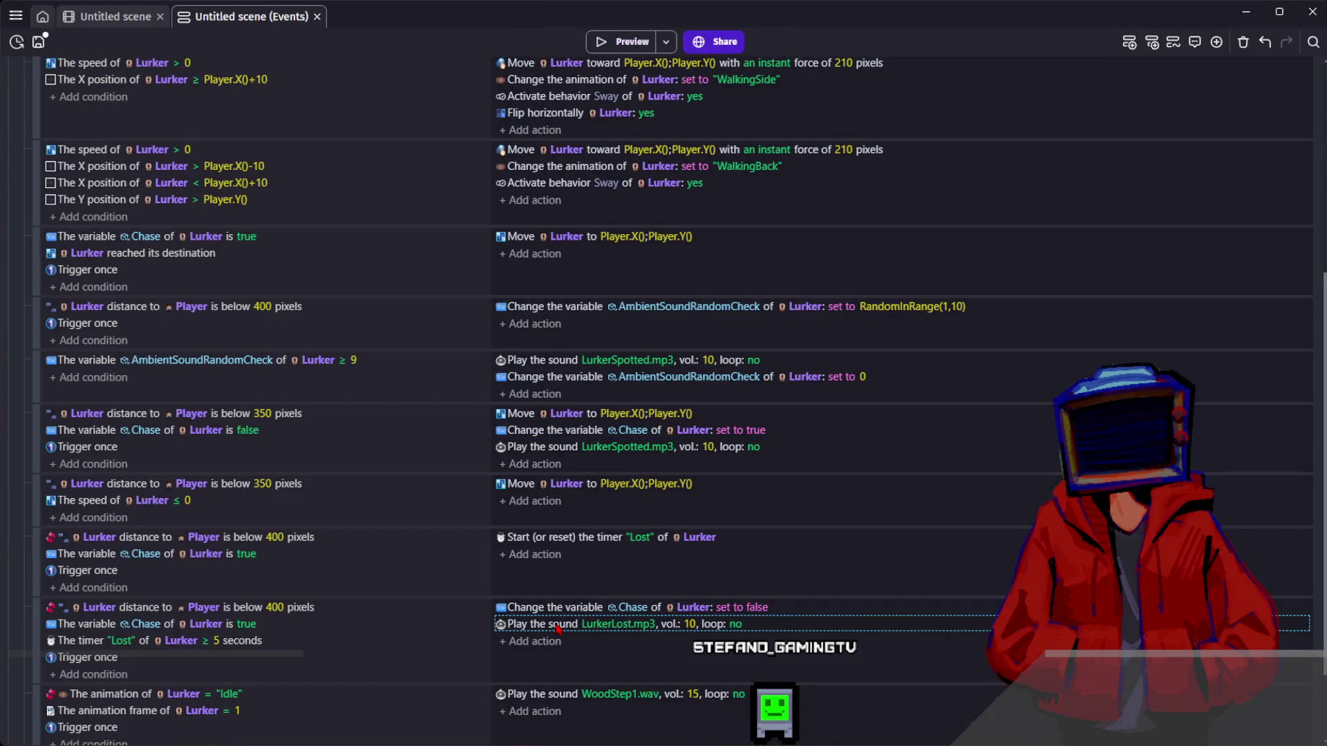
click(1266, 694)
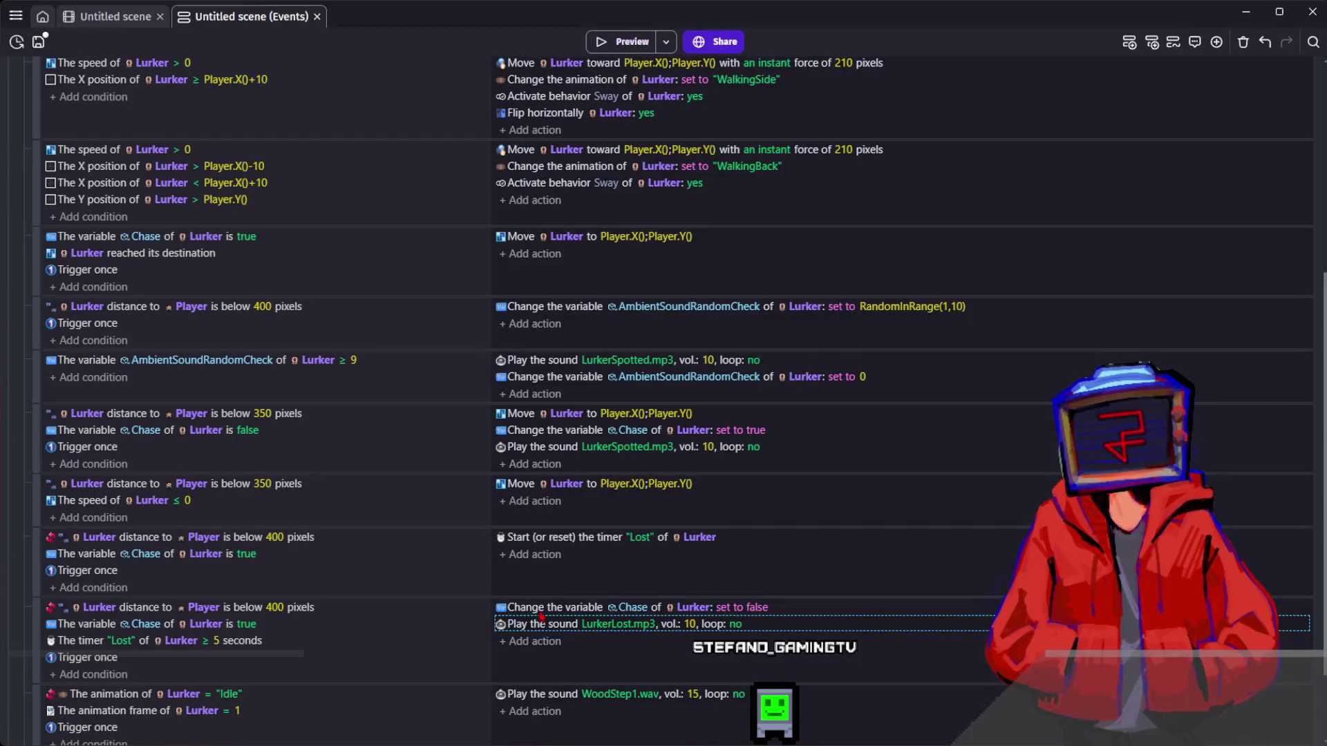
double_click(553, 446)
key(Escape)
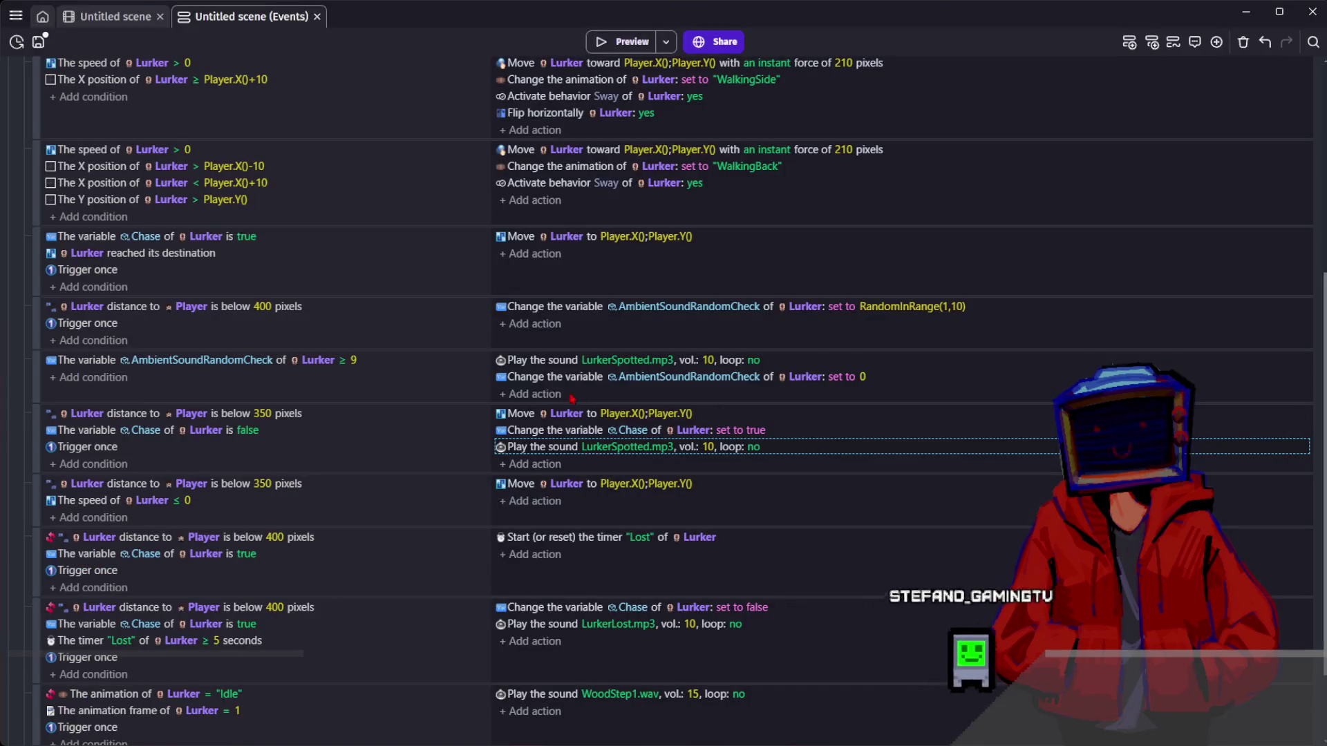
double_click(567, 365)
key(Escape)
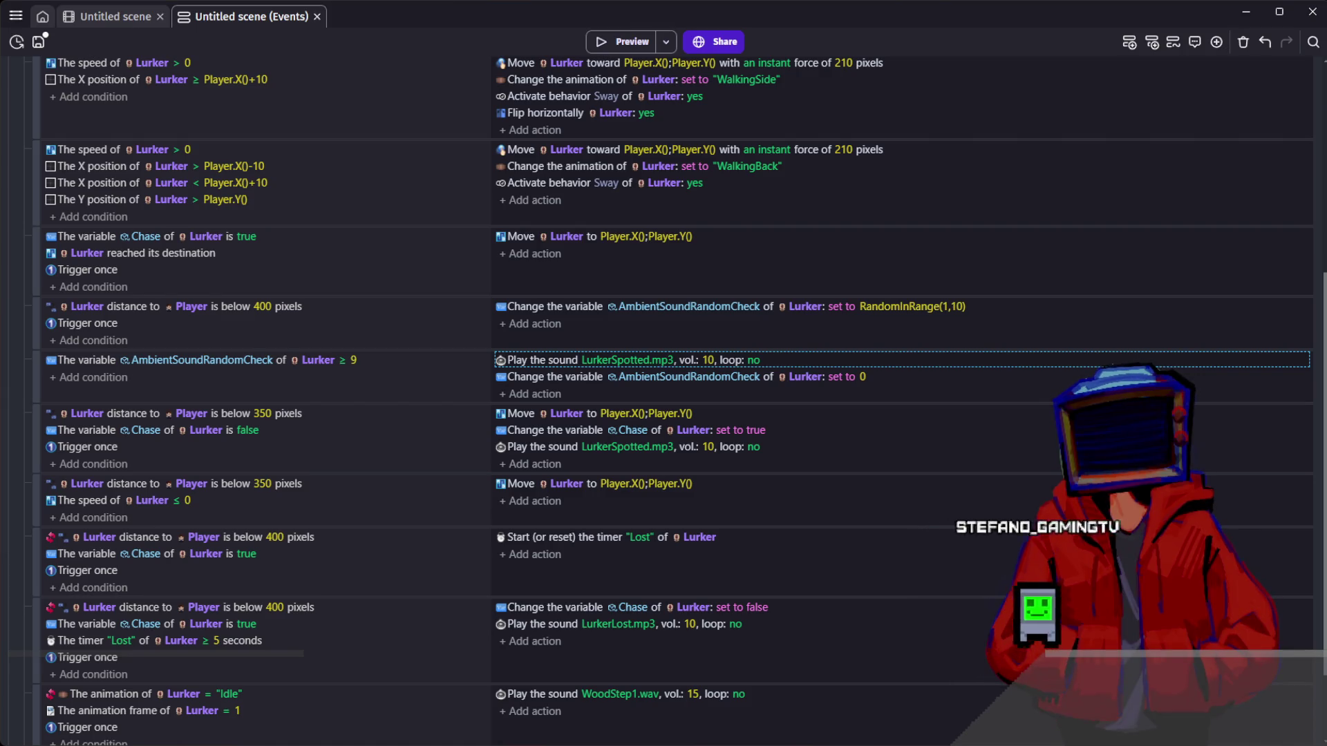
- Open the LurkerSpotted.mp3 Play a sound action and delete its audio file name
key(Return)
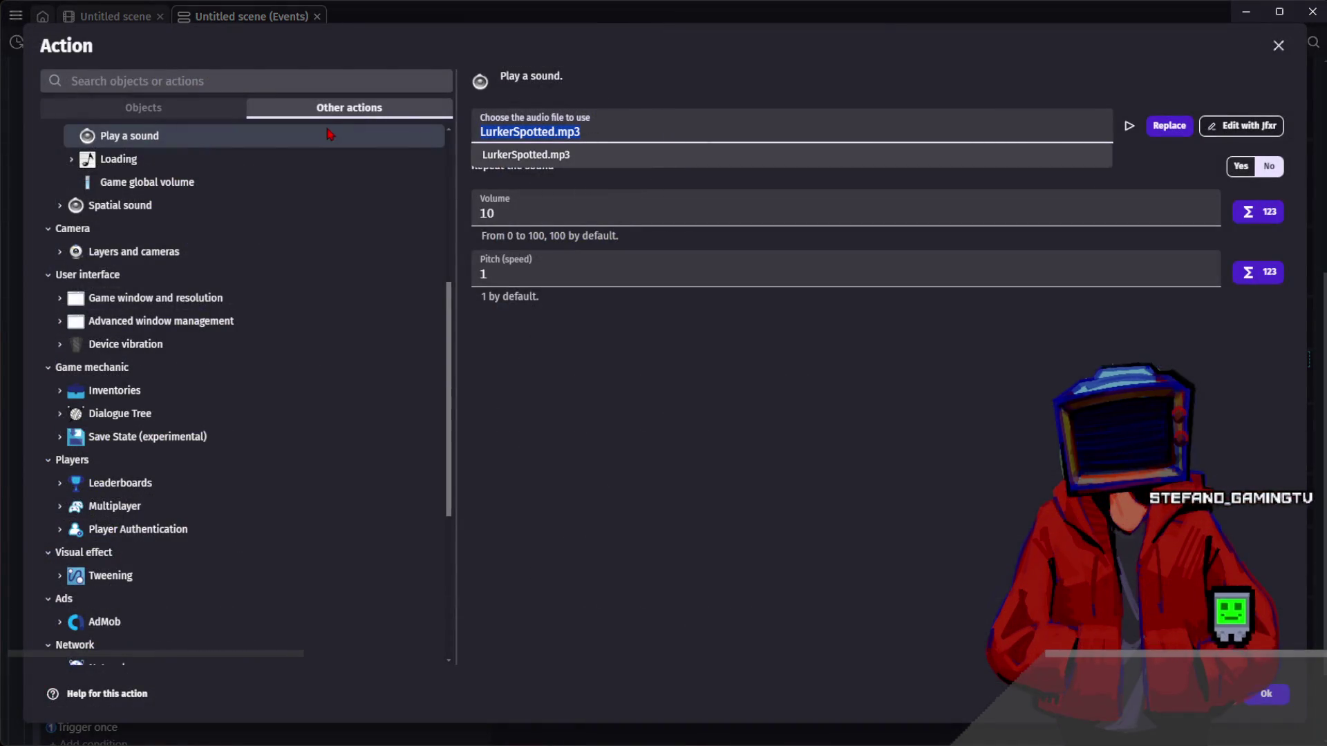
key(BackSpace)
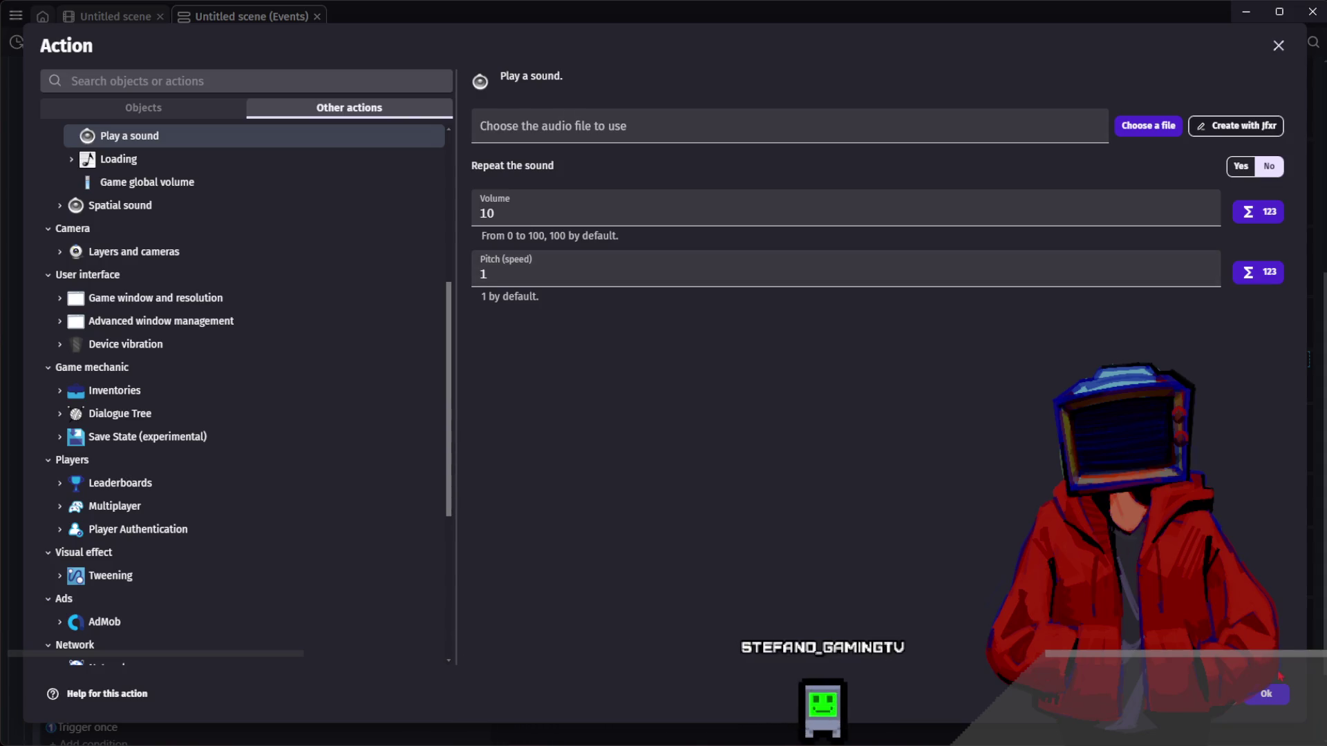
- Confirm the emptied sound action, then review the spatial sound actions without adding one
click(1266, 693)
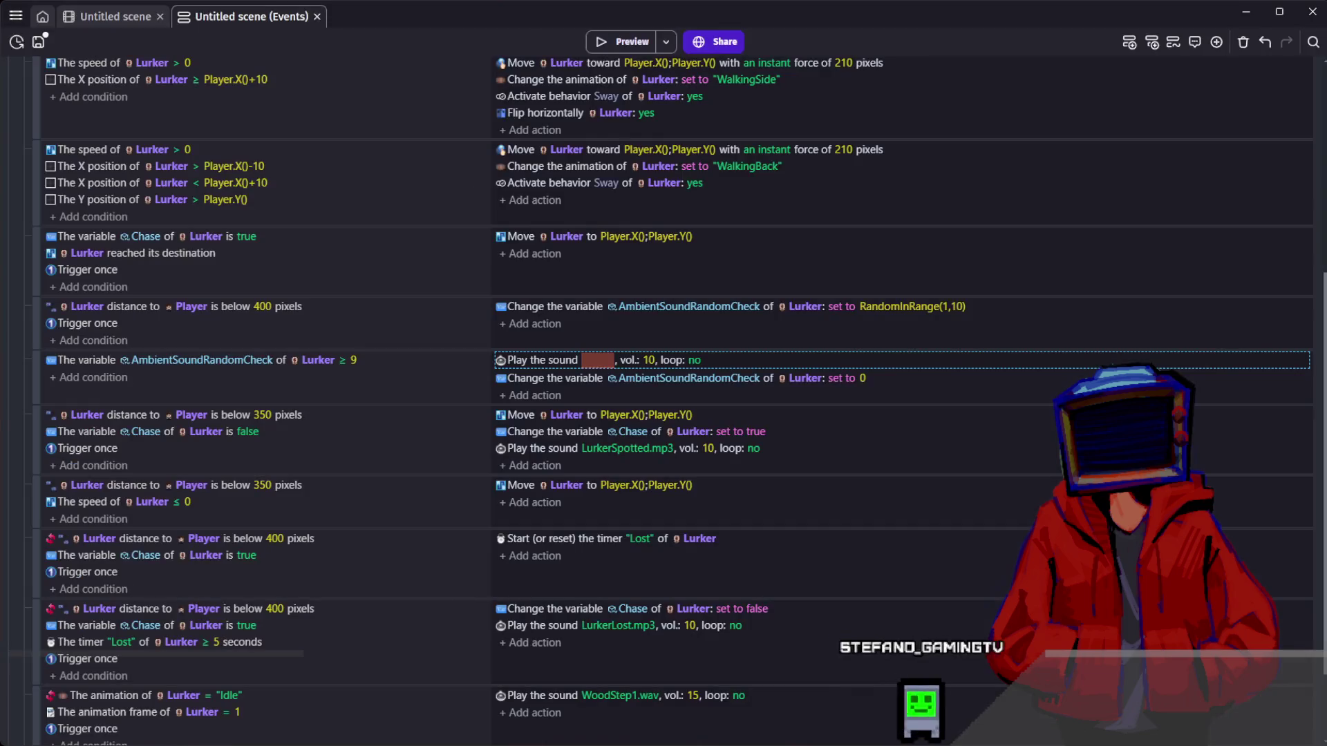
double_click(542, 360)
click(178, 205)
click(177, 206)
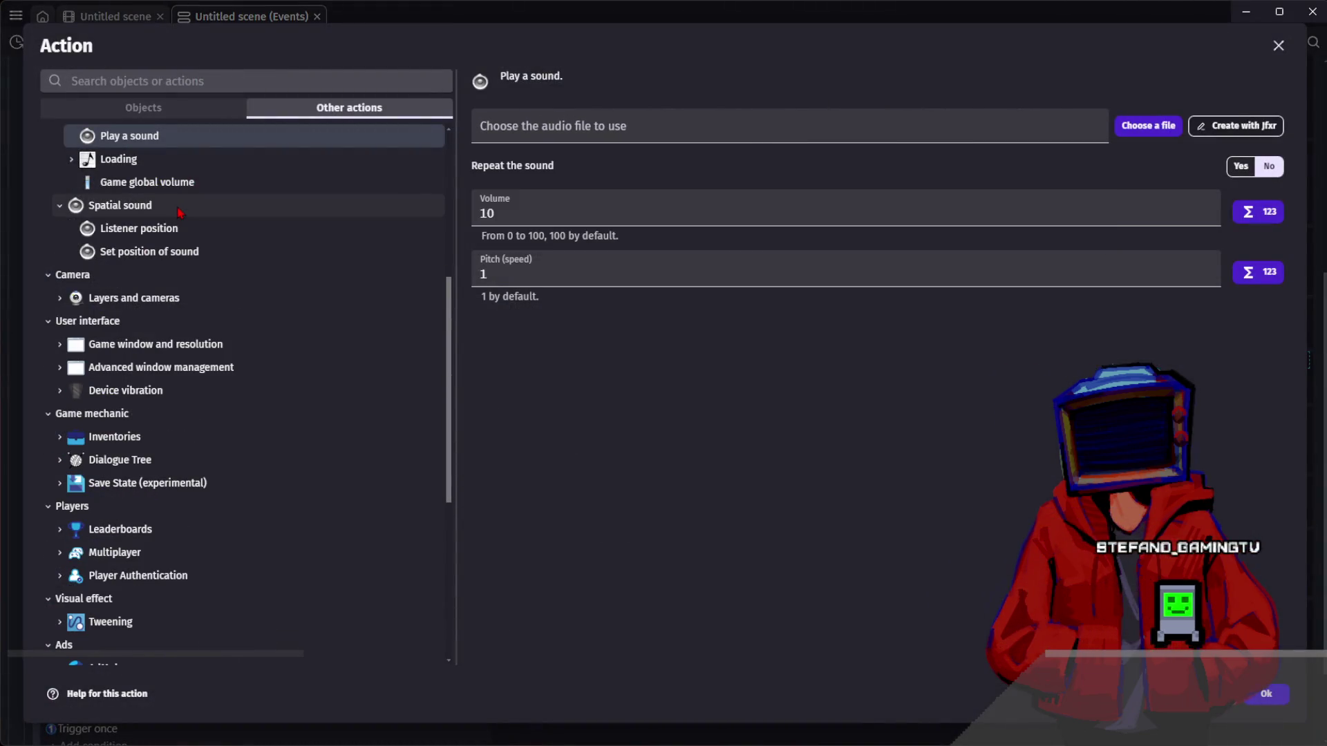
click(178, 253)
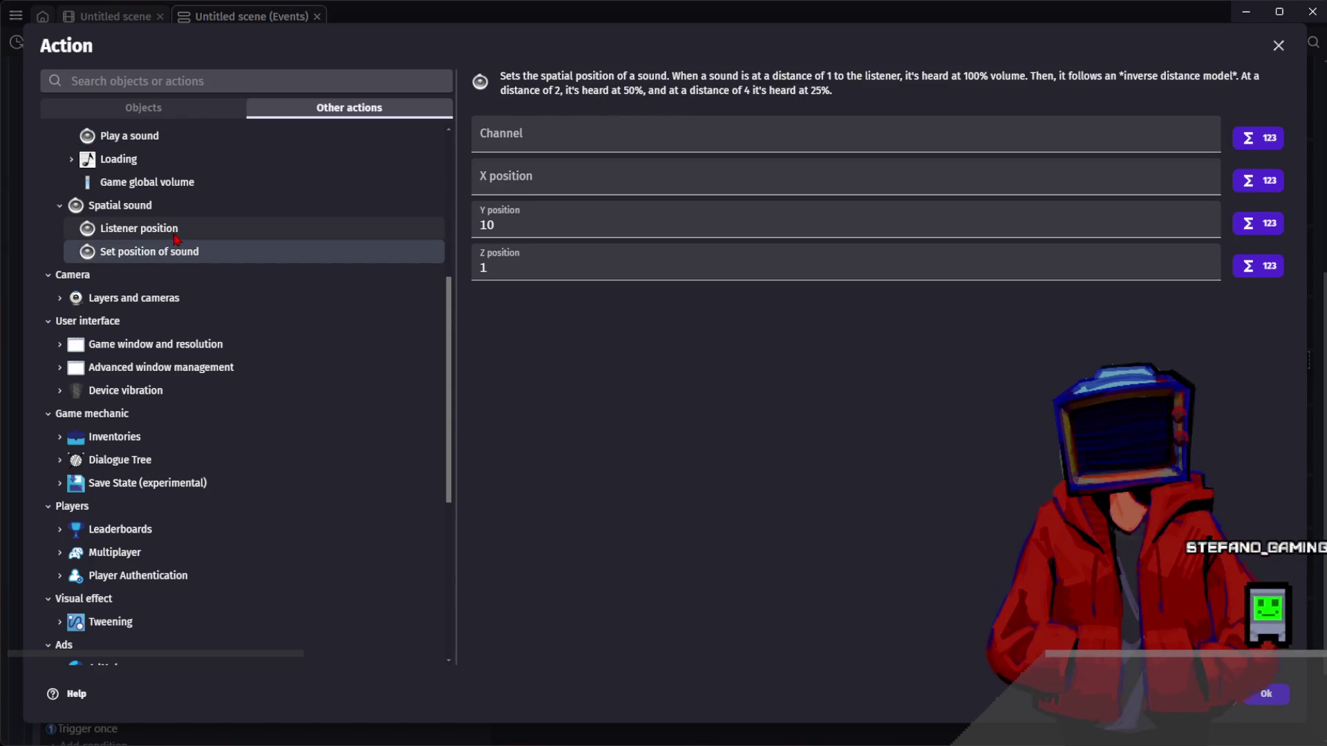
click(176, 237)
click(178, 252)
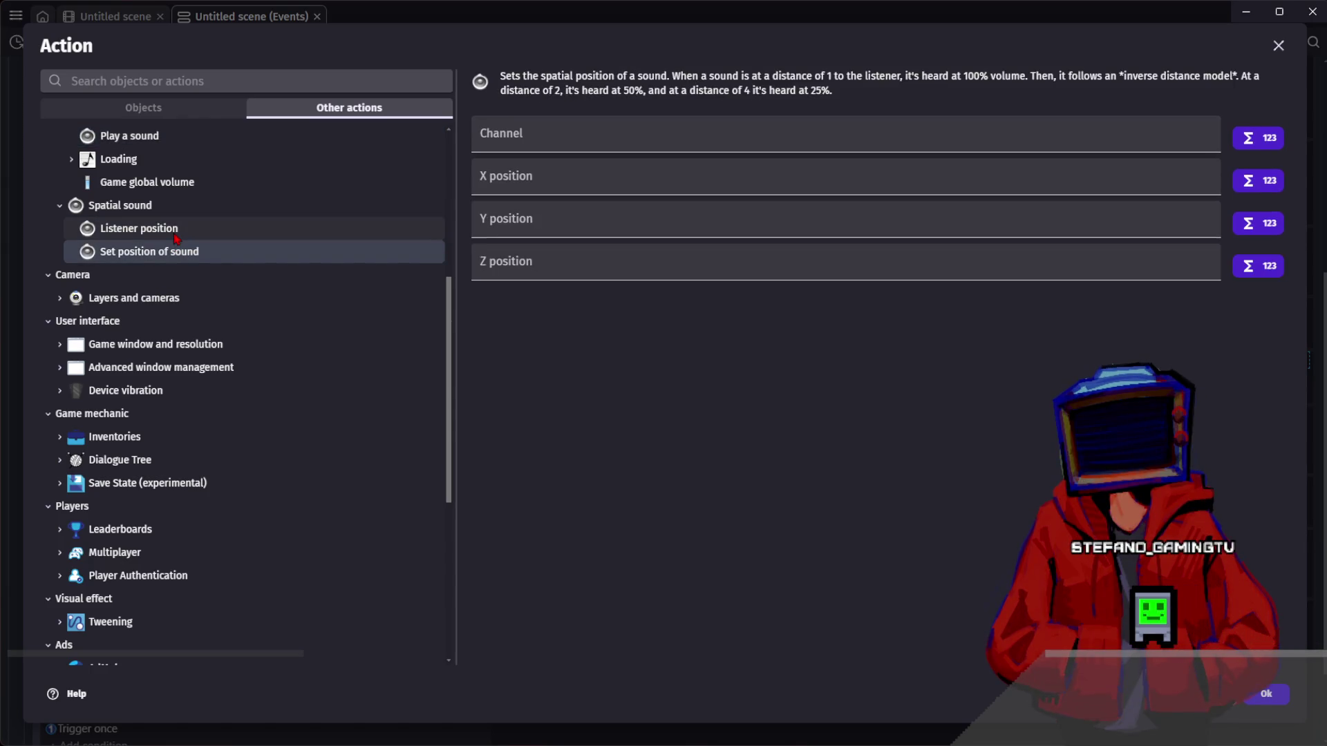
click(175, 236)
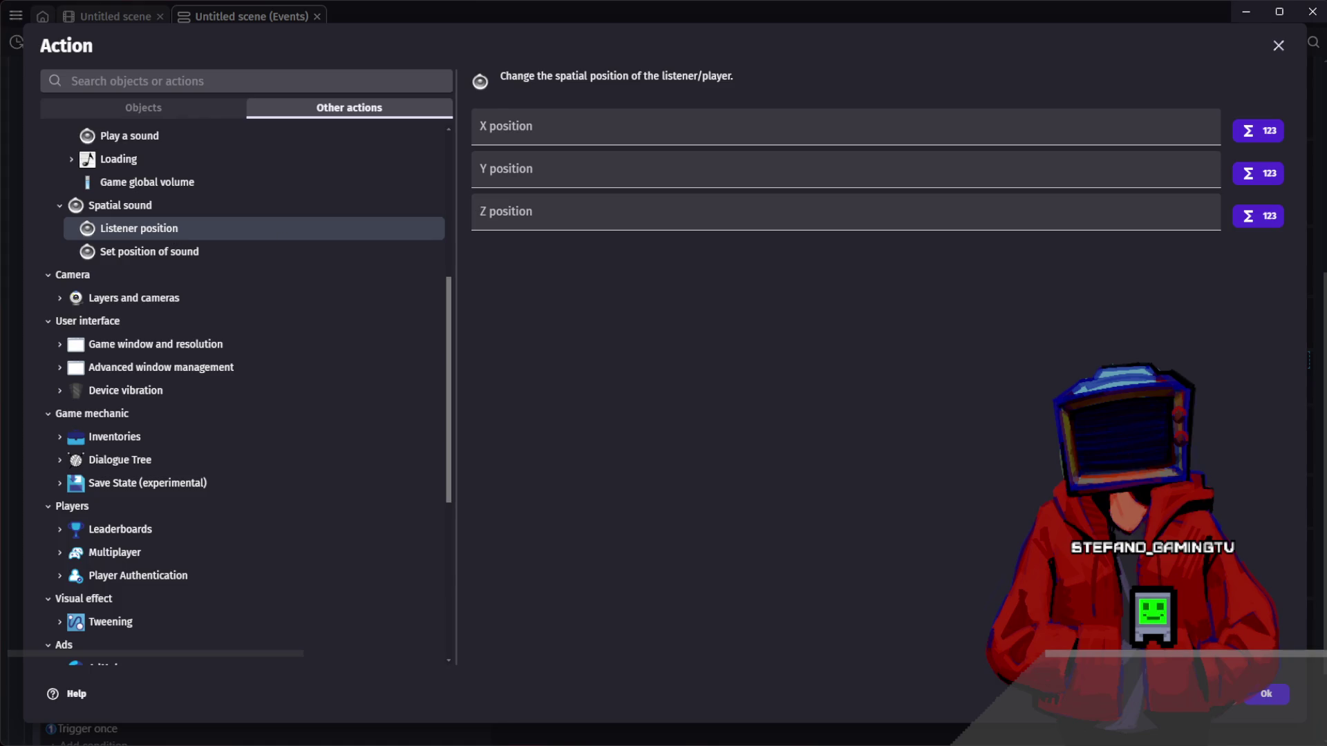
key(Escape)
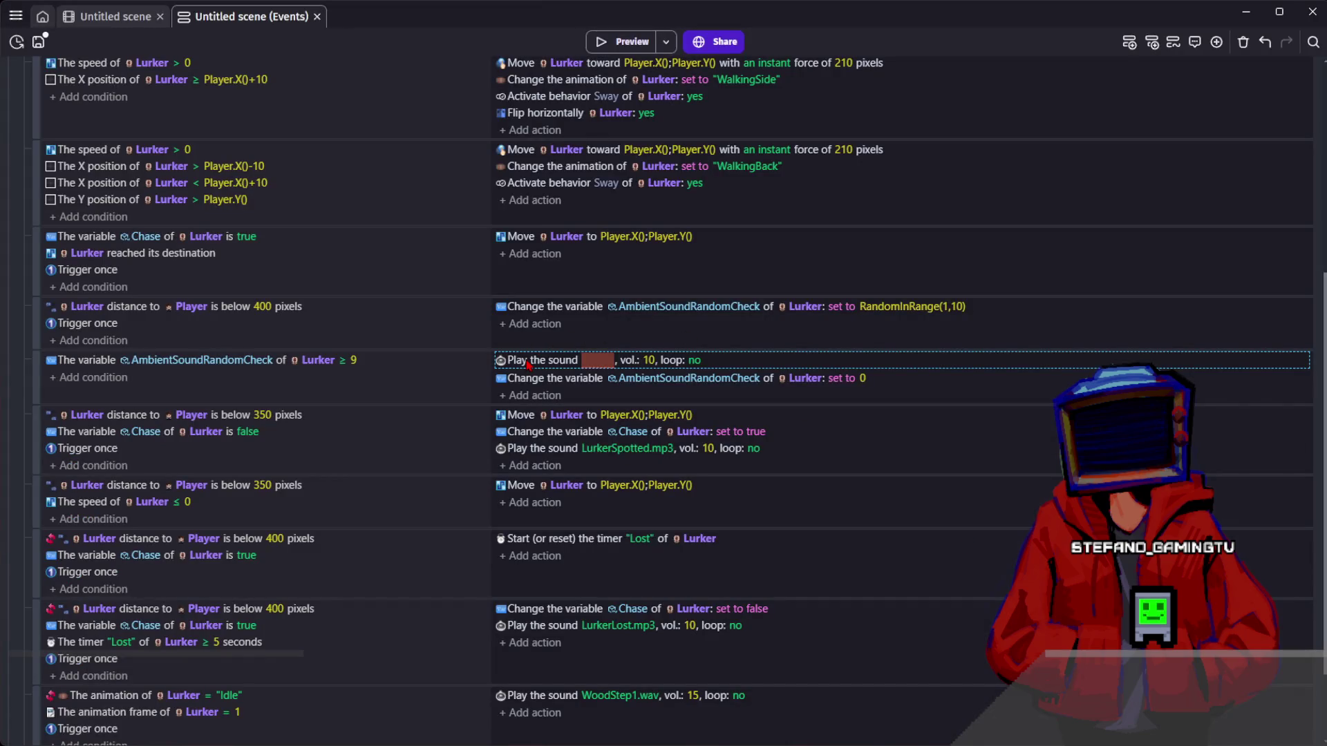
- Browse the ambient action's audio file choices and keep it as a plain Play a sound
double_click(528, 365)
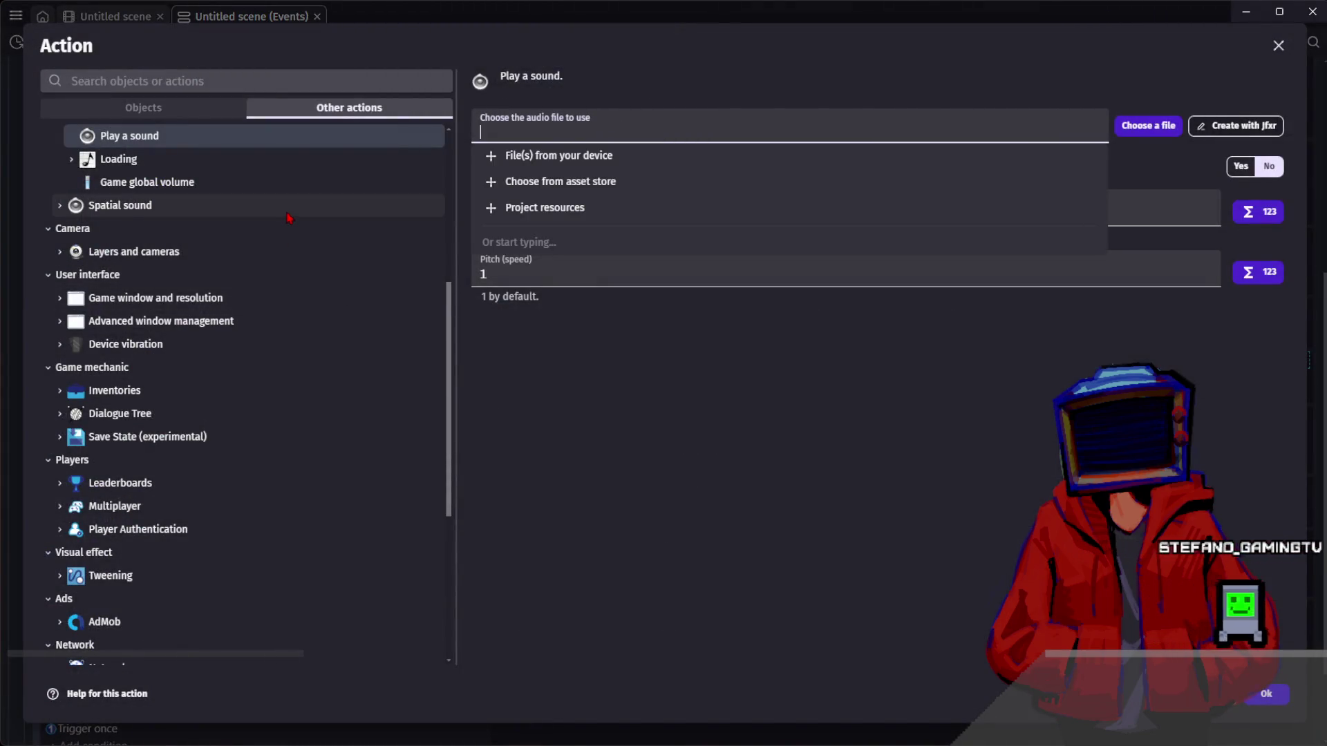
scroll(276, 180, up, 3)
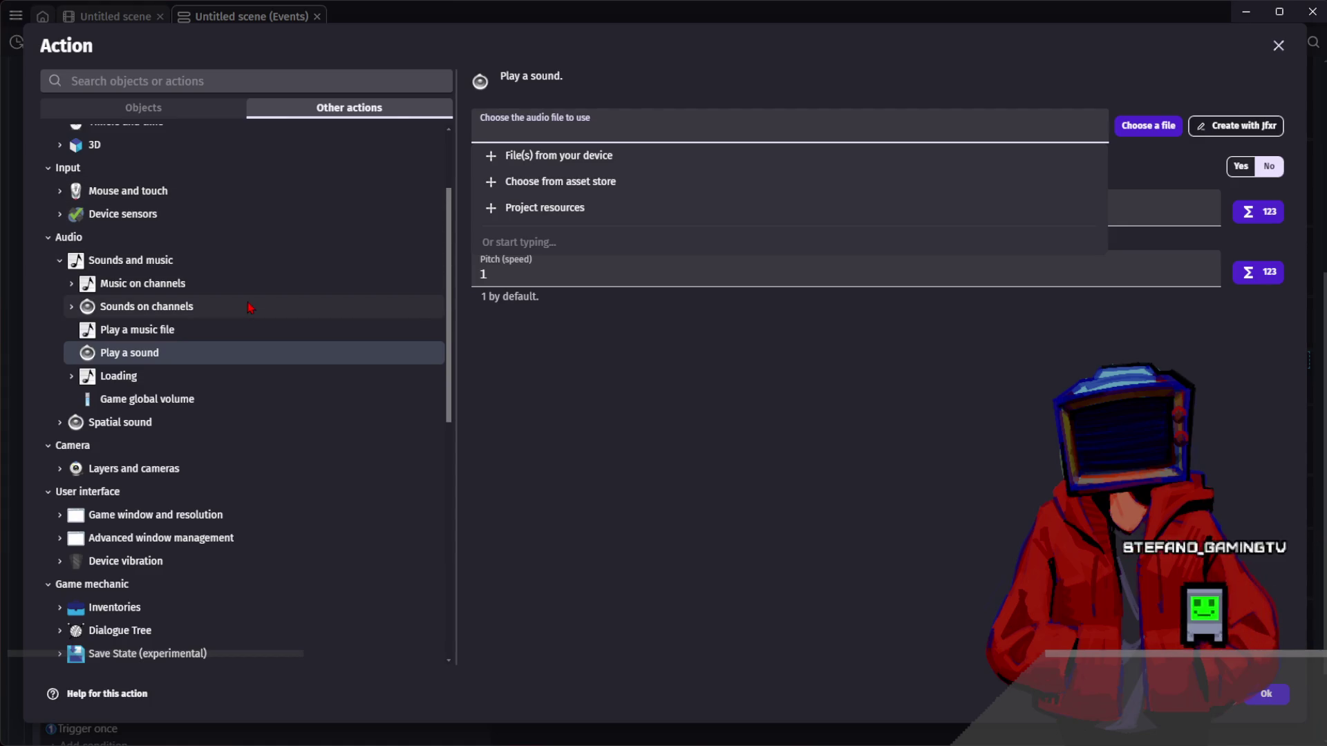
click(306, 688)
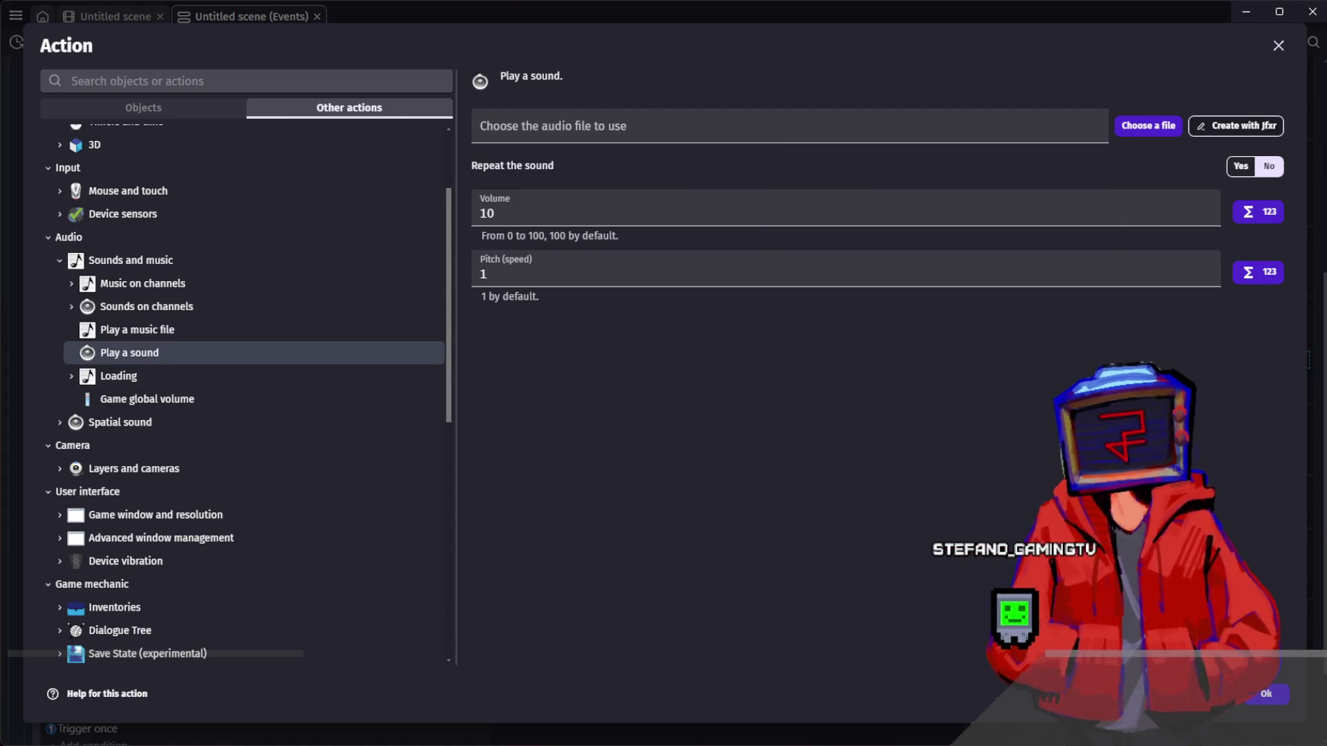
click(588, 131)
click(589, 540)
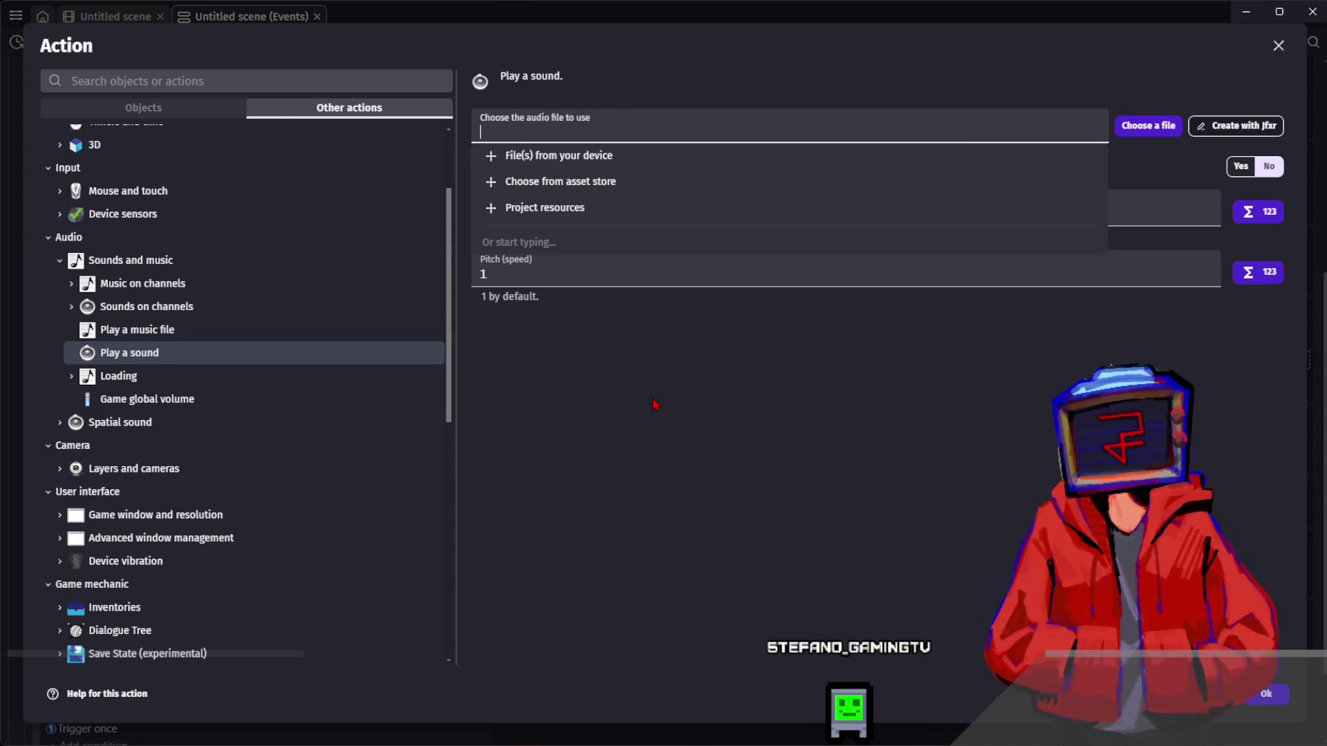
click(1264, 695)
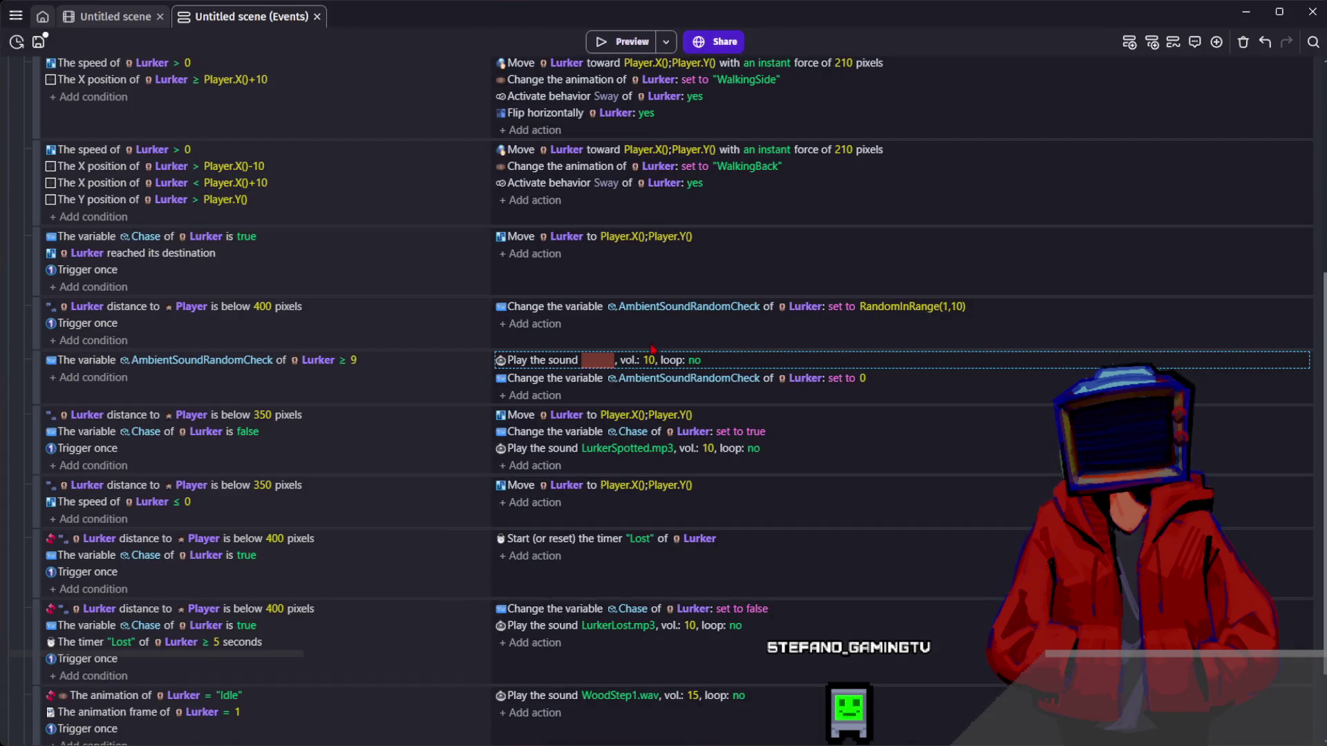
- Set the action's audio file to LurkerAmbient.mp3 and confirm it
double_click(540, 360)
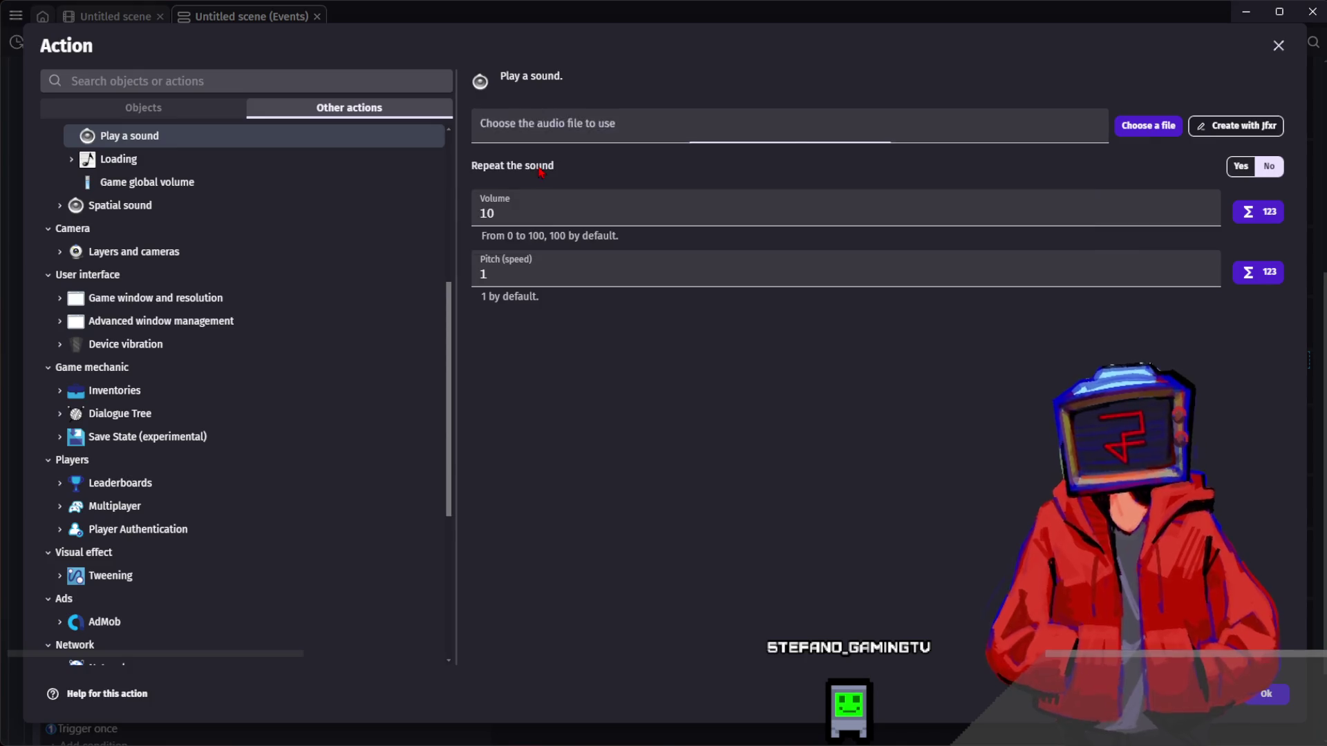
text(LurkerAmbient.mp3)
key(Return)
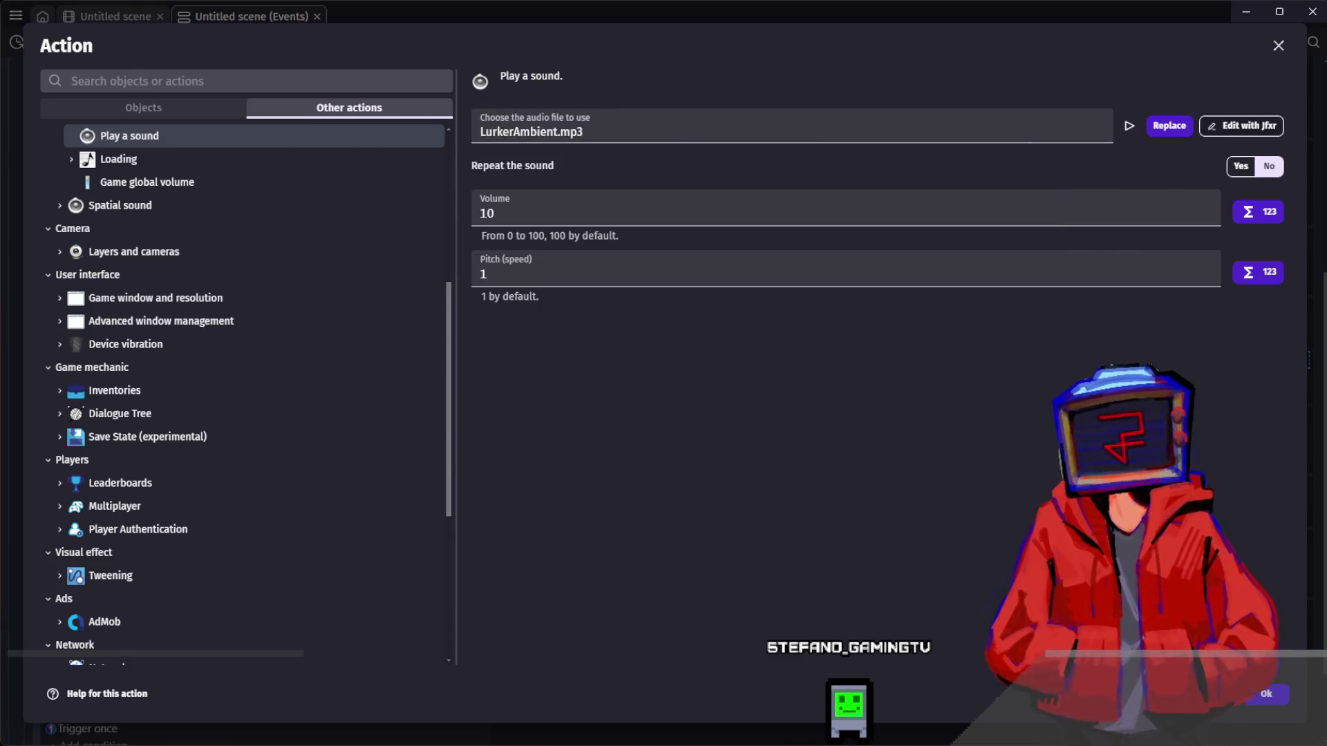
key(Return)
- Change the Lost timer condition's duration to 8 seconds
click(868, 310)
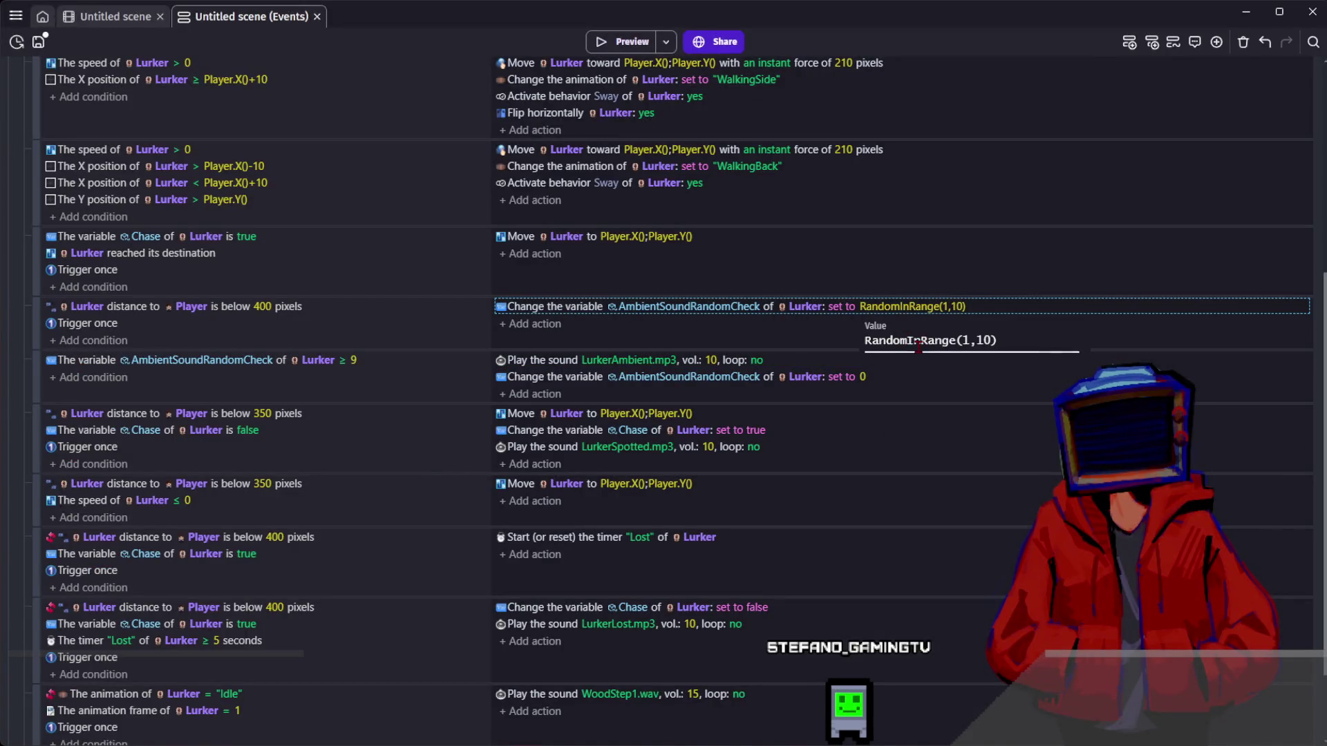
key(Escape)
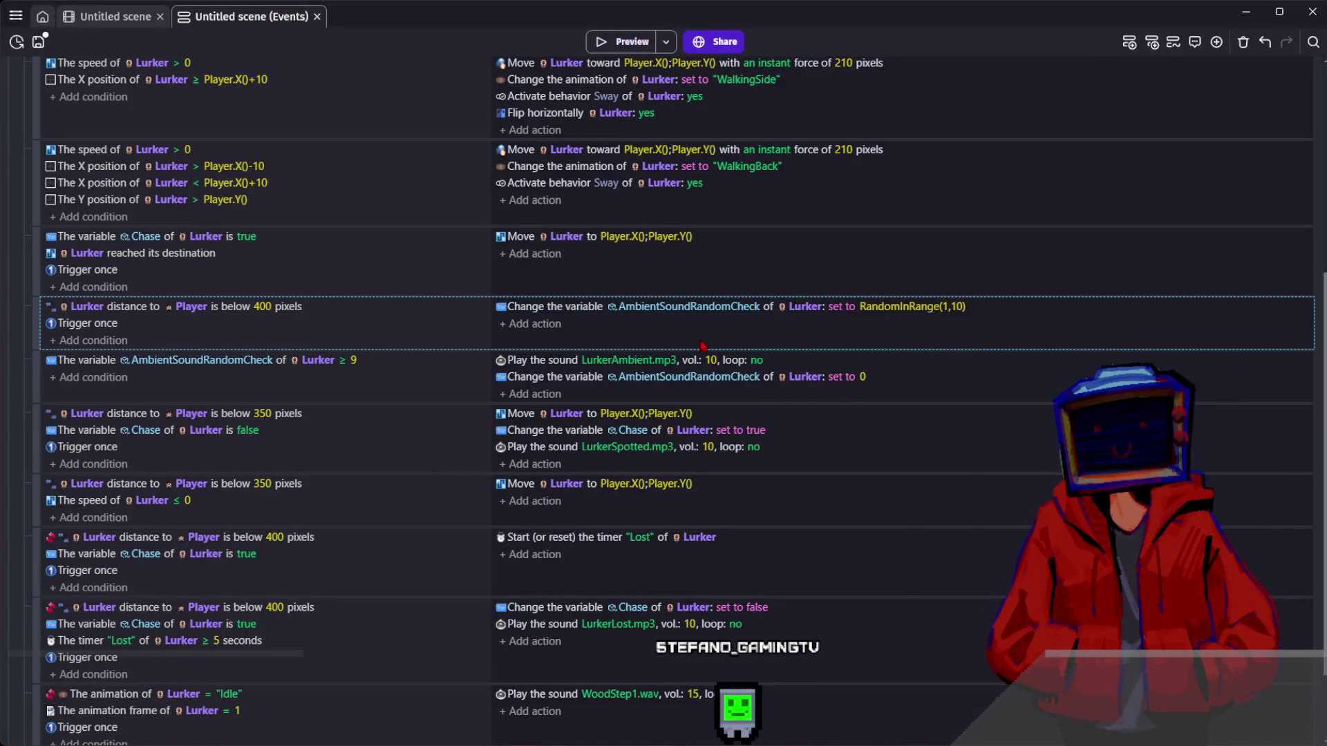
click(217, 640)
key(BackSpace)
text(8)
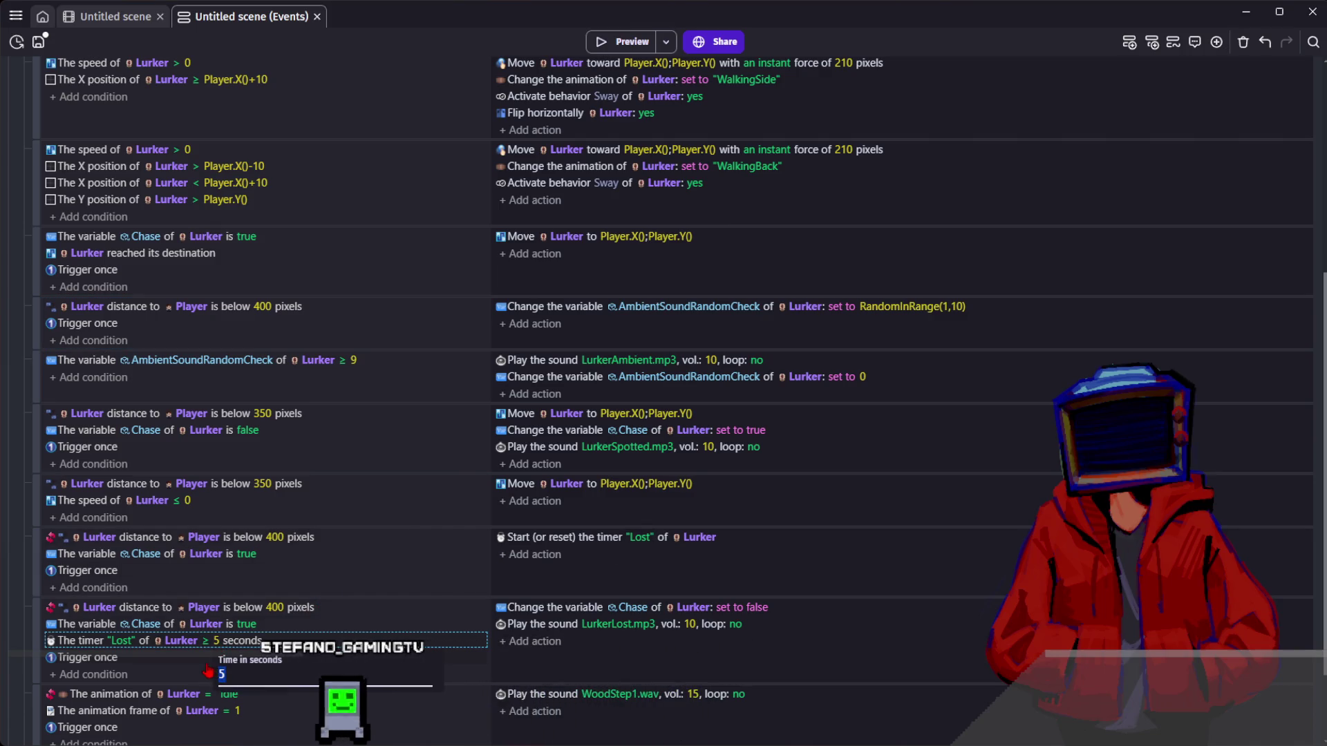
click(265, 659)
- Add a Lurker 'Move to a position' action to the lost-player event
click(624, 665)
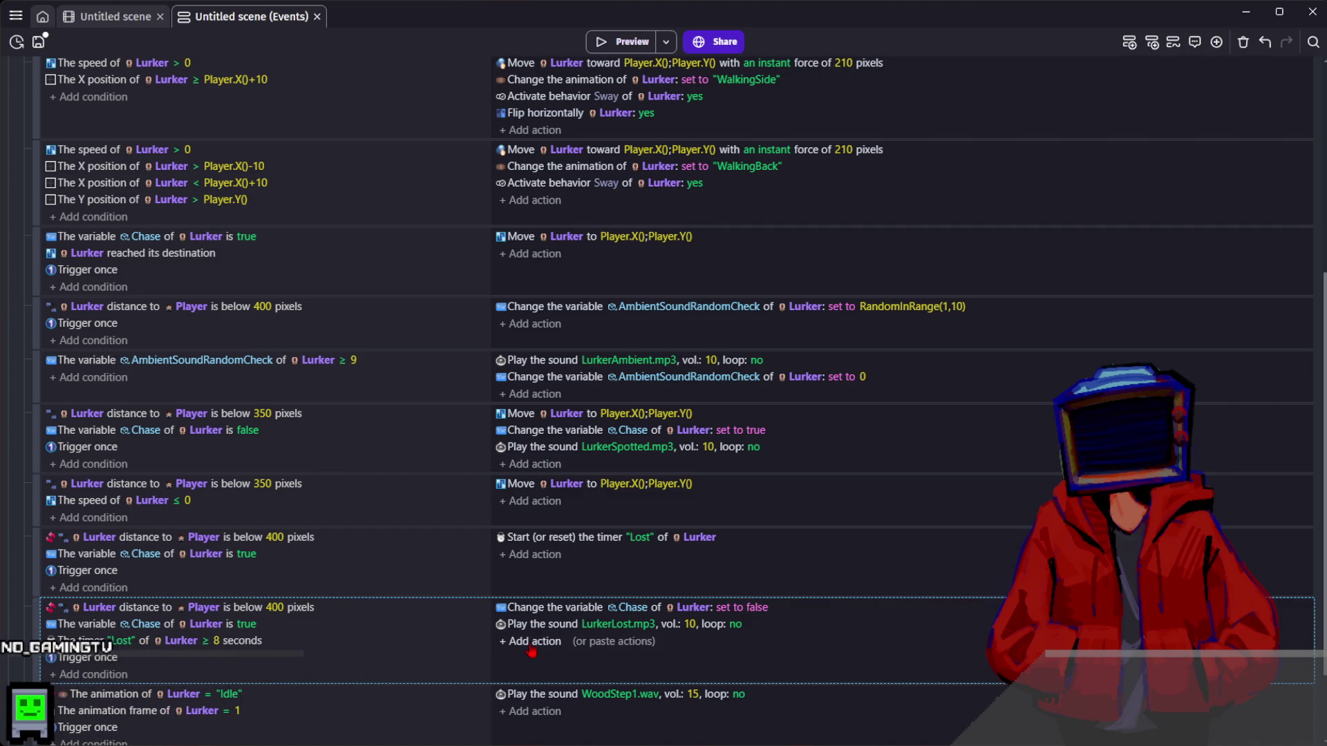
click(533, 641)
text(lurker)
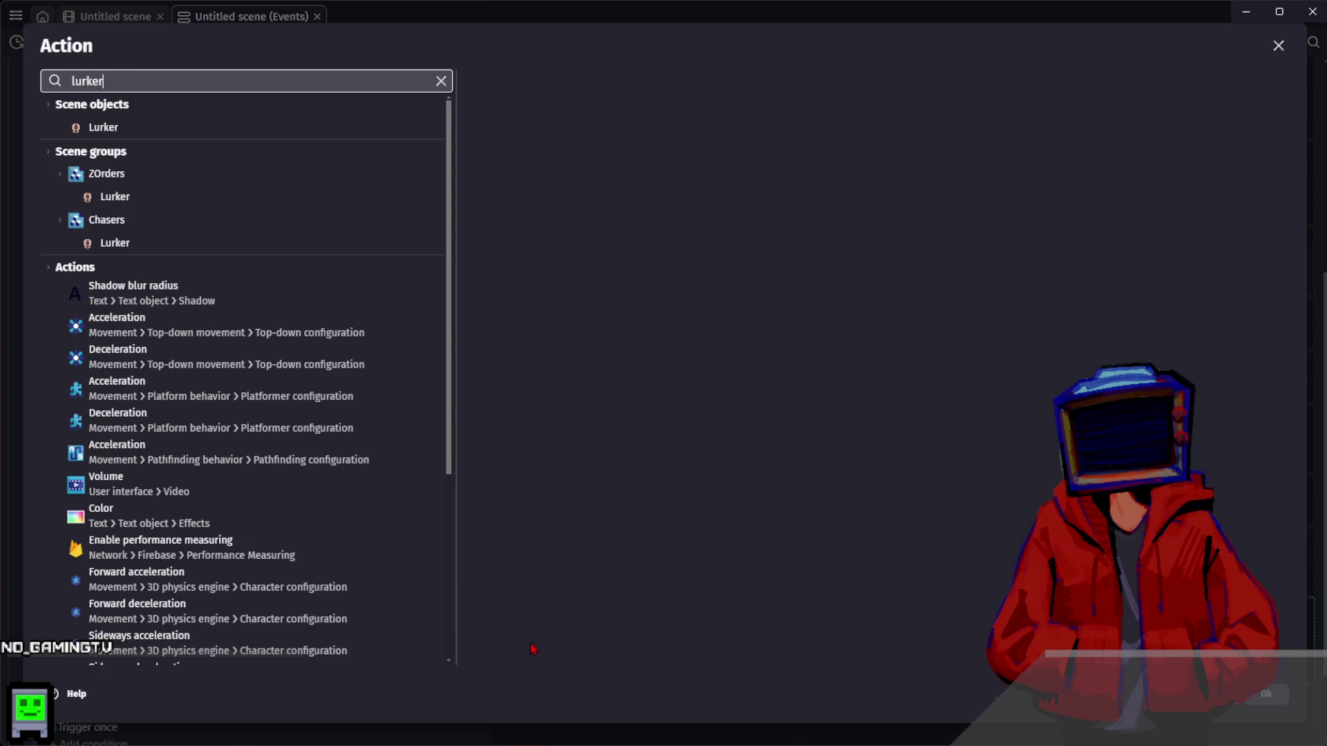
click(260, 129)
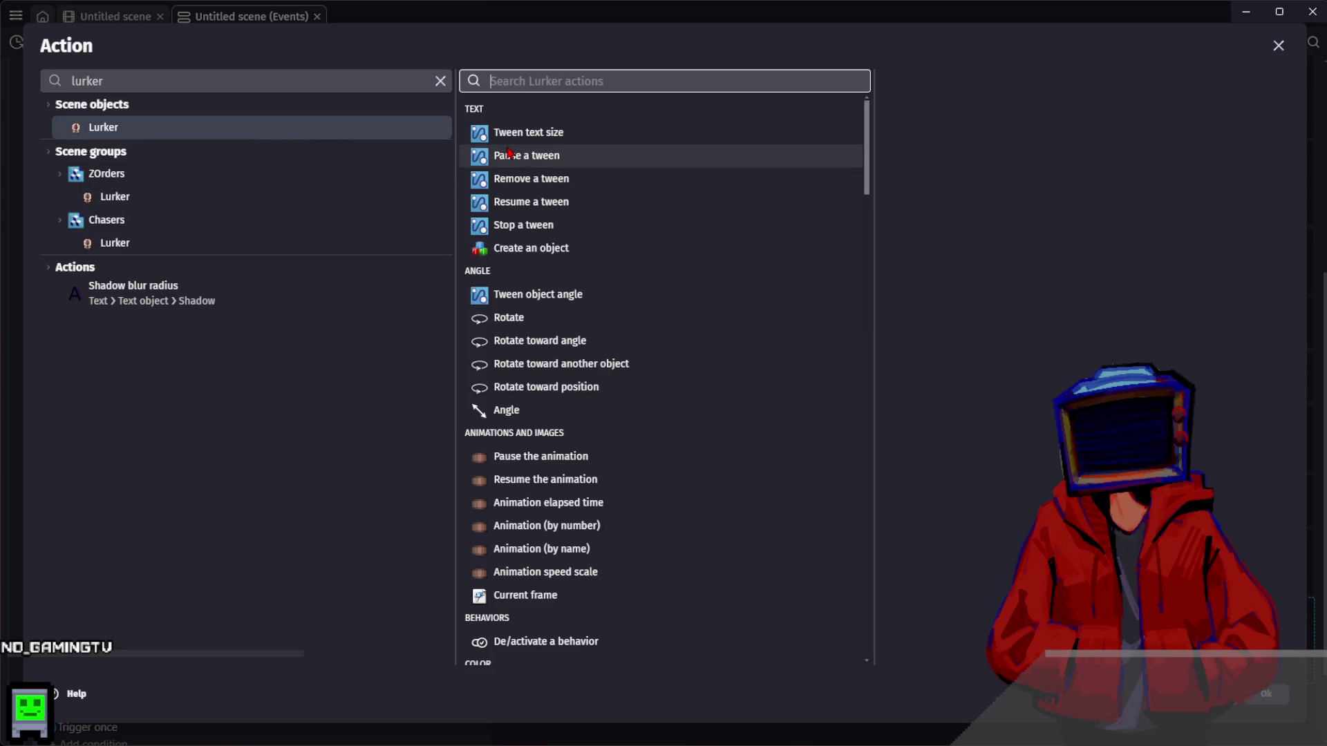
text(mov)
key(Return)
text(Lurker.)
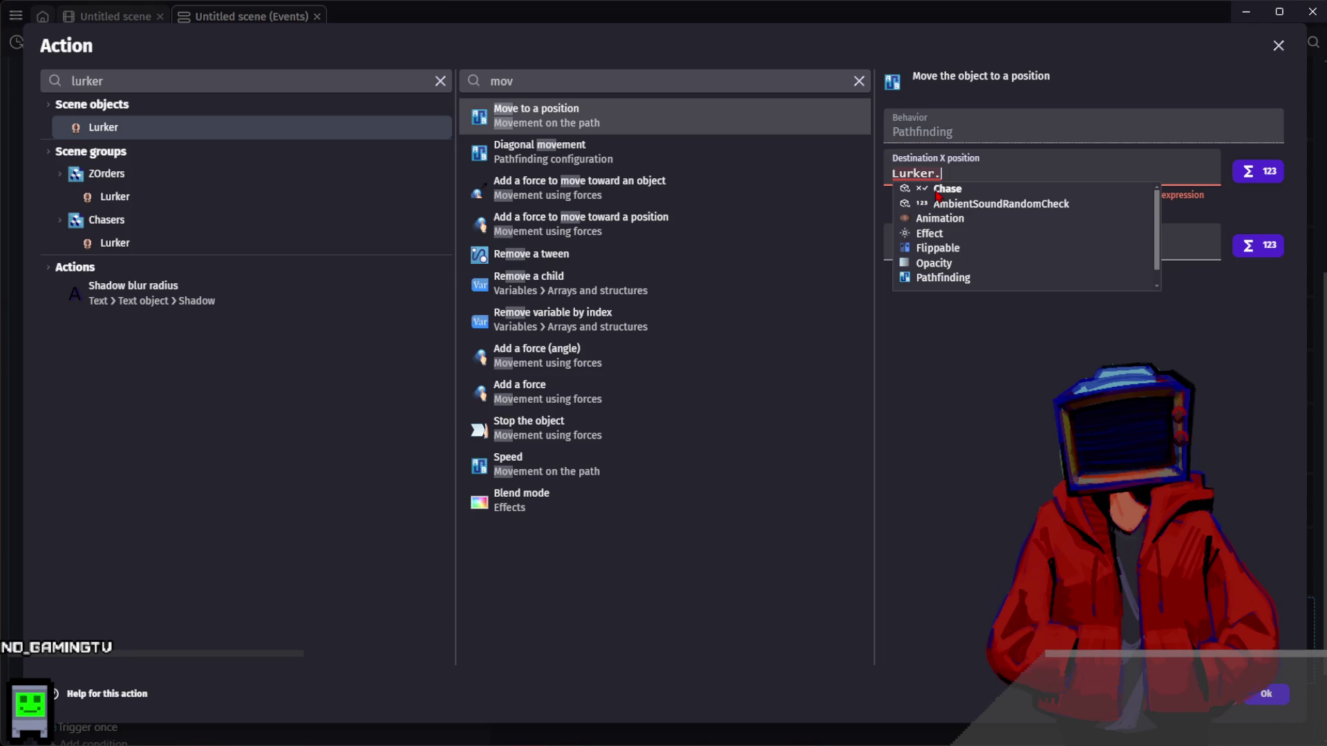
- Set the X destination to RandomInRange(X()-30, X()+30)
text(X())
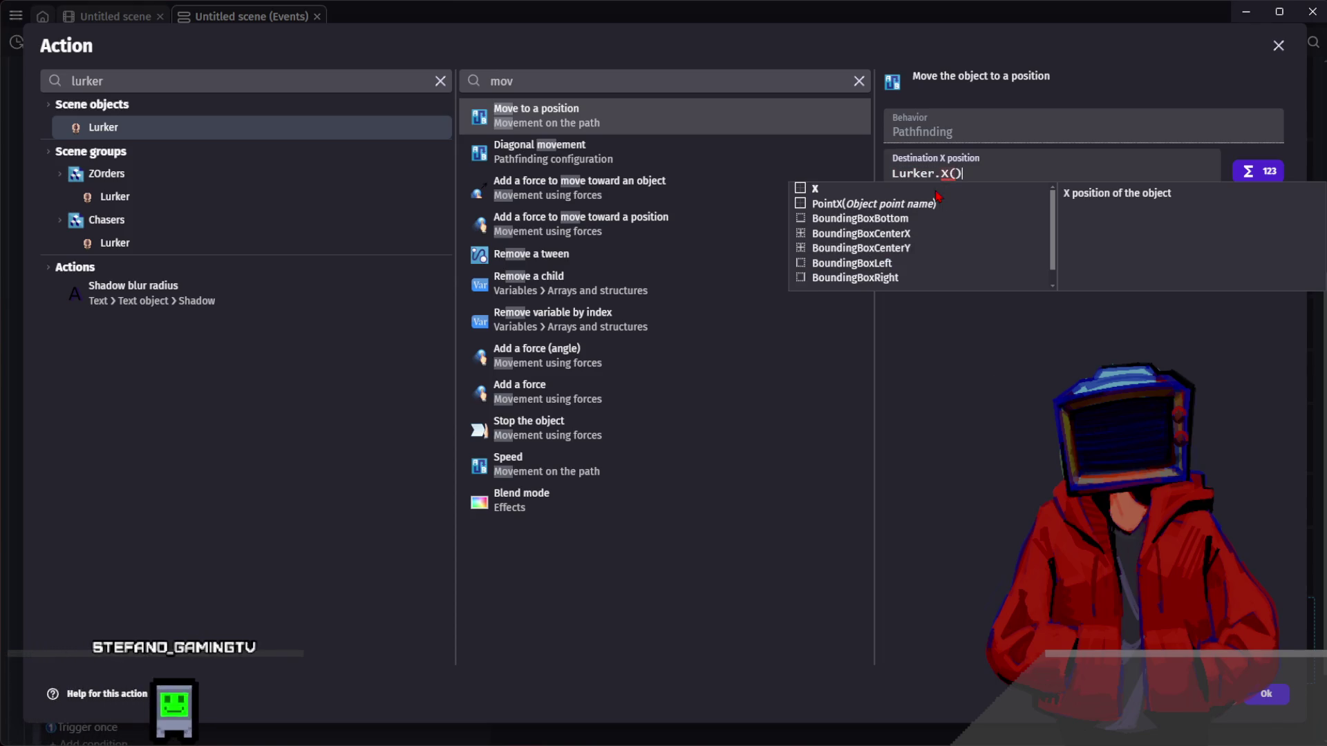
text(-30)
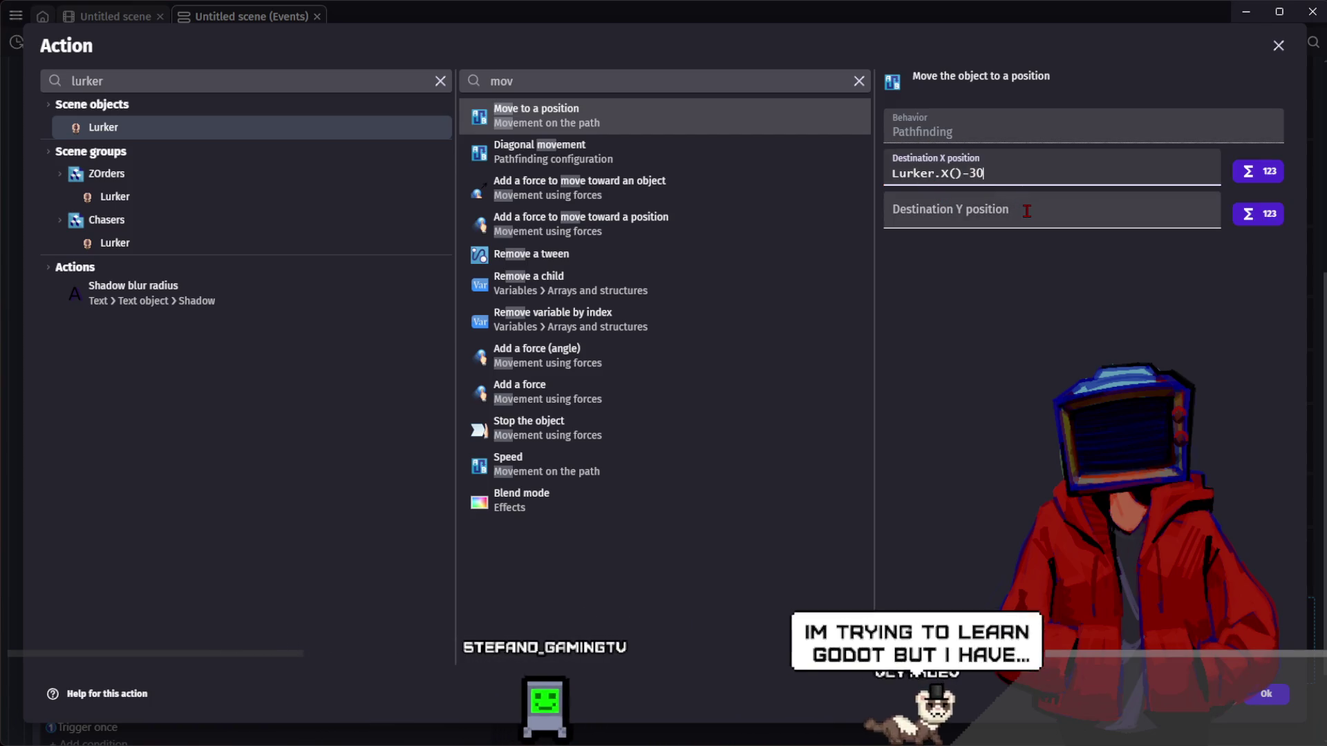
drag(995, 173, 926, 159)
key(ctrl+c)
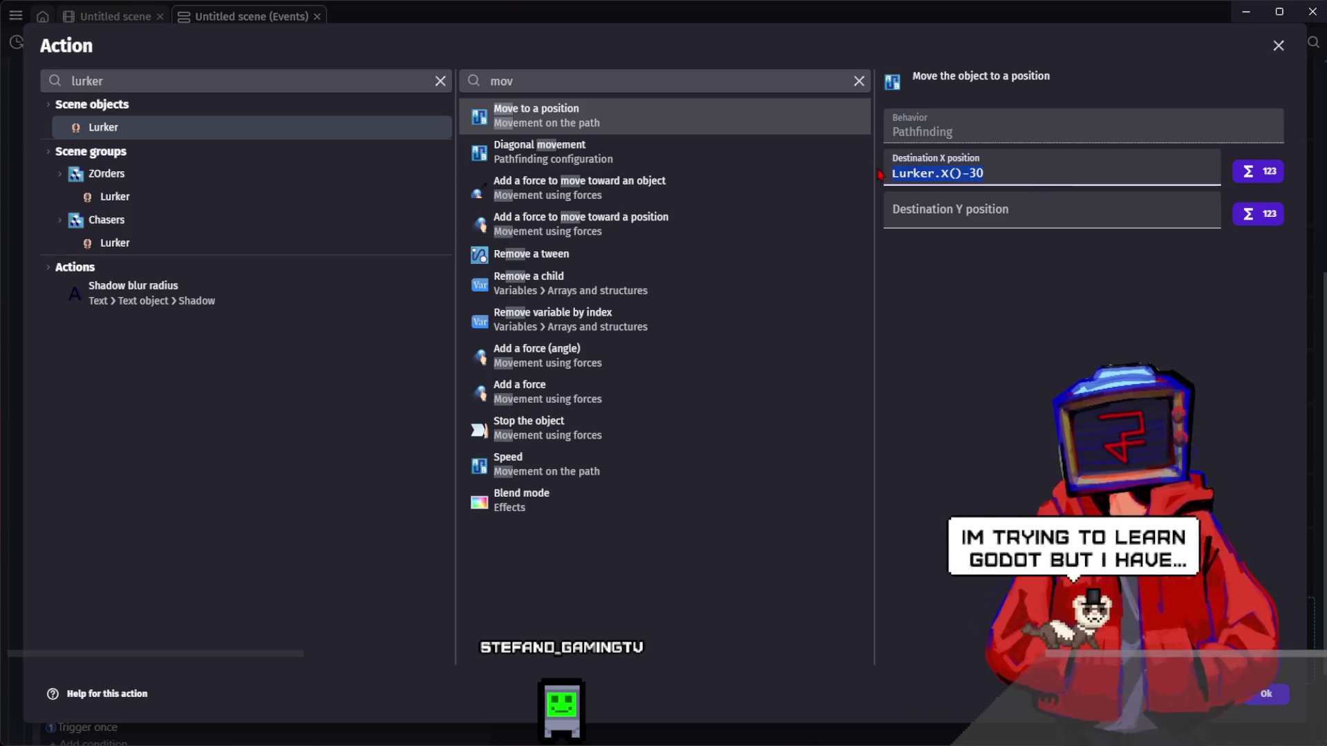
text(Random)
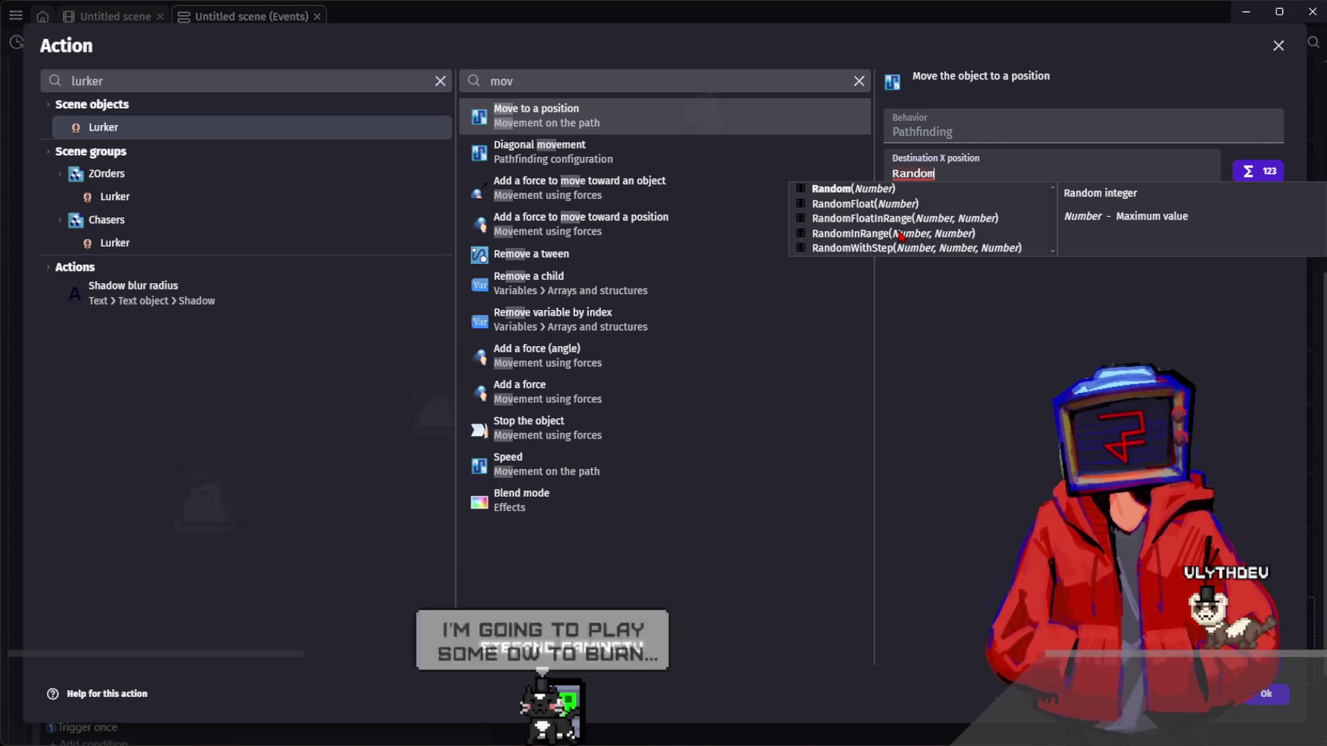
click(979, 229)
key(ctrl+v)
text(,)
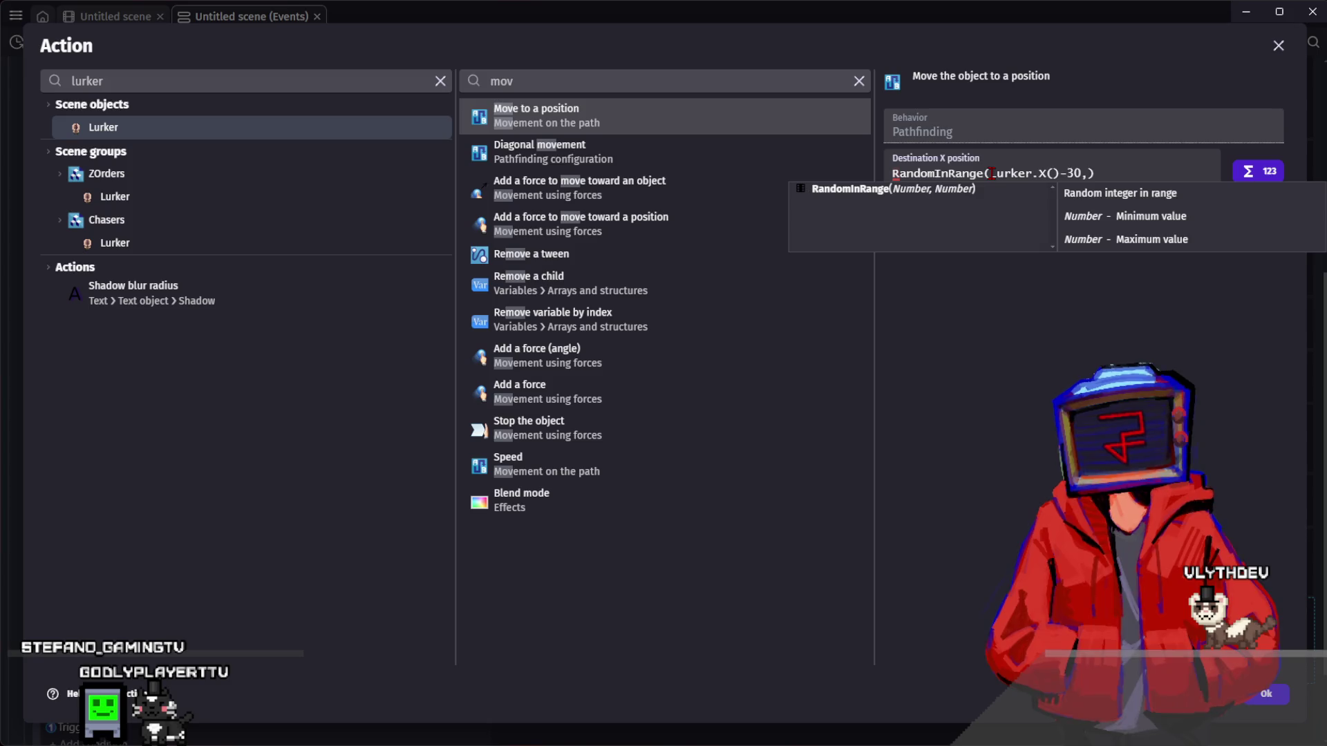
click(1170, 174)
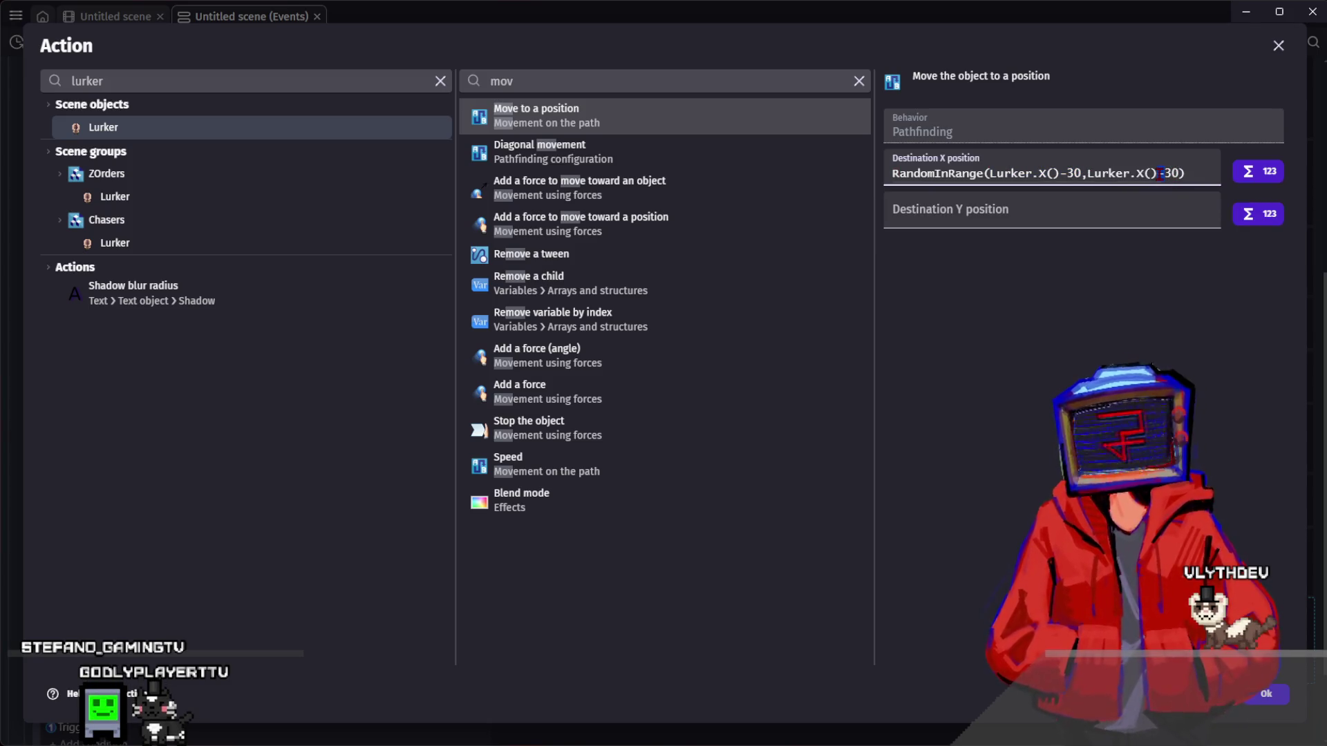
text(+)
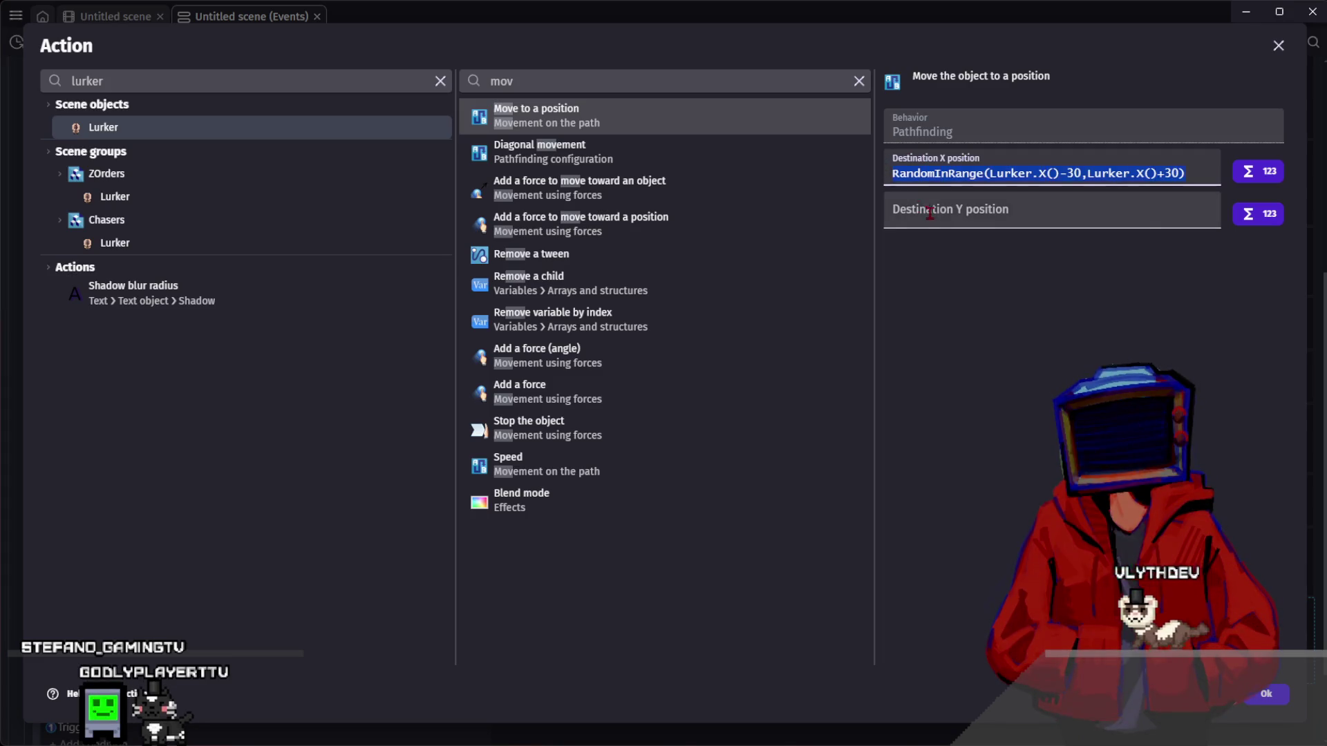
- Give the Y destination the same ±30 random range and save the project
click(930, 213)
text(RandomInRange(Lurker.X()-30,Lurker.X()+30))
text(Y)
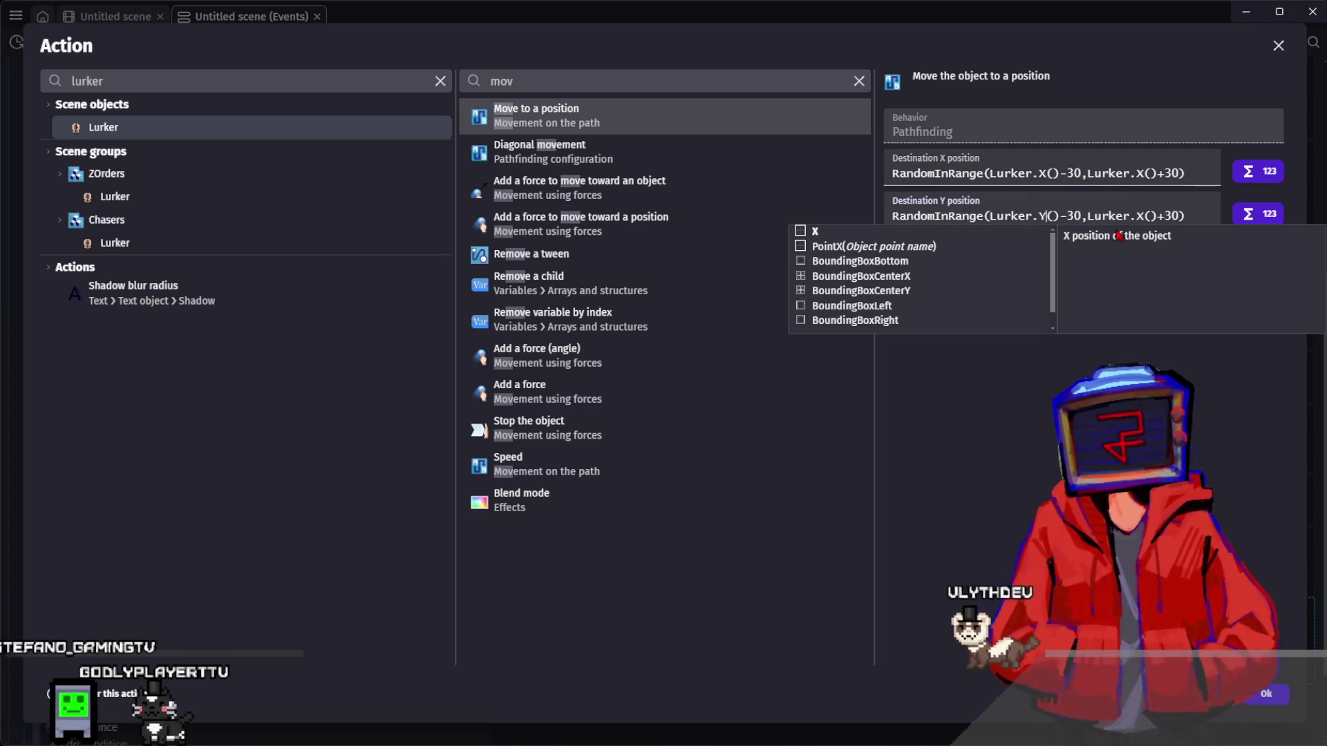
key(Escape)
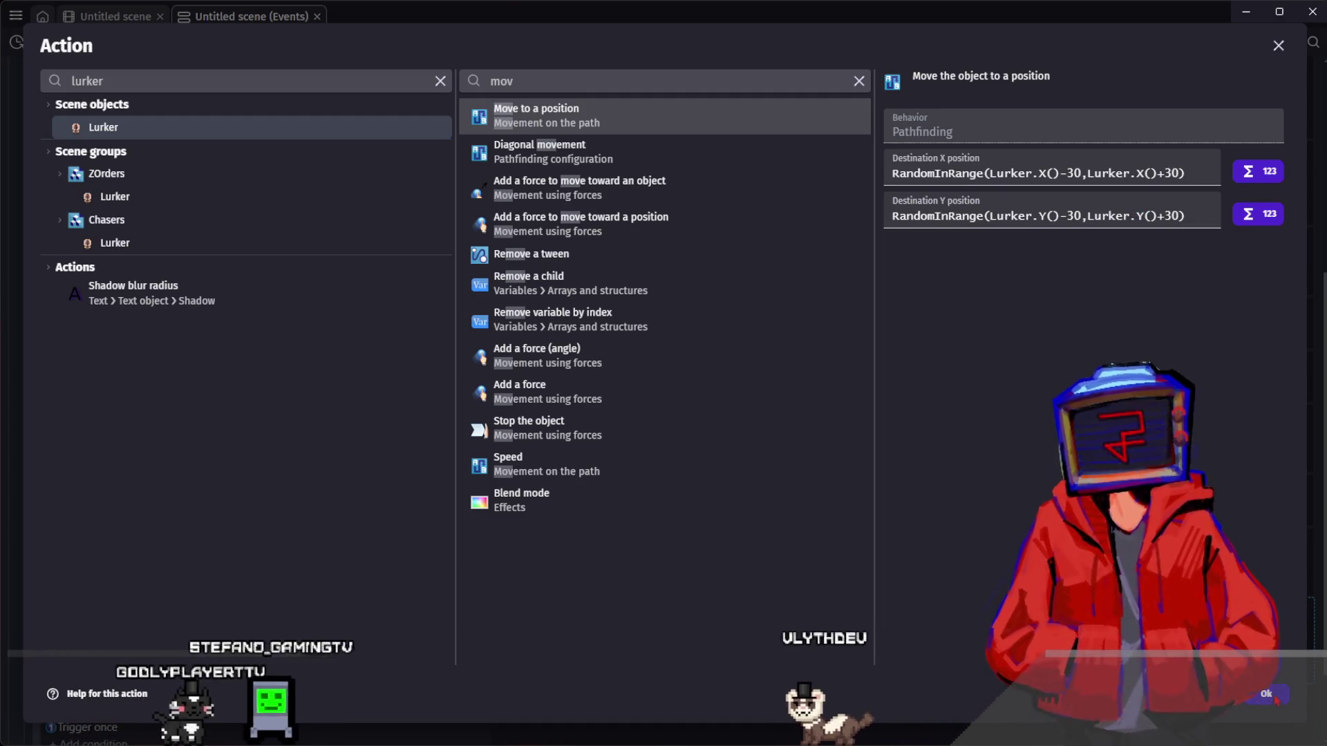
key(ctrl+Return)
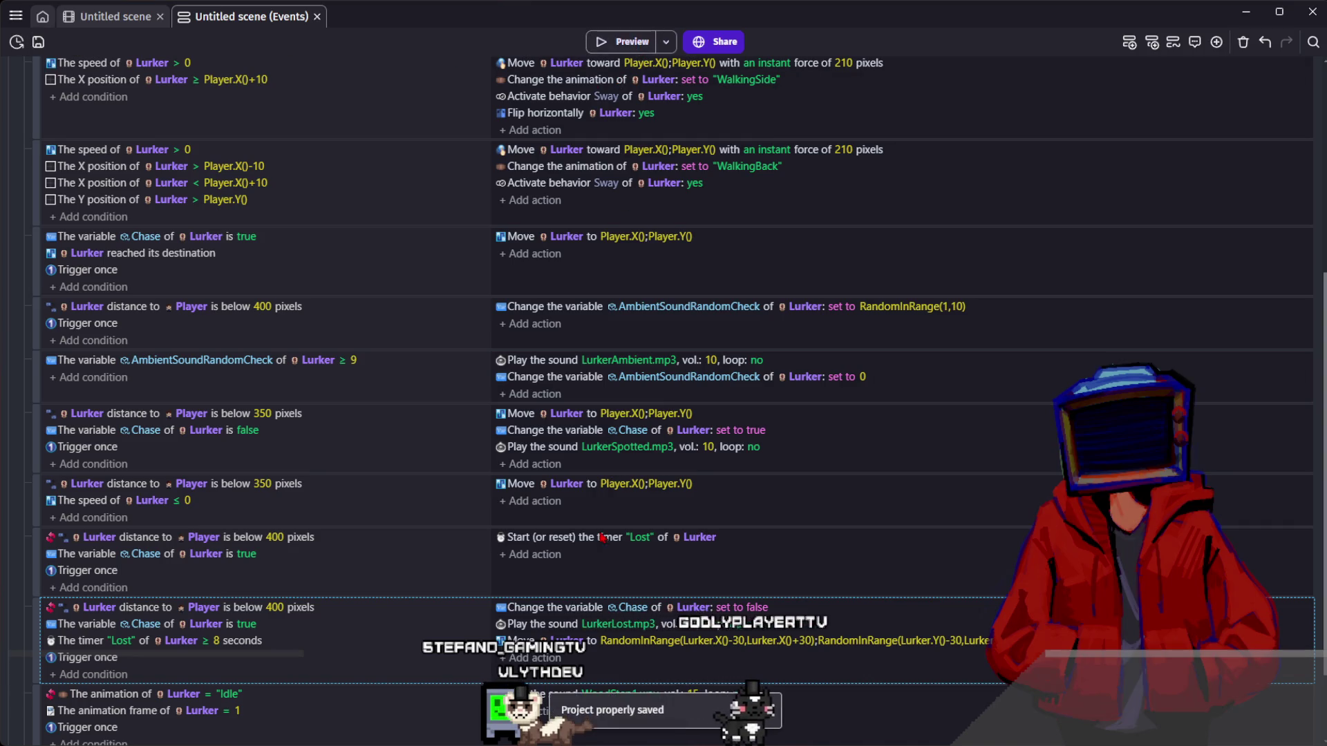
- Check the move action's X destination expression and launch a game preview
click(642, 648)
click(597, 672)
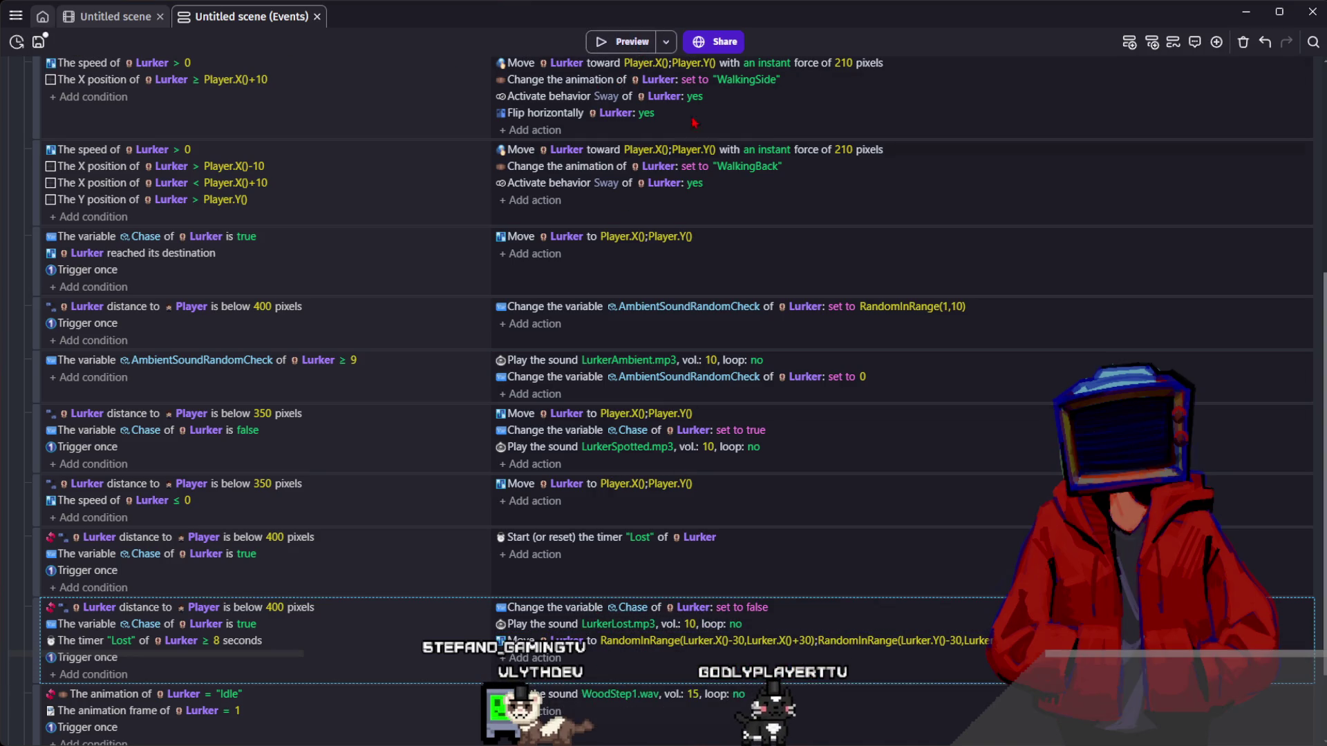
click(645, 46)
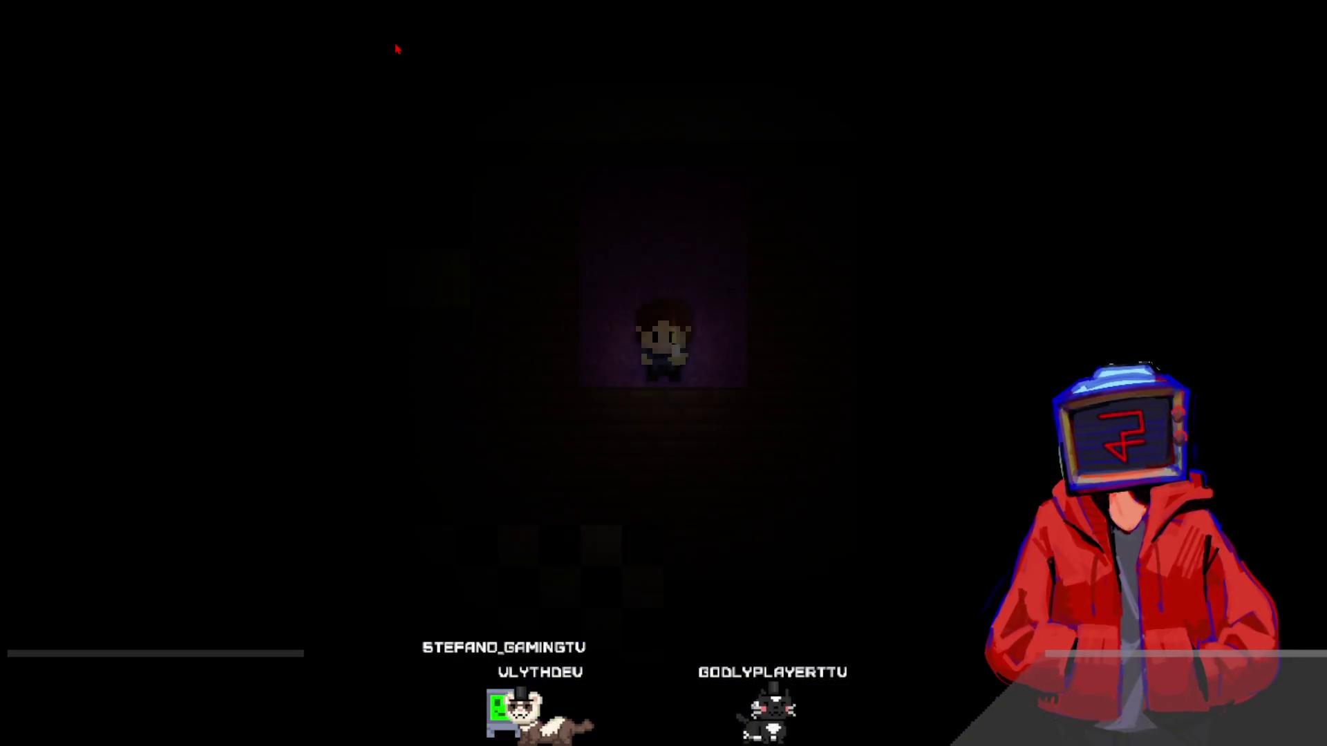
- Walk the player left, right across the purple-rug room, down and back left
key(Left)
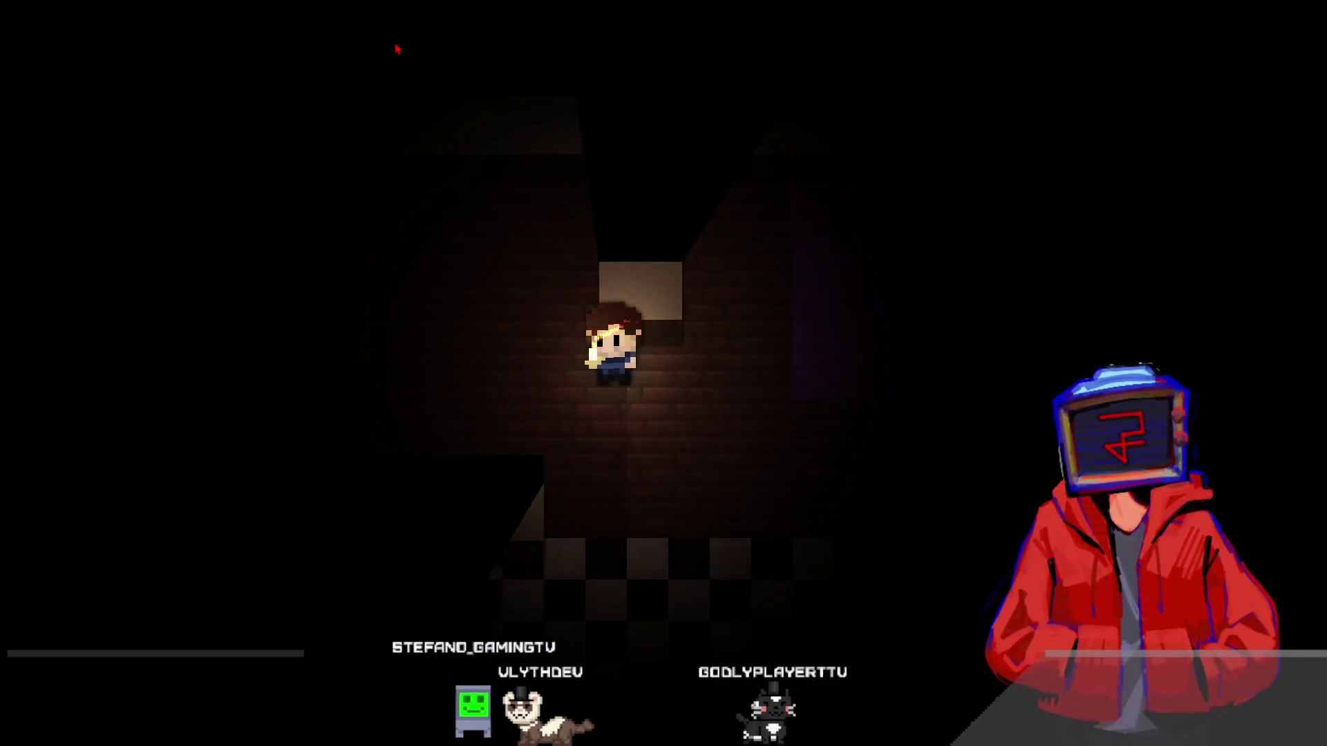
key(Left)
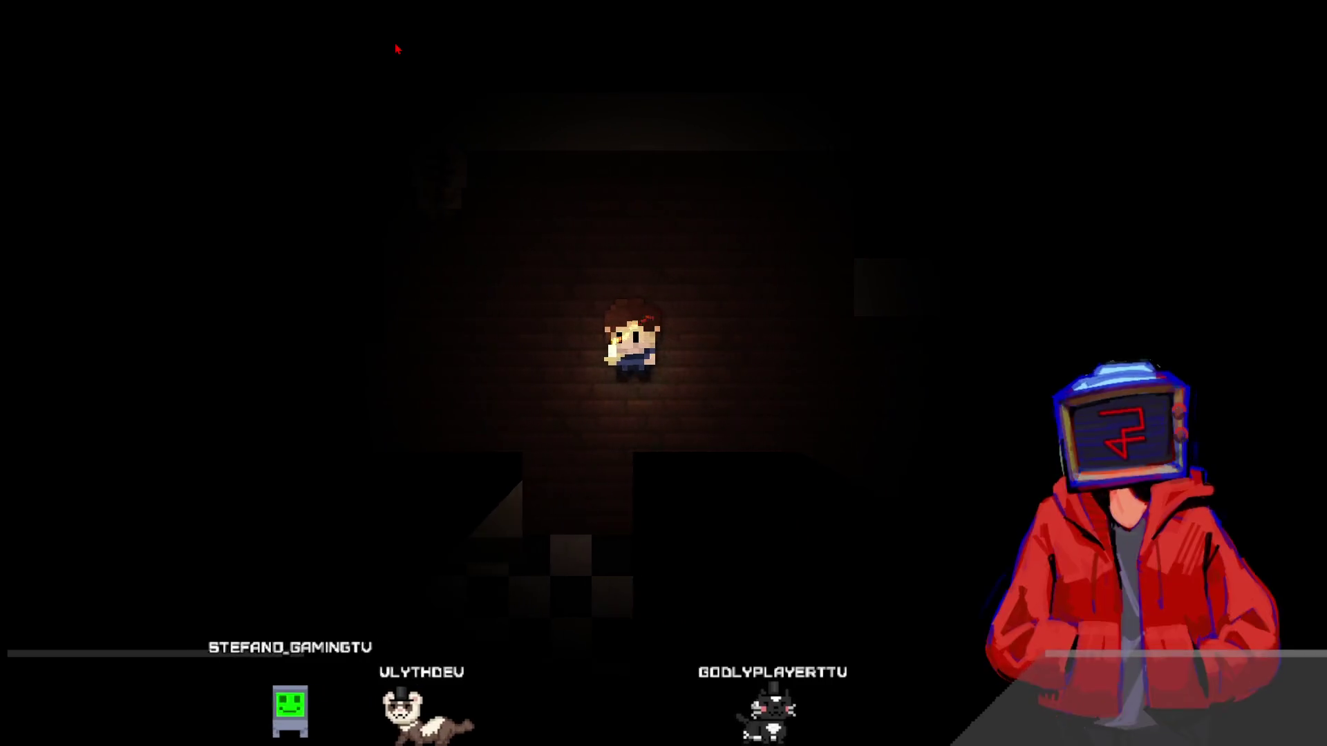
key(Right)
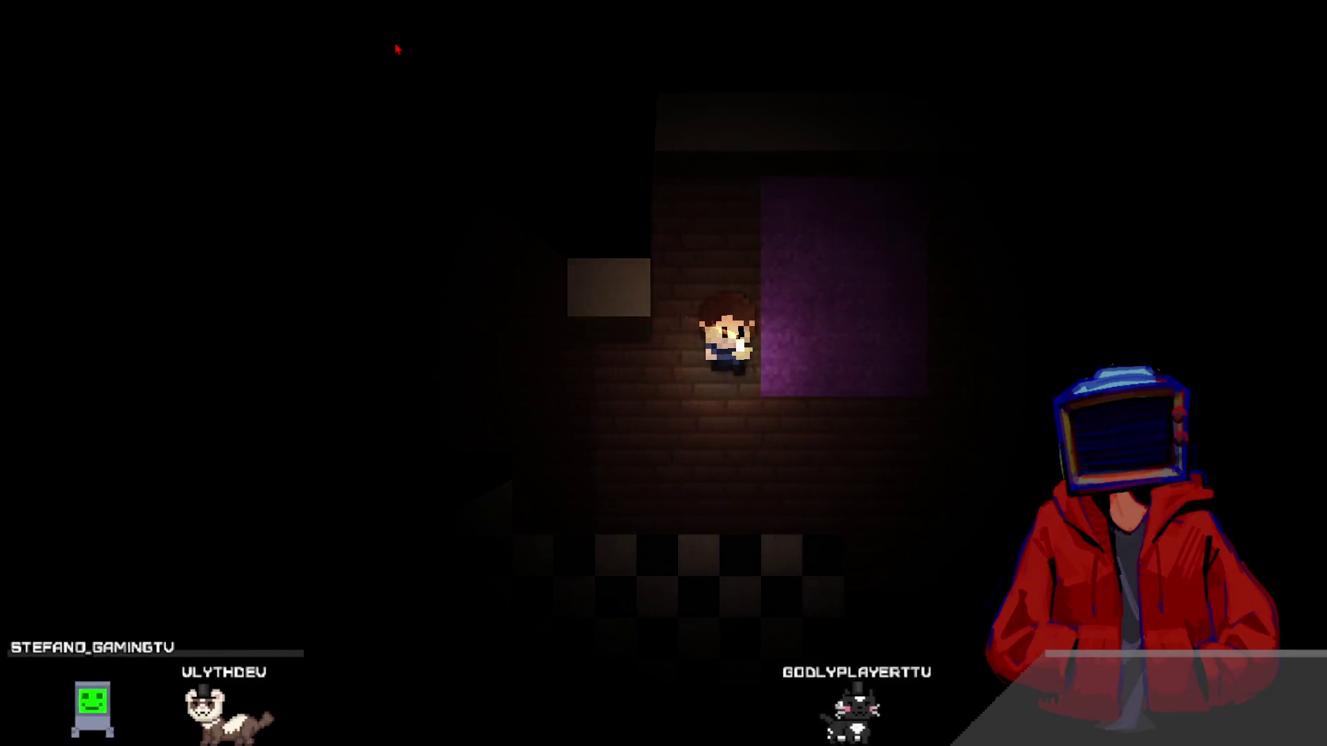
key(Right)
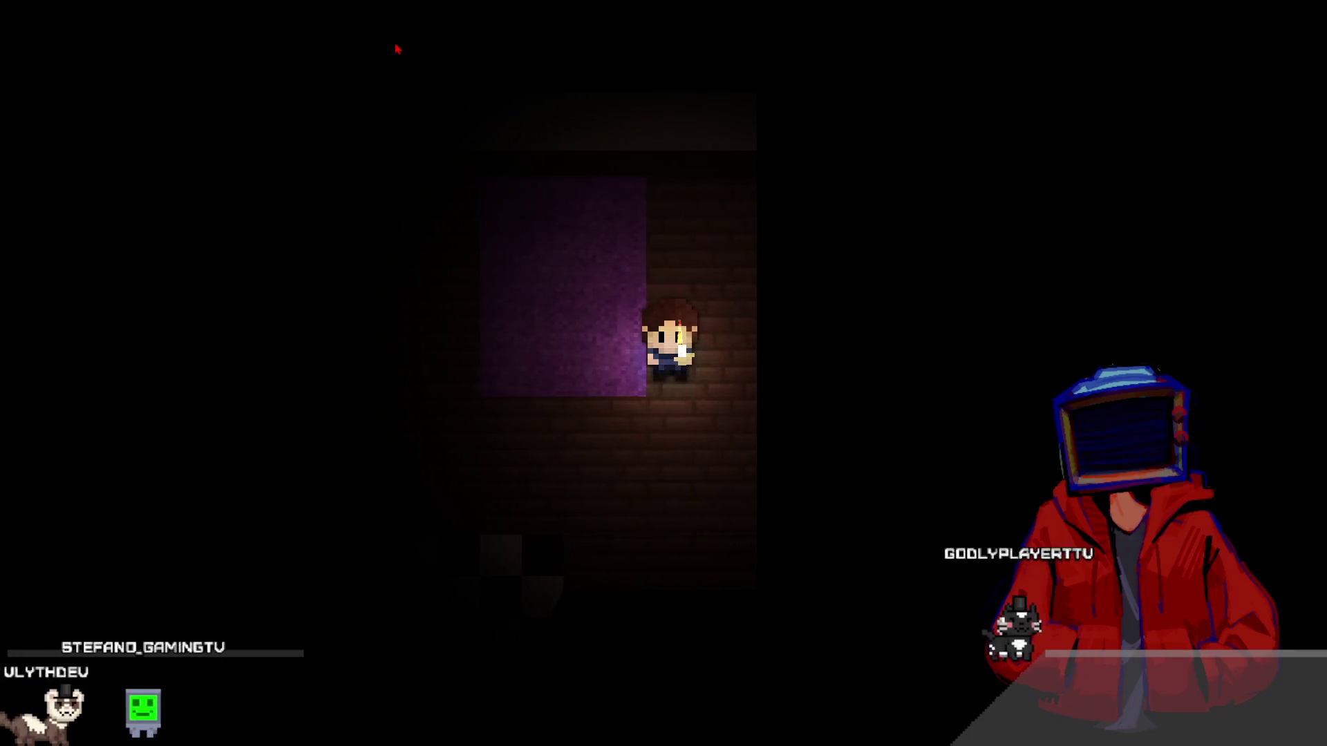
key(Down)
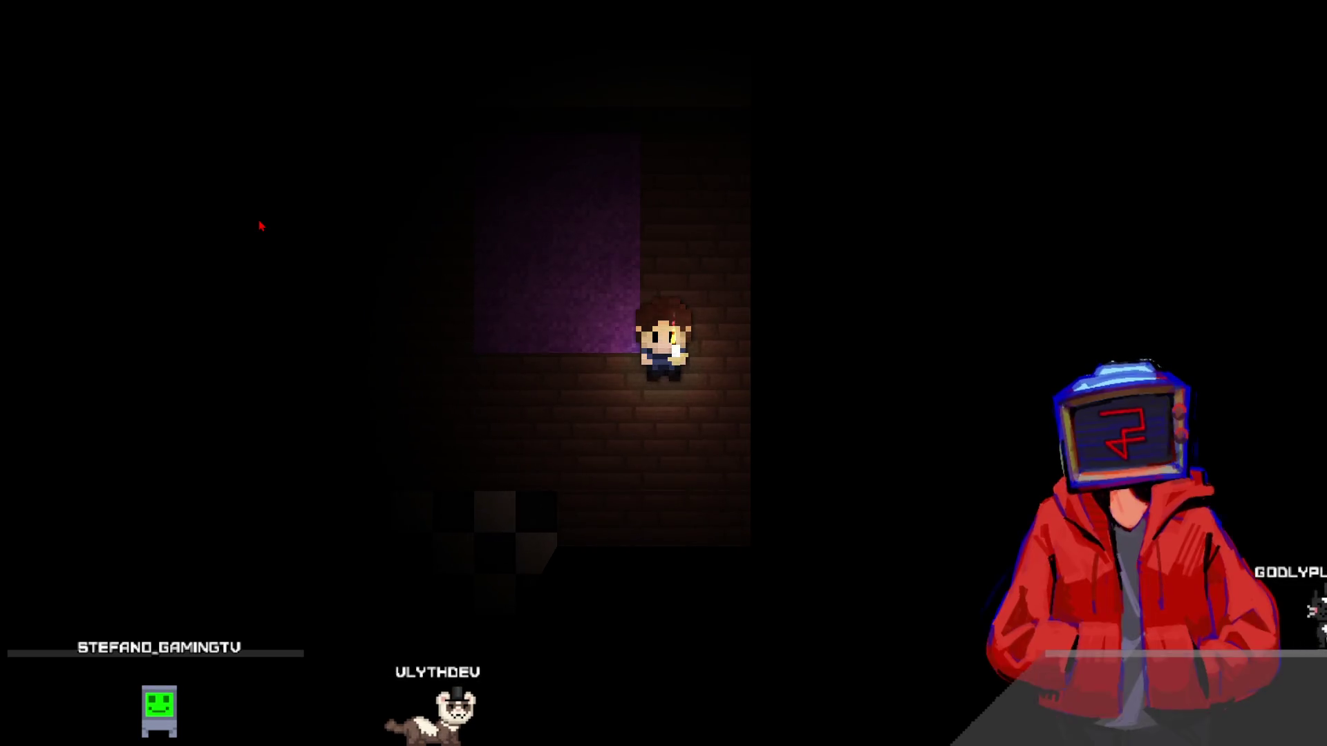
key(Left)
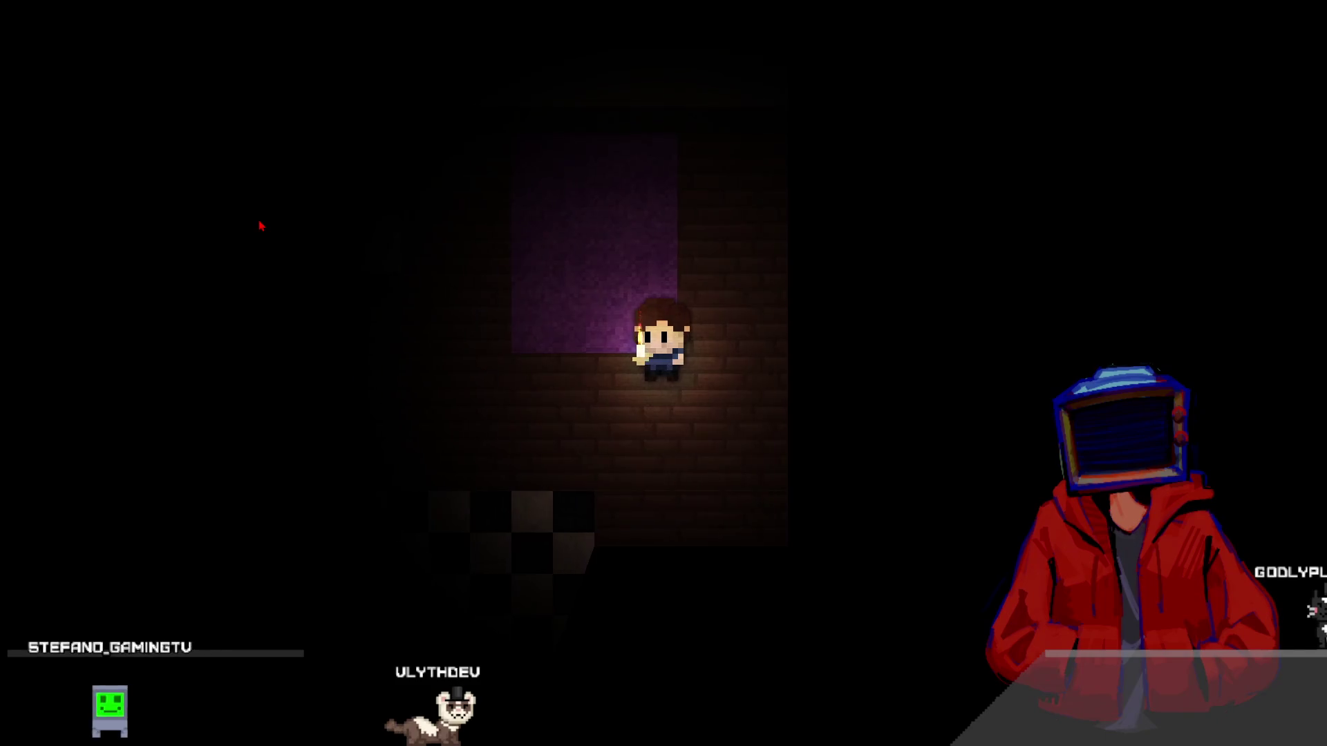
key(Left)
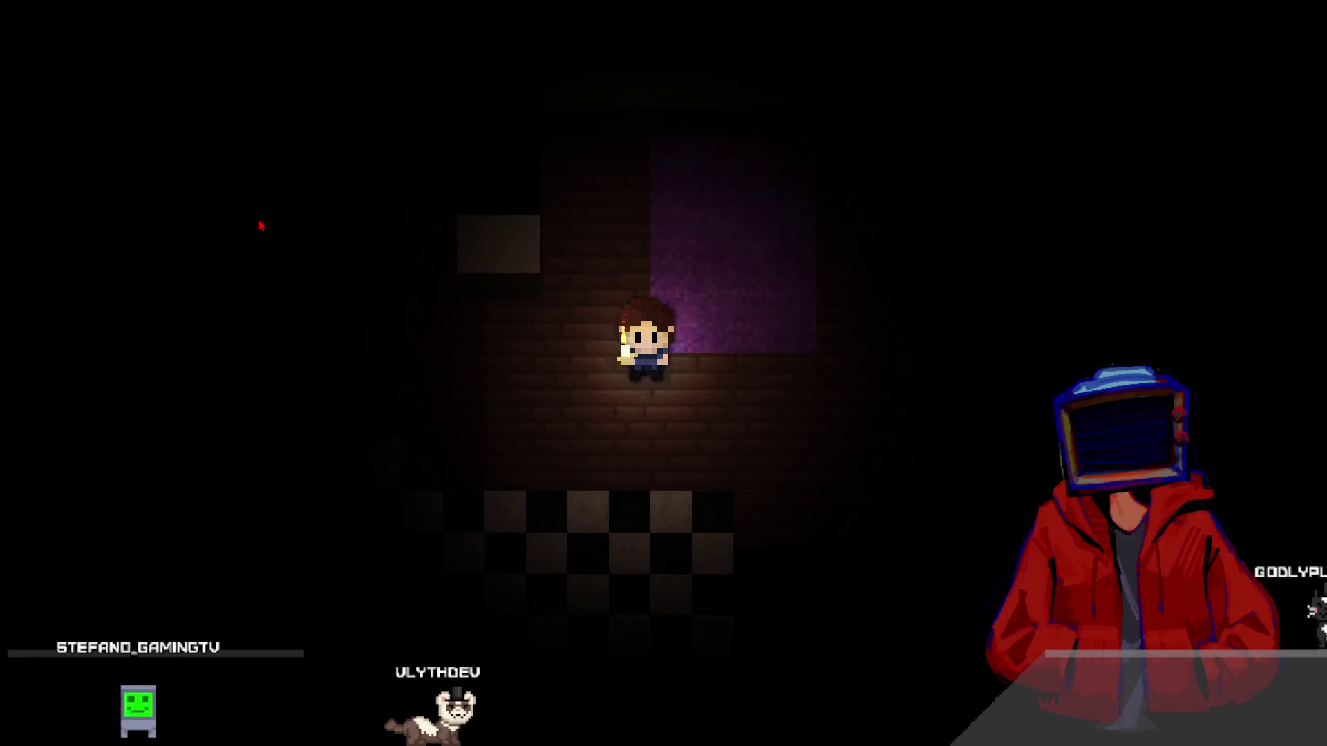
key(Left)
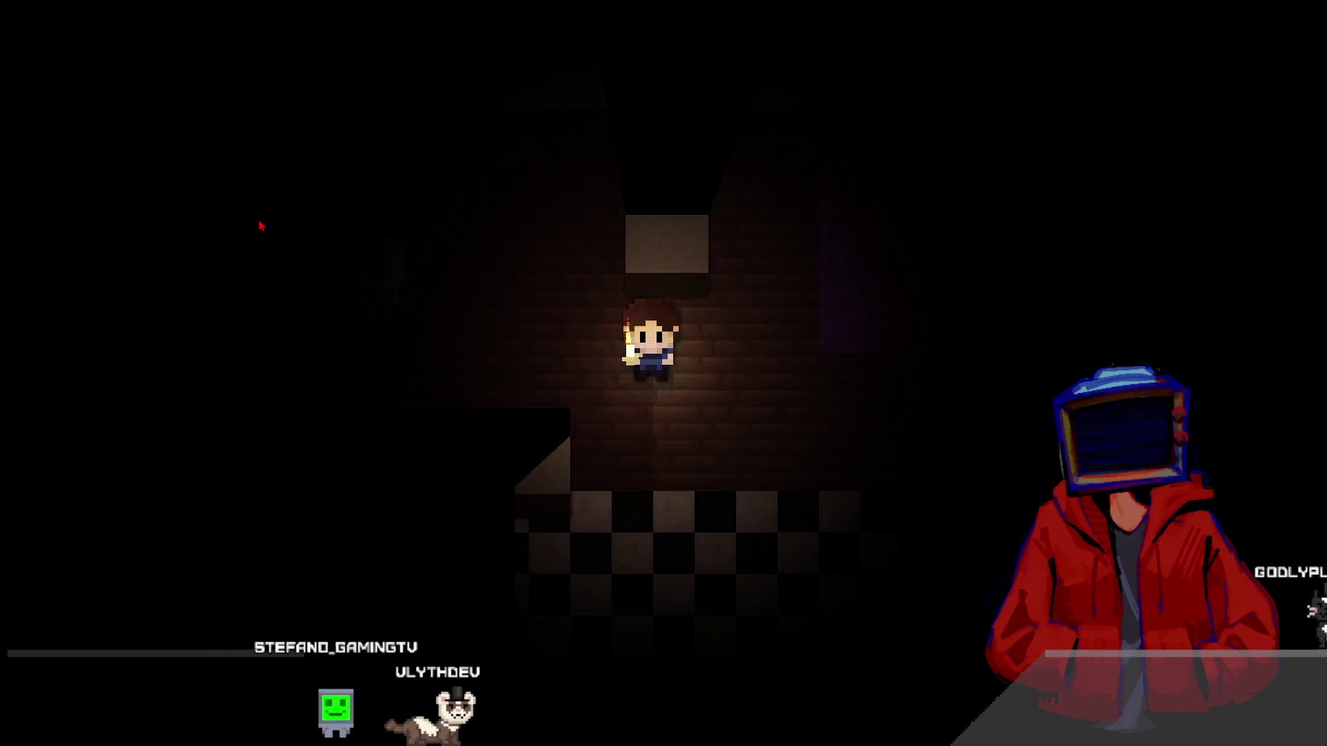
key(Left)
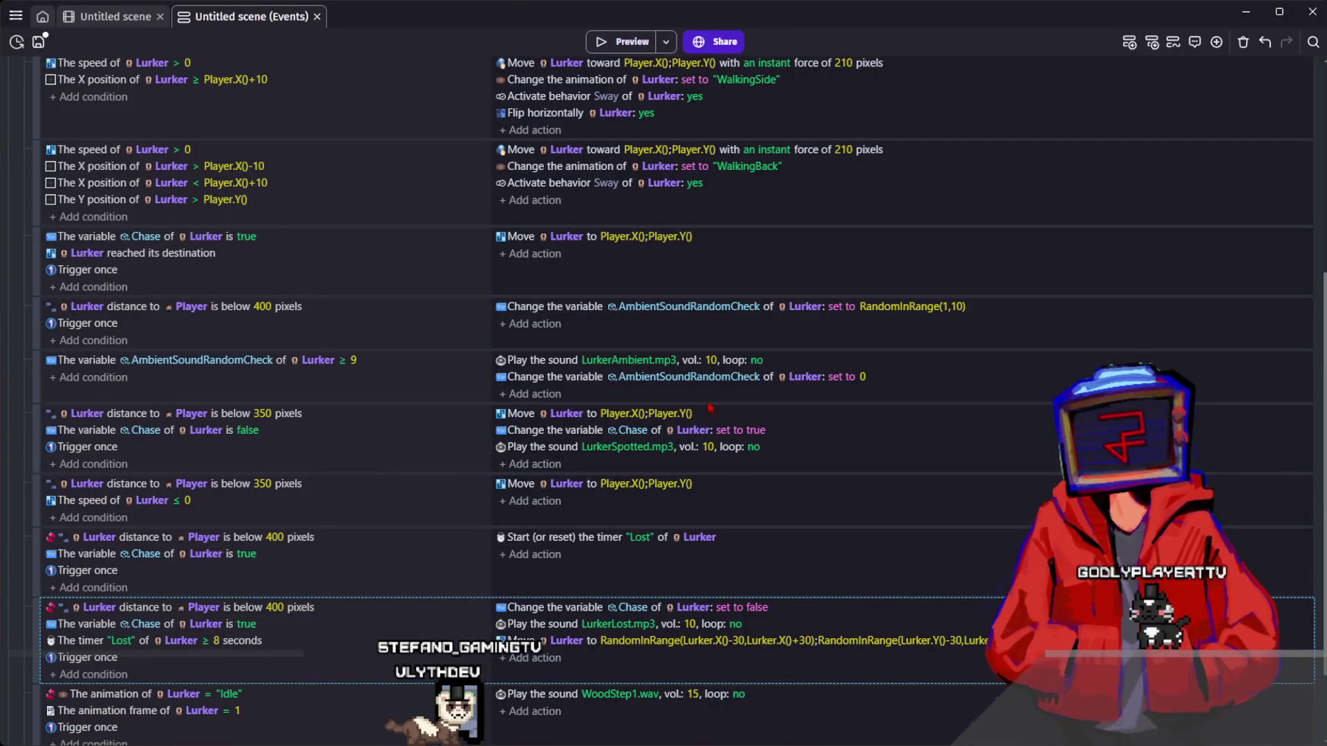
- Narrow the Lurker move's X and Y RandomInRange offsets from 30 to 20
click(753, 643)
click(783, 675)
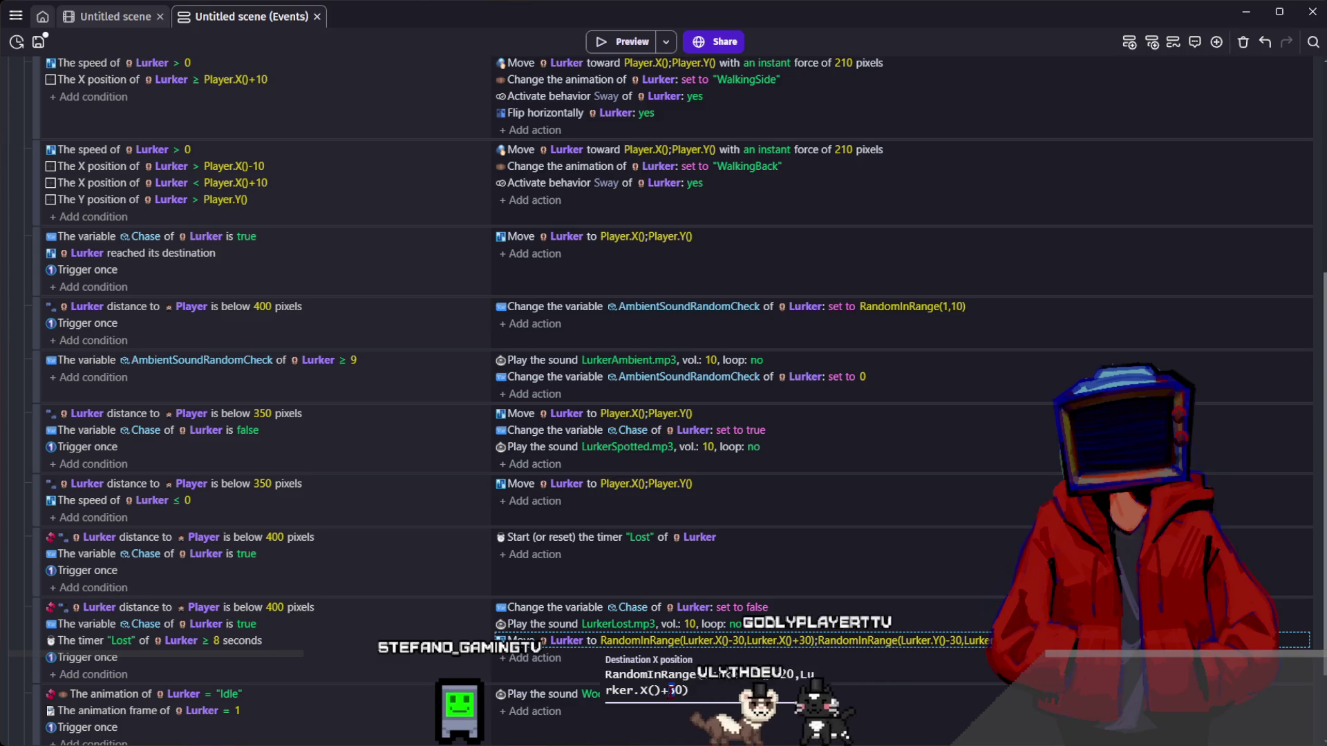
click(933, 640)
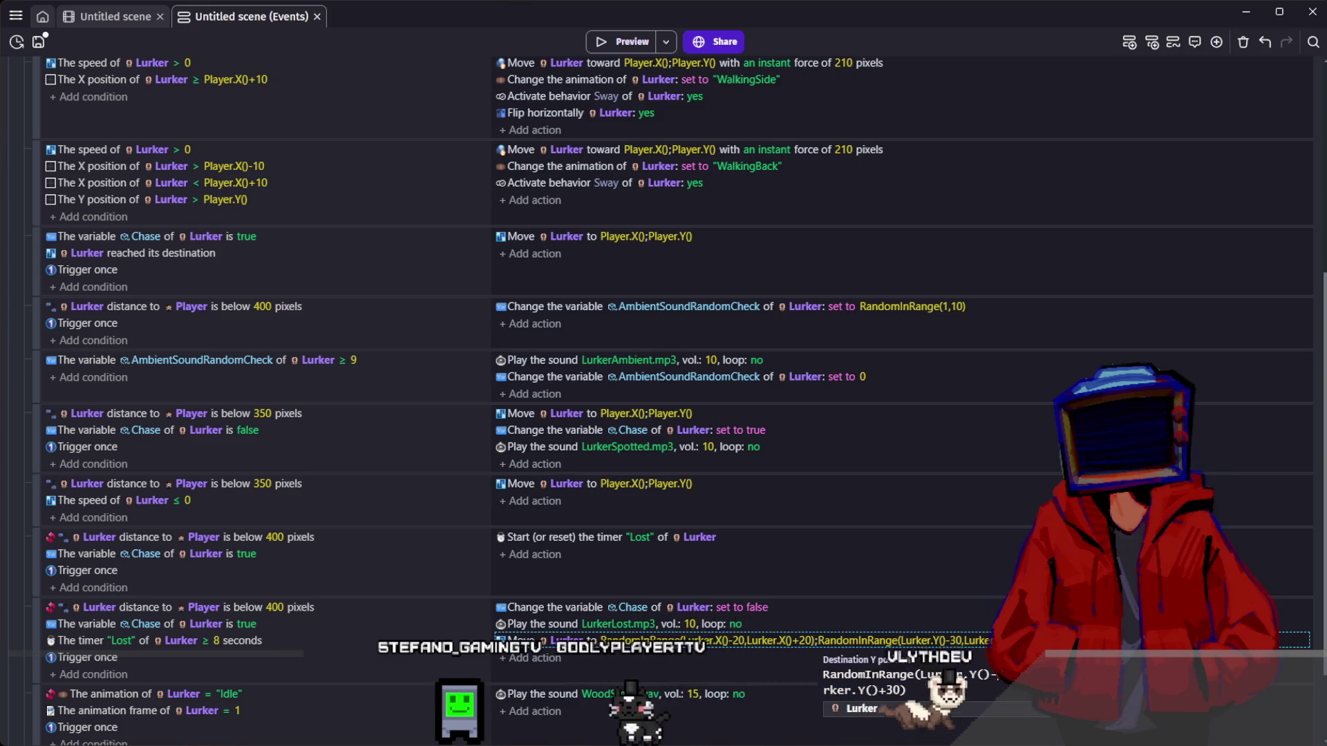
click(751, 662)
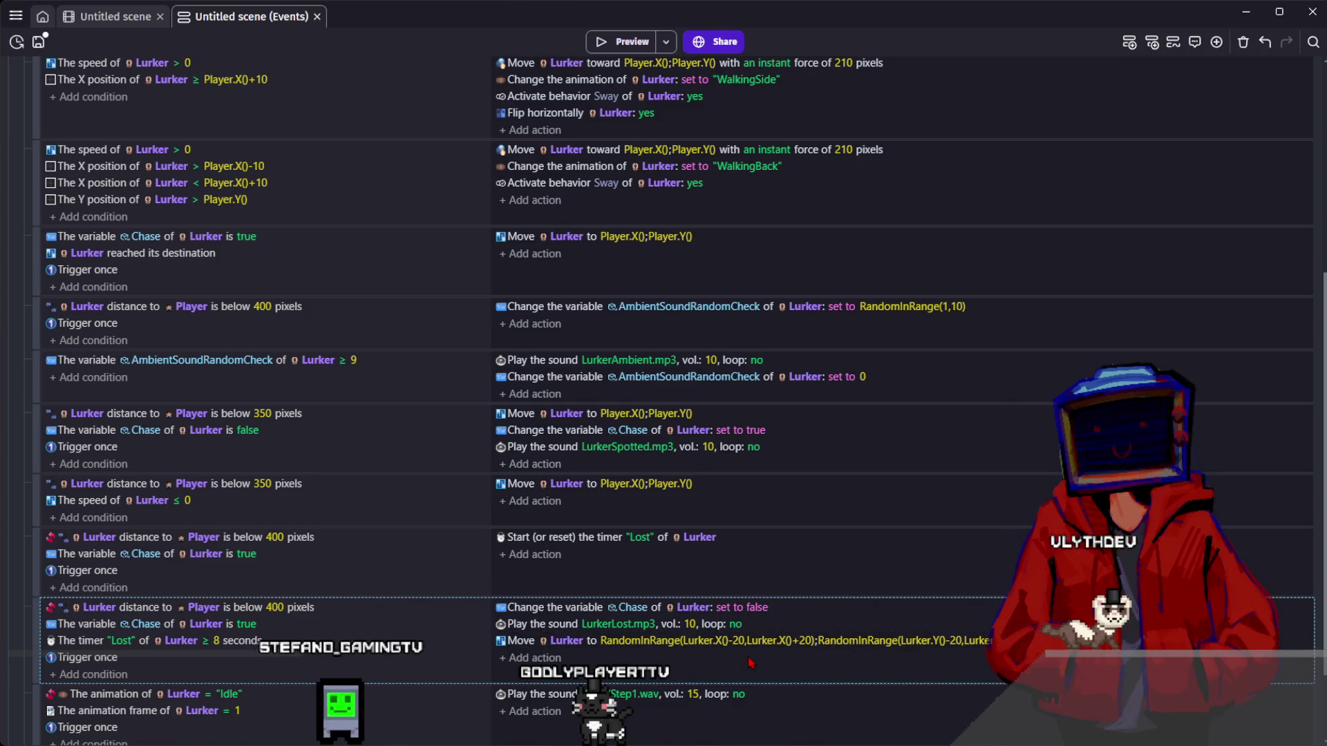
- Delete the four 'Move Lurker toward Player' actions from the walking-animation events and preview
scroll(373, 568, down, 1)
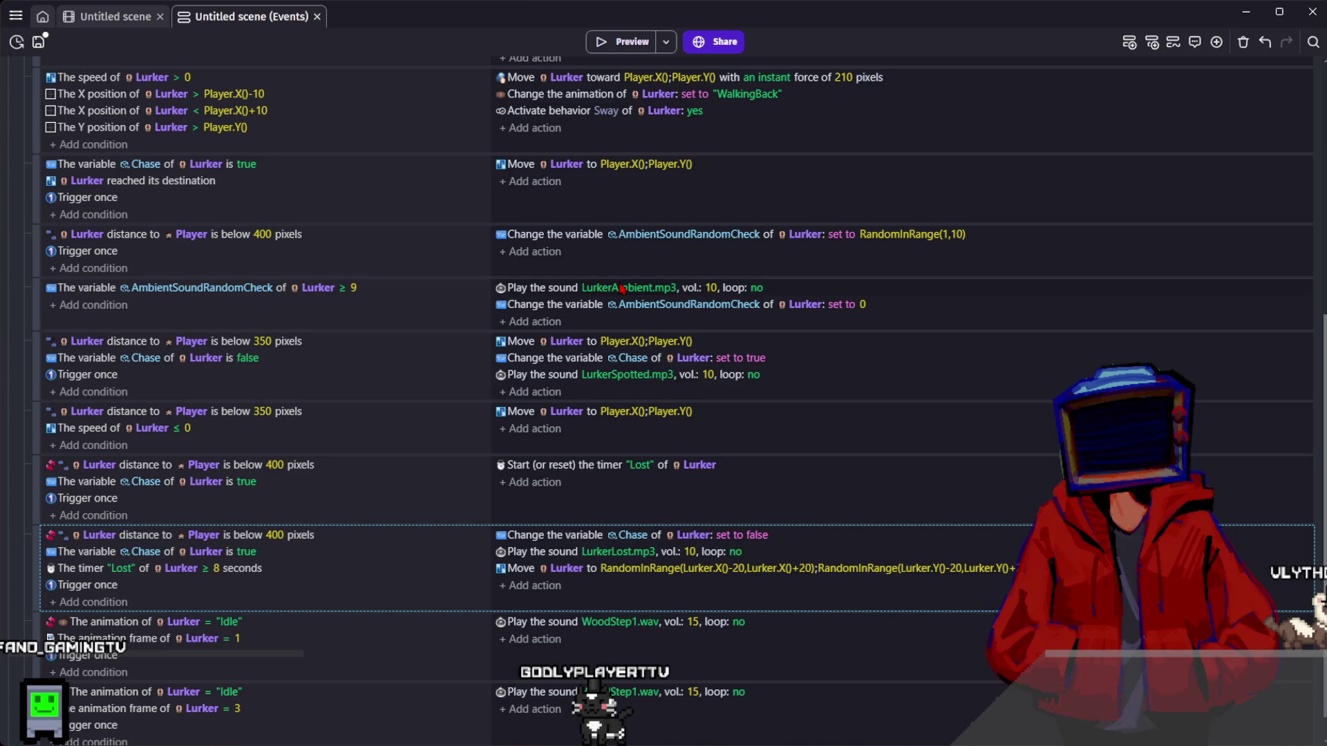
scroll(588, 379, up, 4)
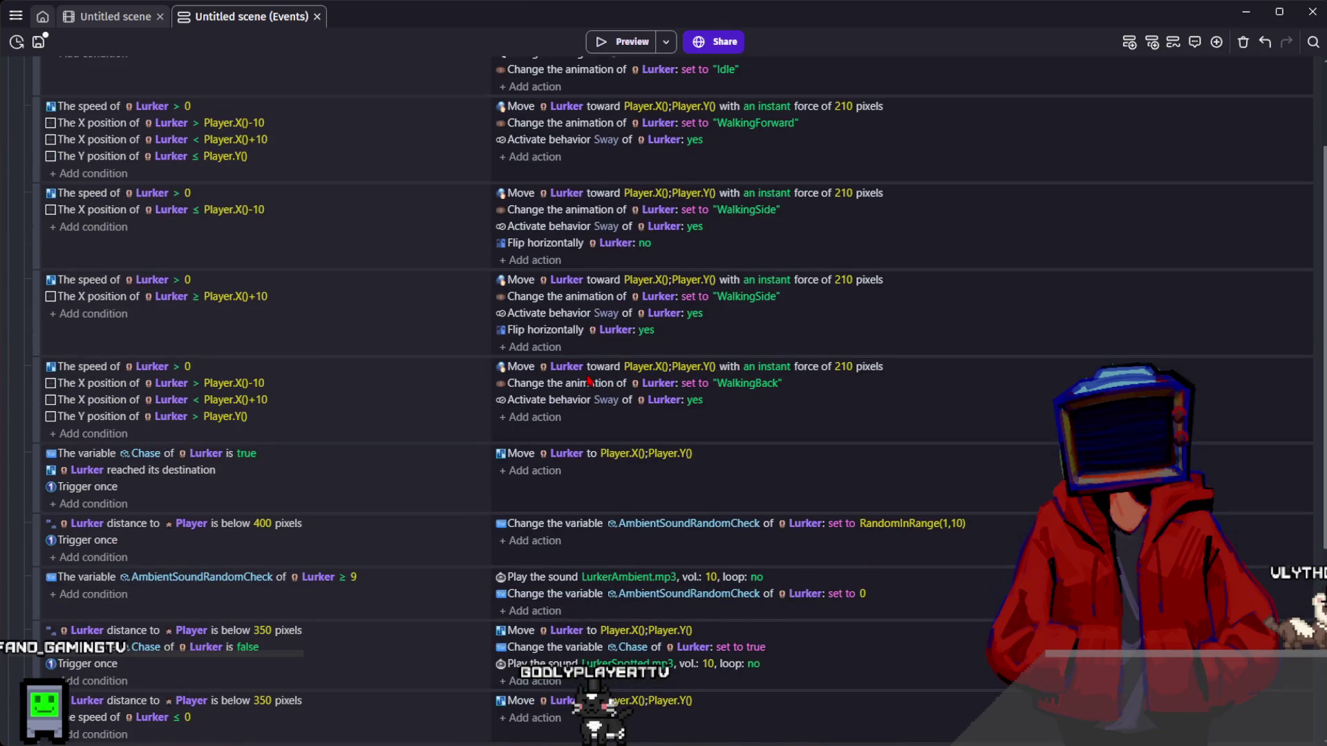
scroll(589, 380, up, 3)
scroll(588, 380, down, 7)
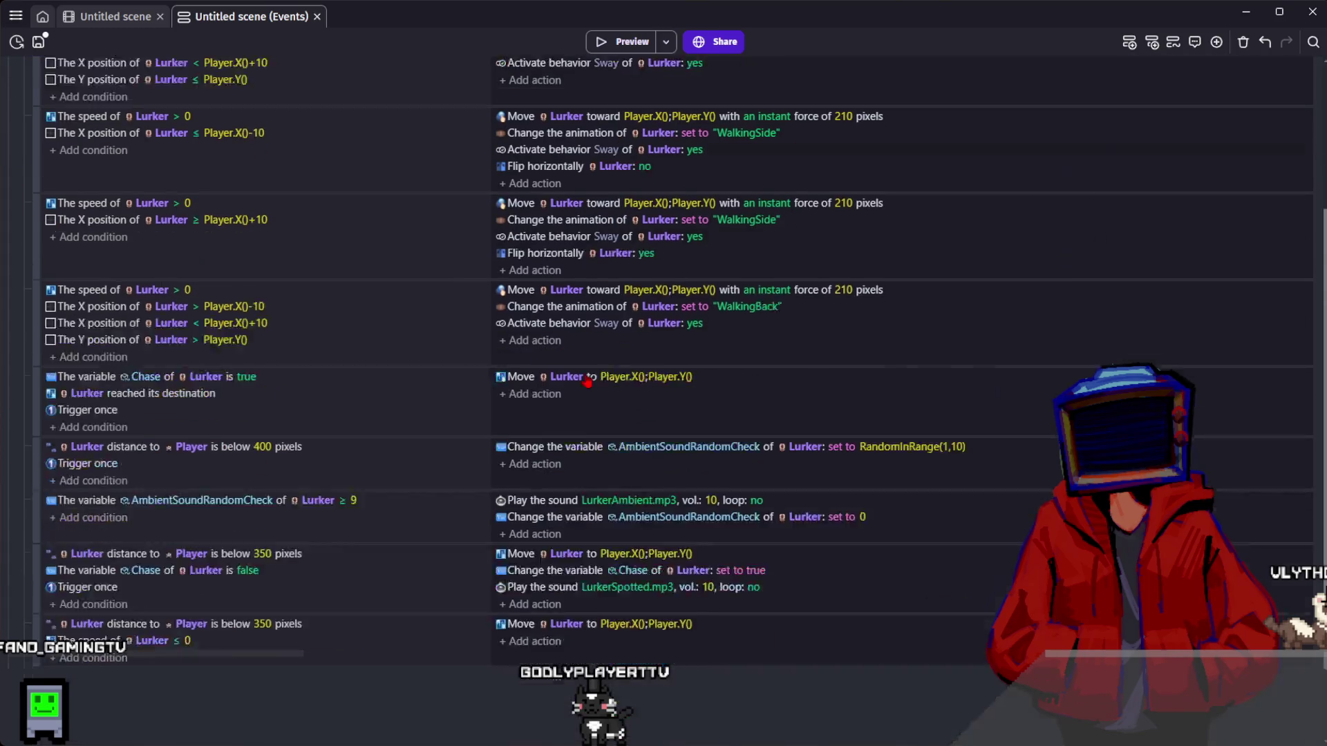
scroll(588, 380, up, 6)
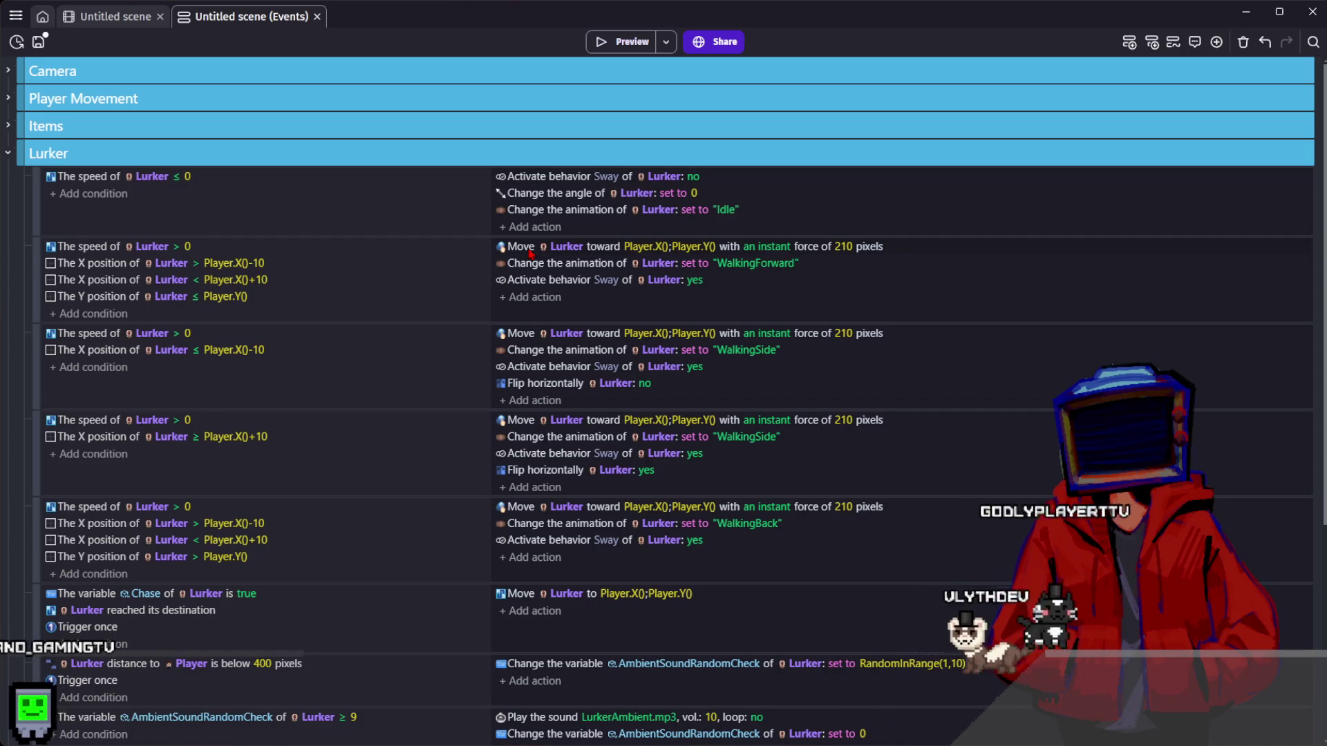
click(530, 250)
key(Delete)
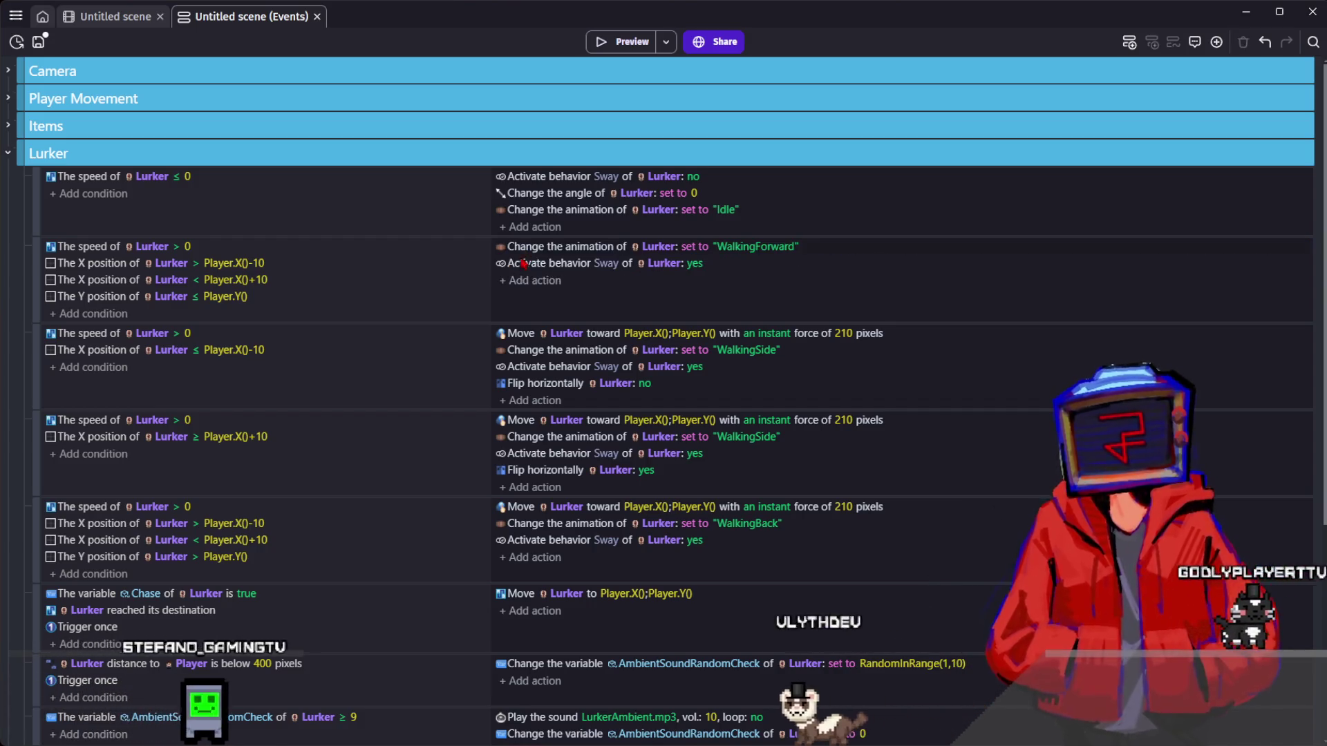
click(520, 336)
key(Delete)
click(517, 404)
key(Delete)
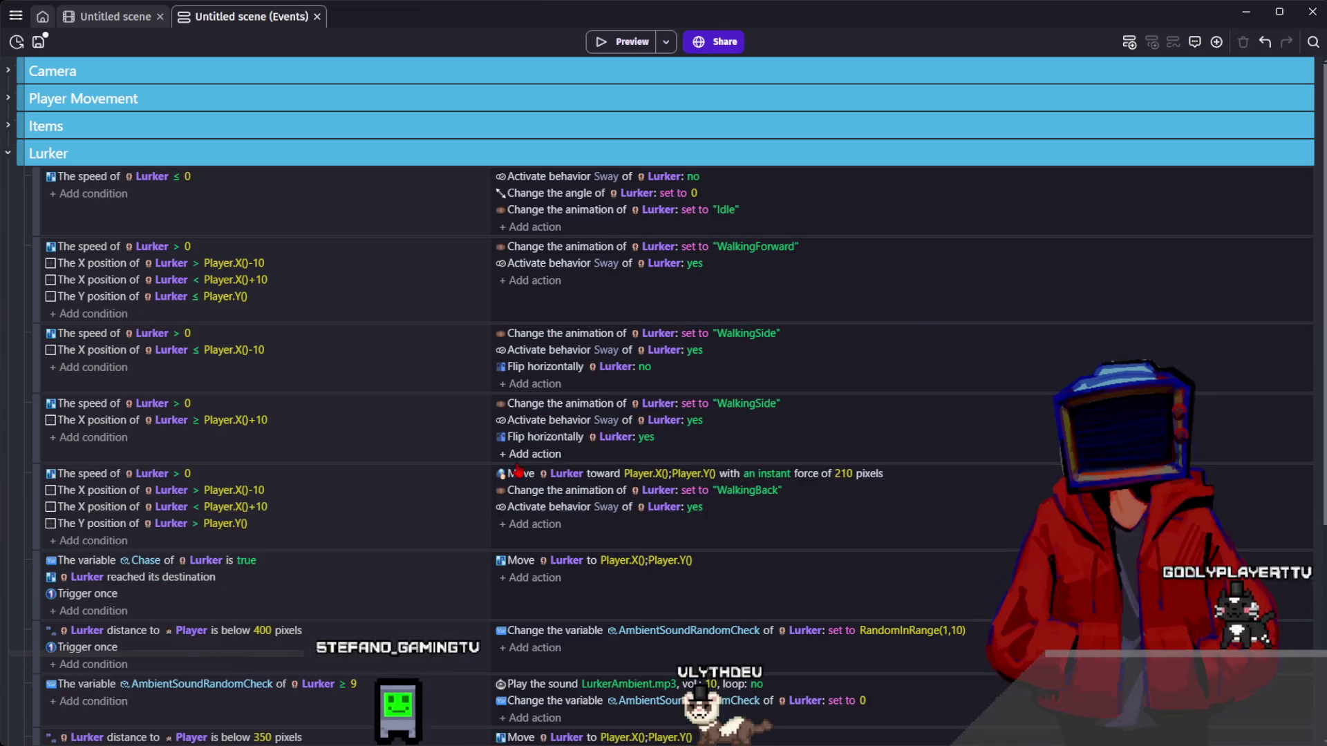
click(521, 475)
key(Delete)
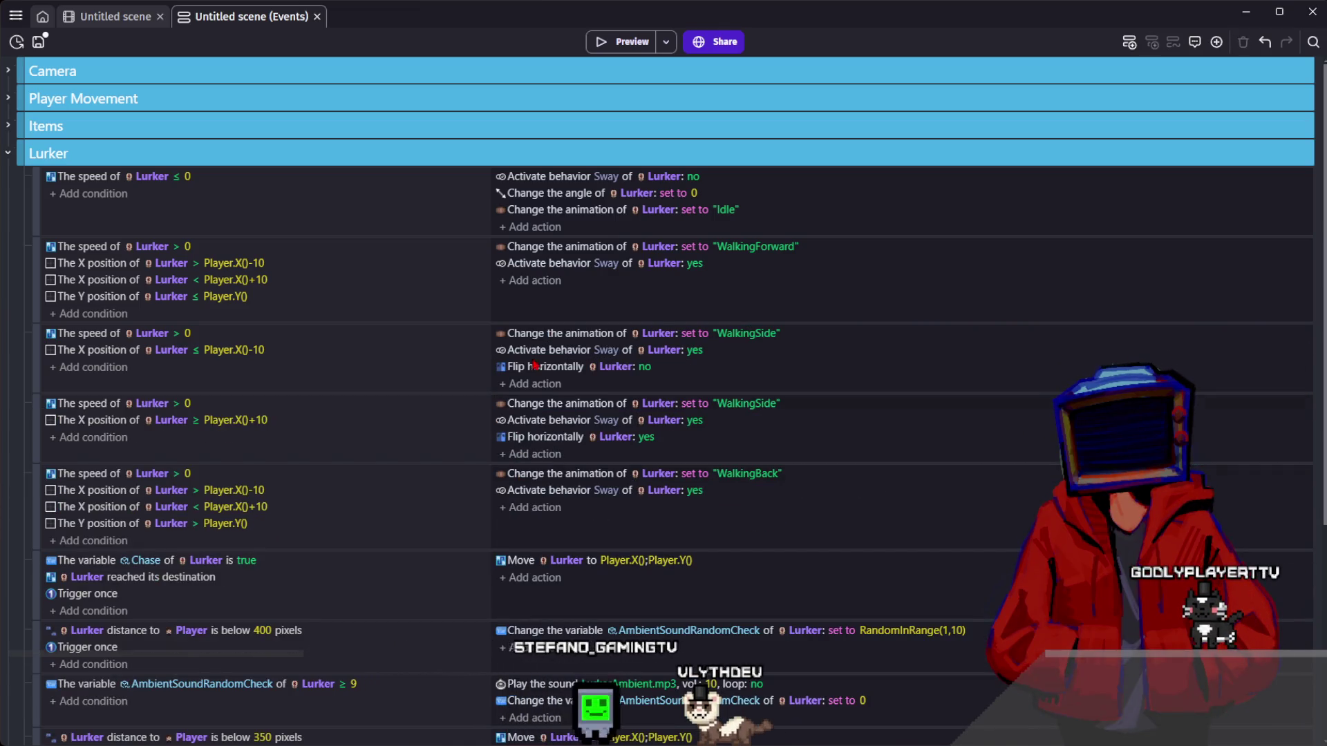
click(639, 45)
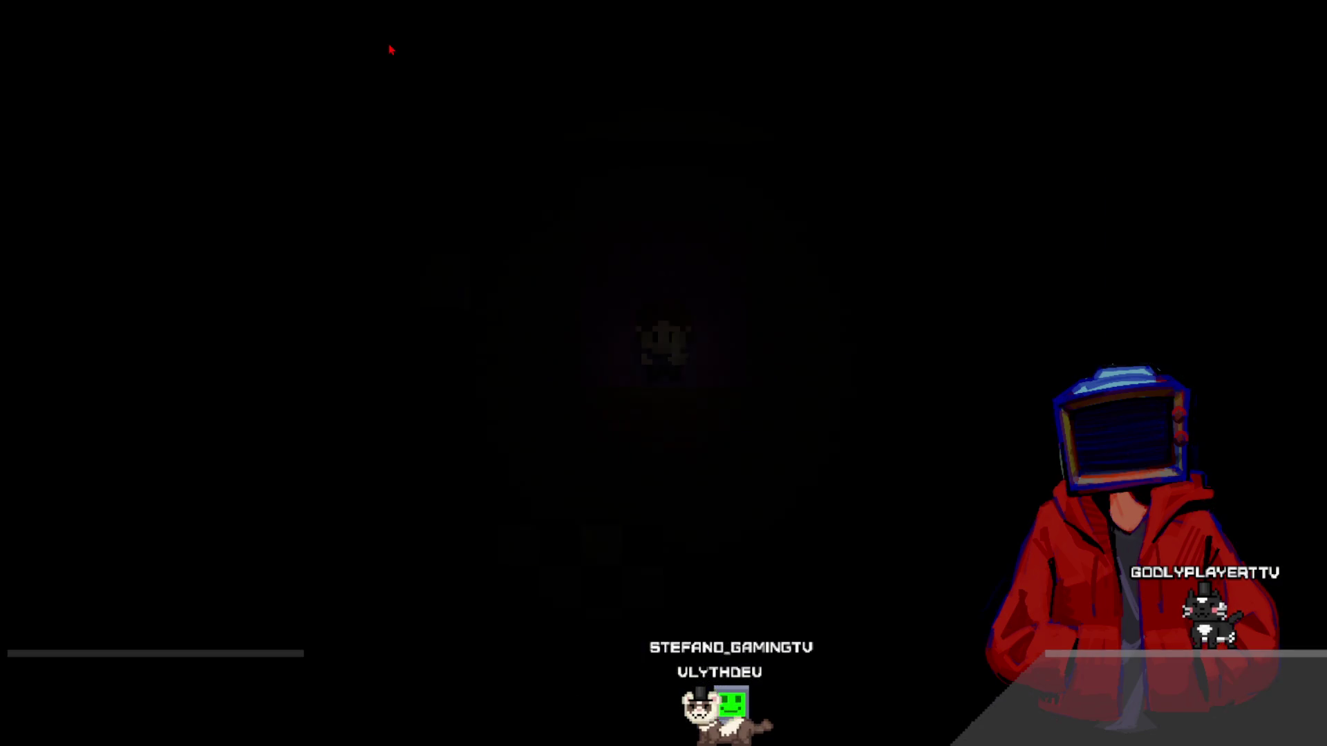
- Walk the character left, then up and down between the purple-carpet room and checkered floor
key(Left)
key(Left)
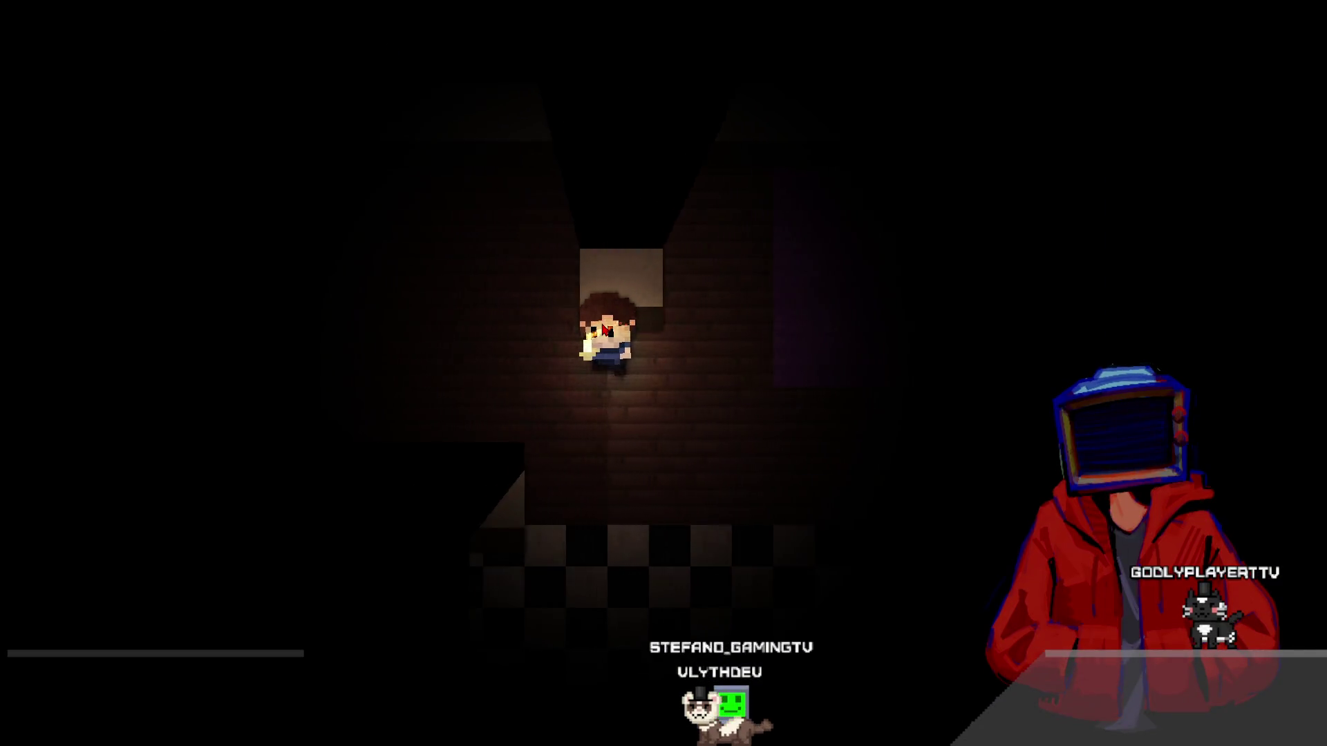
key(Left)
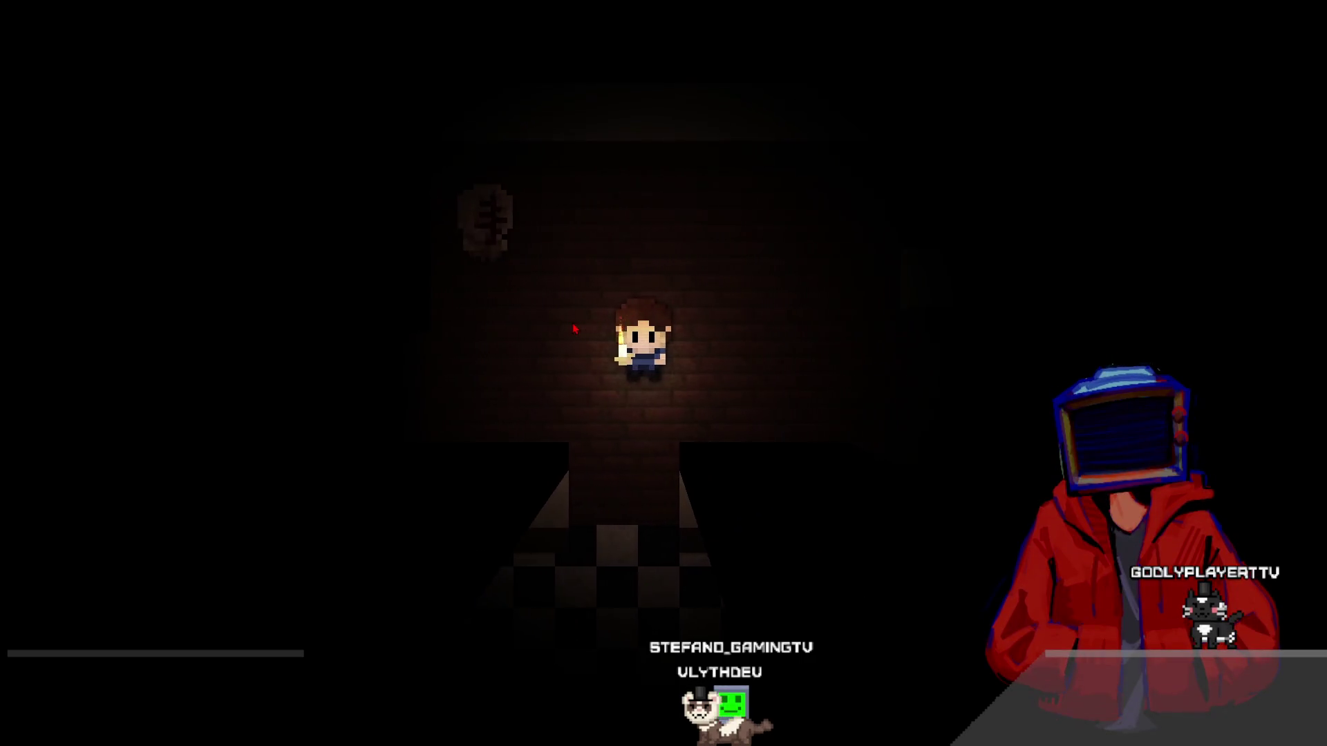
key(Up)
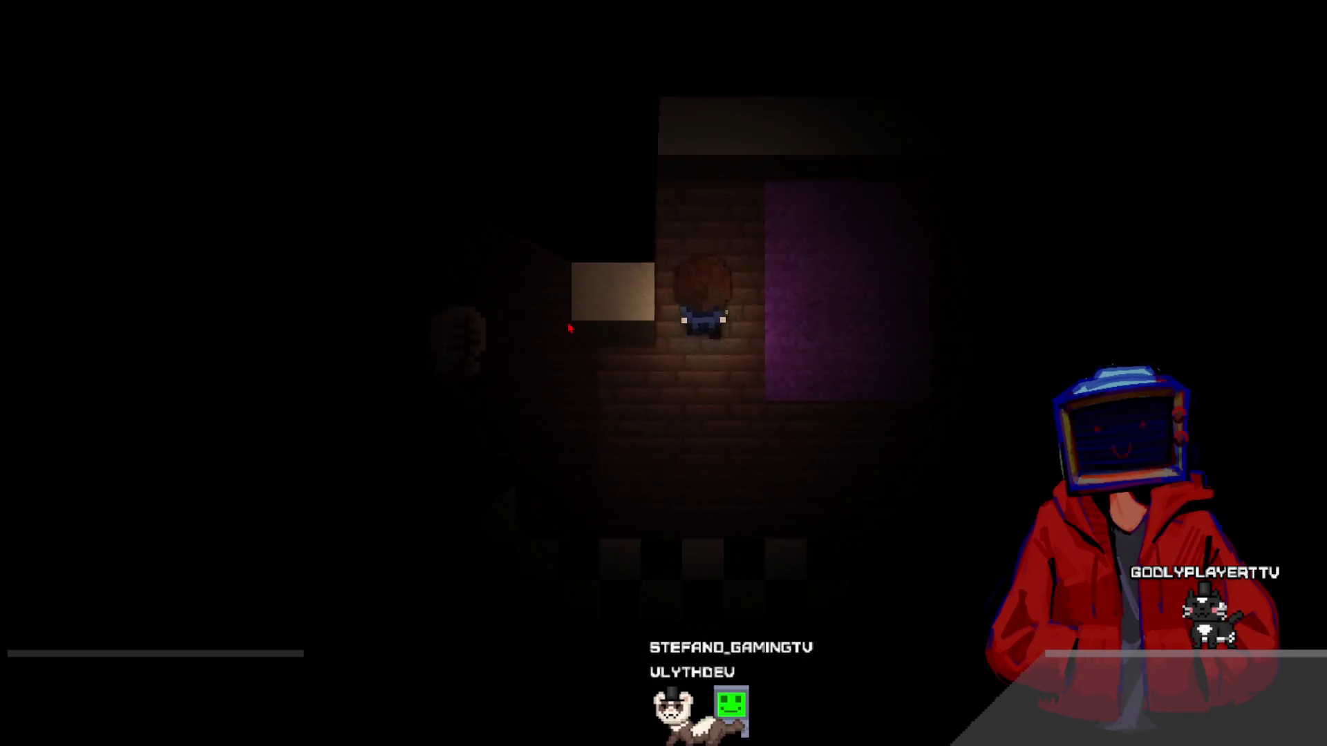
key(Down)
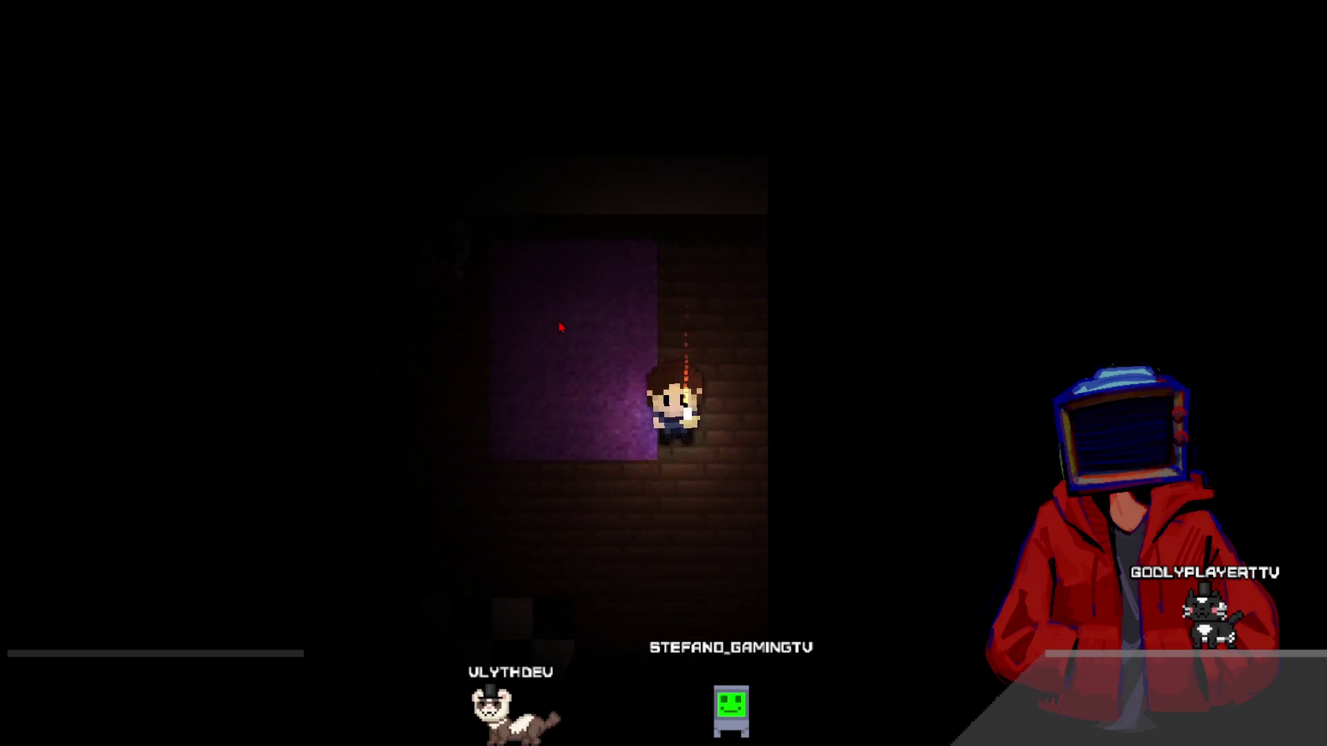
key(Up)
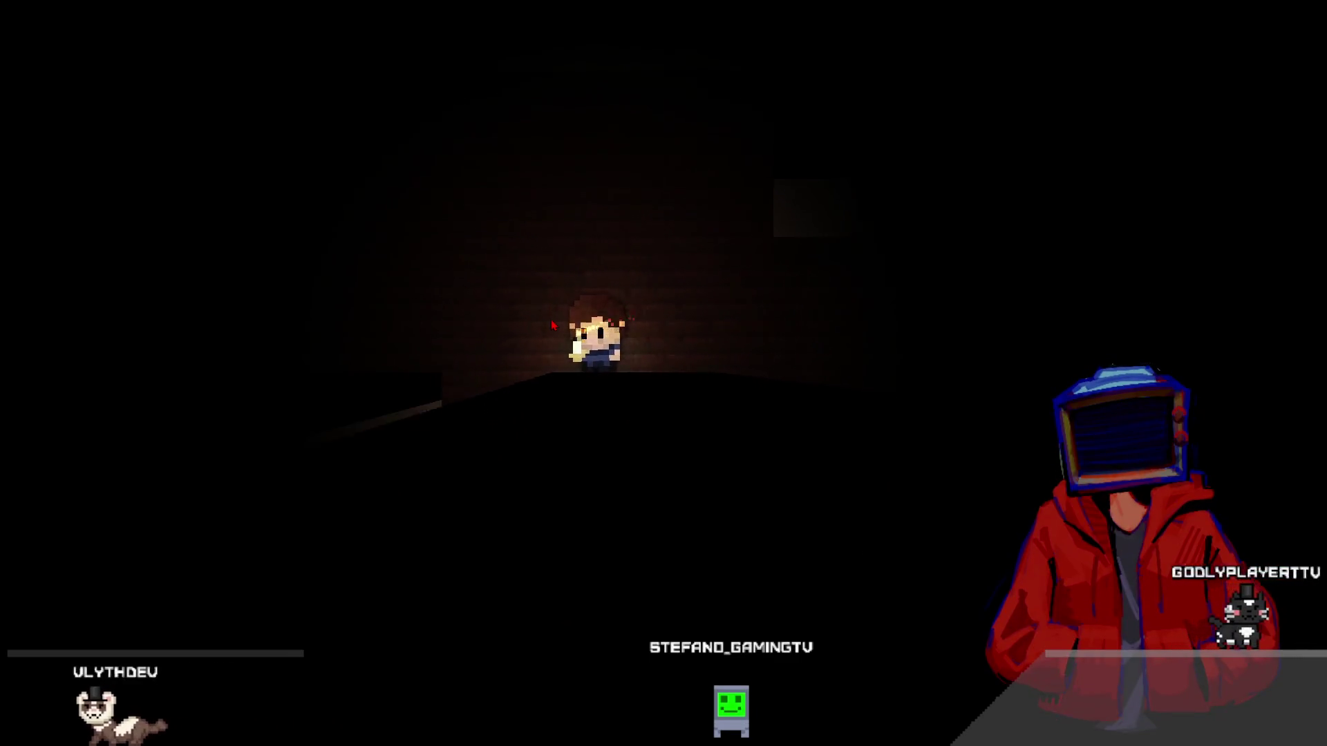
key(Down)
key(Up)
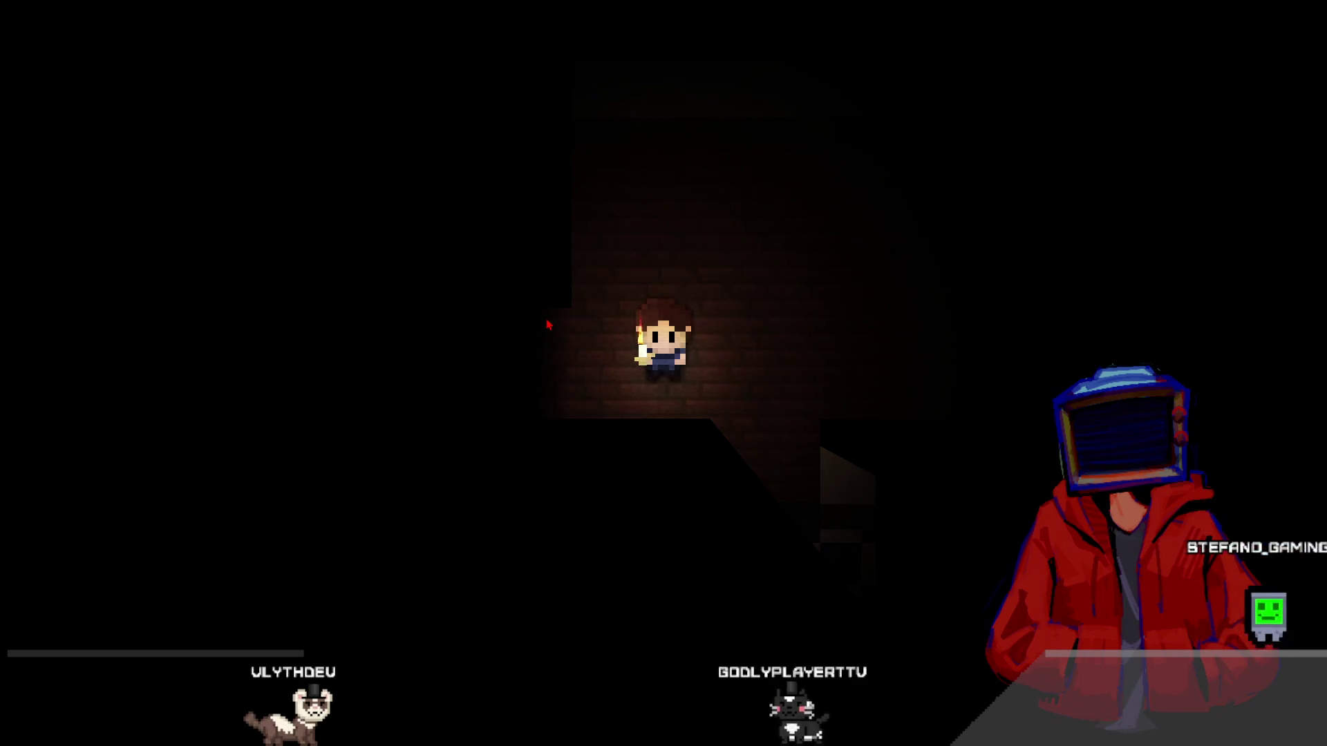
- Walk the character with WASD past the purple carpet and up into the next room
key(d)
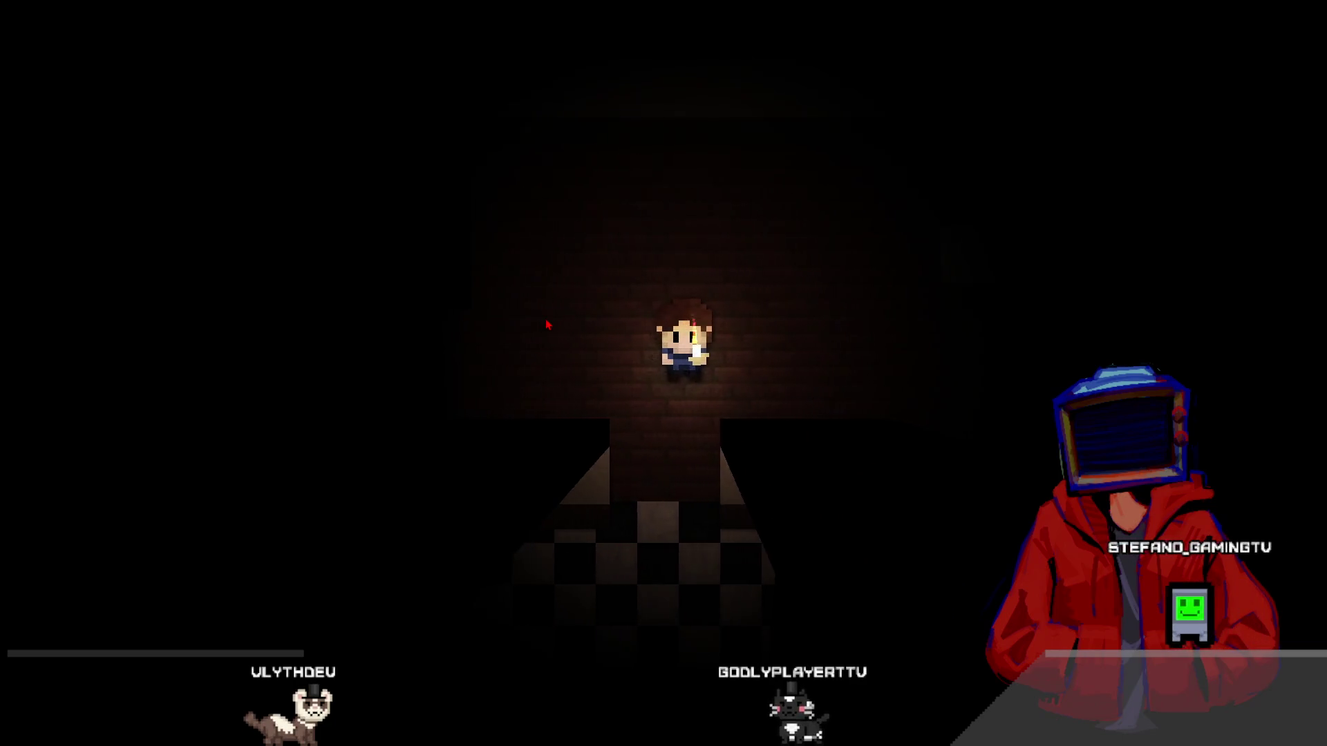
key(d)
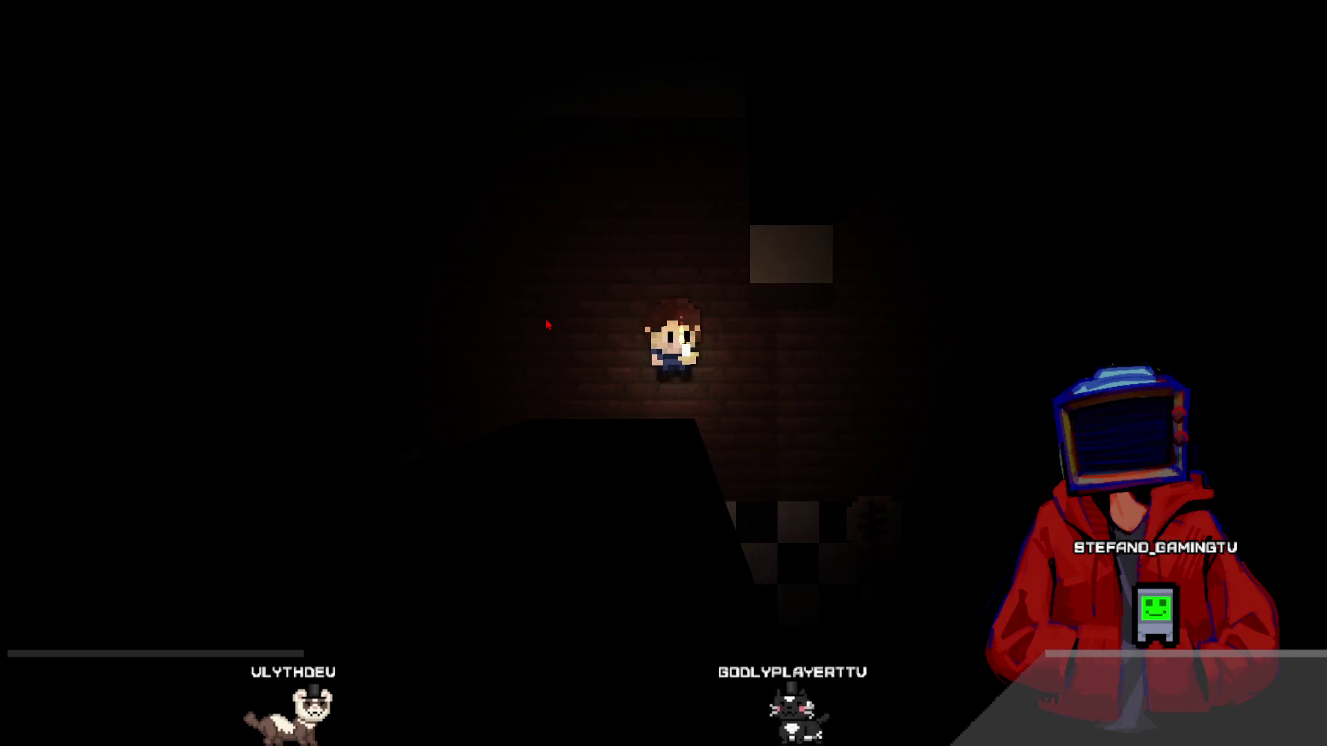
key(s)
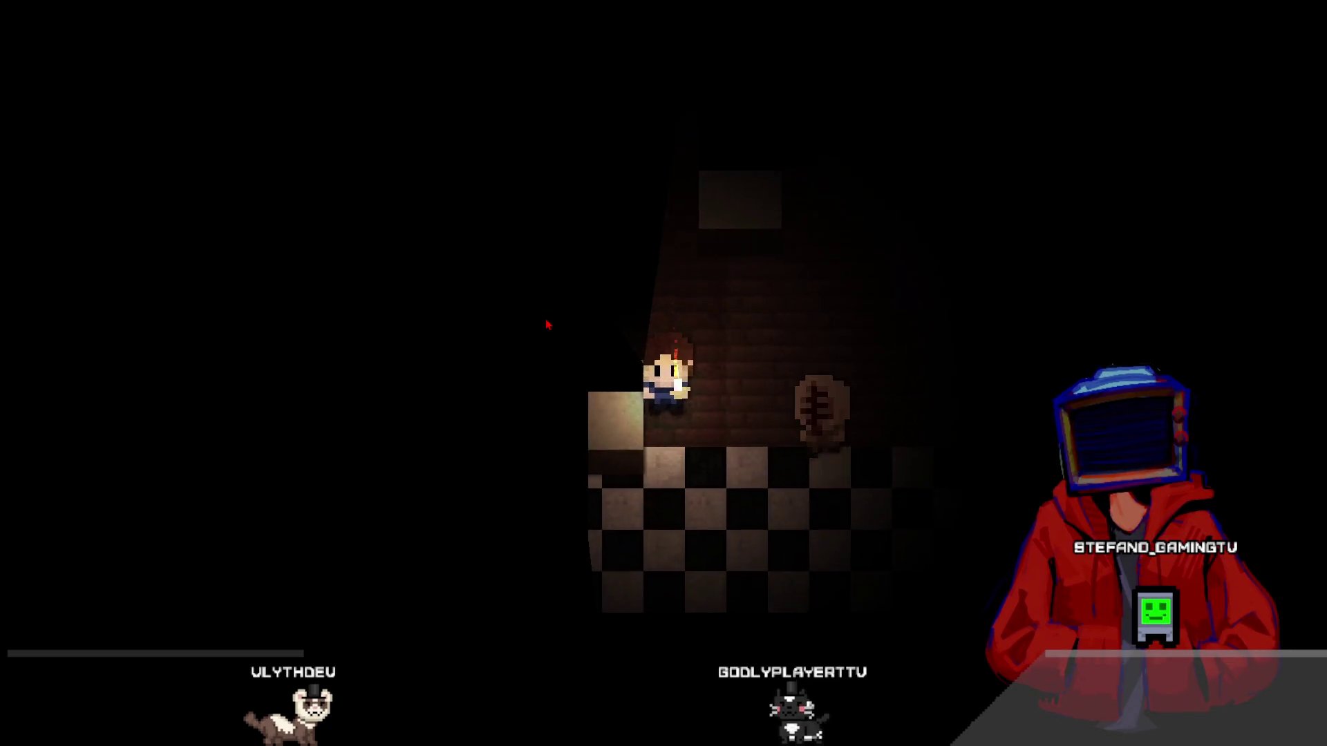
key(w)
key(w)
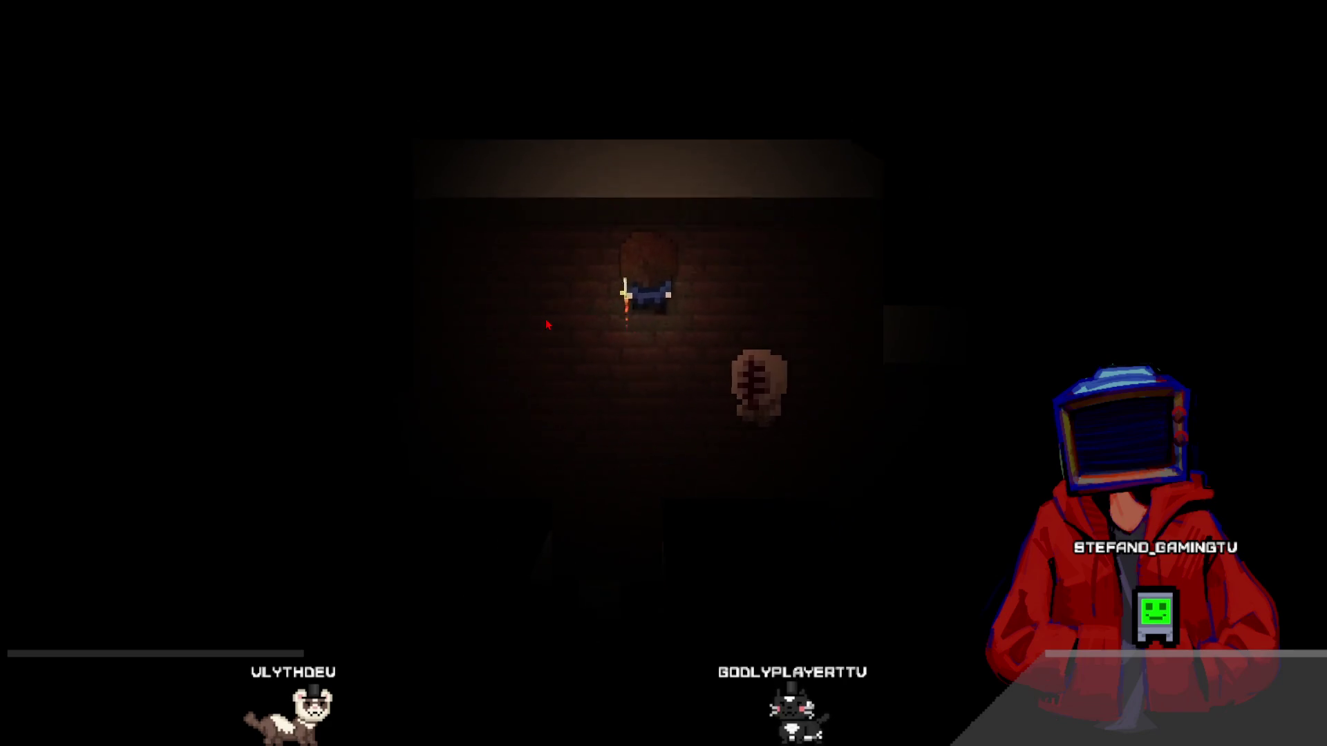
key(s)
key(s)
key(d)
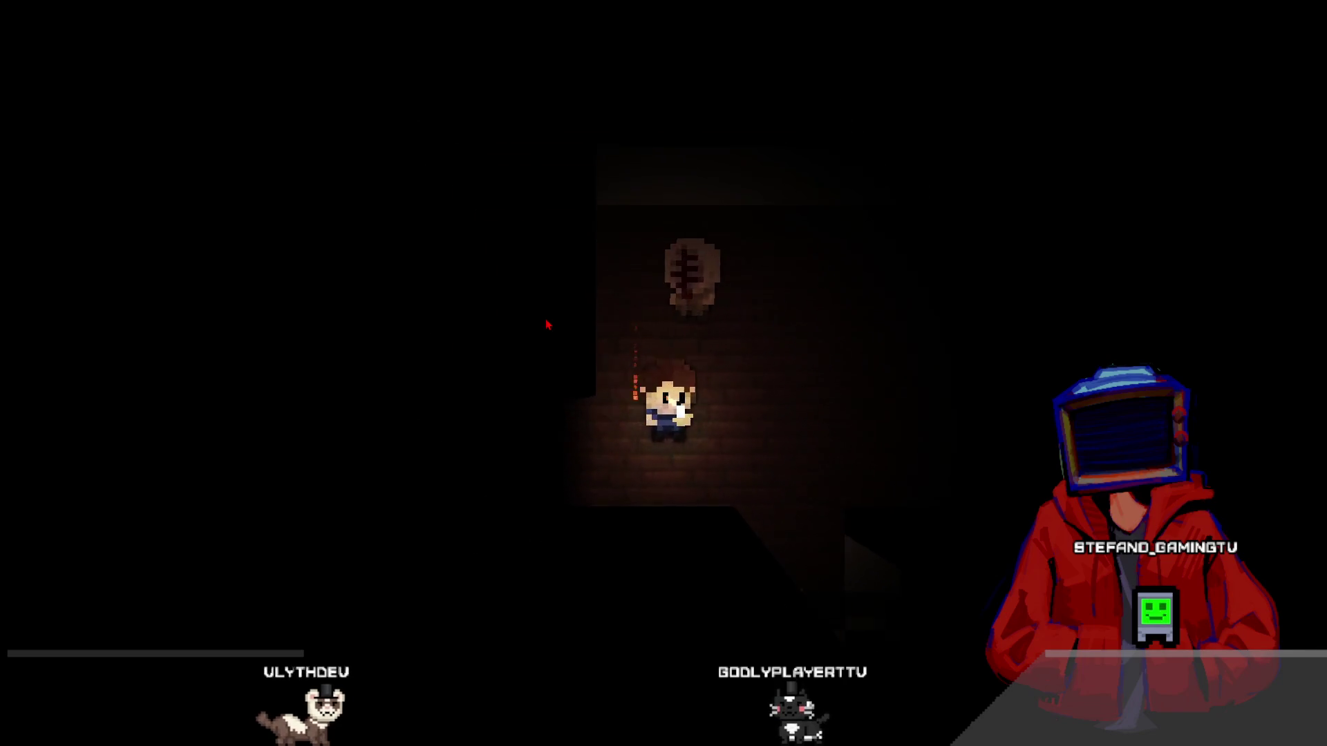
key(d)
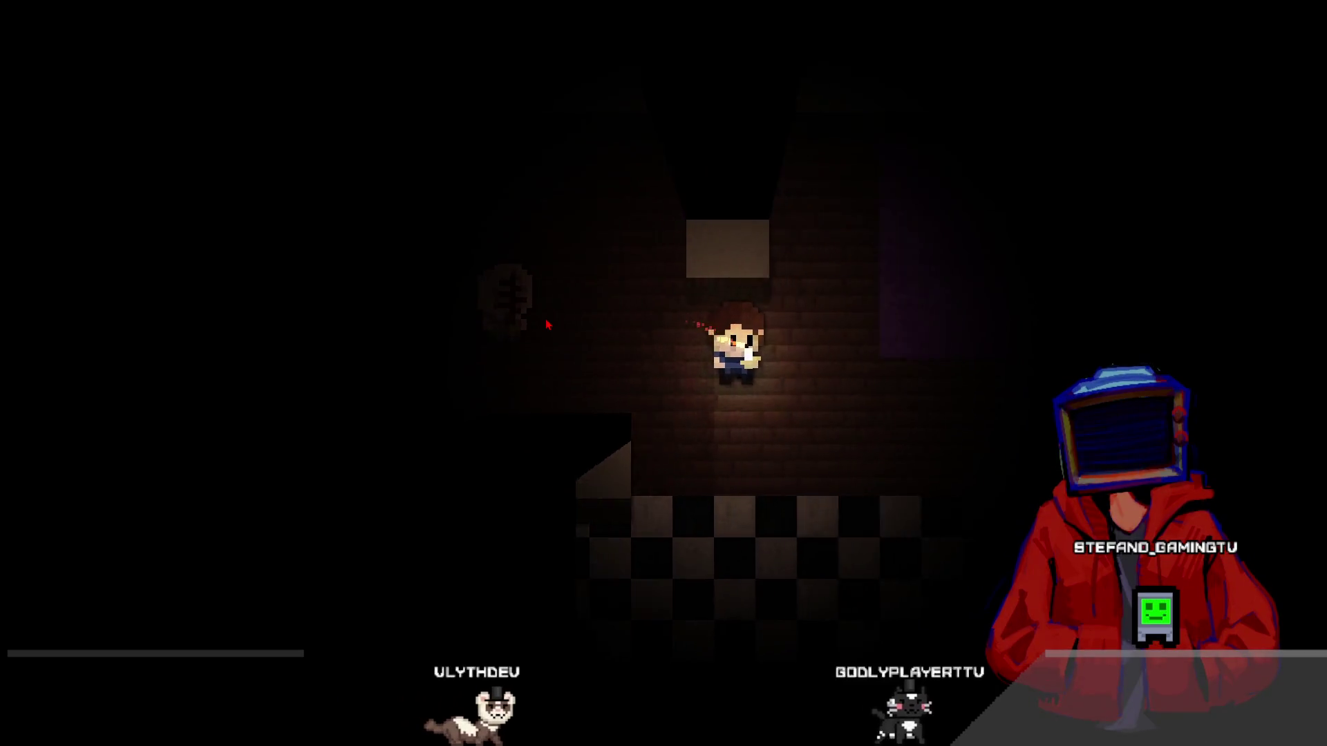
key(w)
key(d)
key(s)
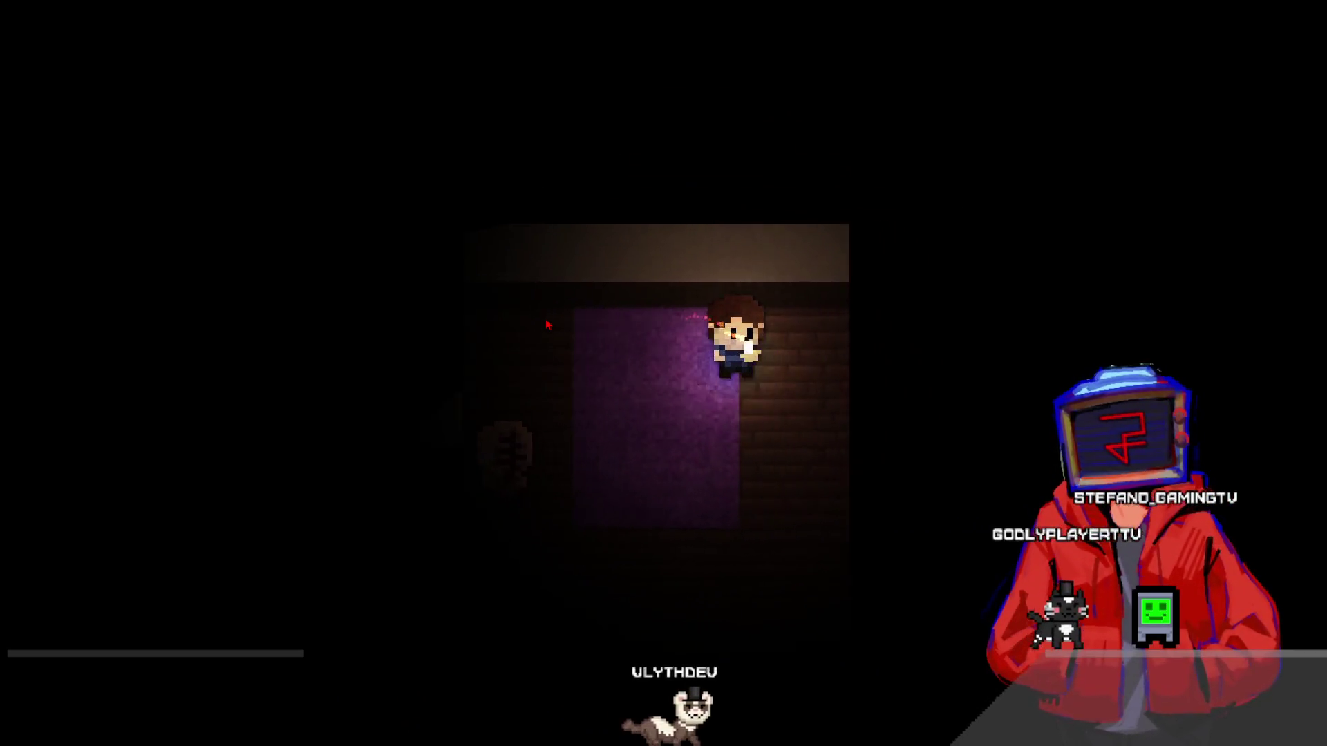
key(a)
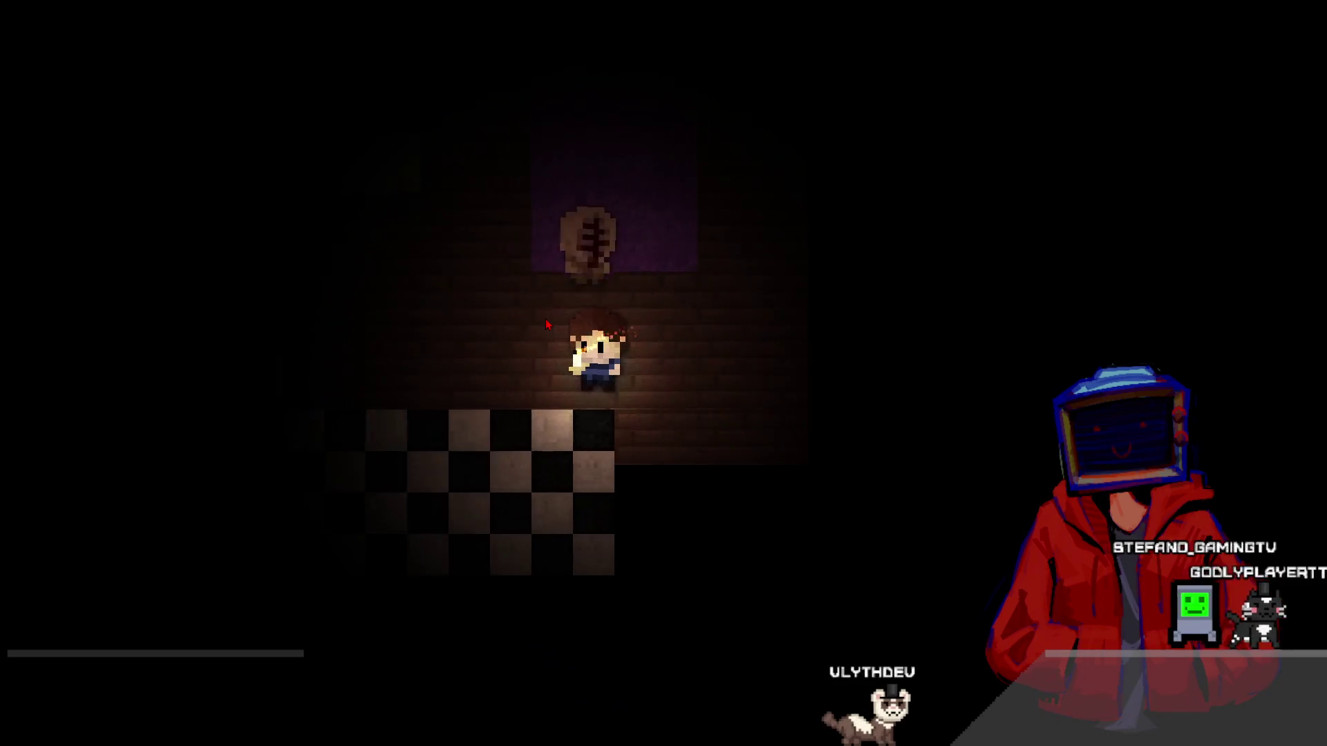
key(w)
key(w)
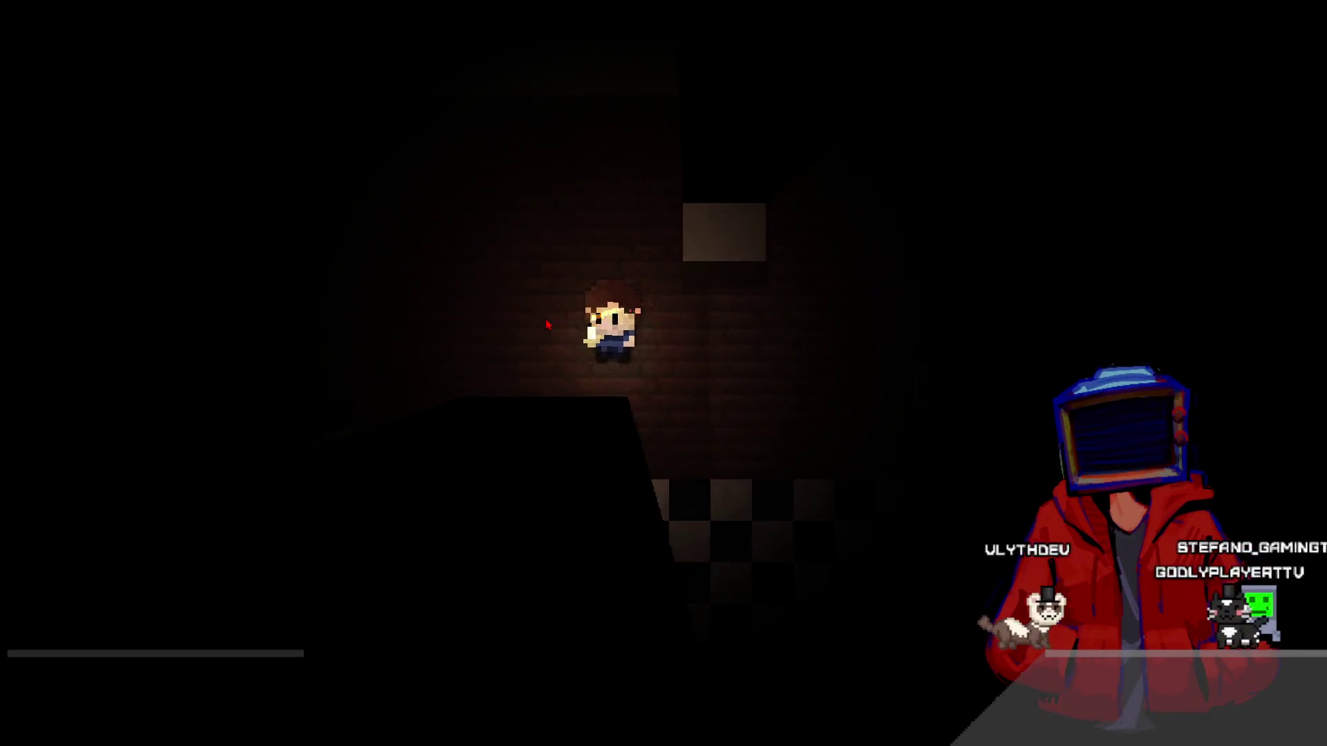
key(w)
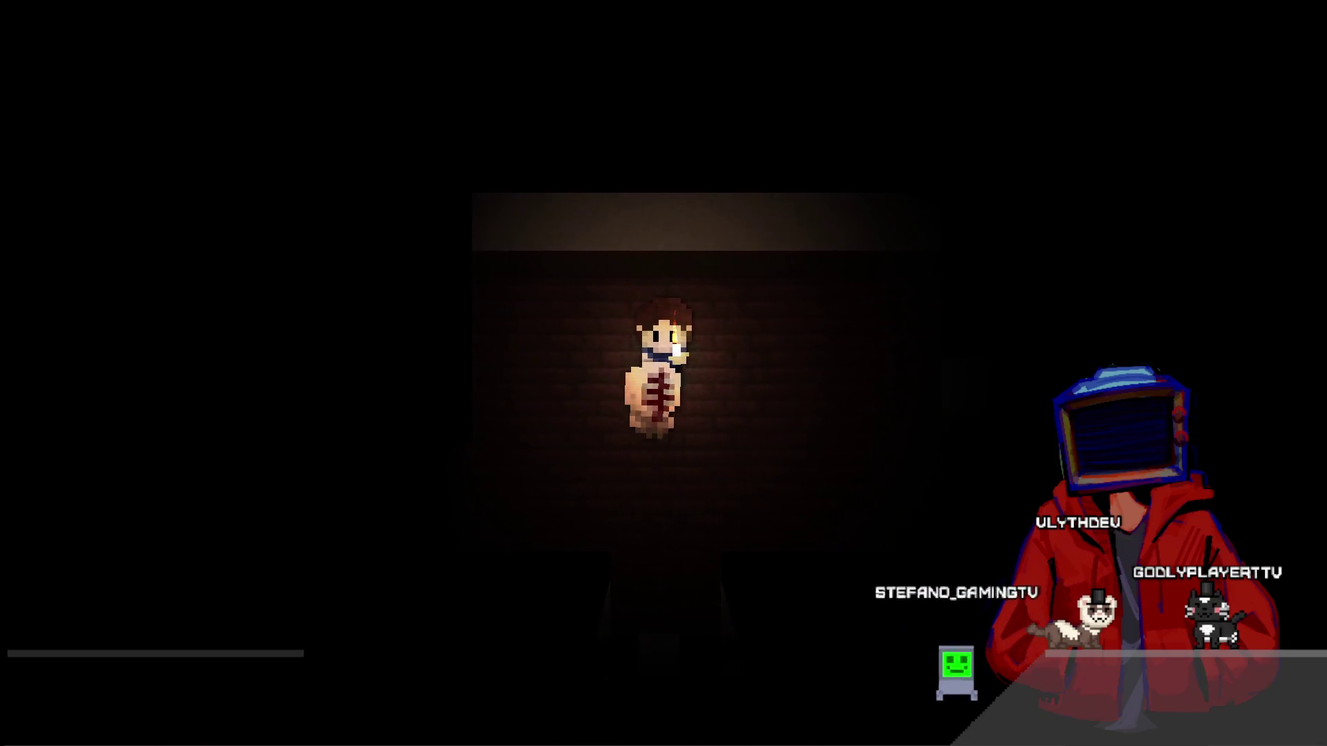
key(alt+F4)
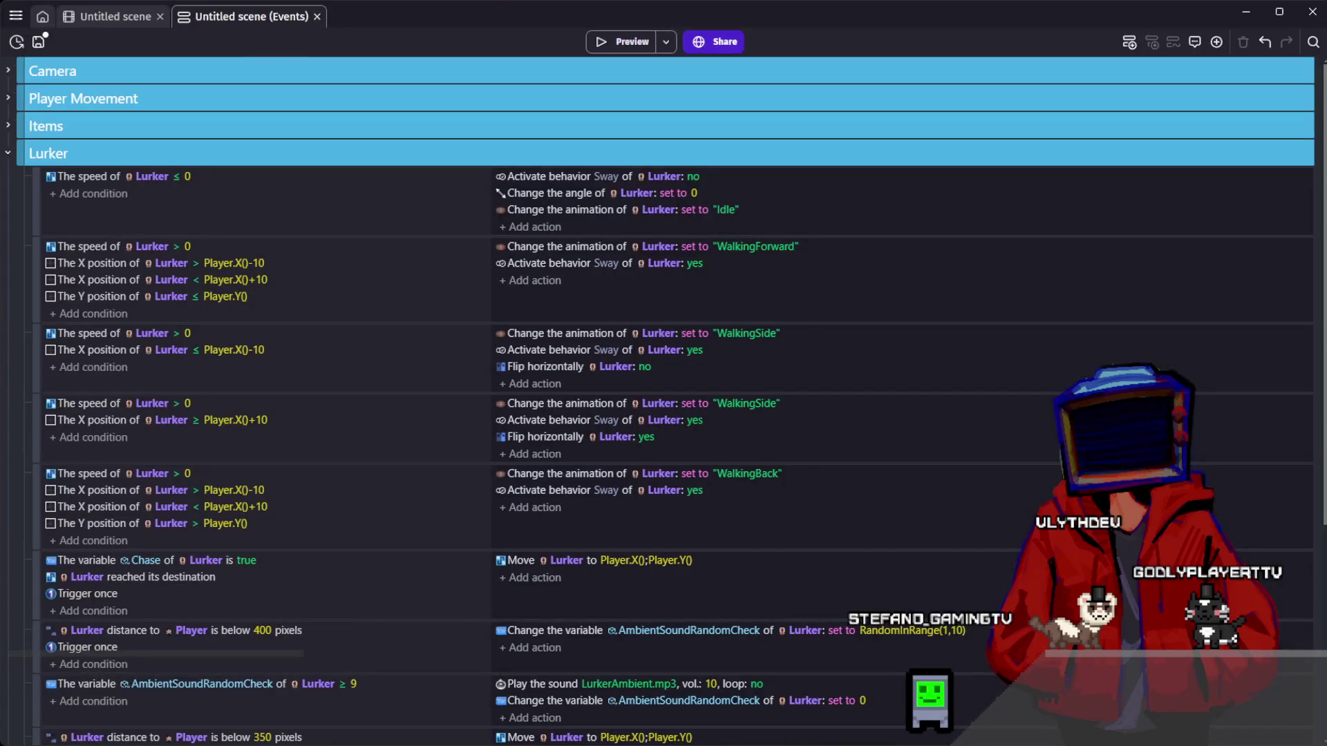
click(448, 437)
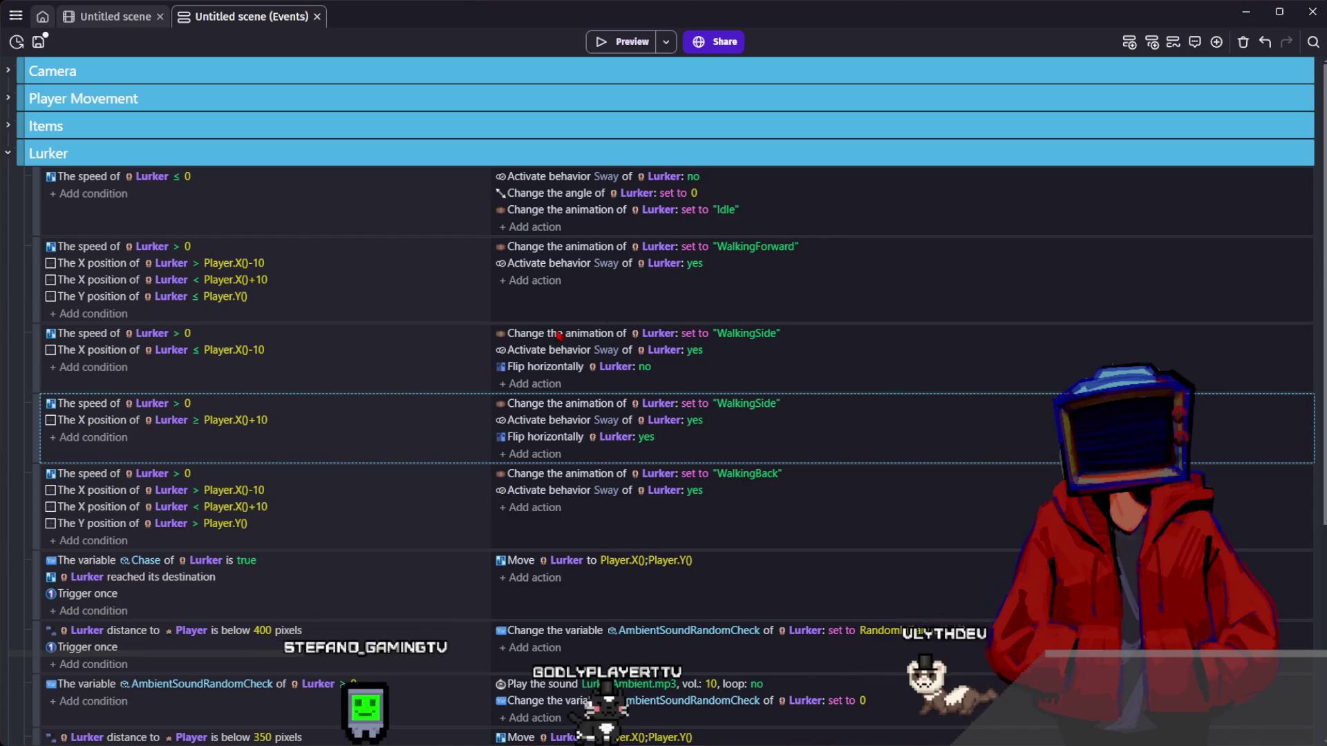
- Change the AmbientSoundRandomCheck comparison value from 9 to 10
scroll(465, 434, down, 4)
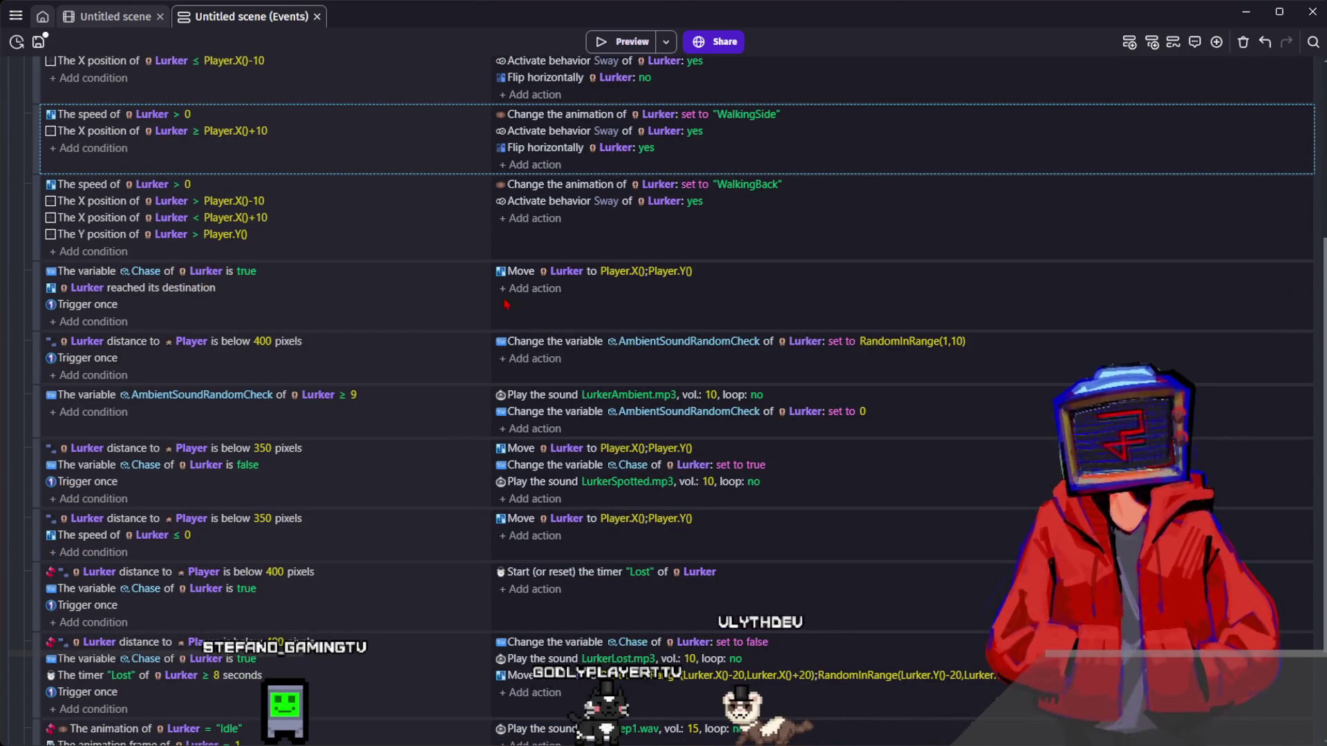
double_click(276, 395)
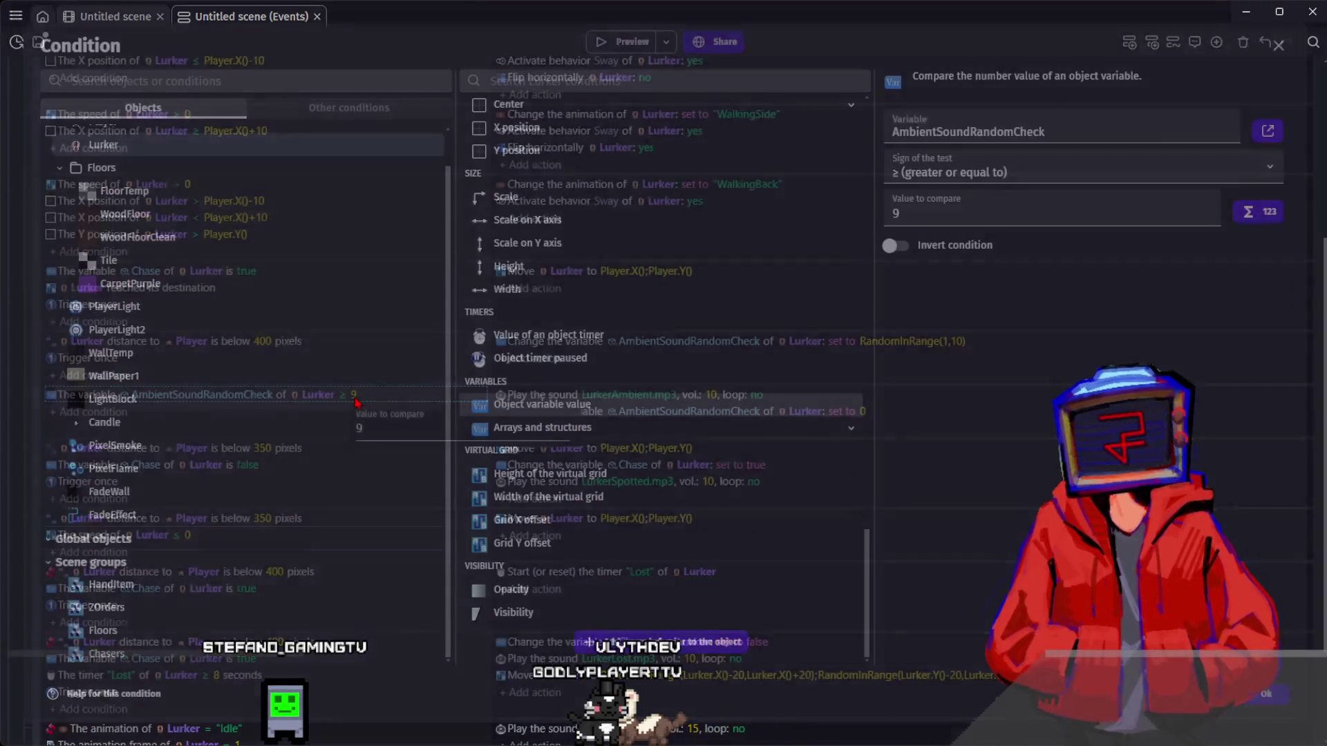
key(Escape)
click(353, 394)
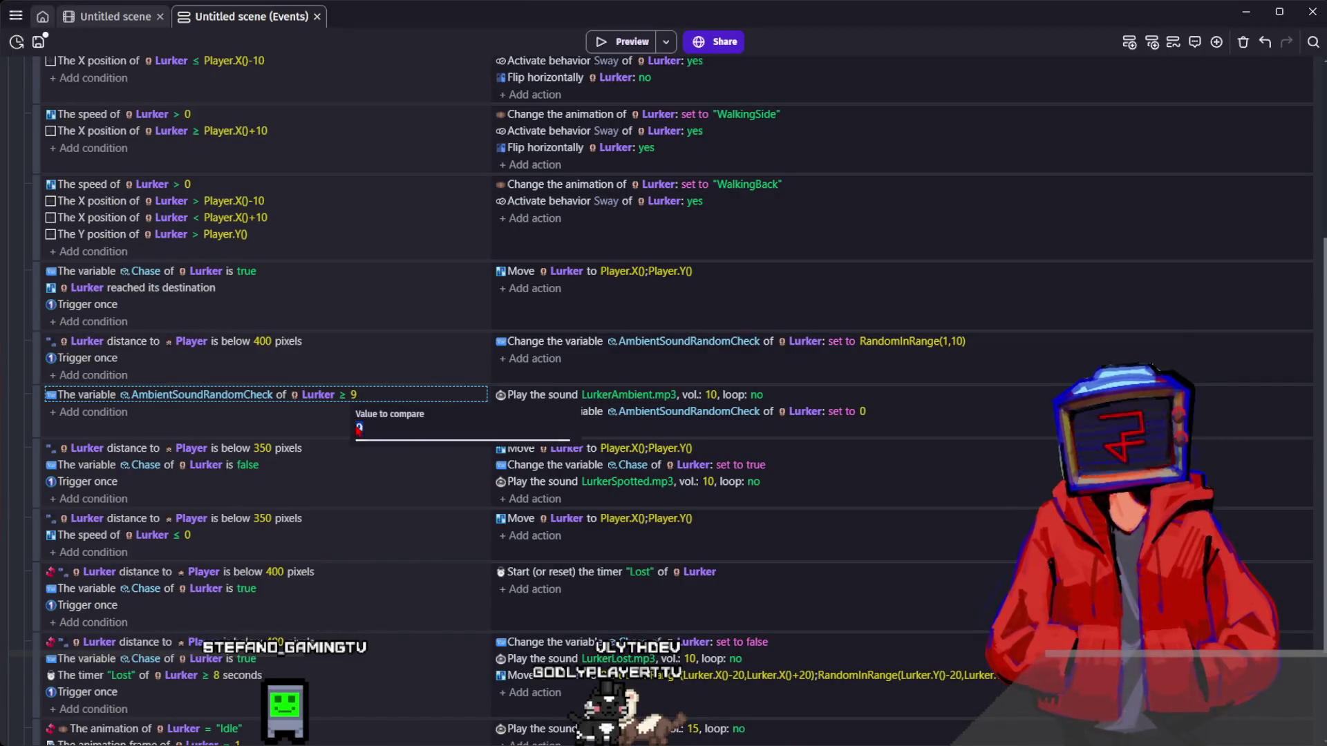
text(10)
key(Return)
scroll(350, 420, down, 2)
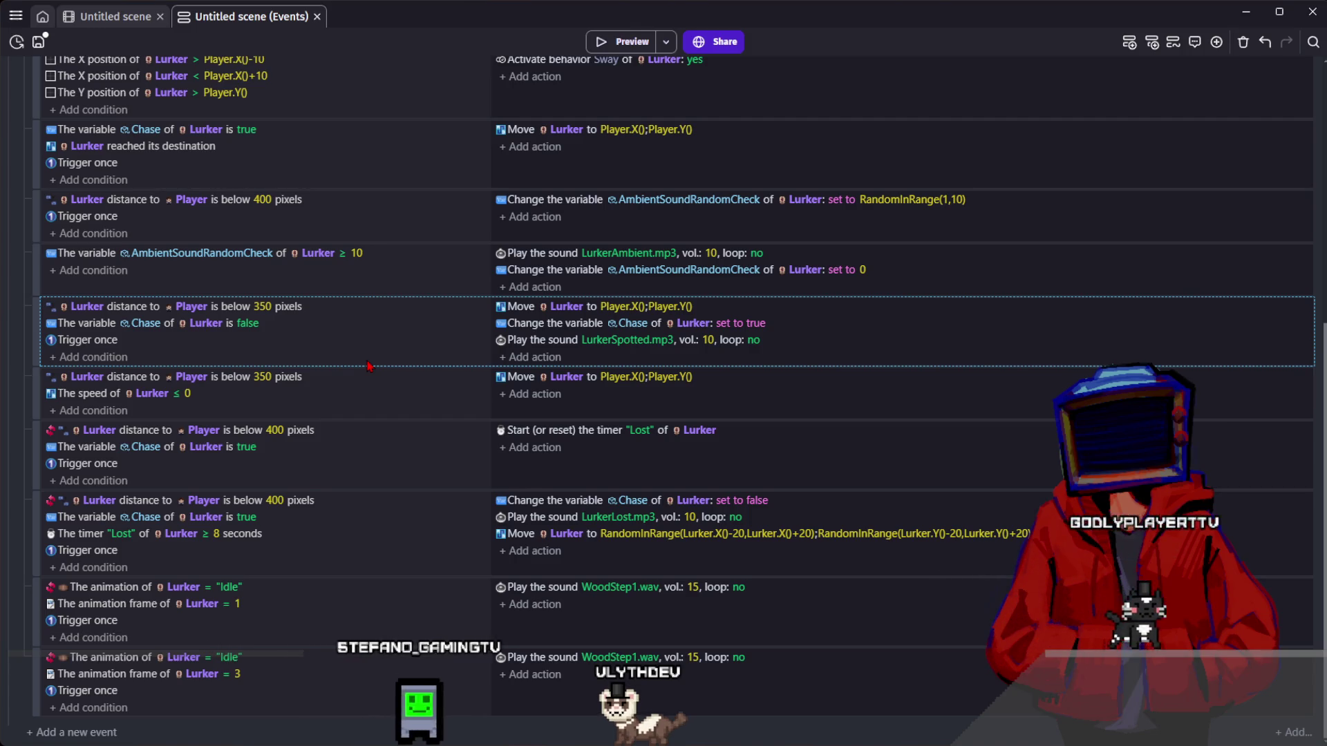
- Switch LurkerSpotted.mp3 to 'Play a sound on a channel' using channel 6, volume 10
click(710, 340)
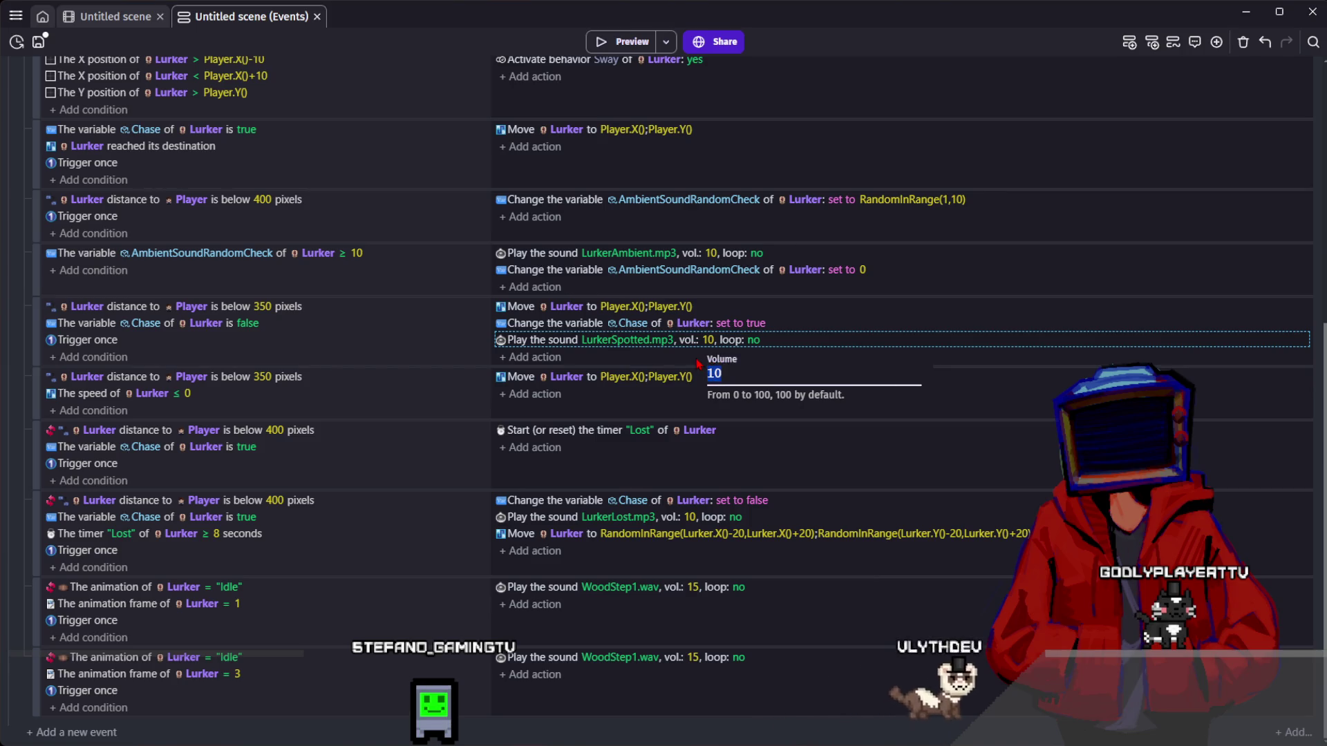
double_click(553, 339)
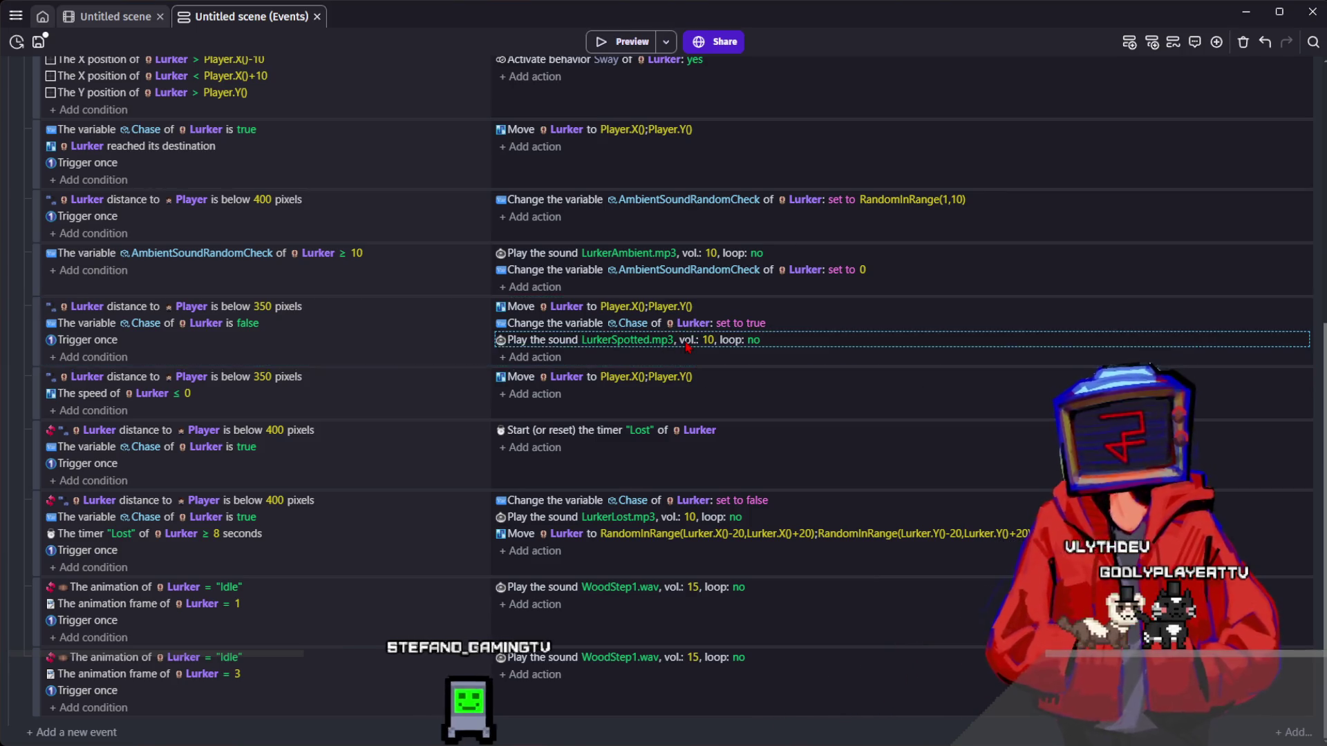
scroll(331, 186, up, 2)
click(131, 234)
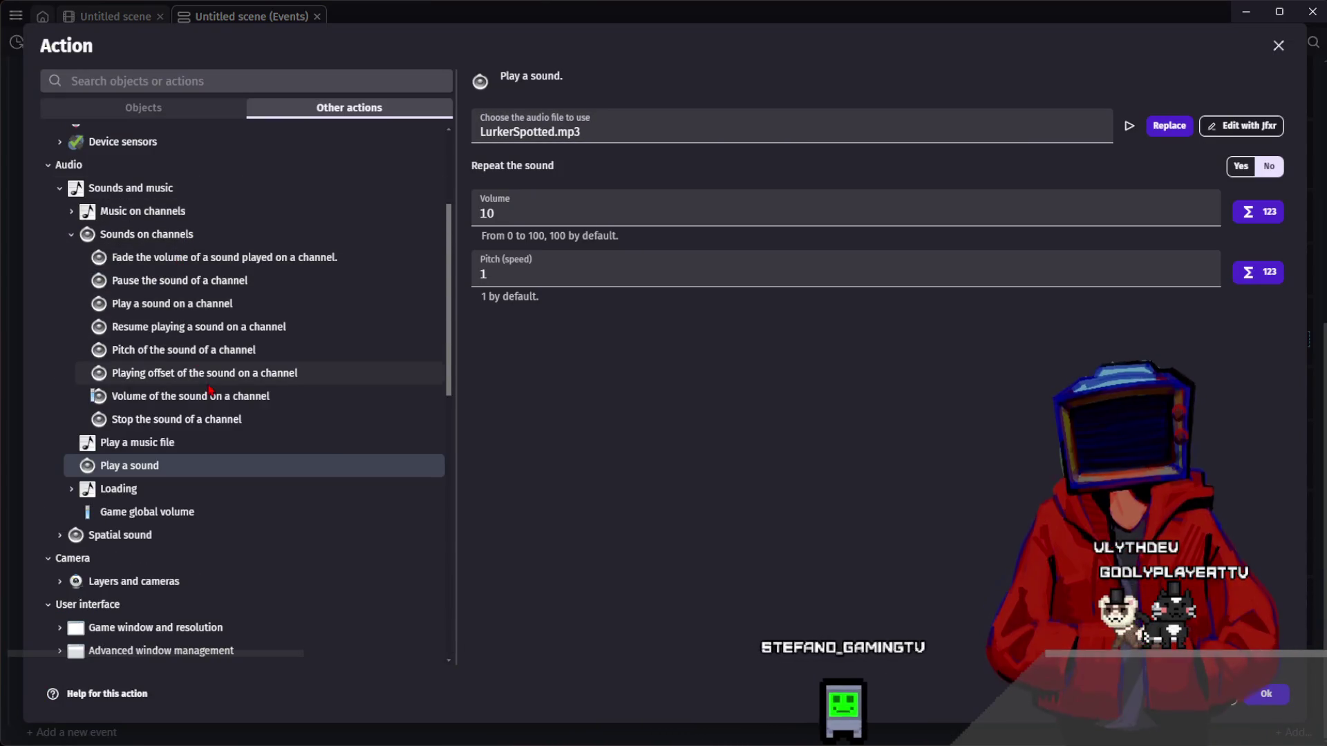
click(214, 309)
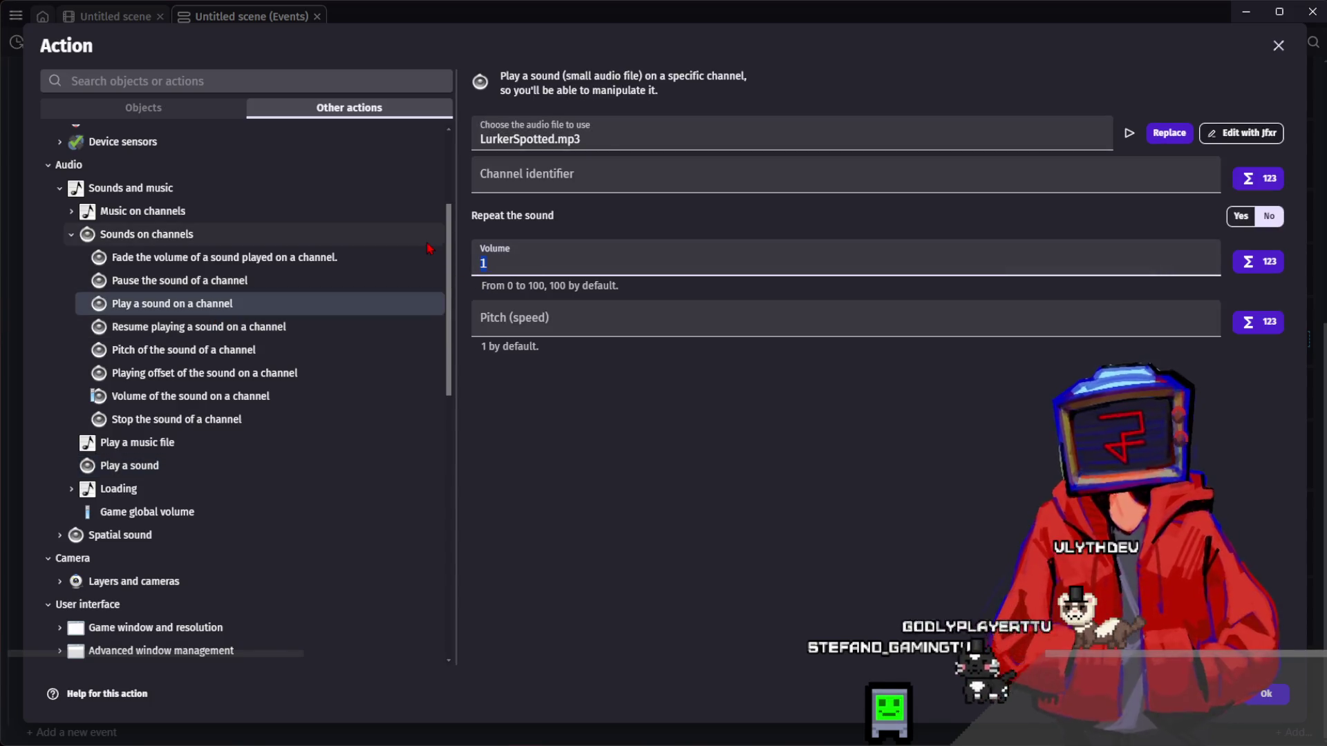
text(0)
key(Tab)
text(1)
click(534, 178)
text(6)
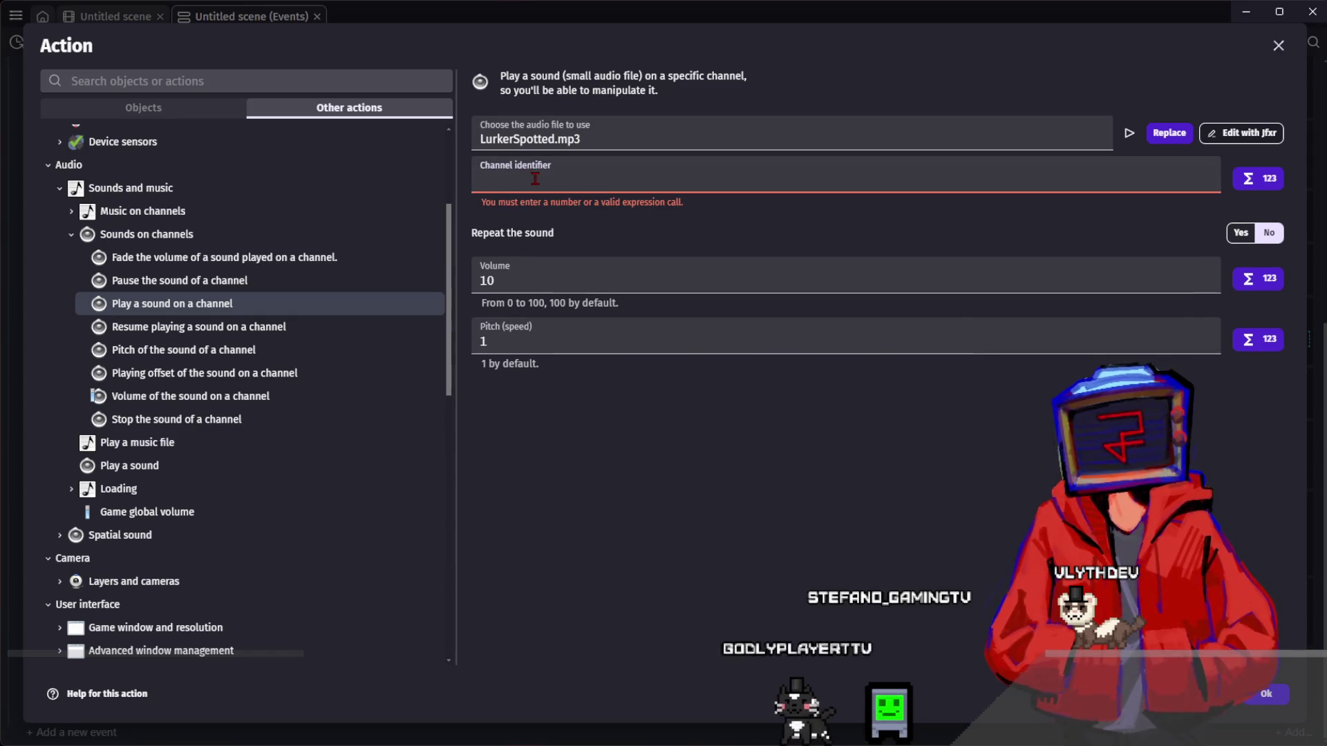
click(608, 251)
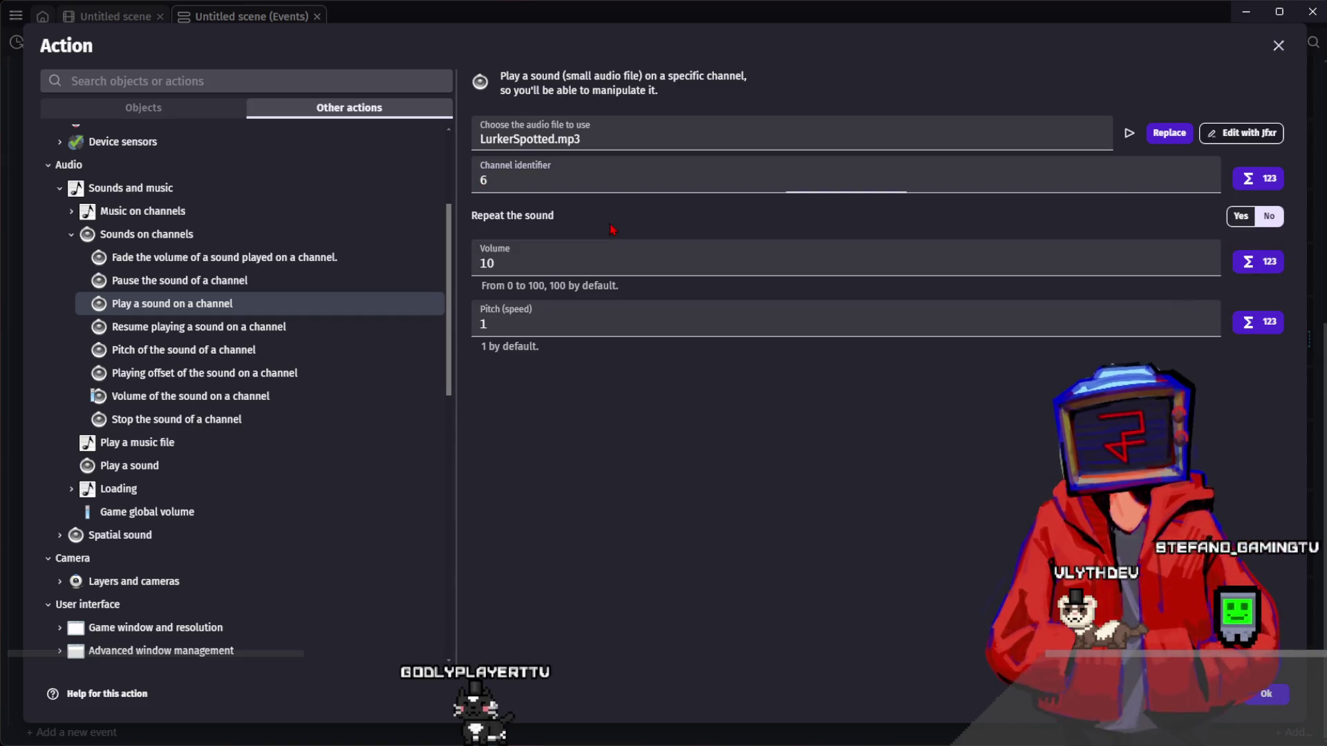
click(1265, 693)
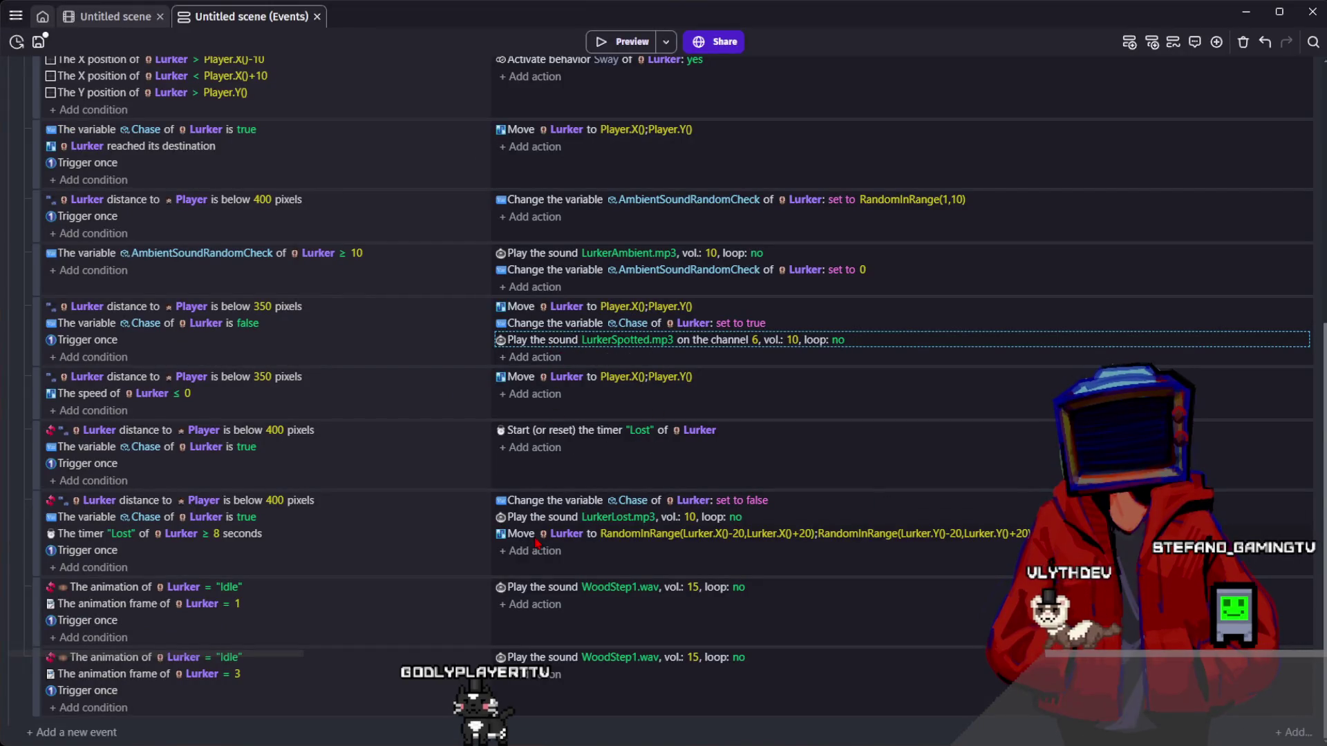
- Paste the channel 6 sound into the lost event with LurkerLost.mp3, deleting the old plain action
click(596, 554)
click(612, 518)
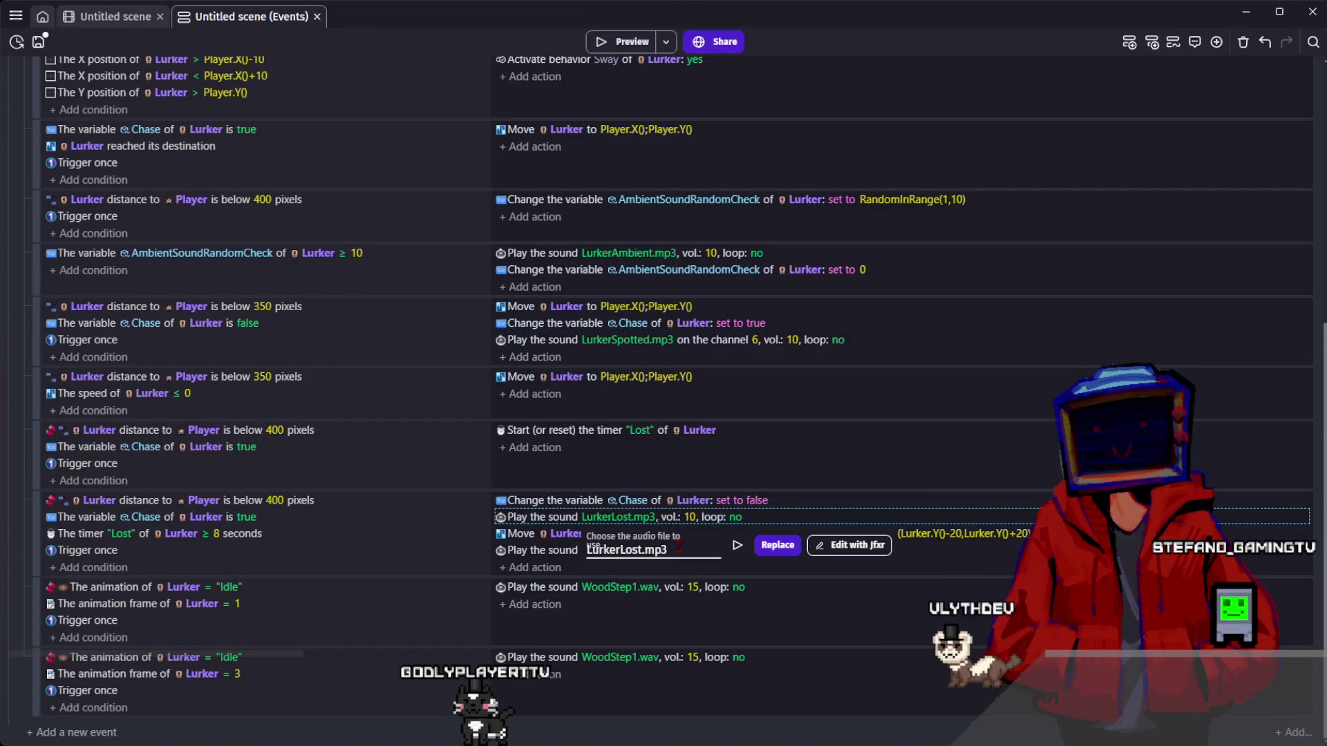
key(Escape)
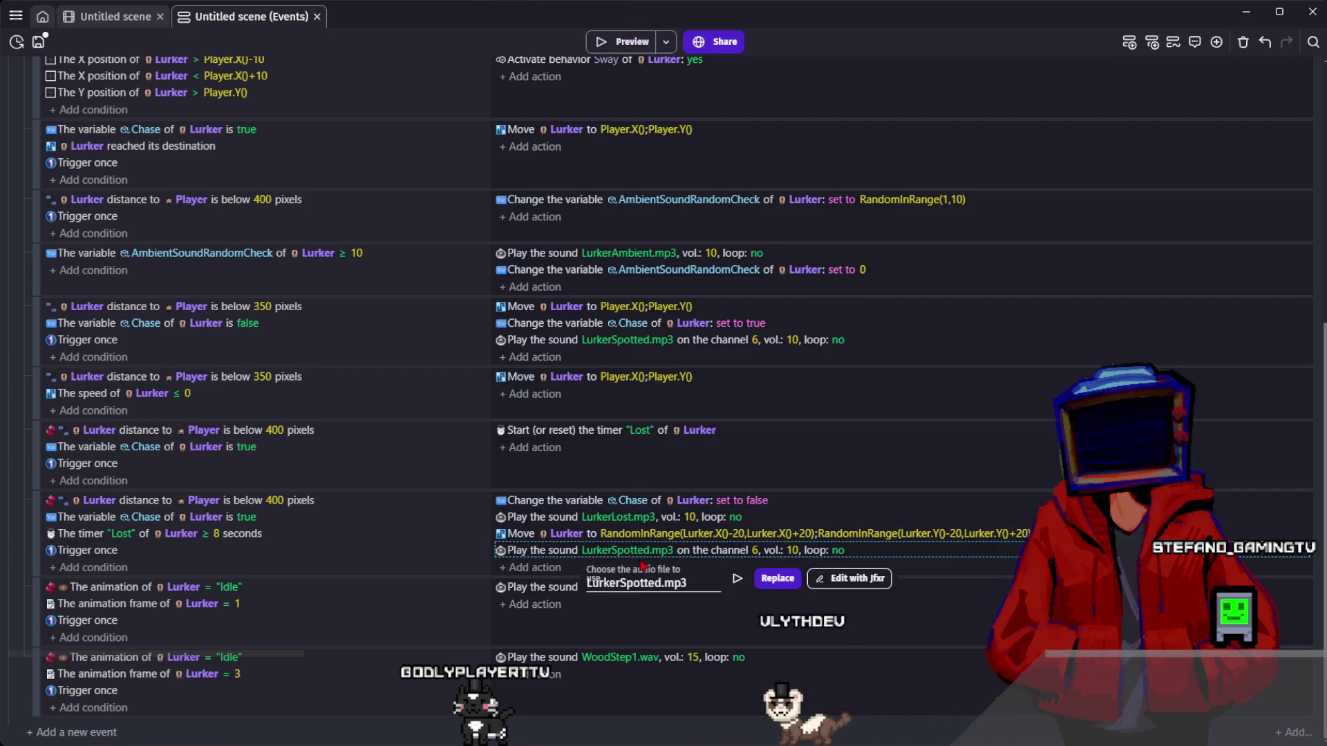
key(Return)
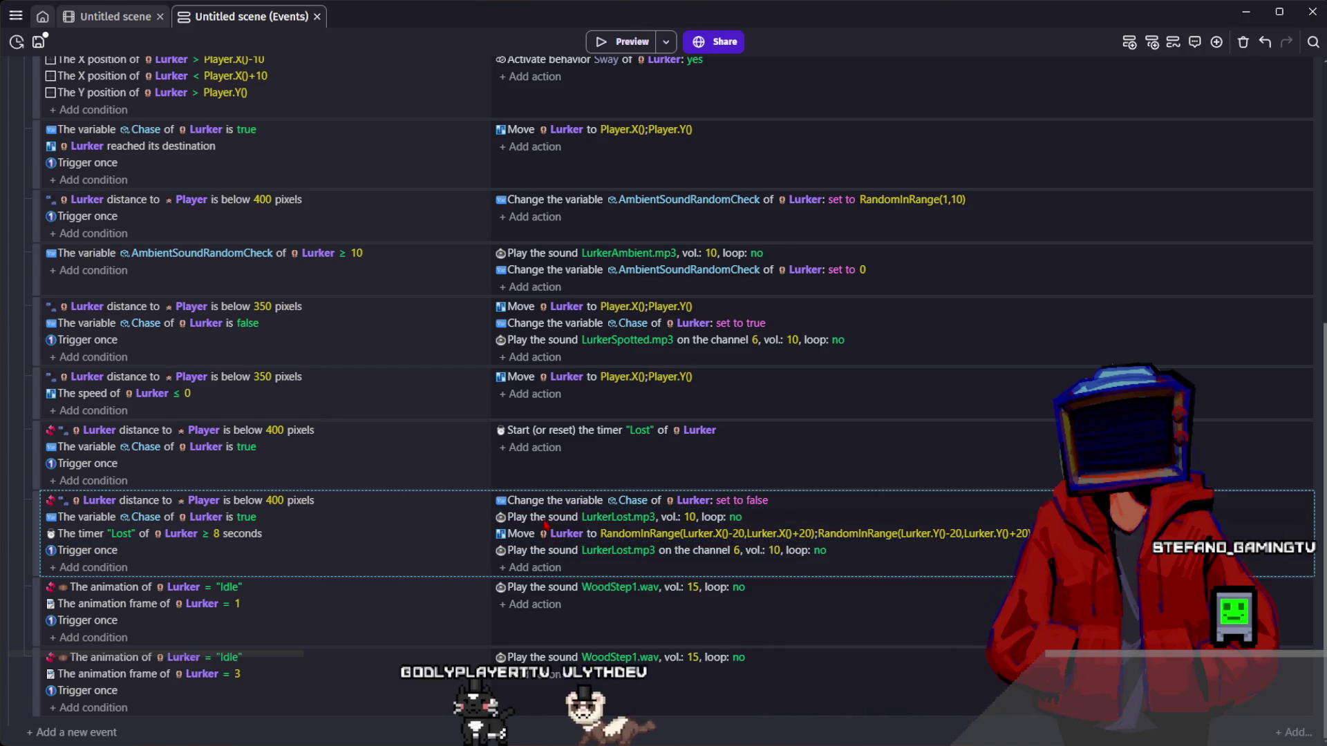
click(548, 517)
key(Delete)
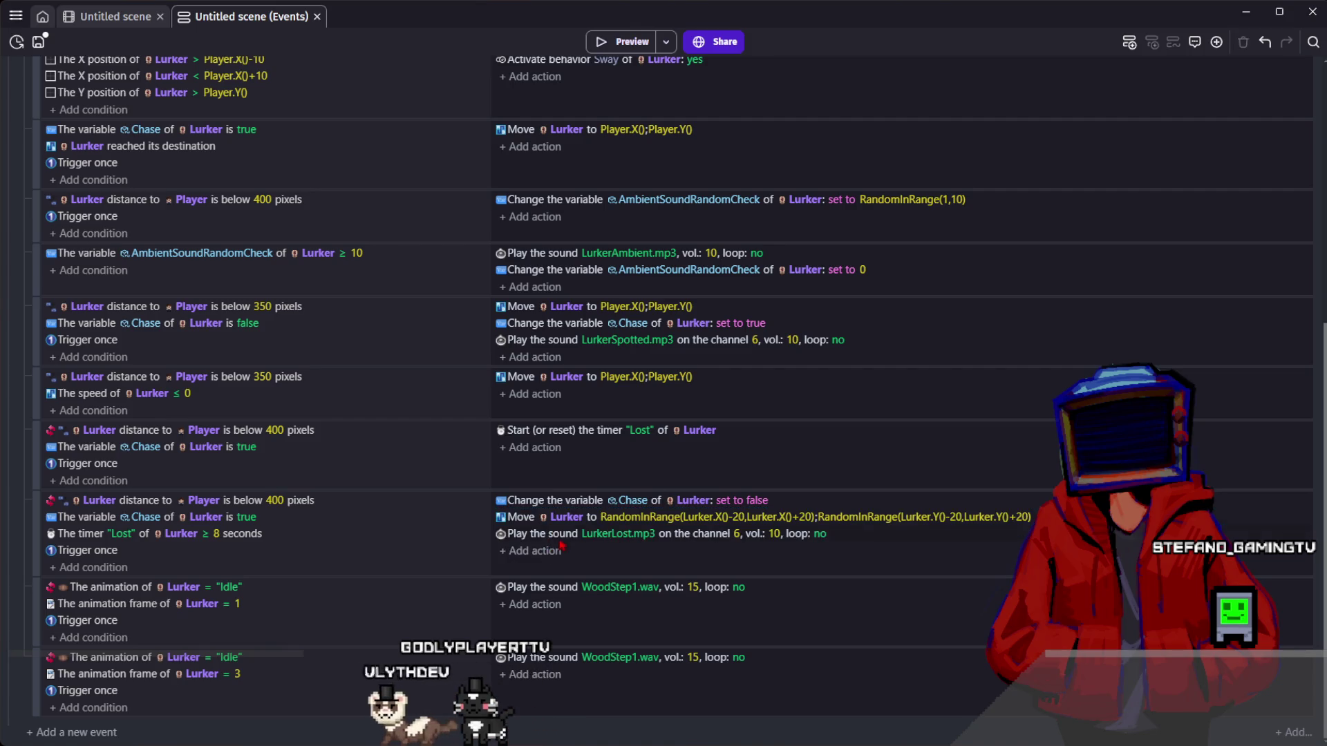
drag(563, 523, 561, 523)
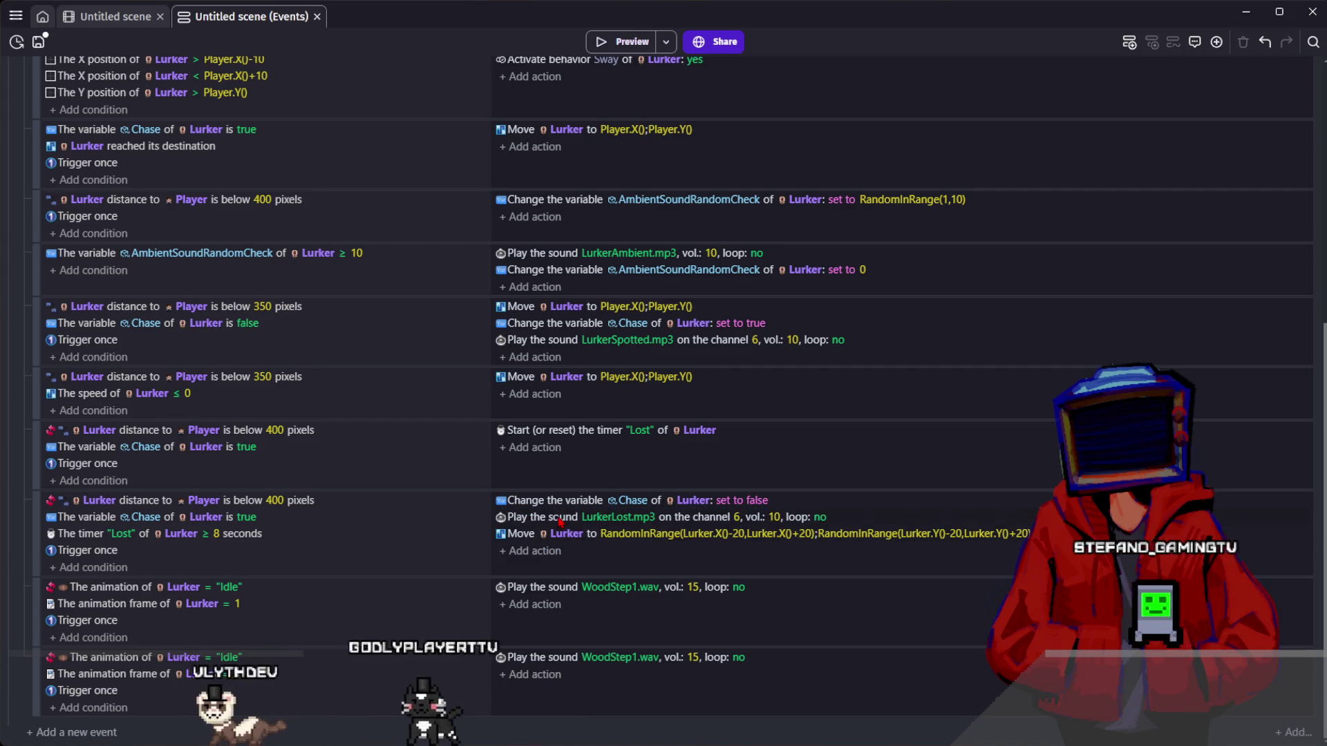
drag(560, 522, 564, 546)
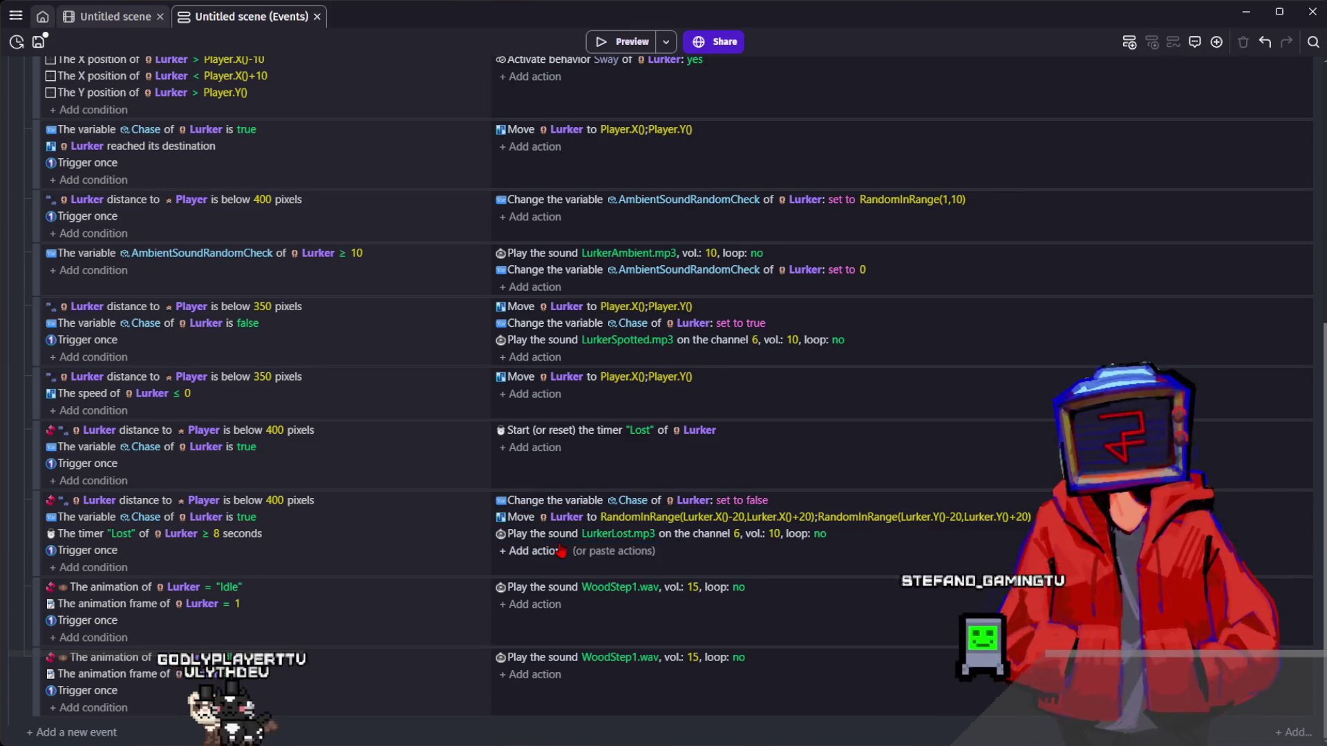
- Paste the channel 6 sound into the ambient event with LurkerAmbient.mp3, deleting the old plain action
click(584, 283)
key(ctrl+v)
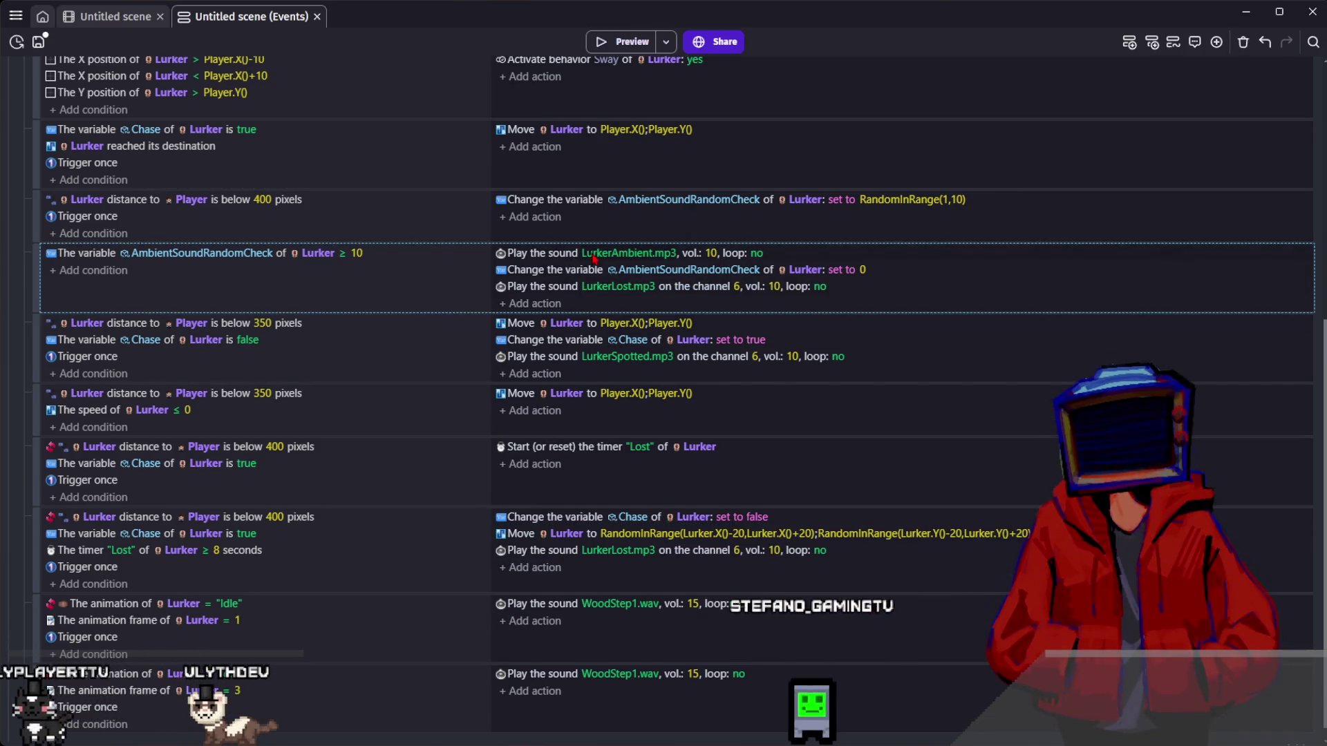
click(598, 255)
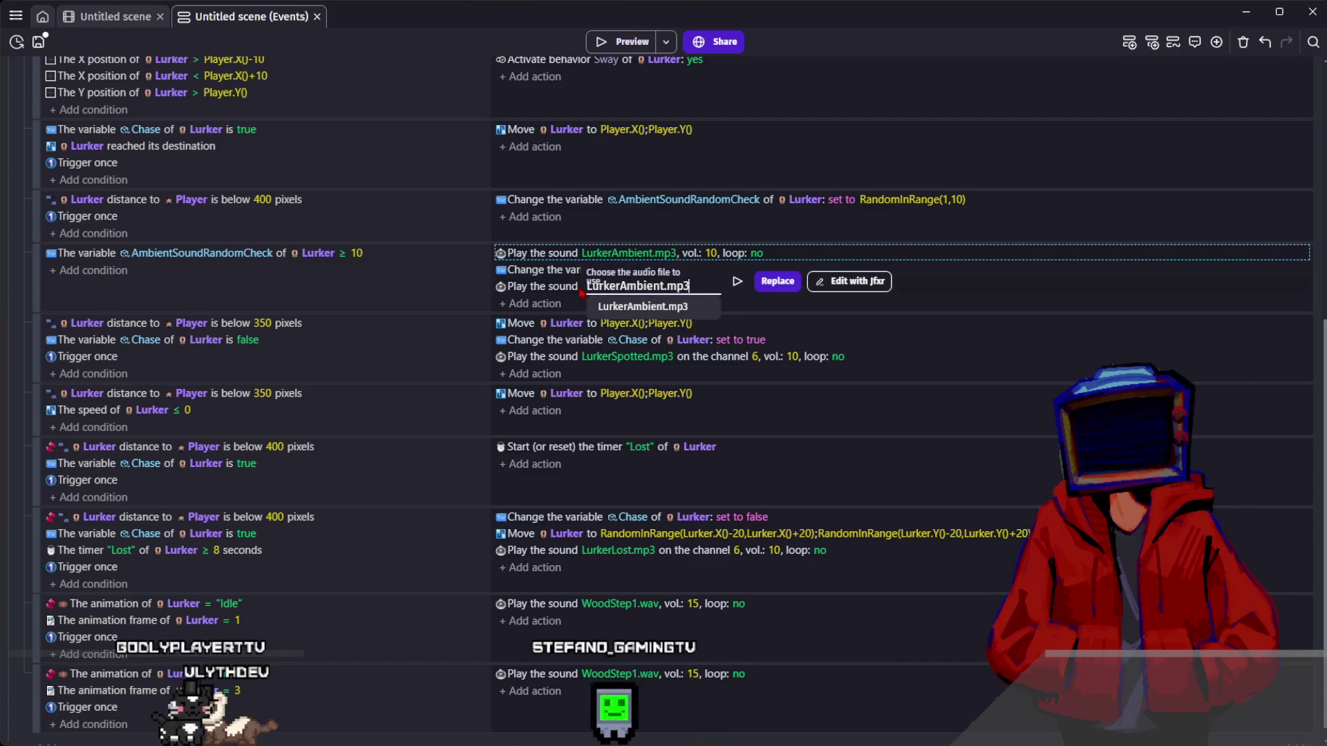
click(617, 286)
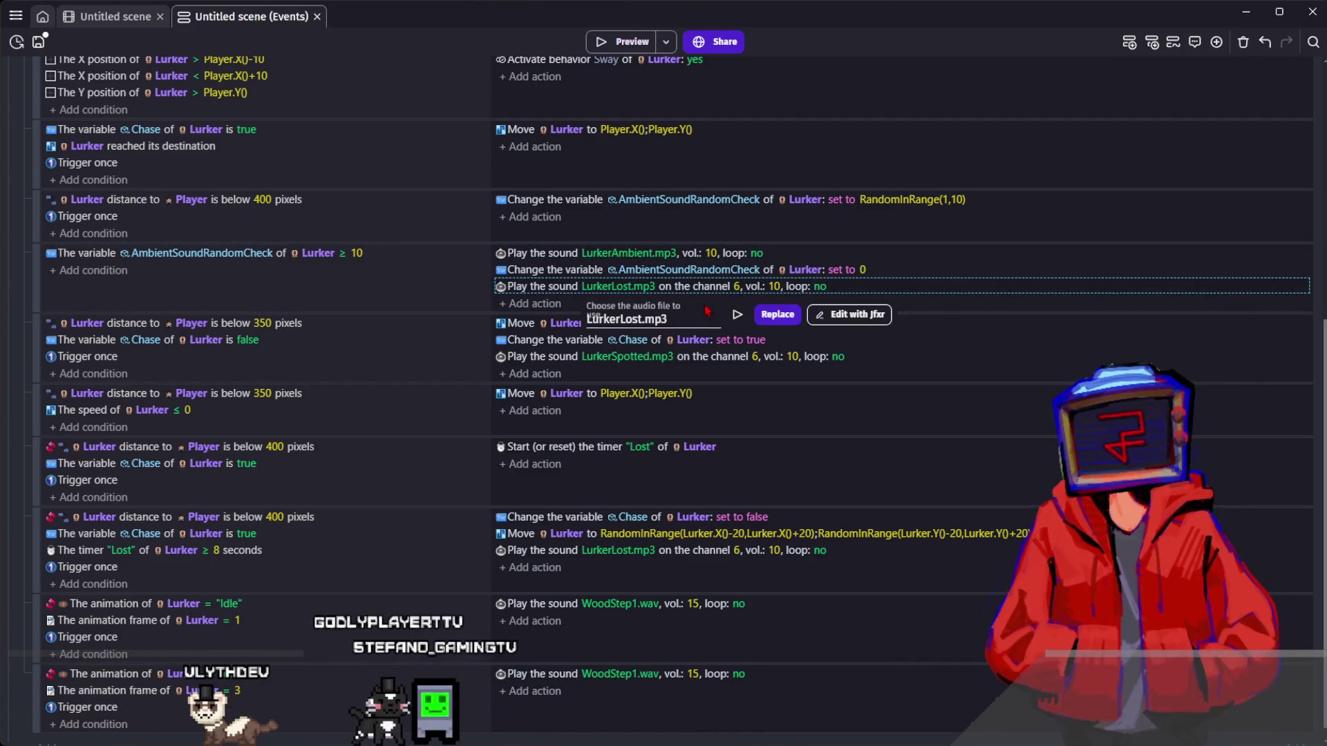
click(567, 315)
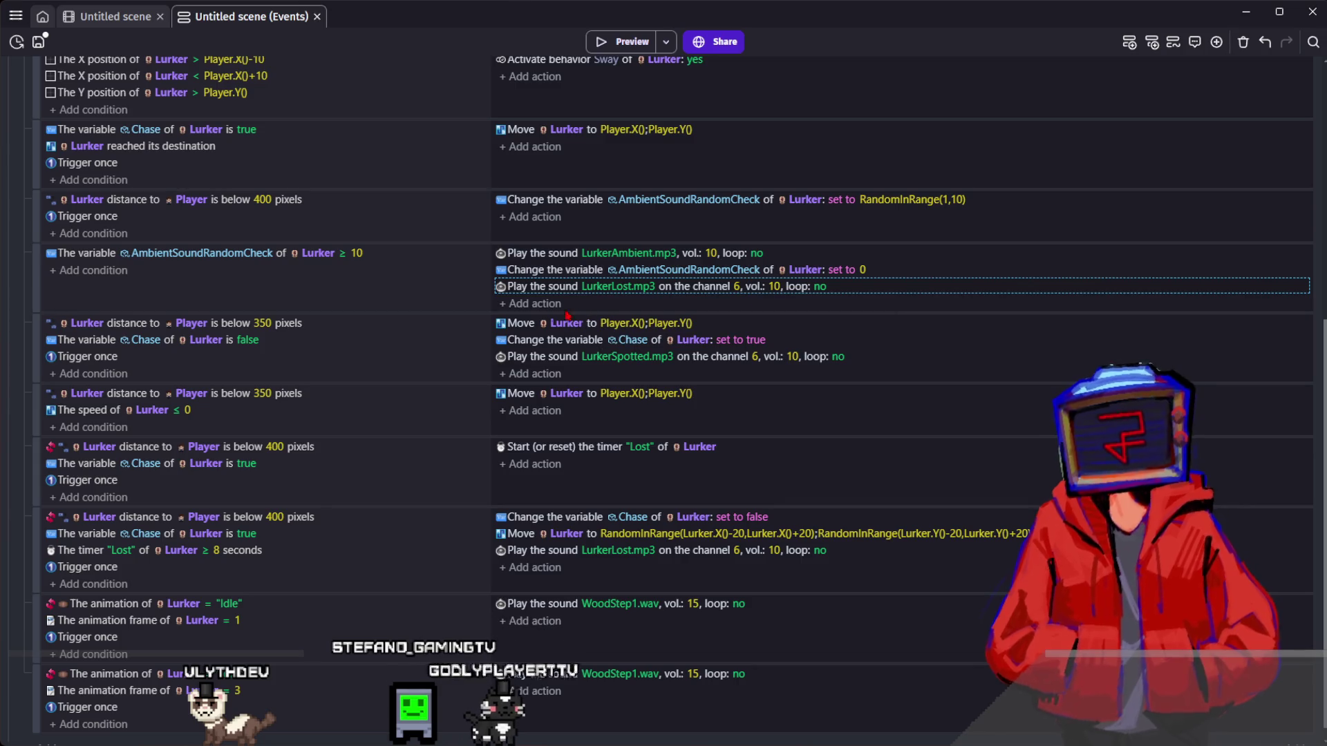
click(601, 287)
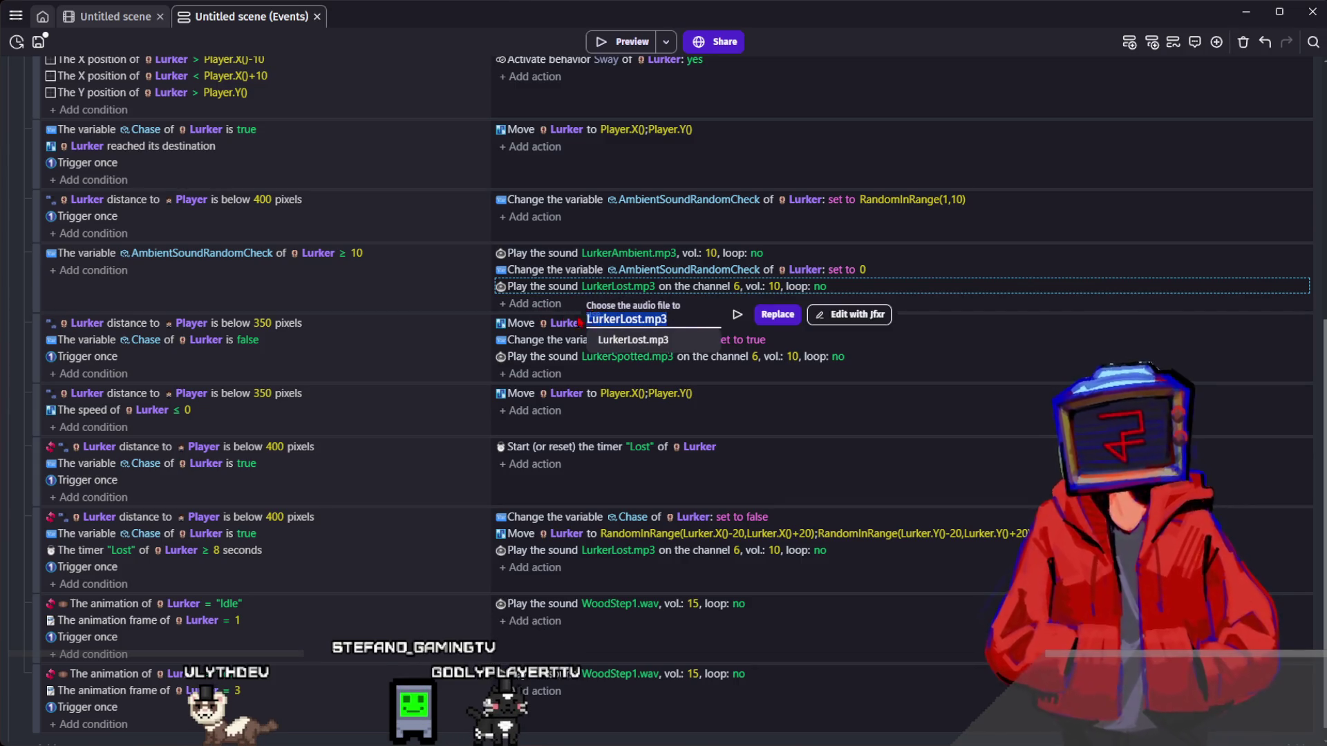
click(566, 281)
key(Delete)
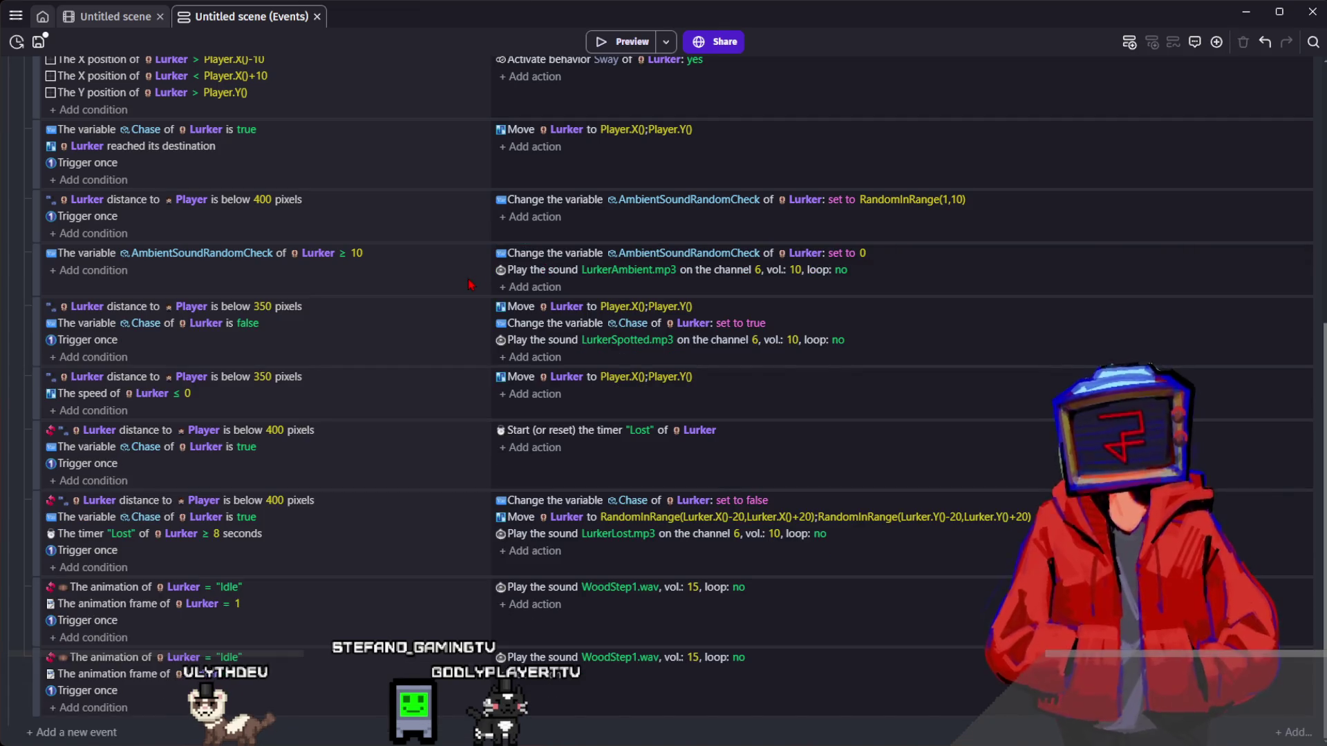
- Add an empty event to the Lurker group
click(468, 286)
scroll(456, 551, up, 4)
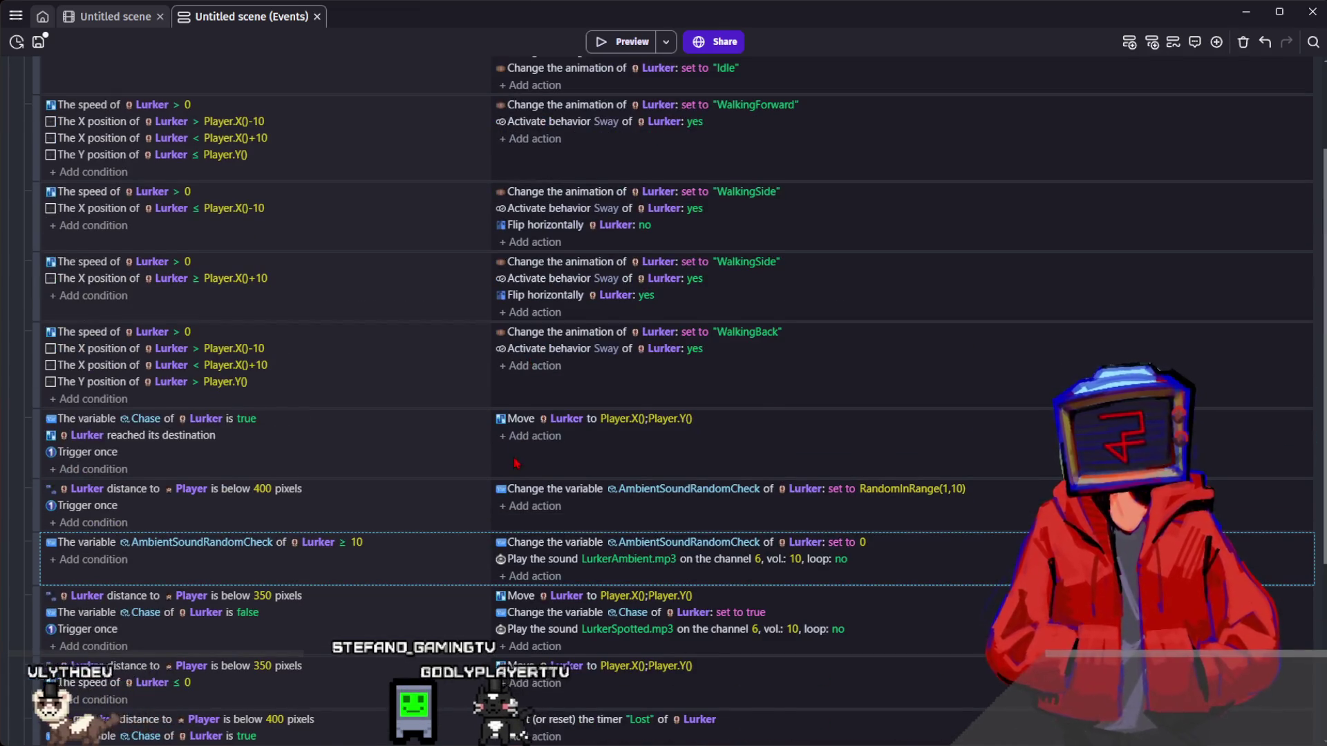
scroll(516, 463, up, 3)
click(830, 207)
- Add an empty event at the top of Lurker with a Set position of sound action on channel 6
click(1129, 42)
click(1129, 41)
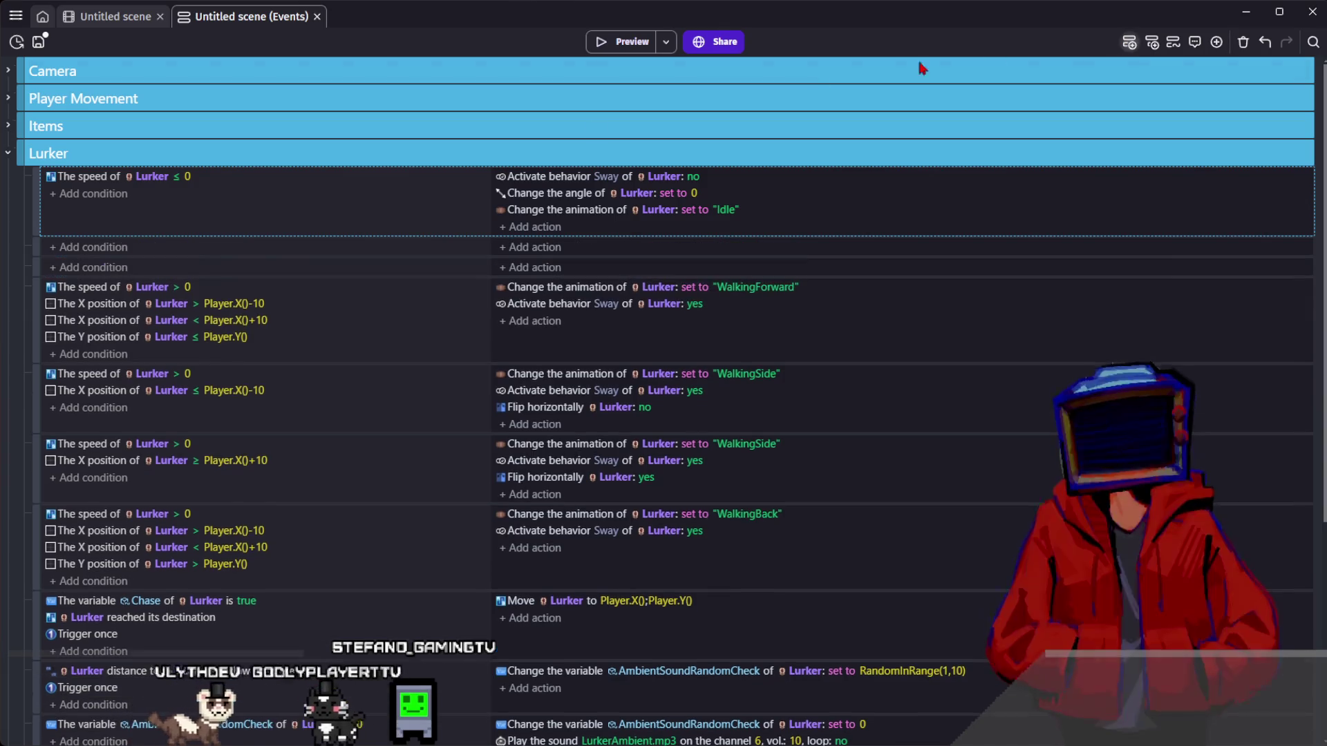
drag(43, 251, 48, 171)
click(511, 178)
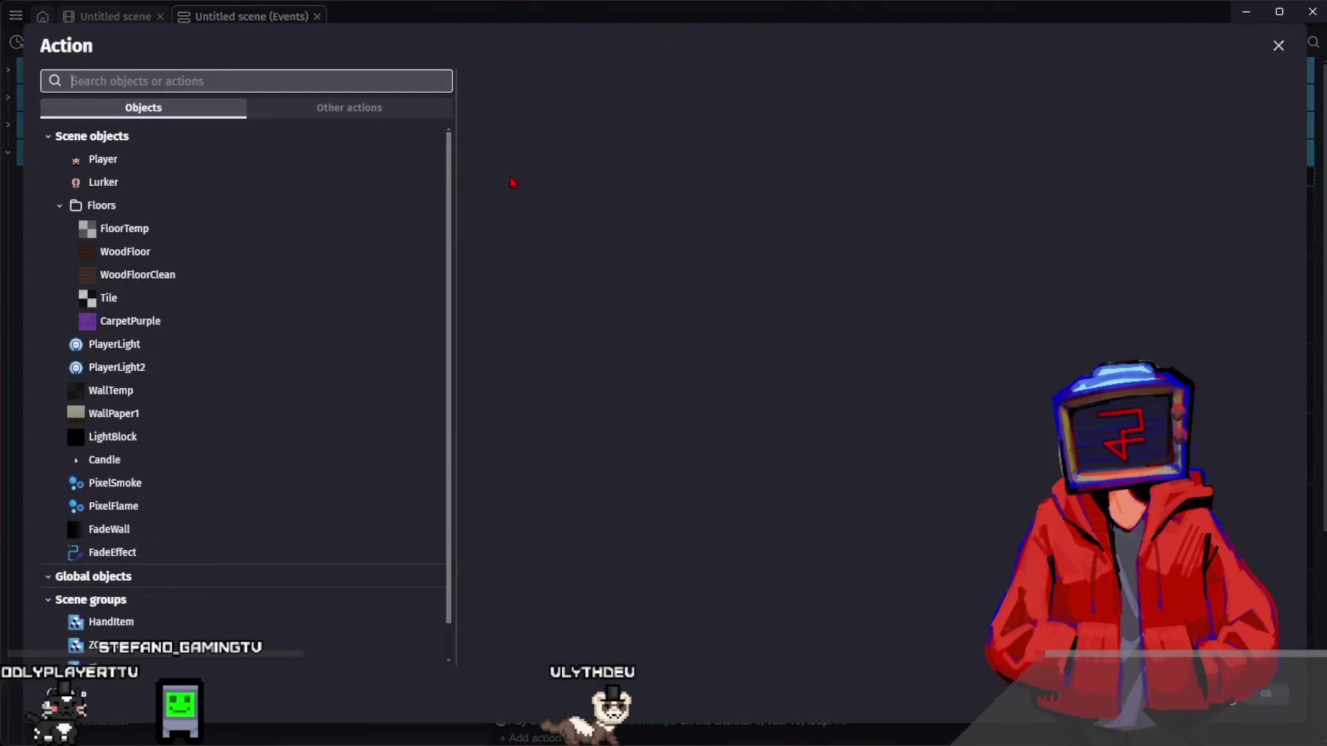
text(sound)
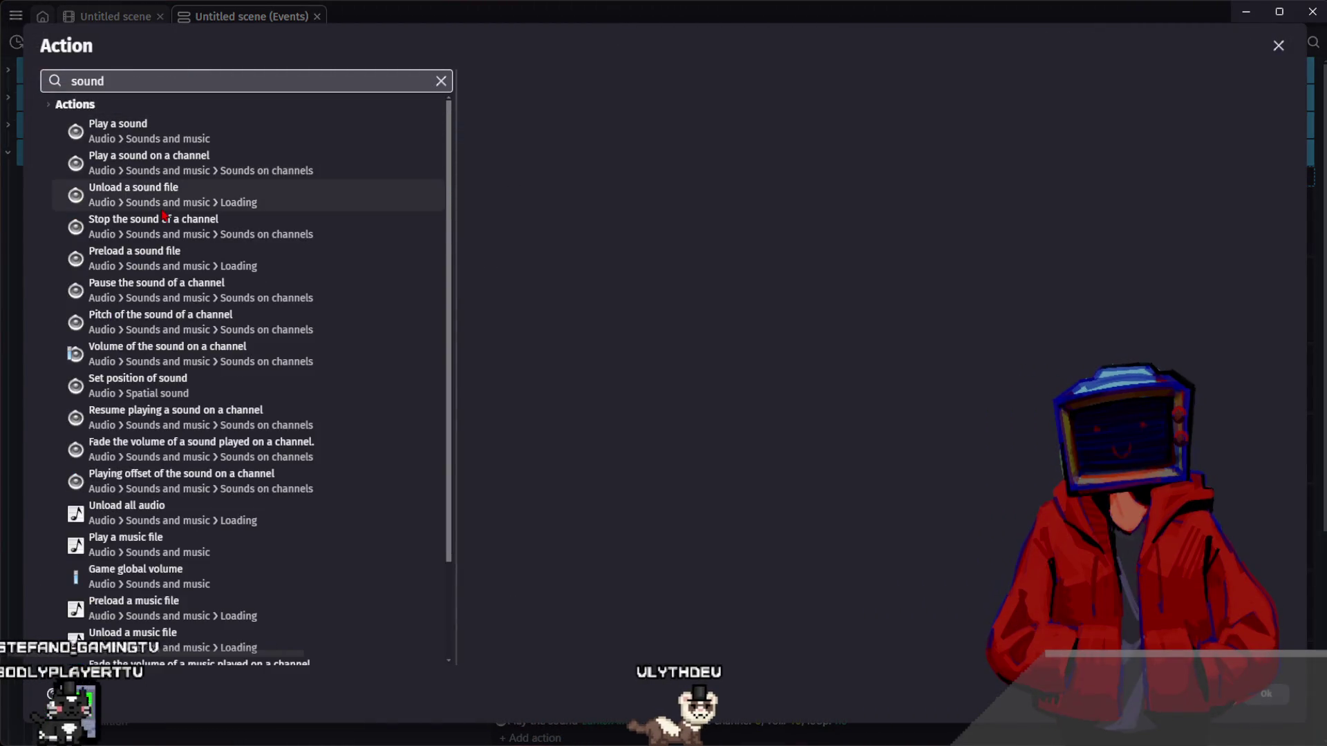
scroll(197, 242, down, 2)
click(183, 311)
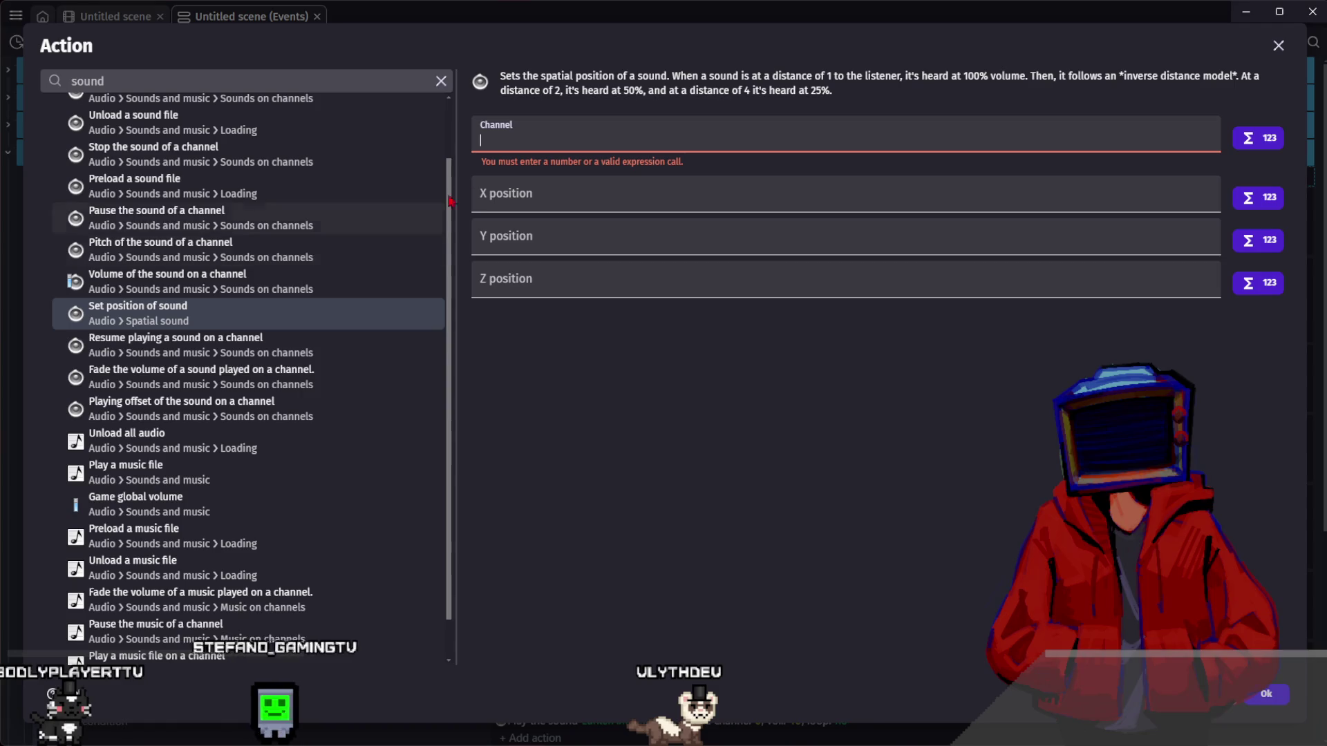
text(6)
click(527, 195)
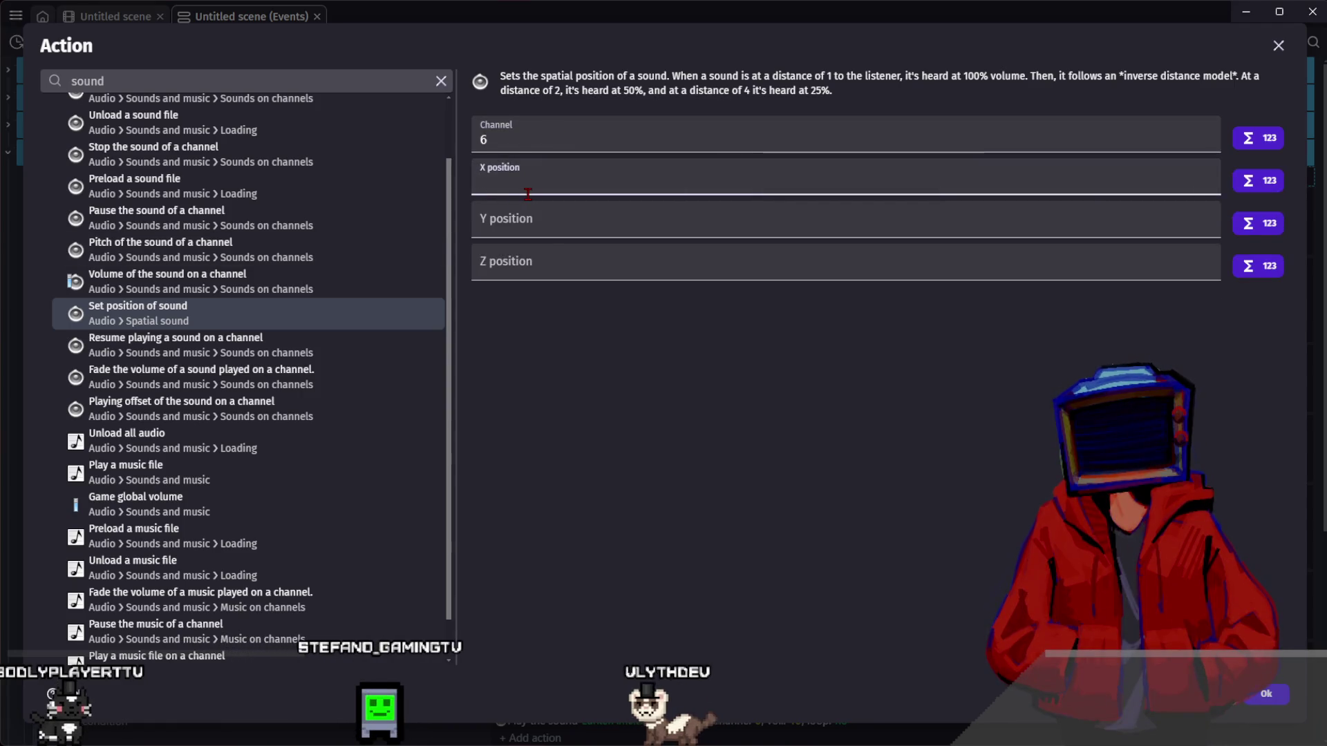
- Set the sound position to X Lurker.X(), Y Lurker.Y(), Z 0 and confirm the action
text(Lurker.X())
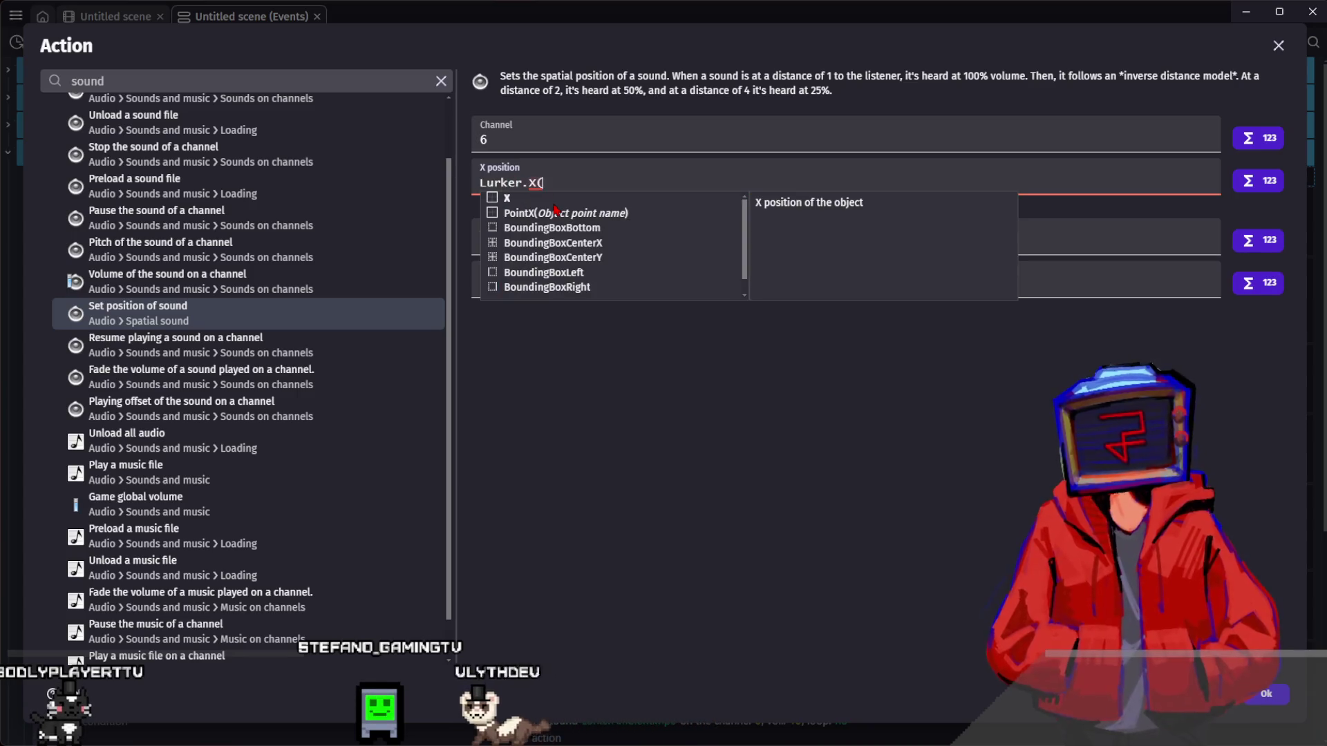
key(ctrl+a)
key(ctrl+c)
click(563, 216)
key(ctrl+v)
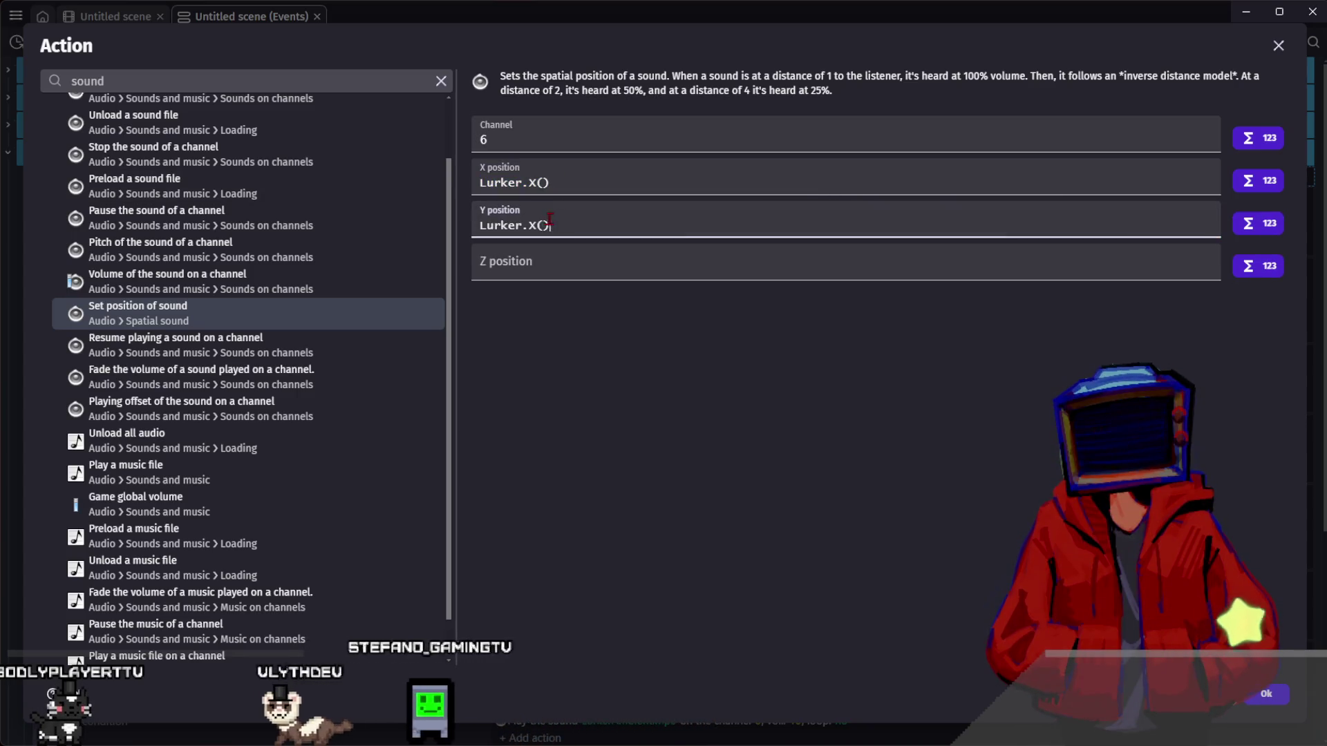
click(531, 226)
key(Delete)
text(Y)
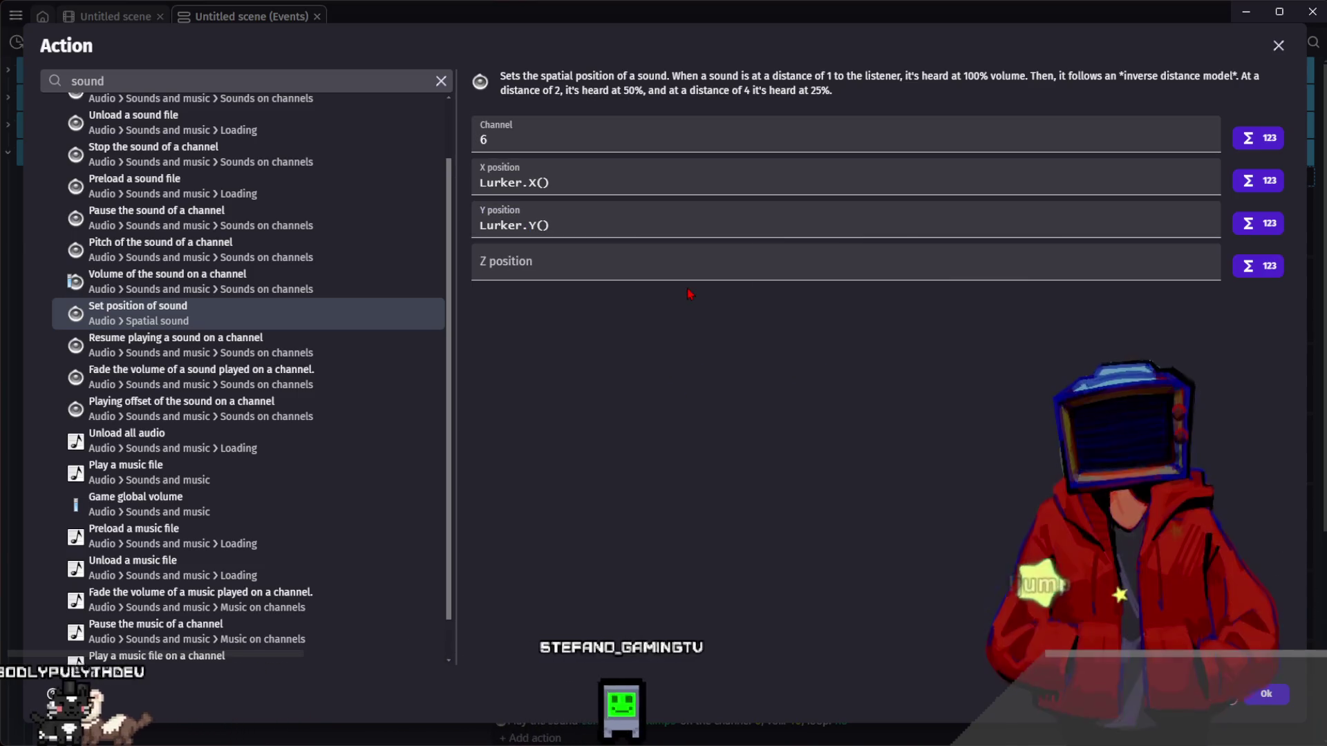
click(702, 269)
key(ctrl+v)
key(Left)
key(Left)
key(BackSpace)
text(Z)
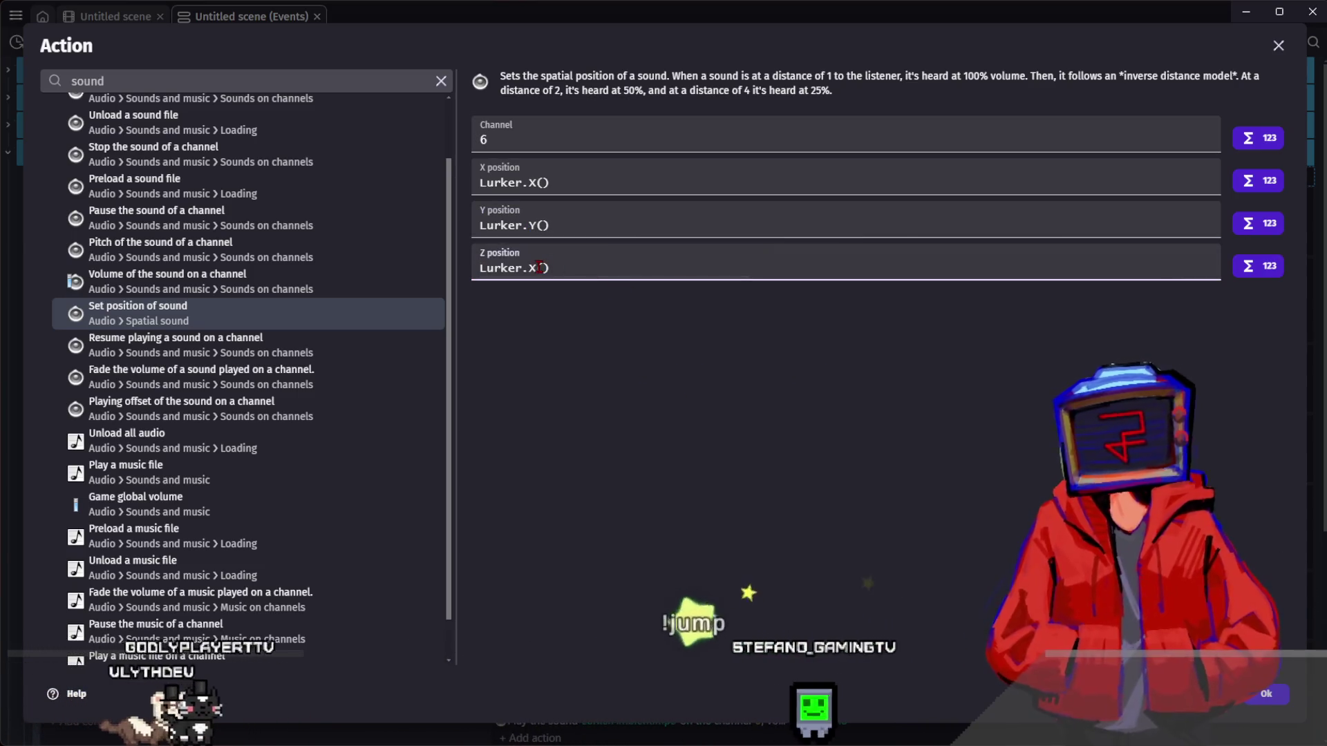
key(ctrl+a)
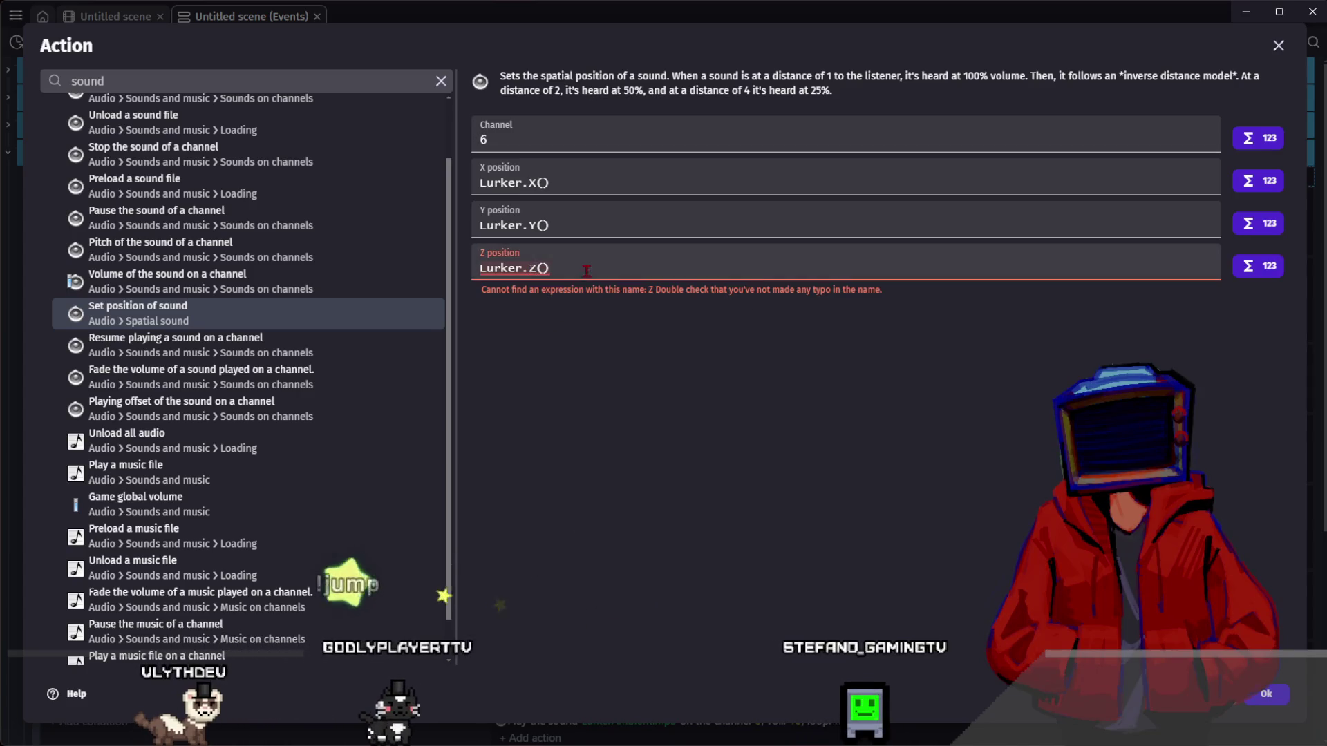
key(BackSpace)
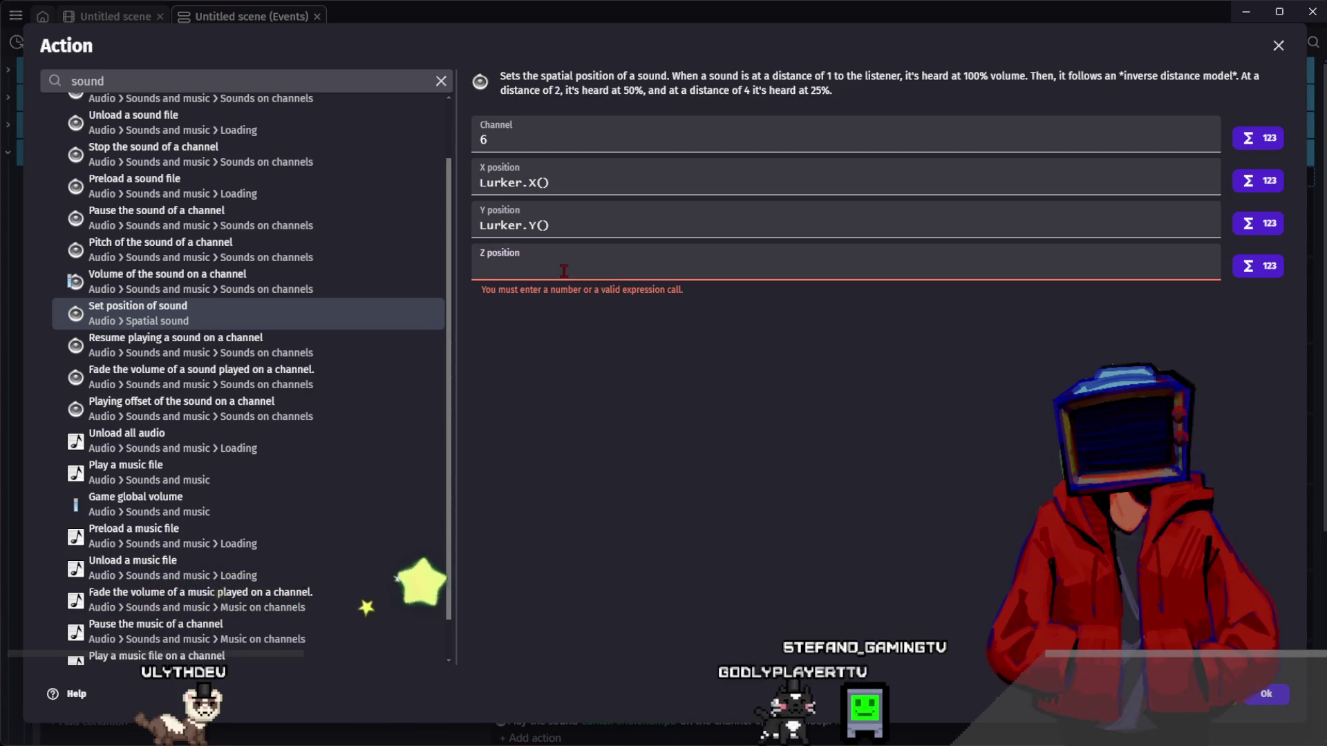
text(0)
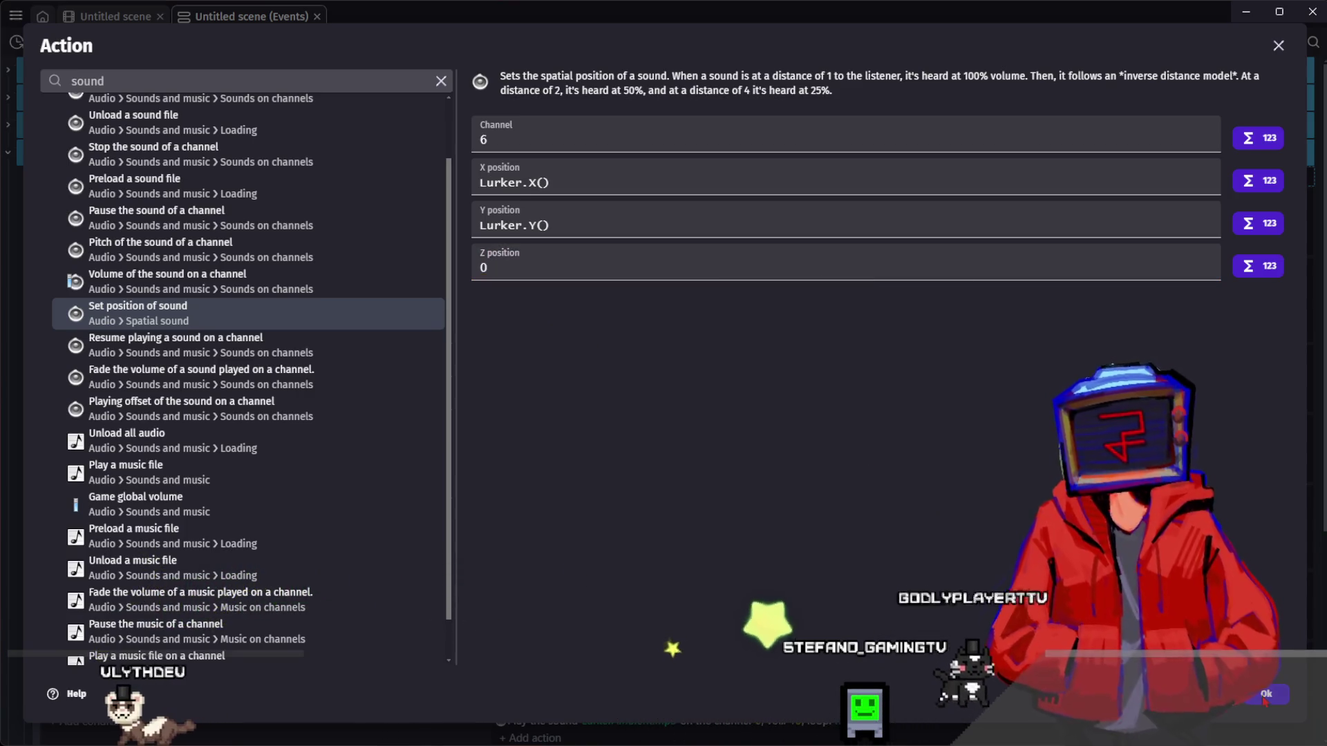
key(Return)
click(427, 248)
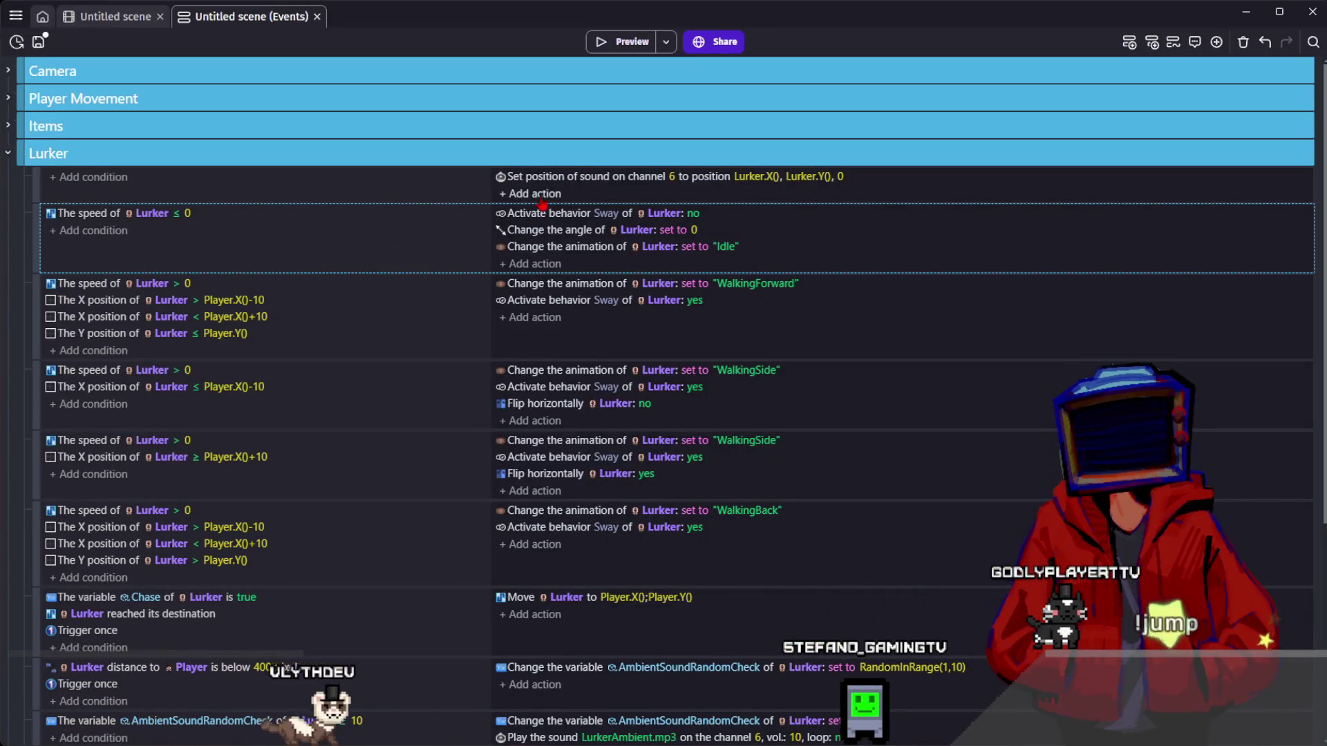
- Add a listener position action with X Player.X(), Y Player.Y() and Z 0
click(559, 181)
double_click(553, 177)
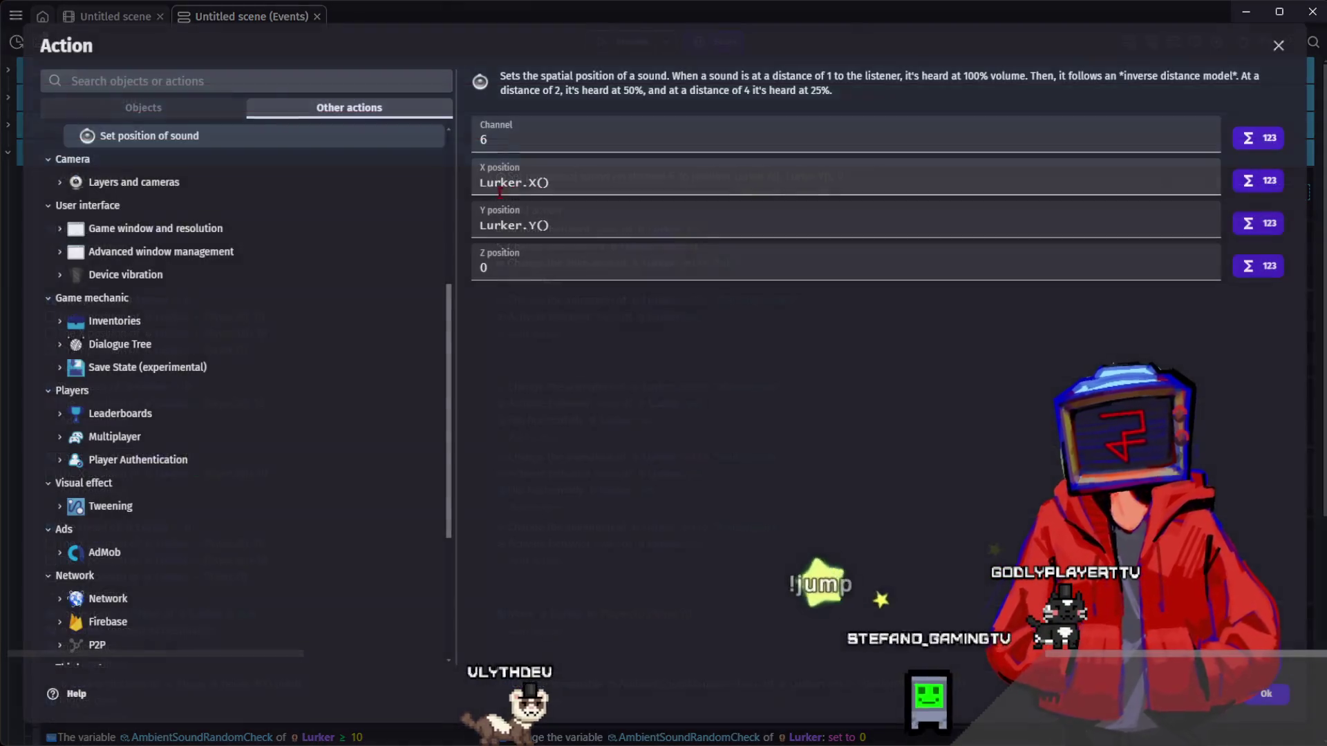
click(204, 183)
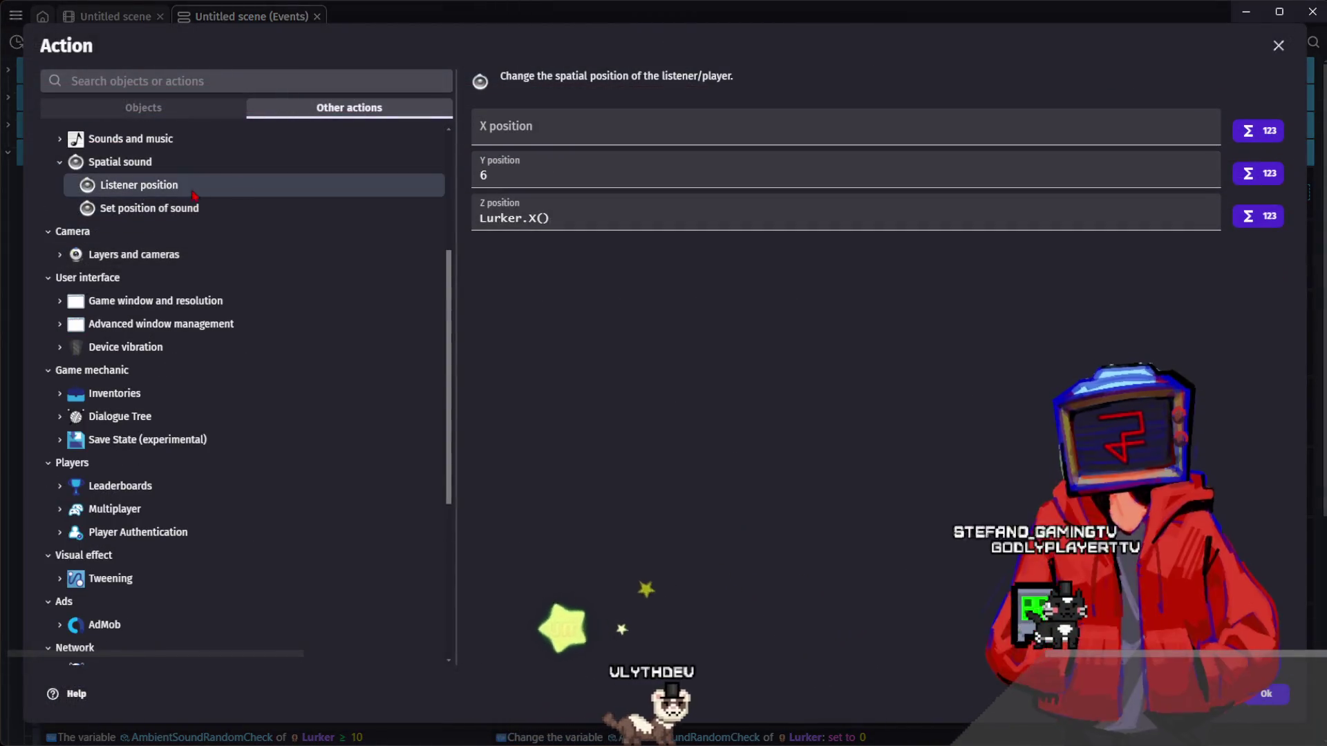
click(564, 126)
text(ayer.X)
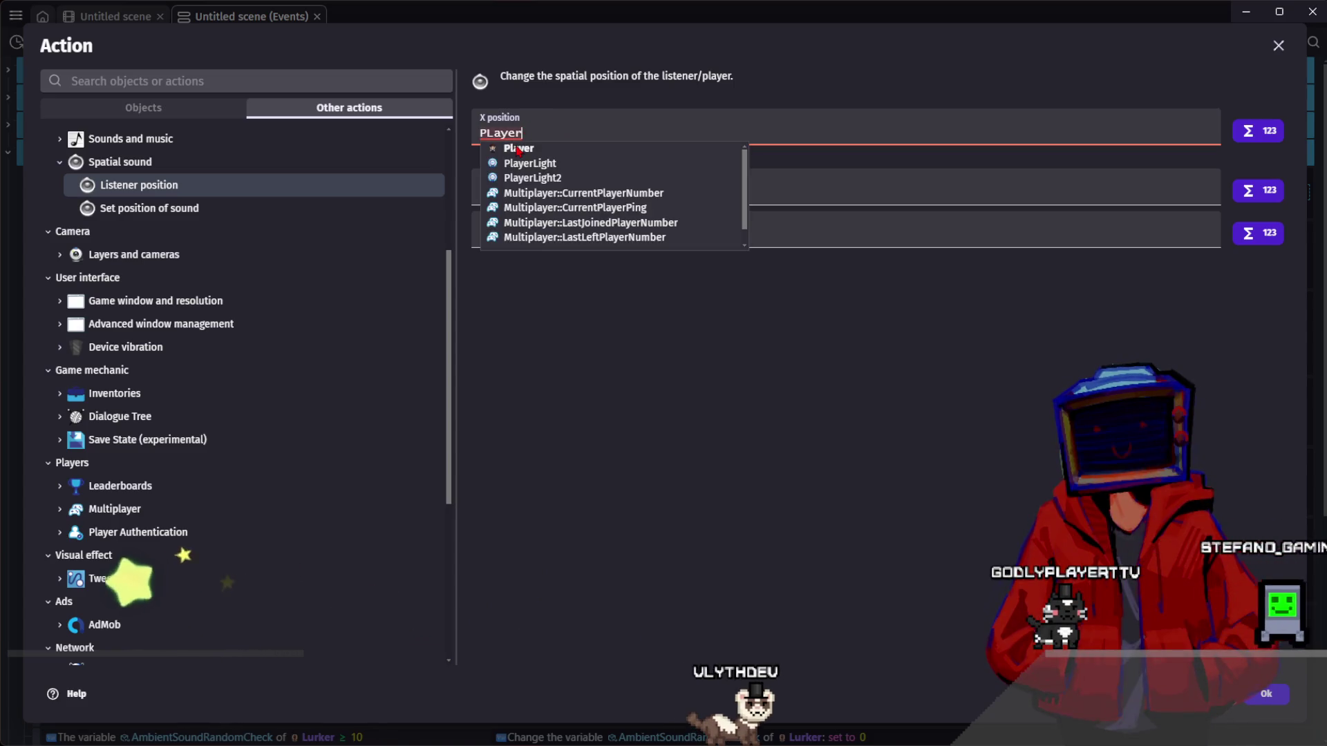
text(())
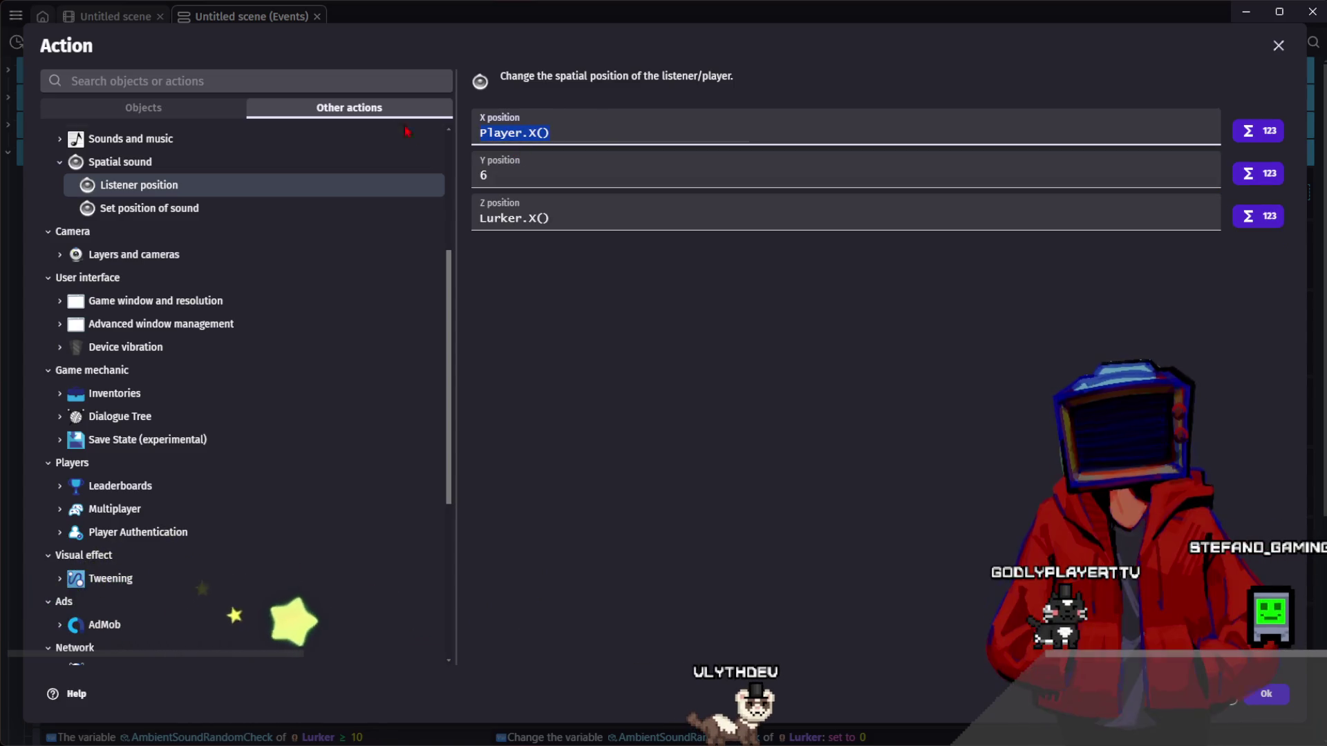
click(525, 167)
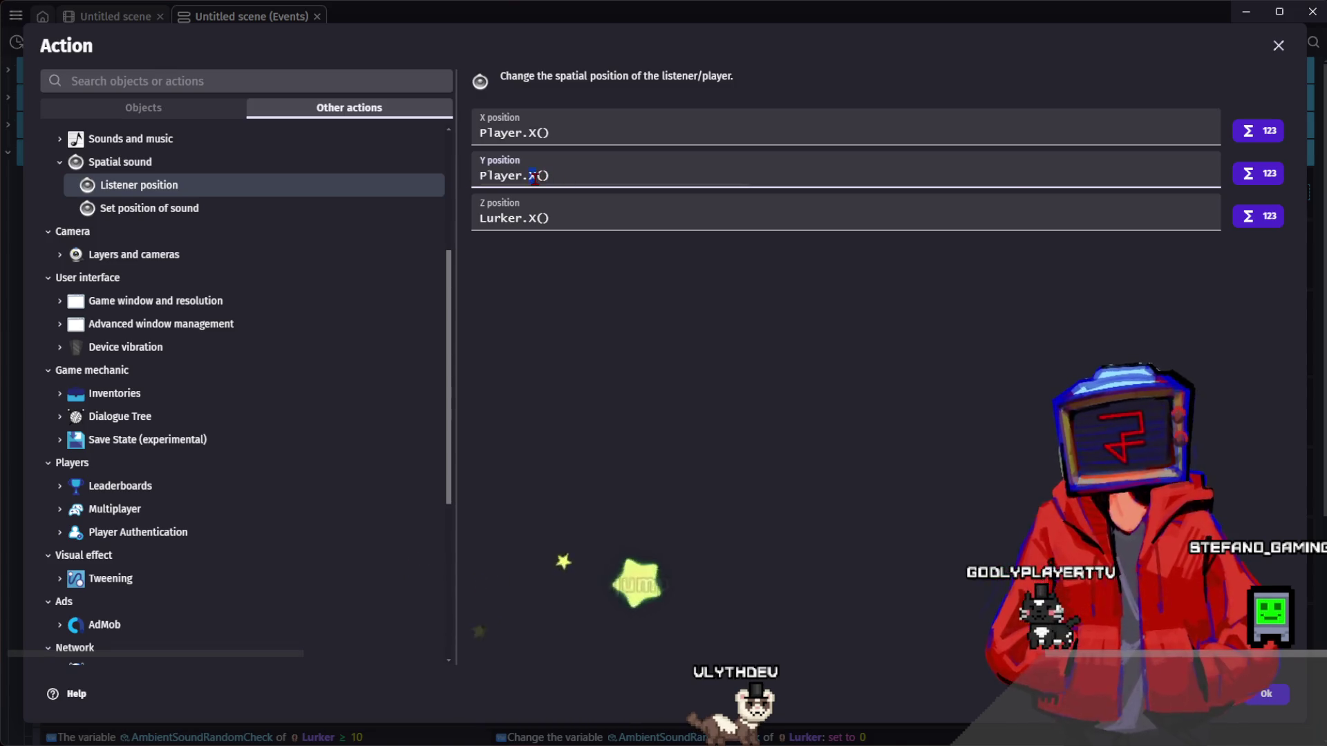
double_click(533, 176)
text(Y)
drag(494, 221, 472, 229)
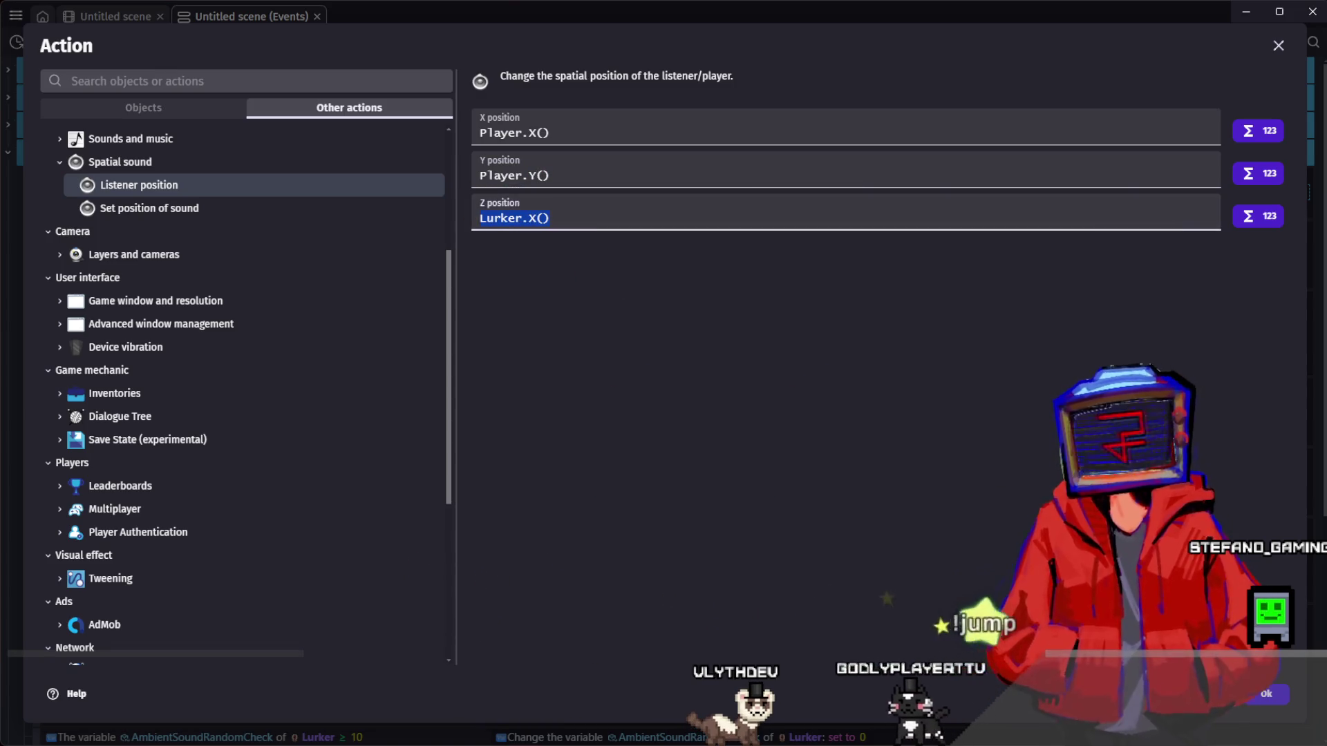
text(0)
click(1270, 695)
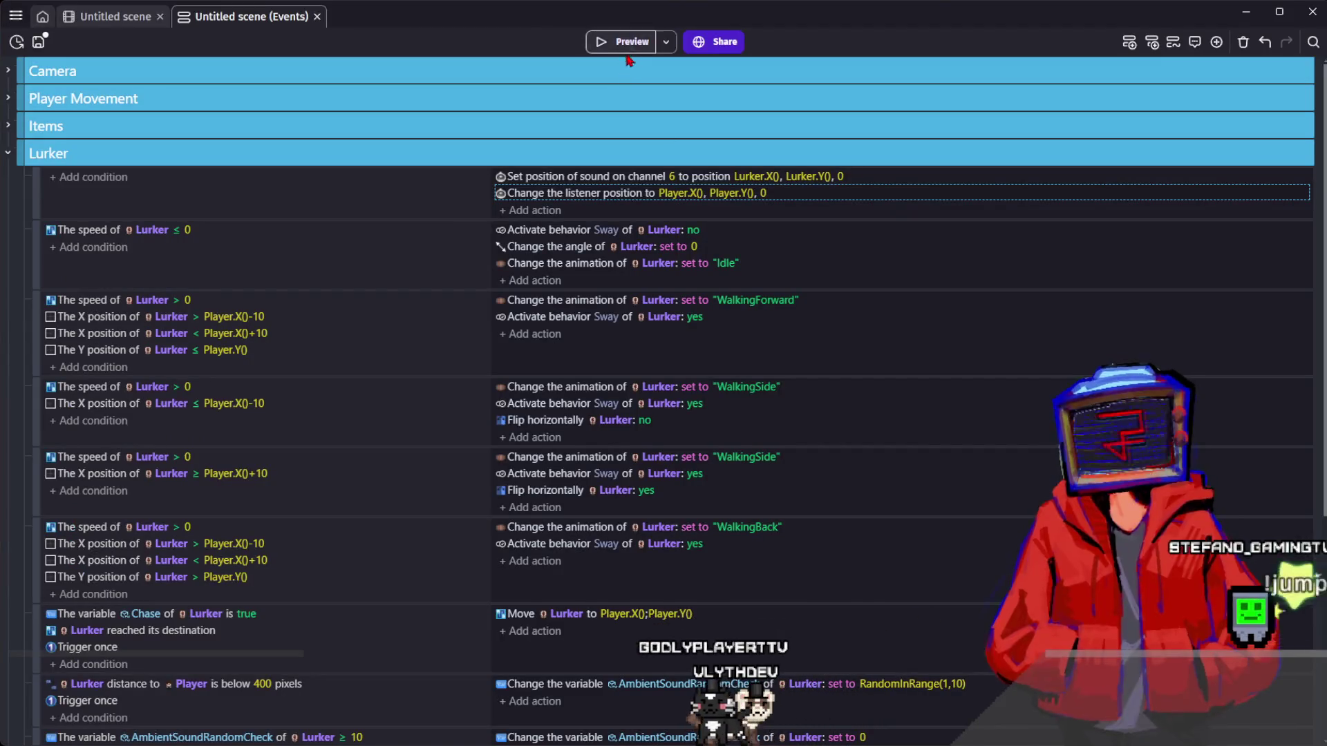
click(623, 42)
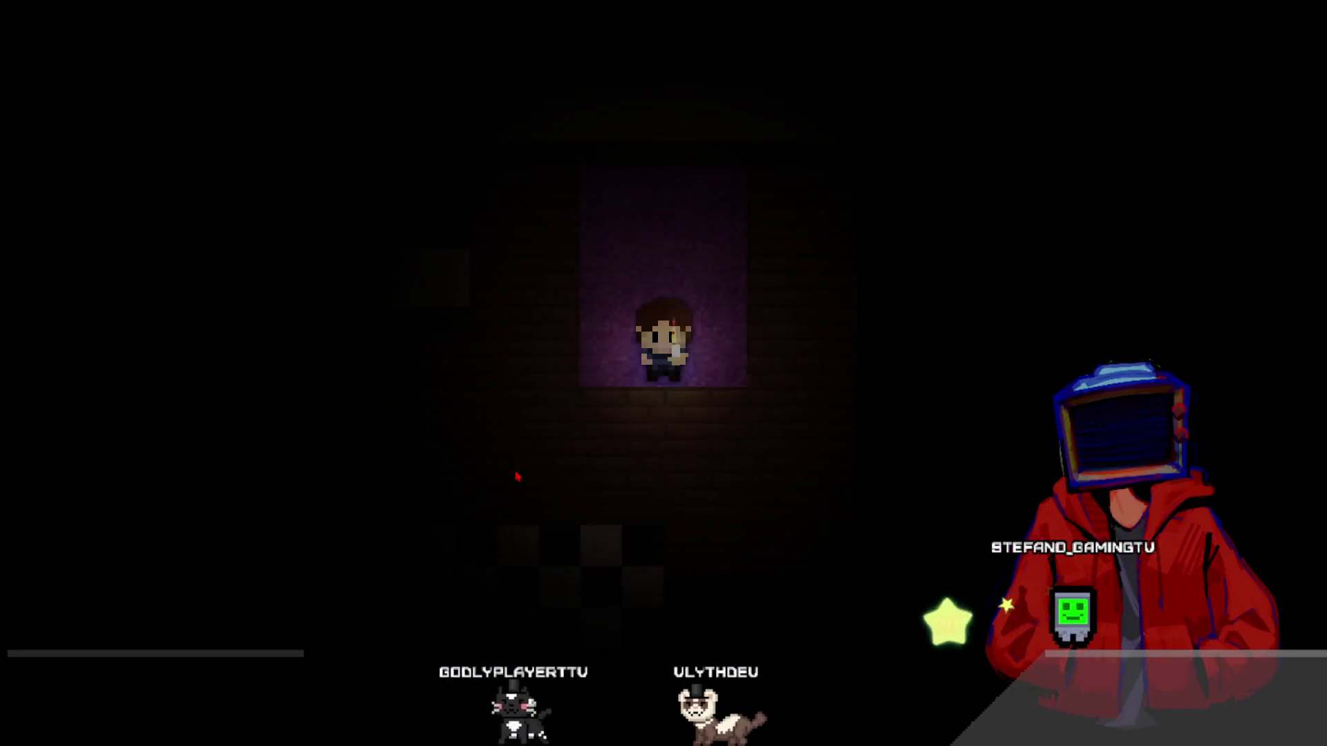
key(Left)
key(Left)
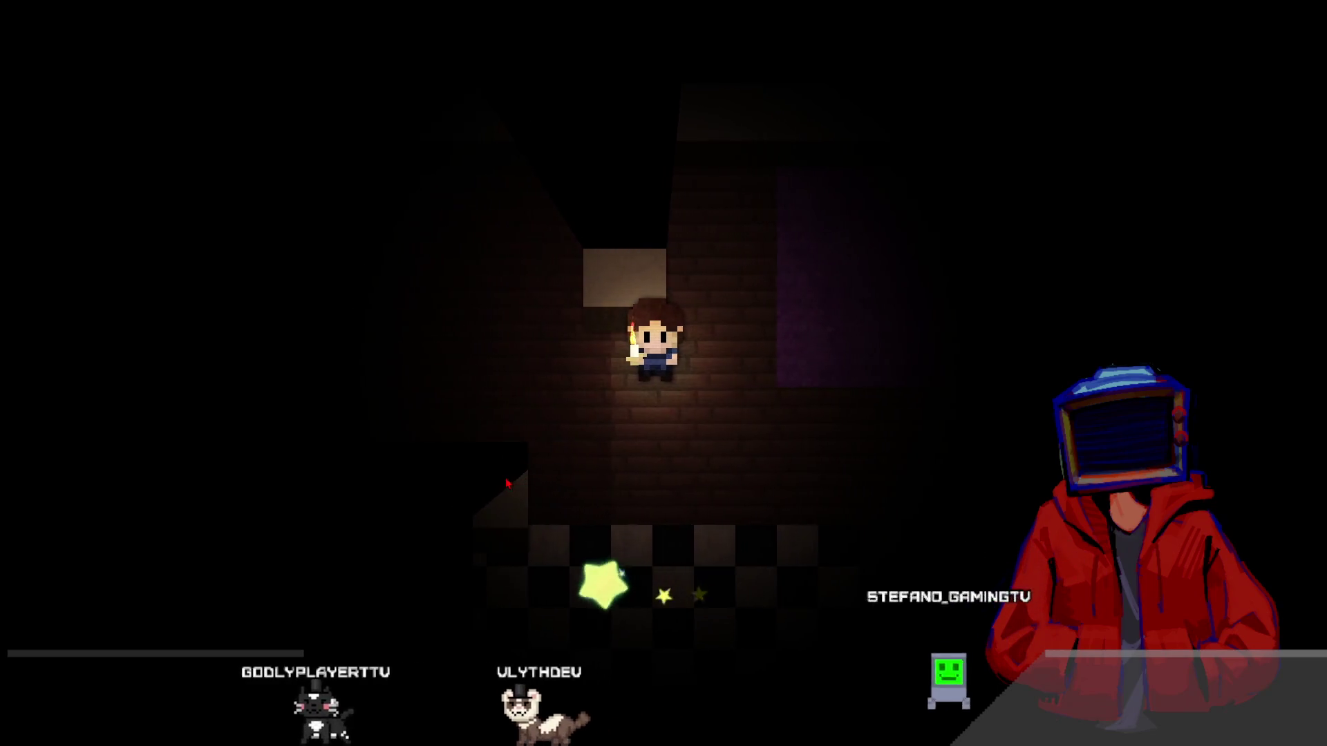
key(Left)
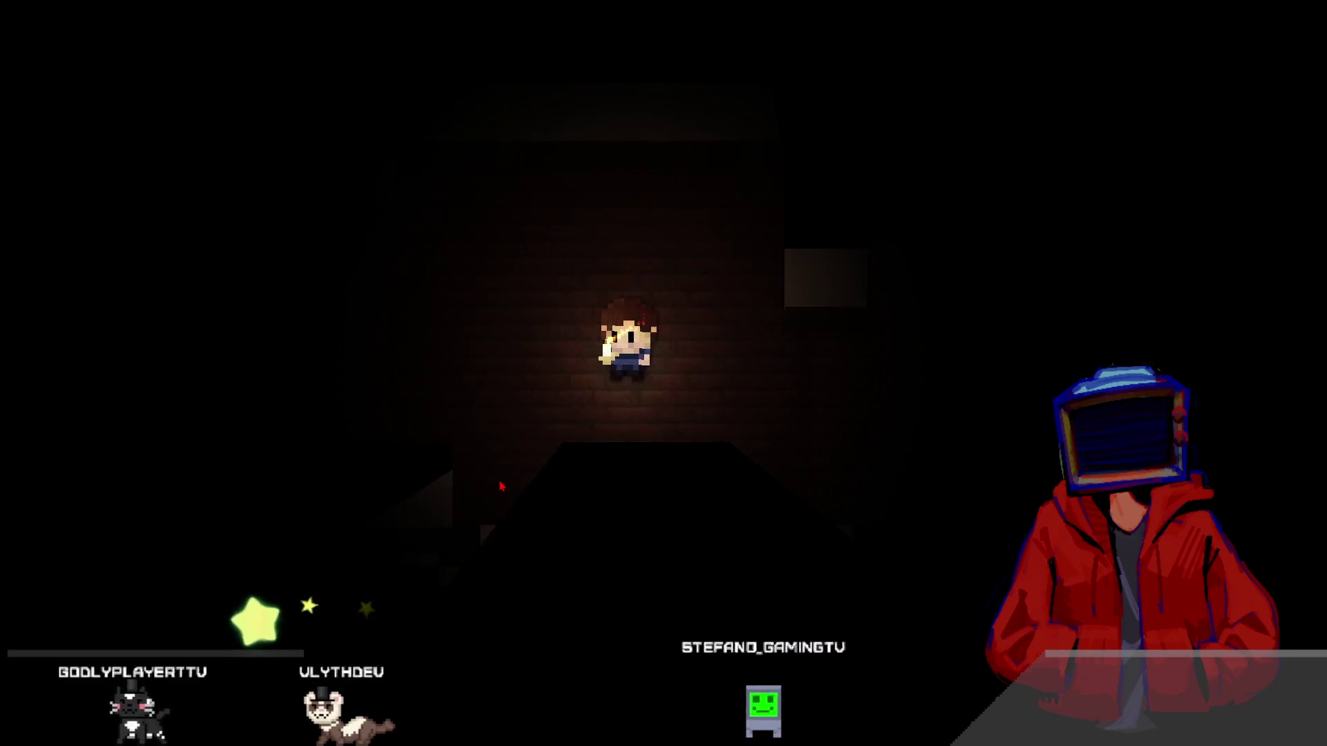
key(Up)
key(Up)
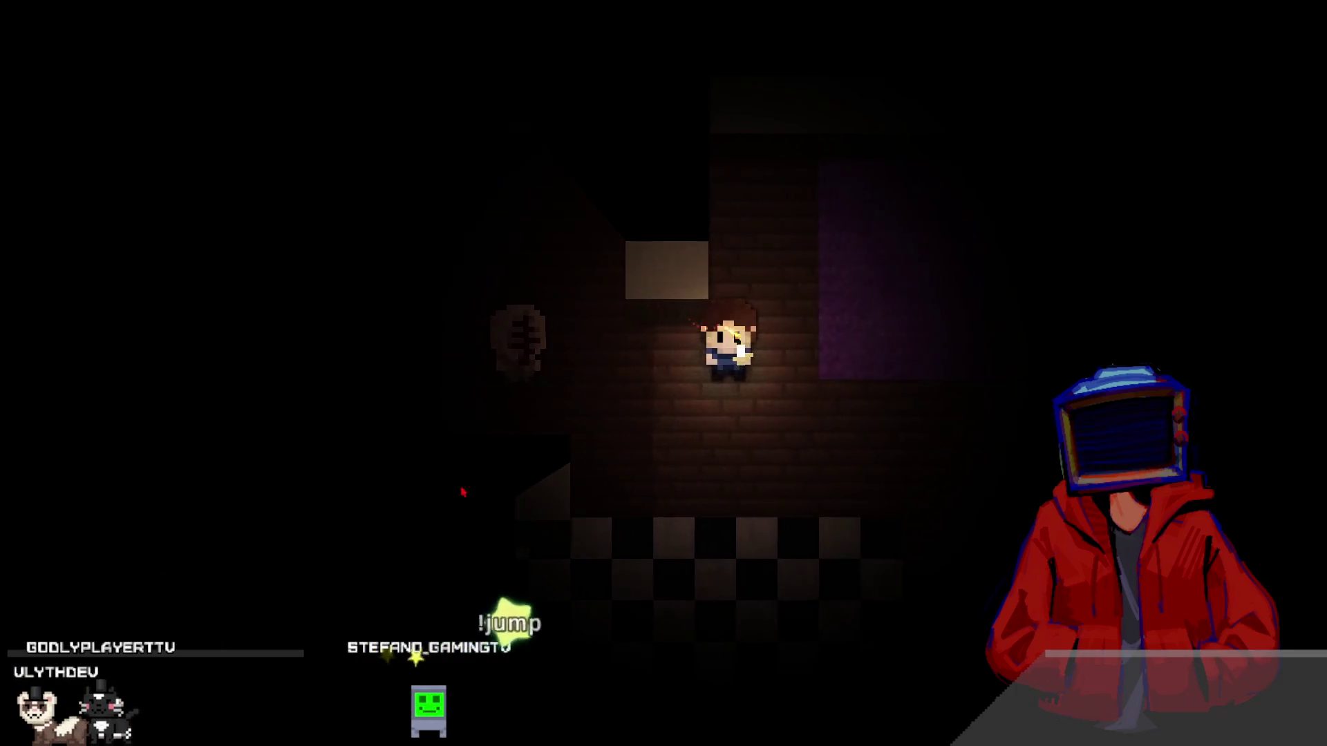
key(Left)
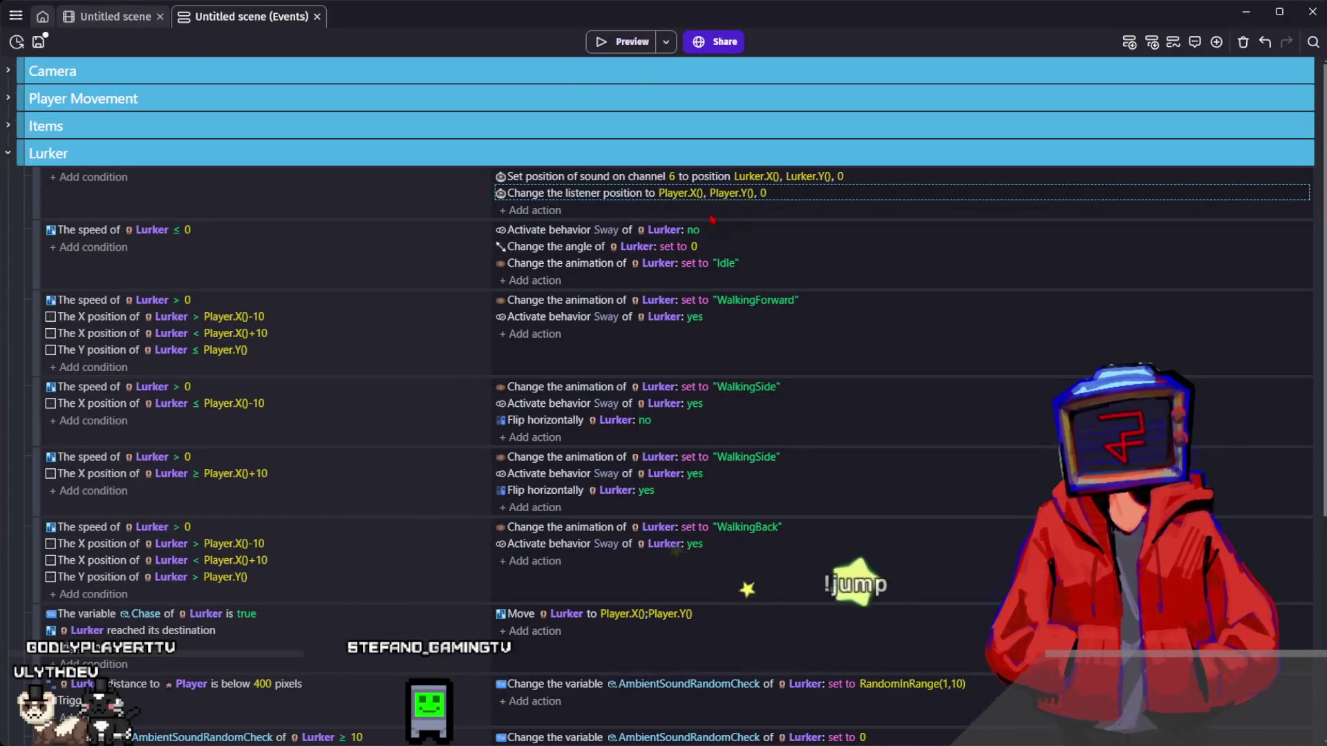
- Set a Z value of 1, then test-run the game walking left and close it
click(757, 216)
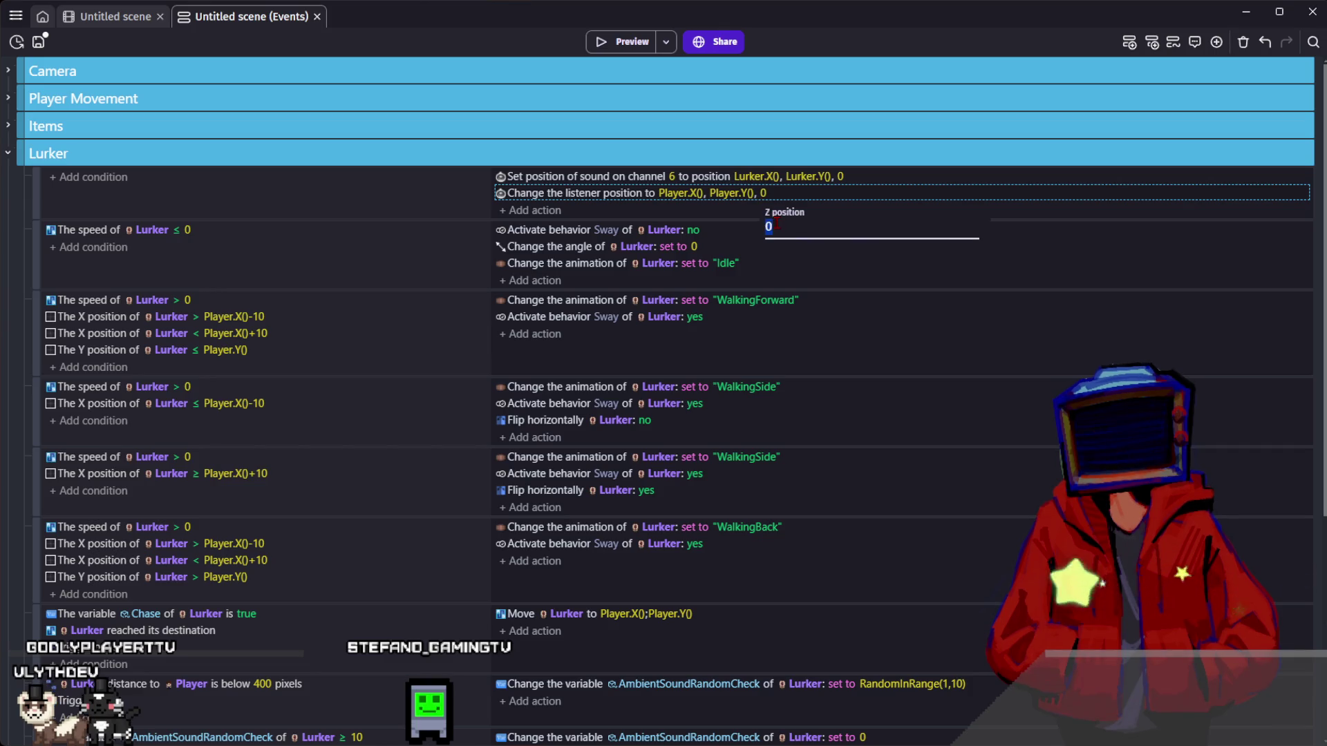
click(839, 181)
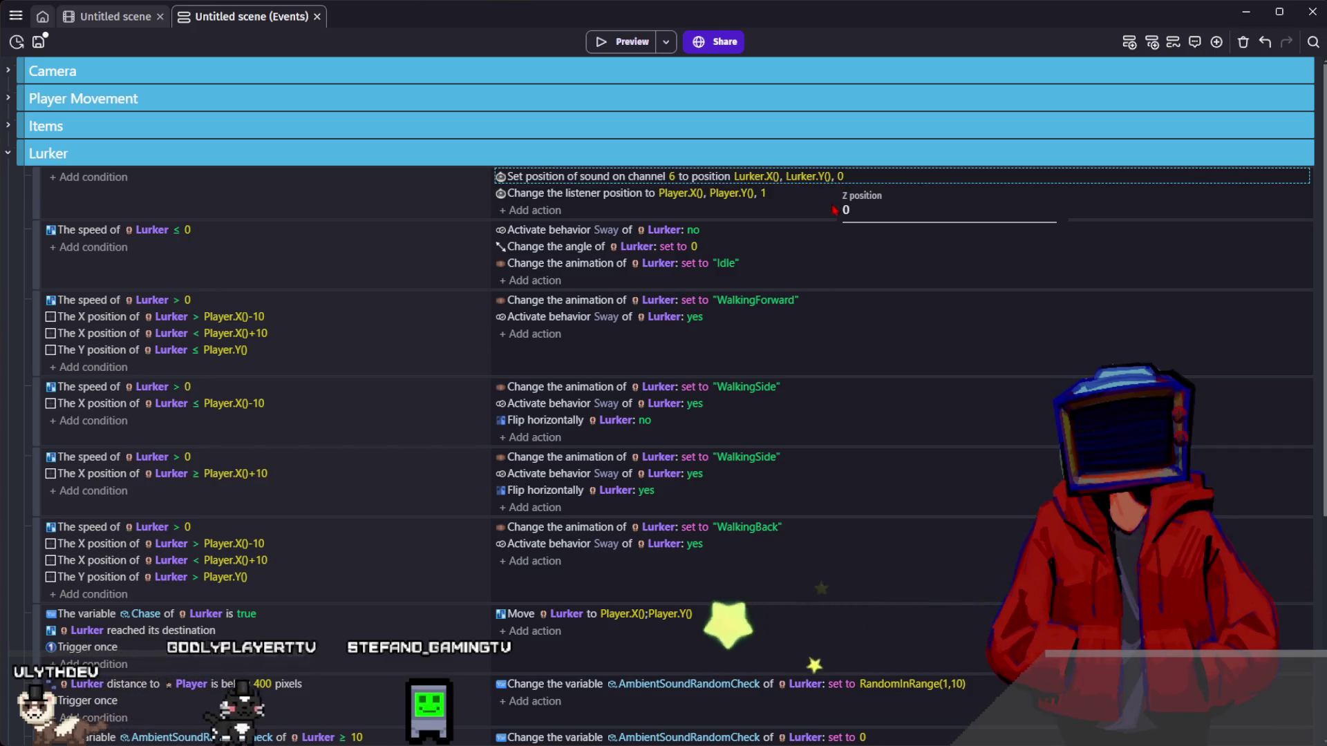
text(1)
key(Return)
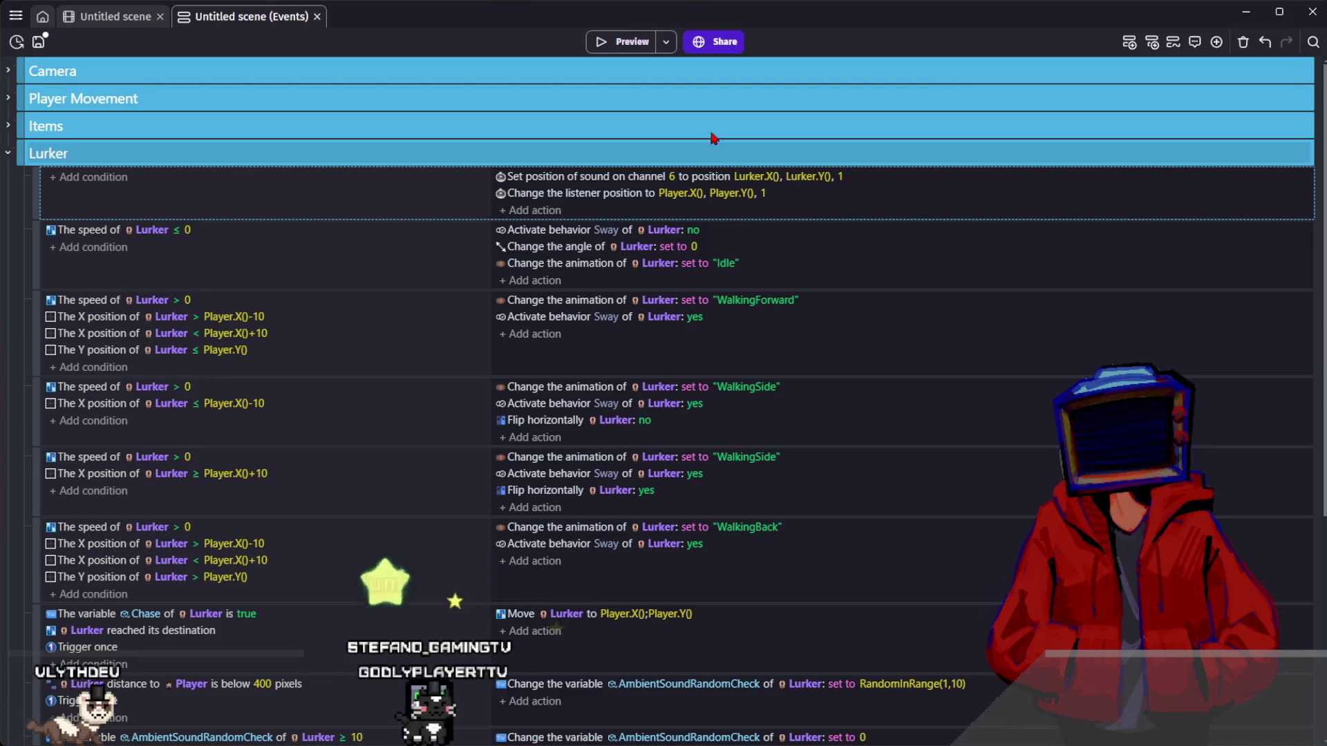
key(ctrl+Return)
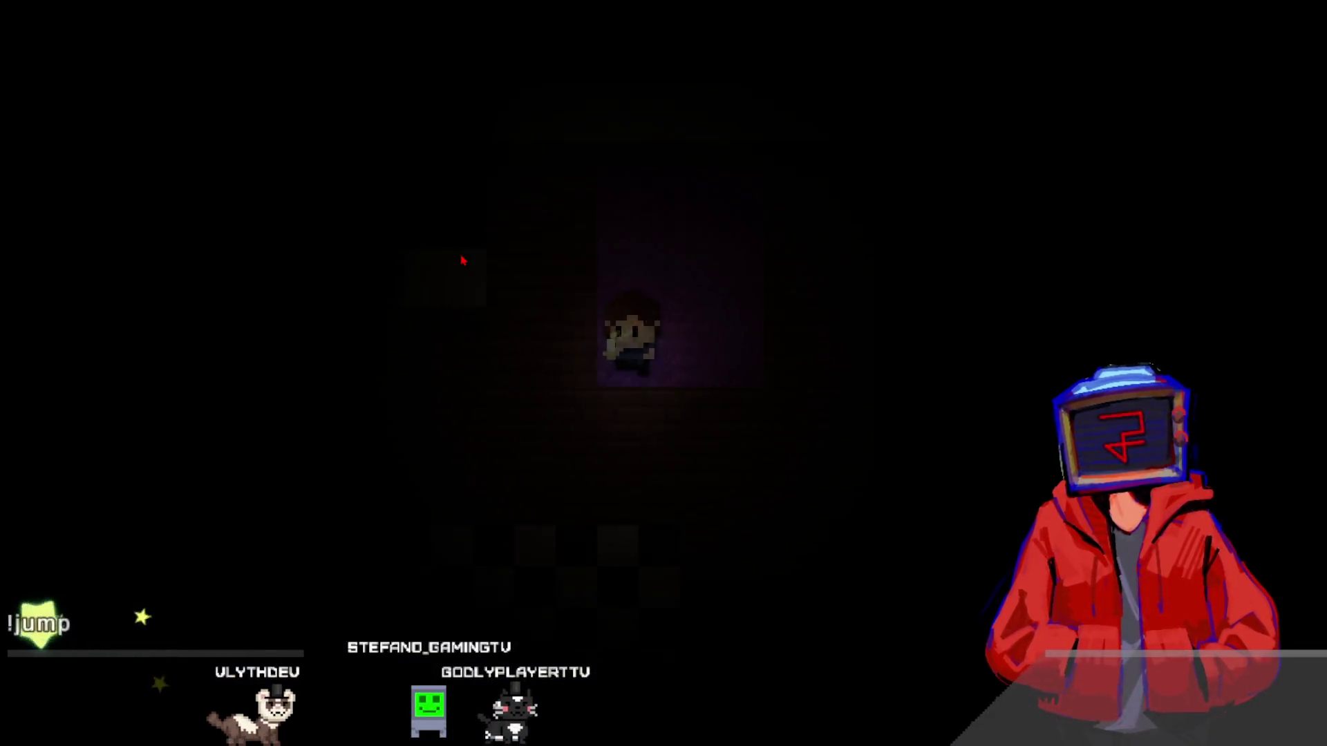
key(Left)
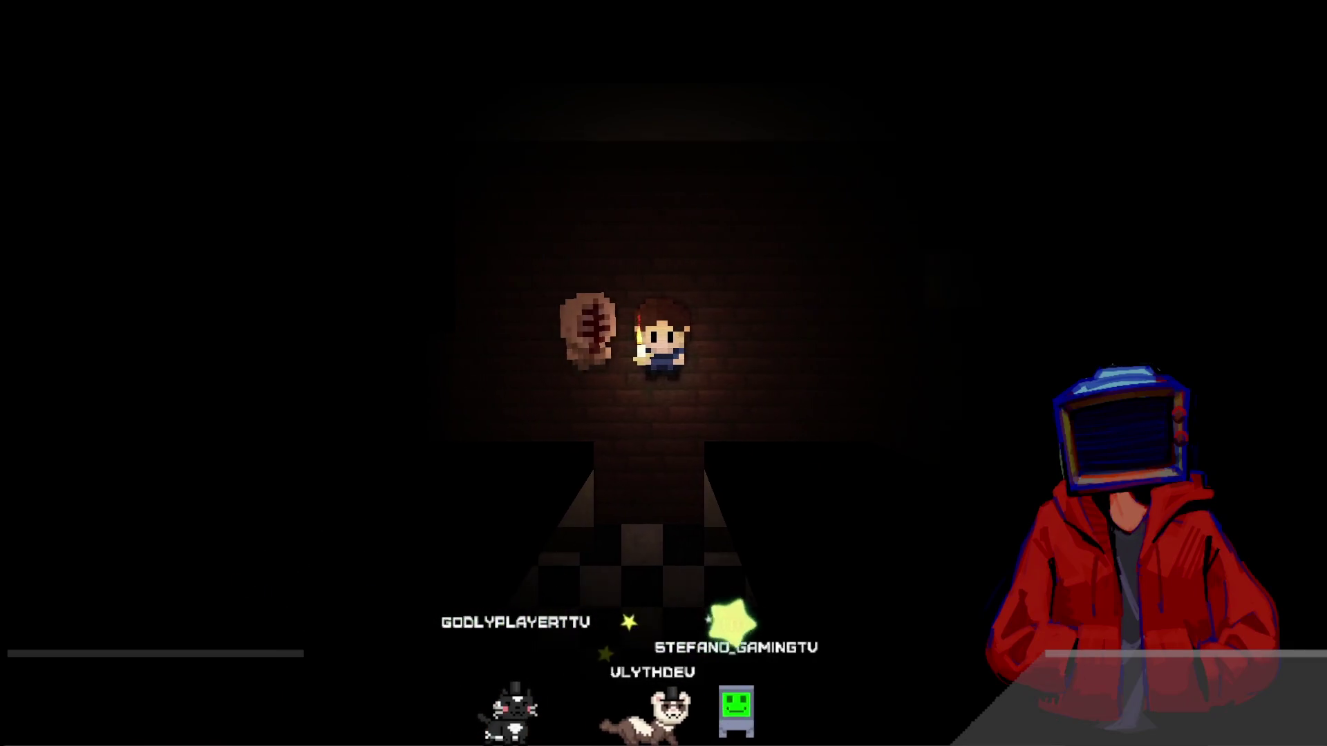
key(alt+F4)
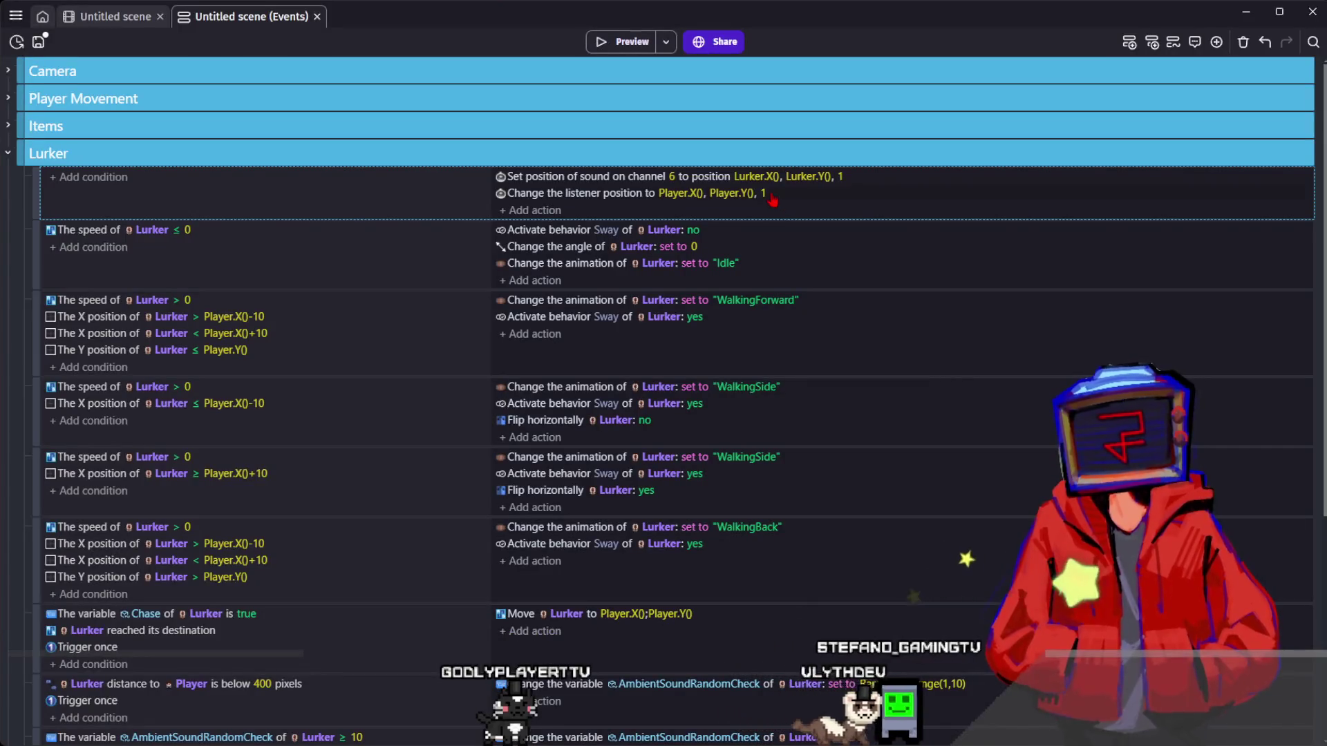
- Set the listener's Z value to Player.ZOrder()
click(762, 193)
text(Player.)
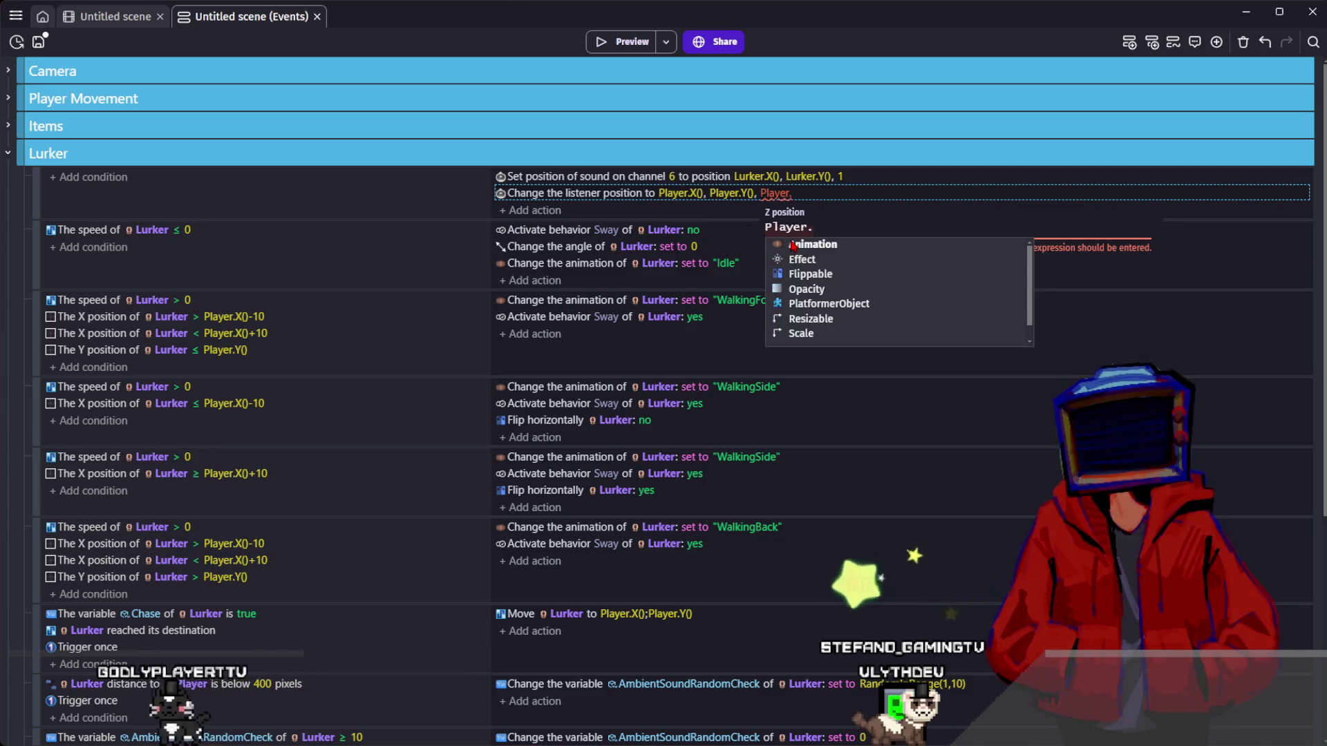
text(z)
click(804, 259)
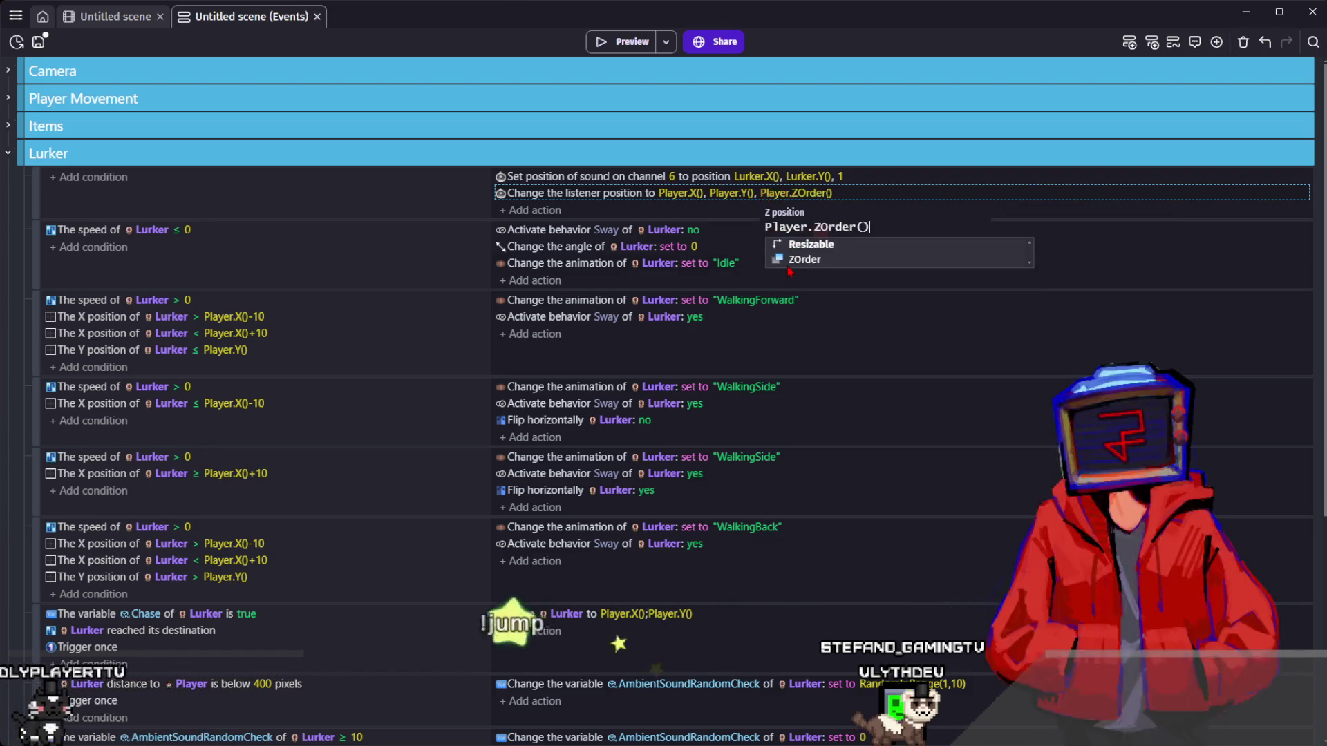
drag(869, 227, 763, 226)
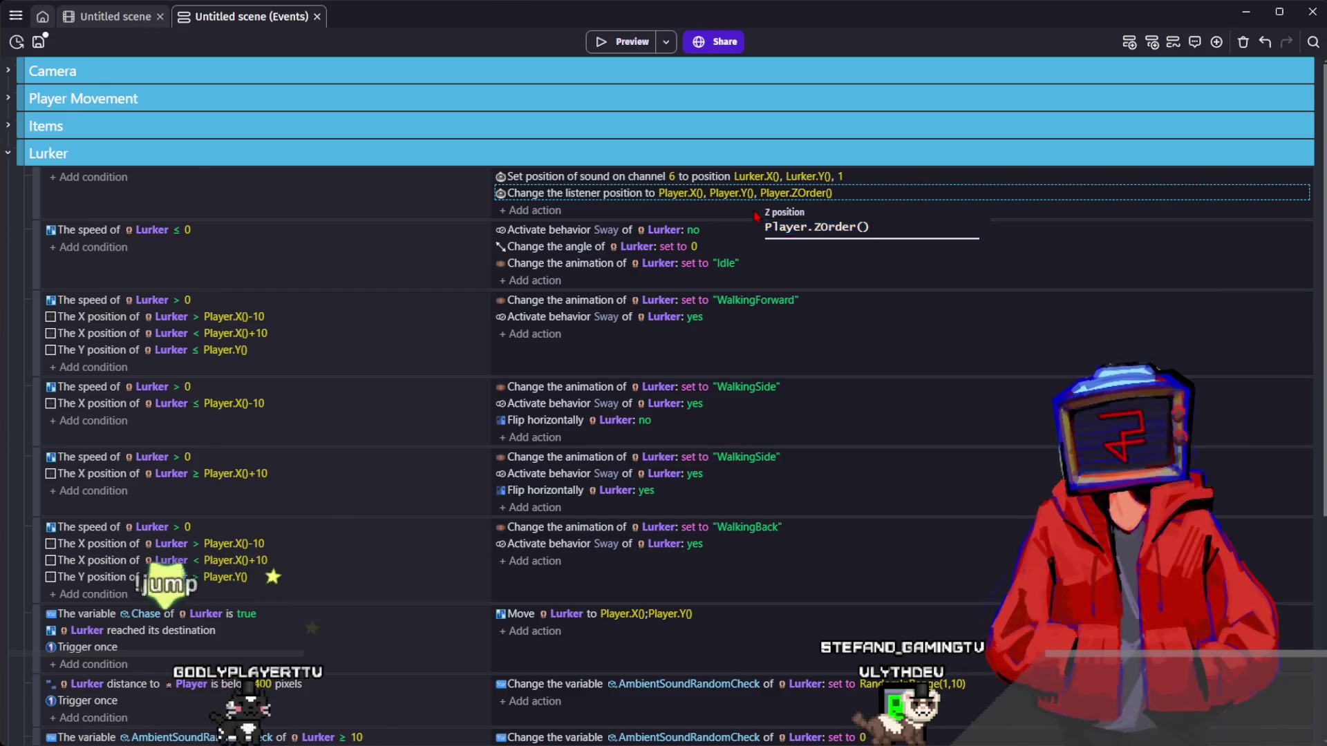
key(Return)
- Set the sound position's Z to Lurker.ZOrder() and preview the game, walking left and up
click(841, 177)
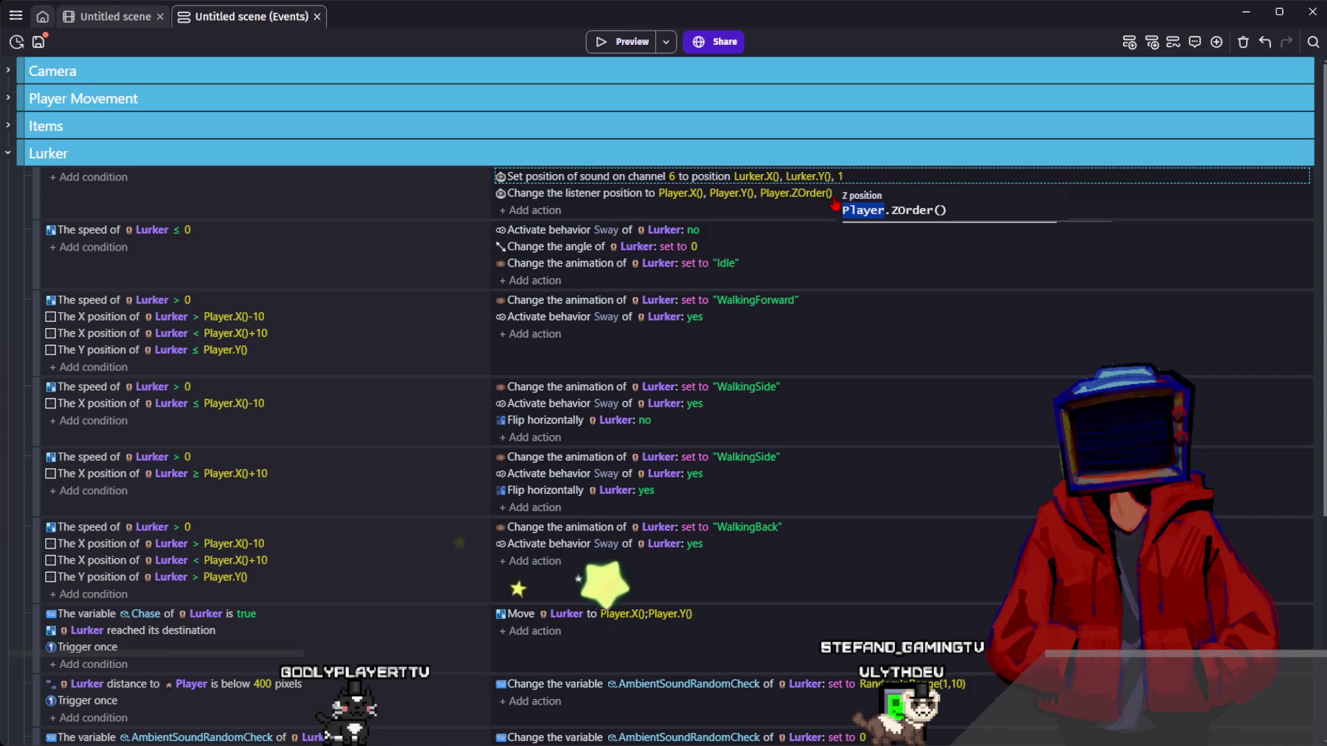
text(Lur)
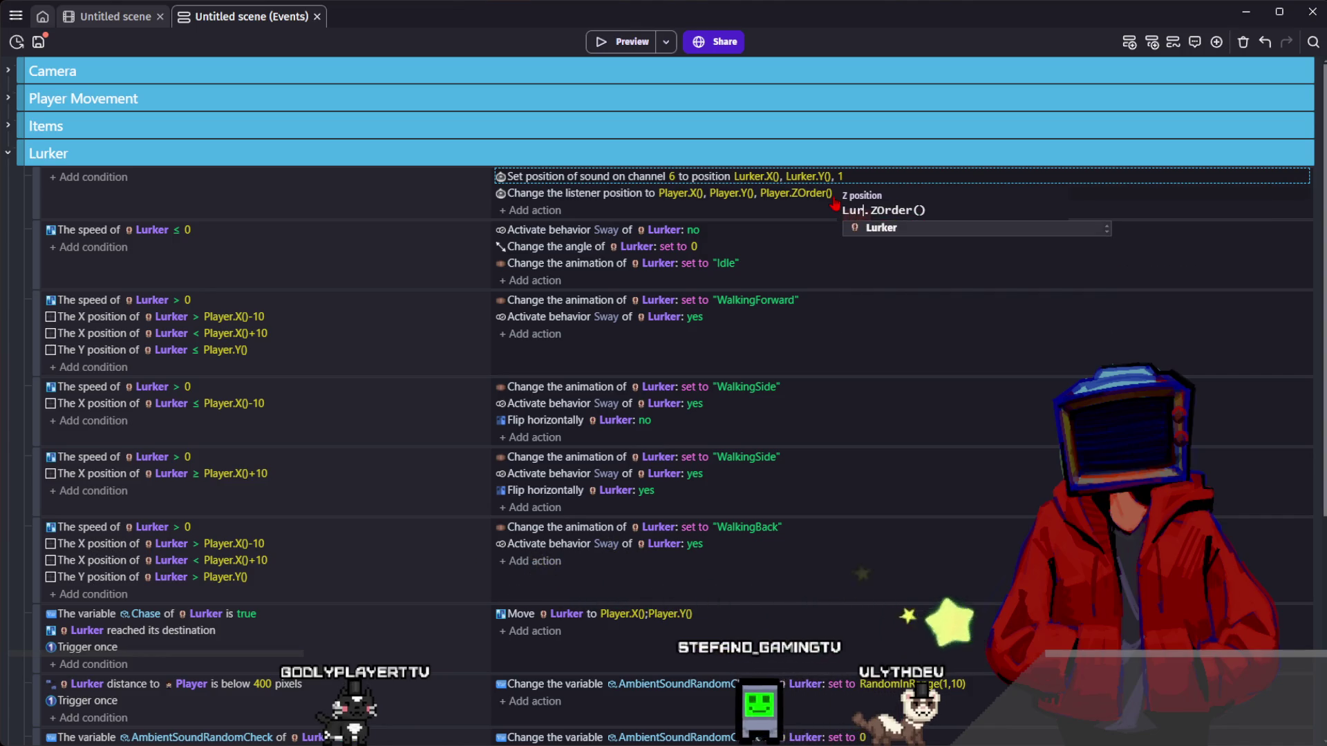
key(Return)
click(631, 42)
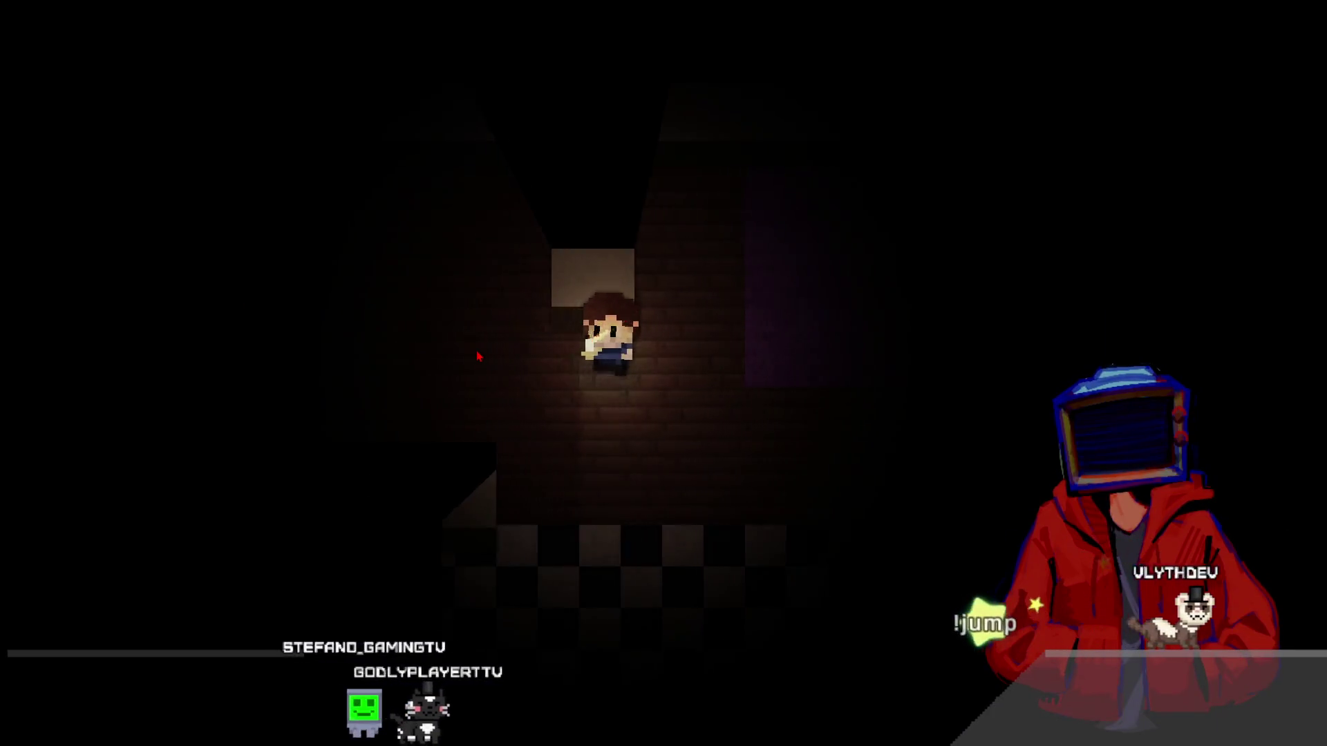
key(Left)
key(Up)
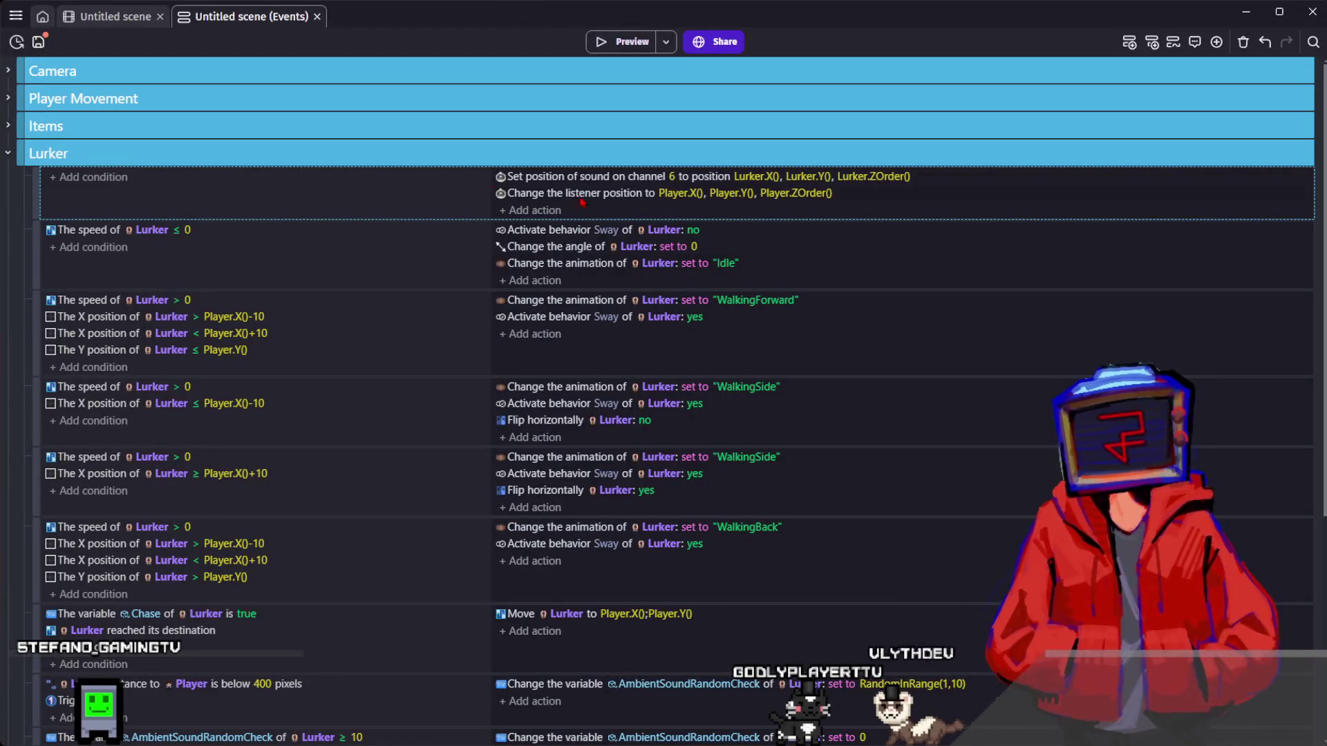
- Clear the ZOrder expression from the sound position's Z field and close the action editor
double_click(623, 177)
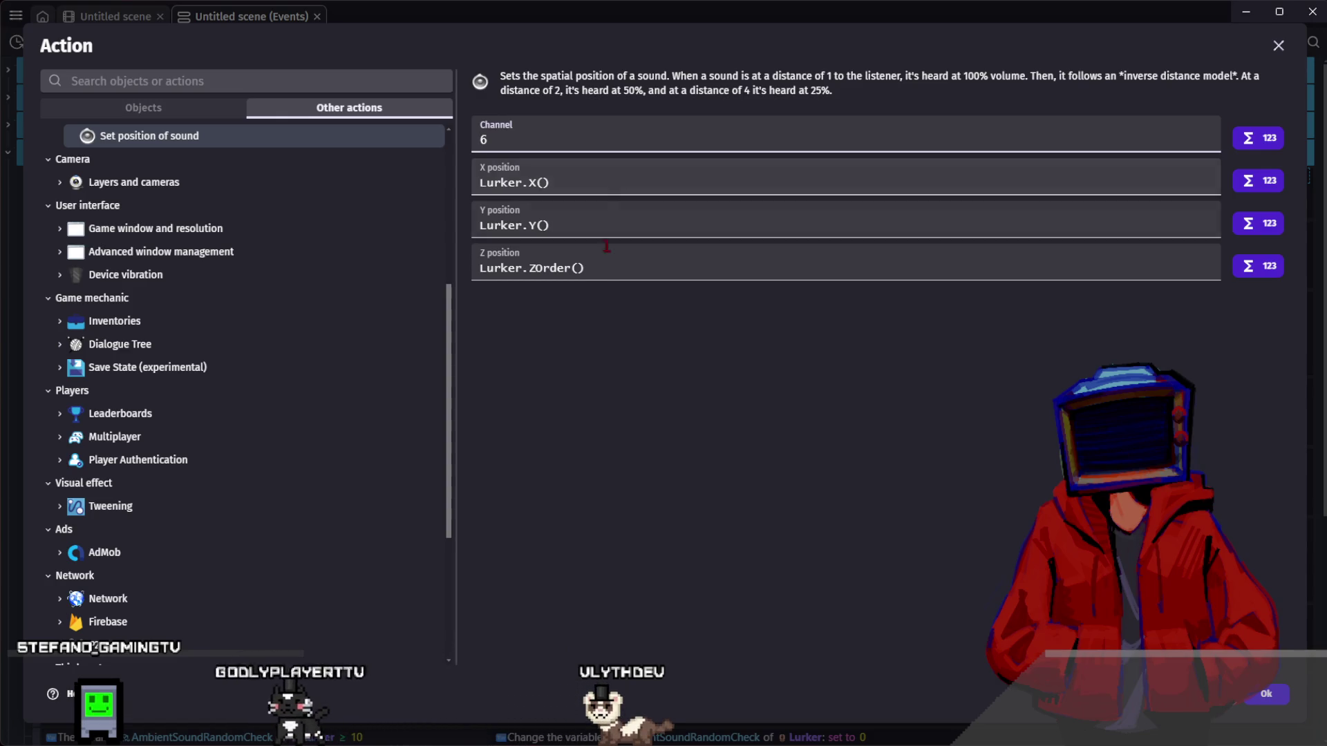
triple_click(628, 267)
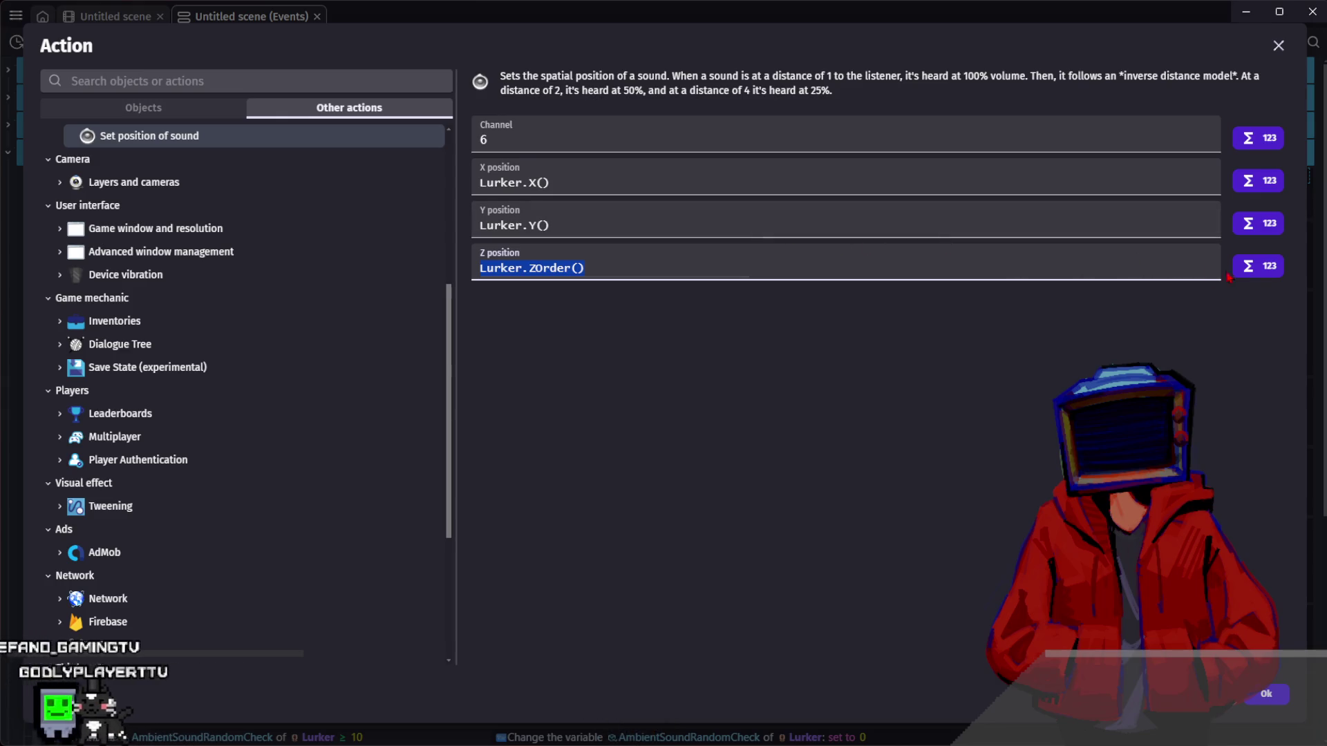
click(1248, 268)
click(732, 263)
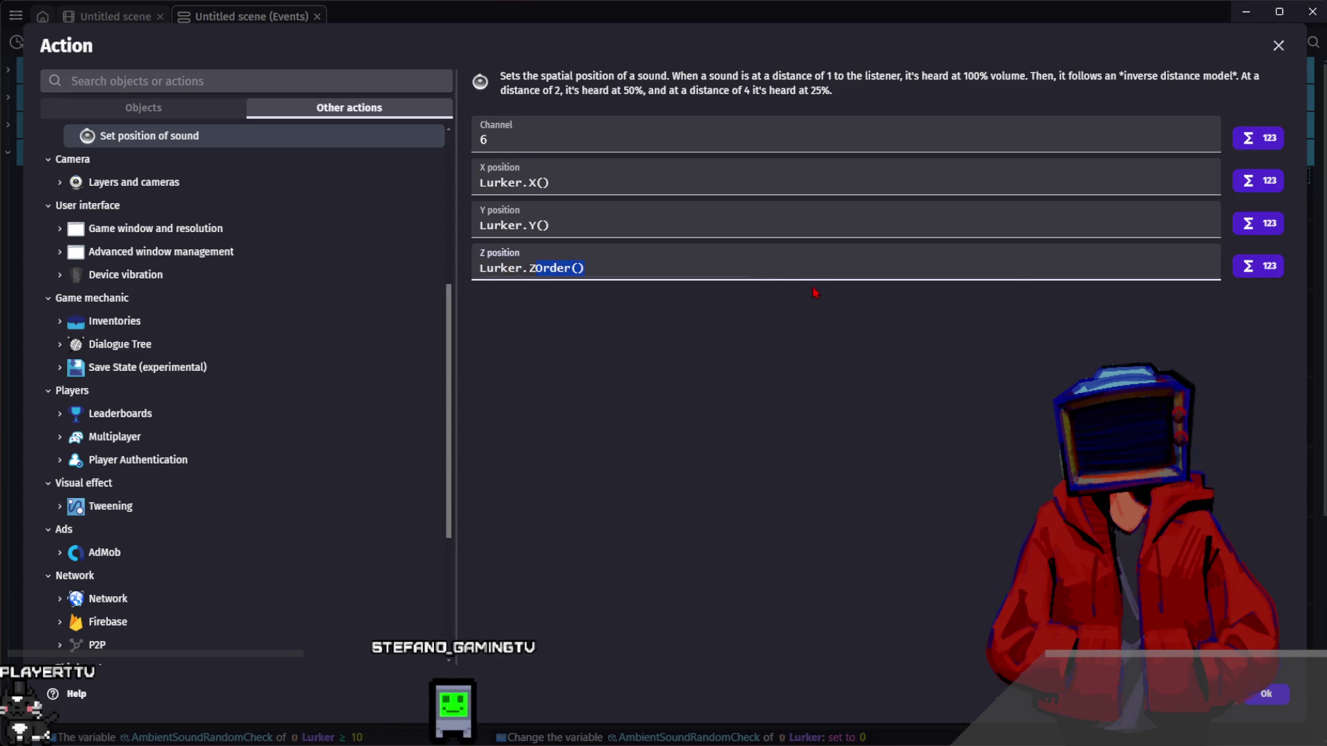
key(BackSpace)
key(BackSpace)
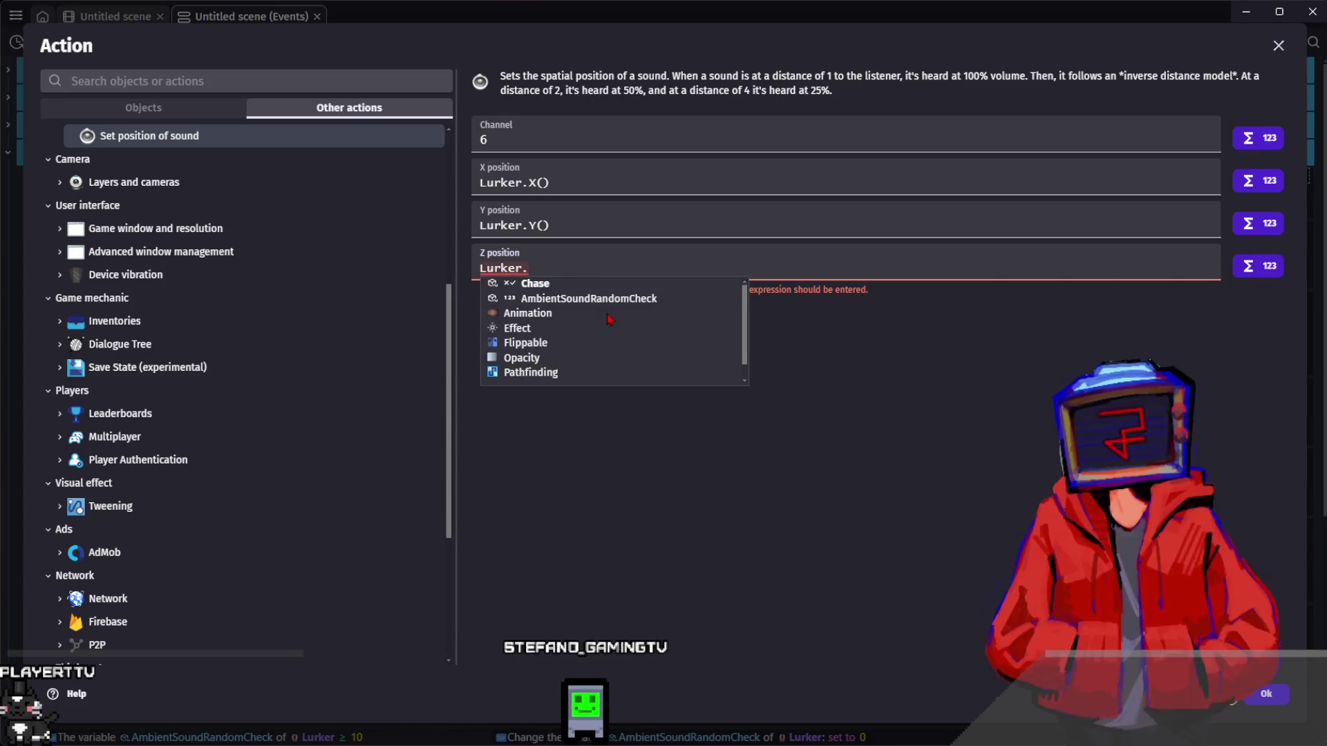
scroll(609, 318, down, 5)
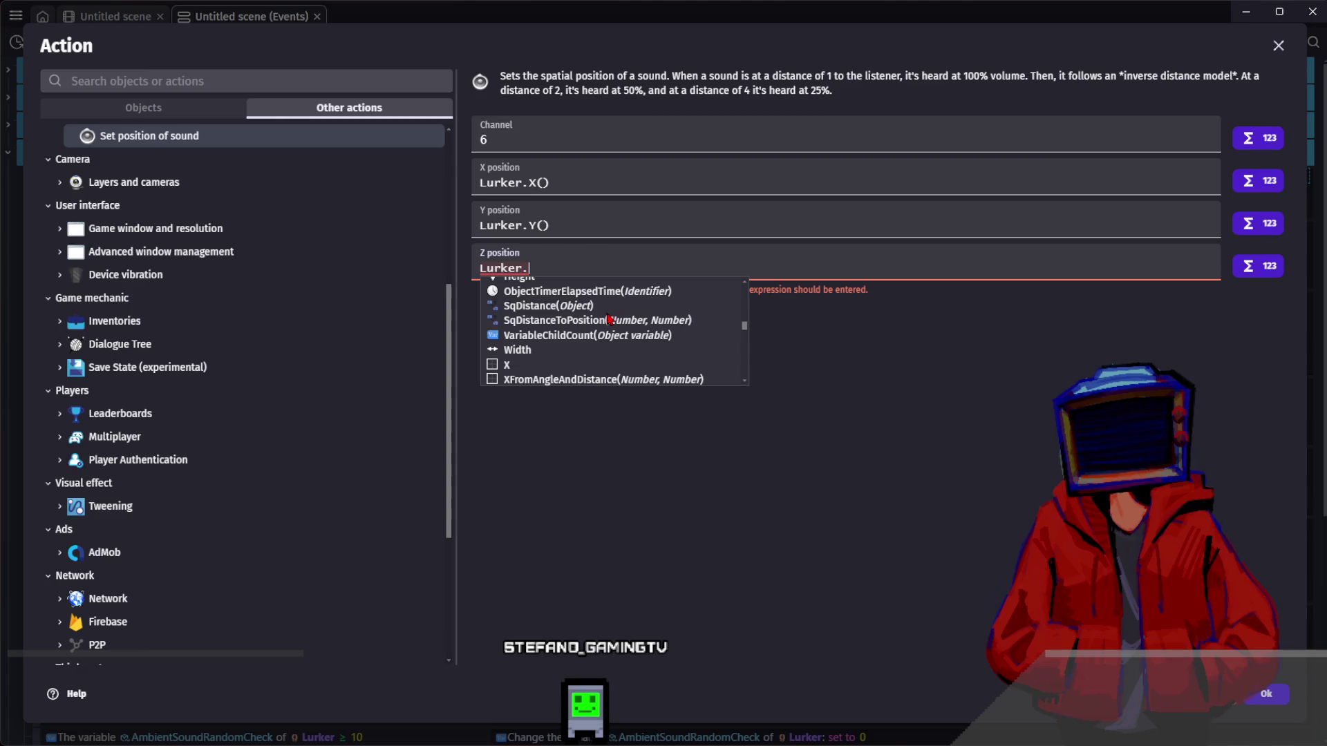
scroll(609, 319, down, 2)
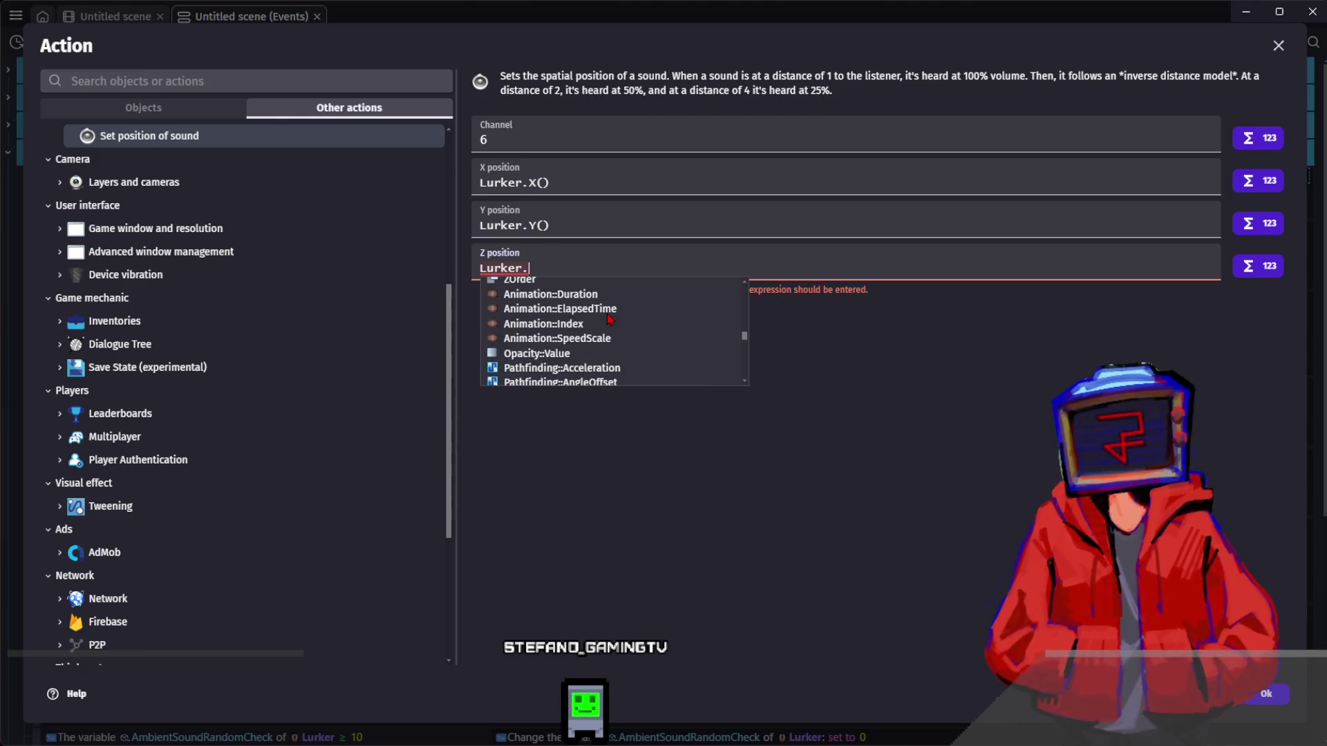
scroll(609, 319, down, 3)
scroll(610, 320, down, 3)
scroll(609, 319, down, 3)
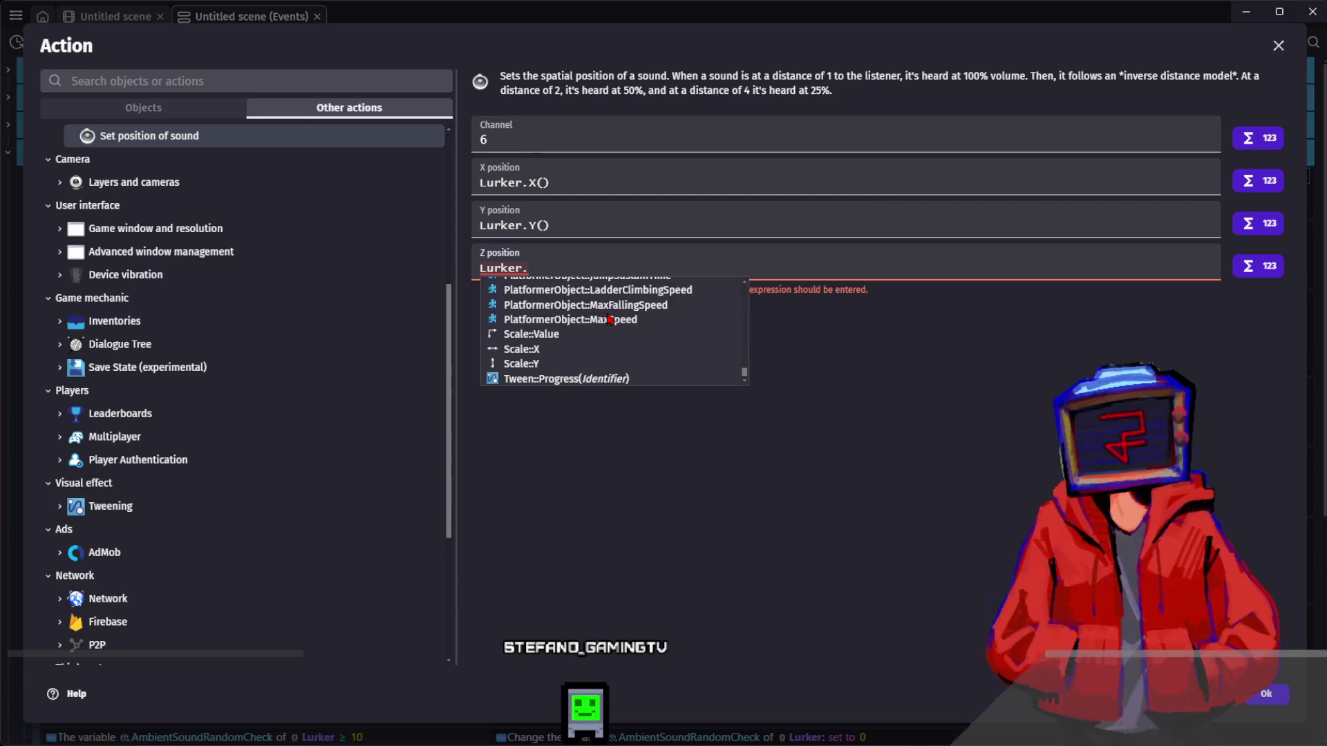
click(583, 495)
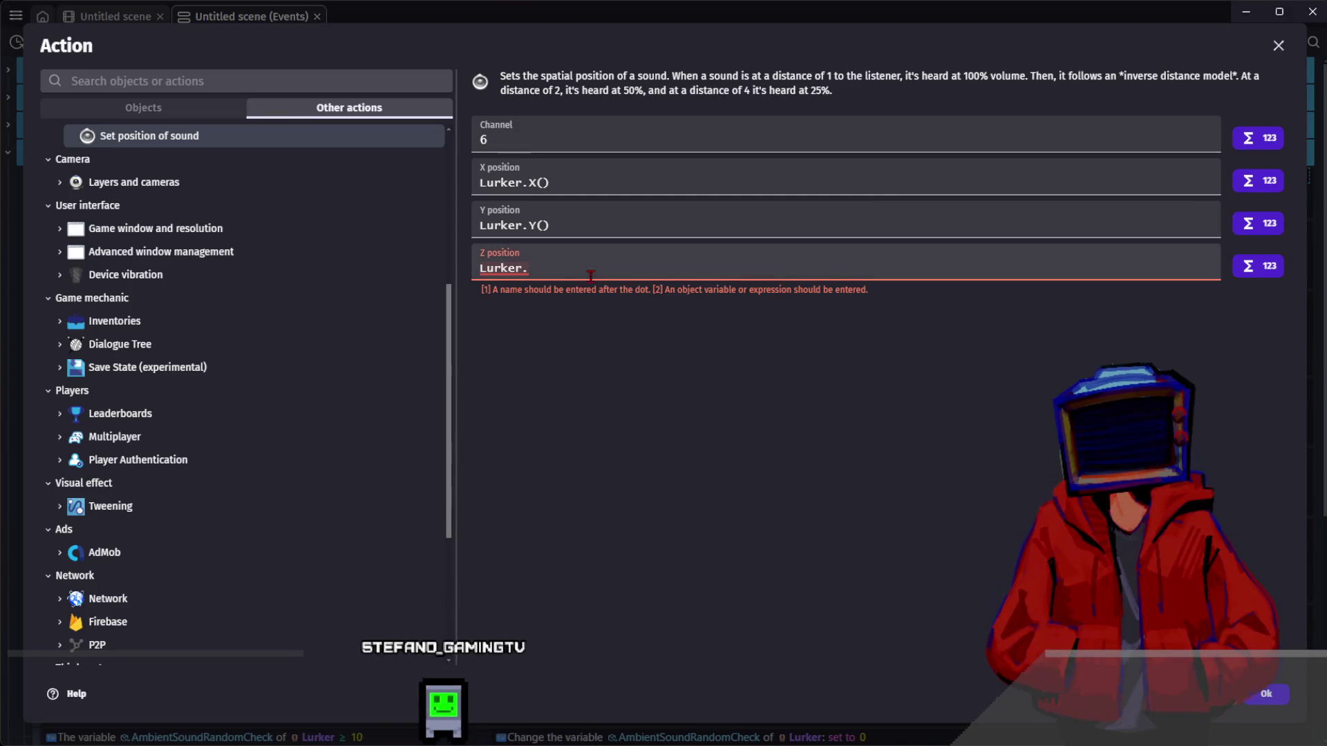
click(624, 264)
click(859, 332)
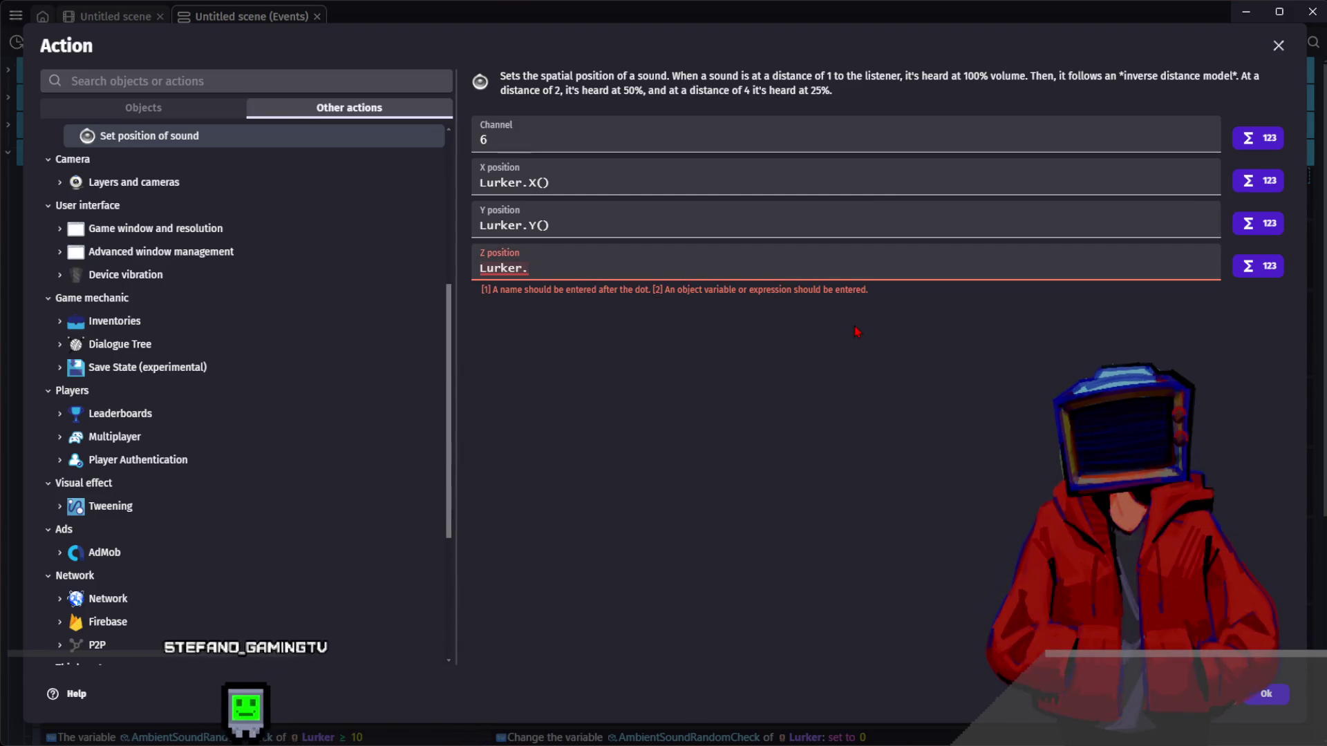
click(627, 268)
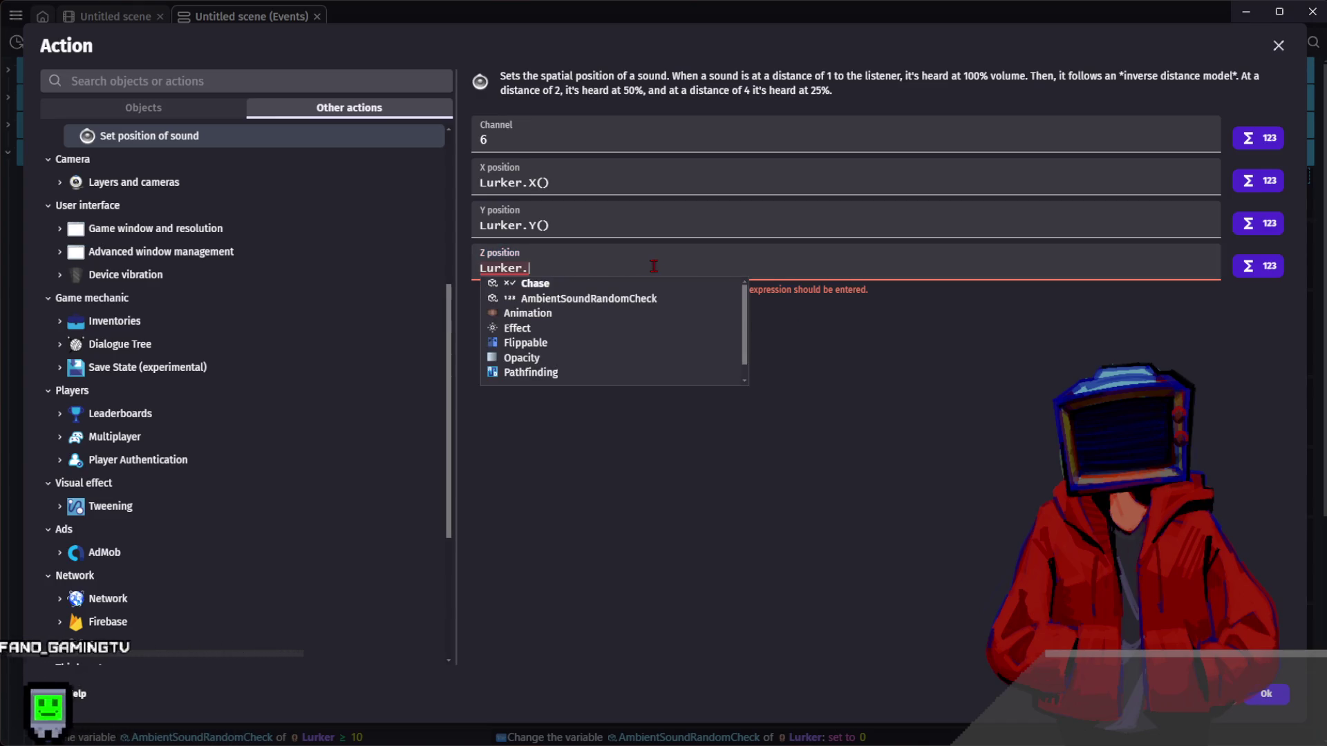
click(641, 385)
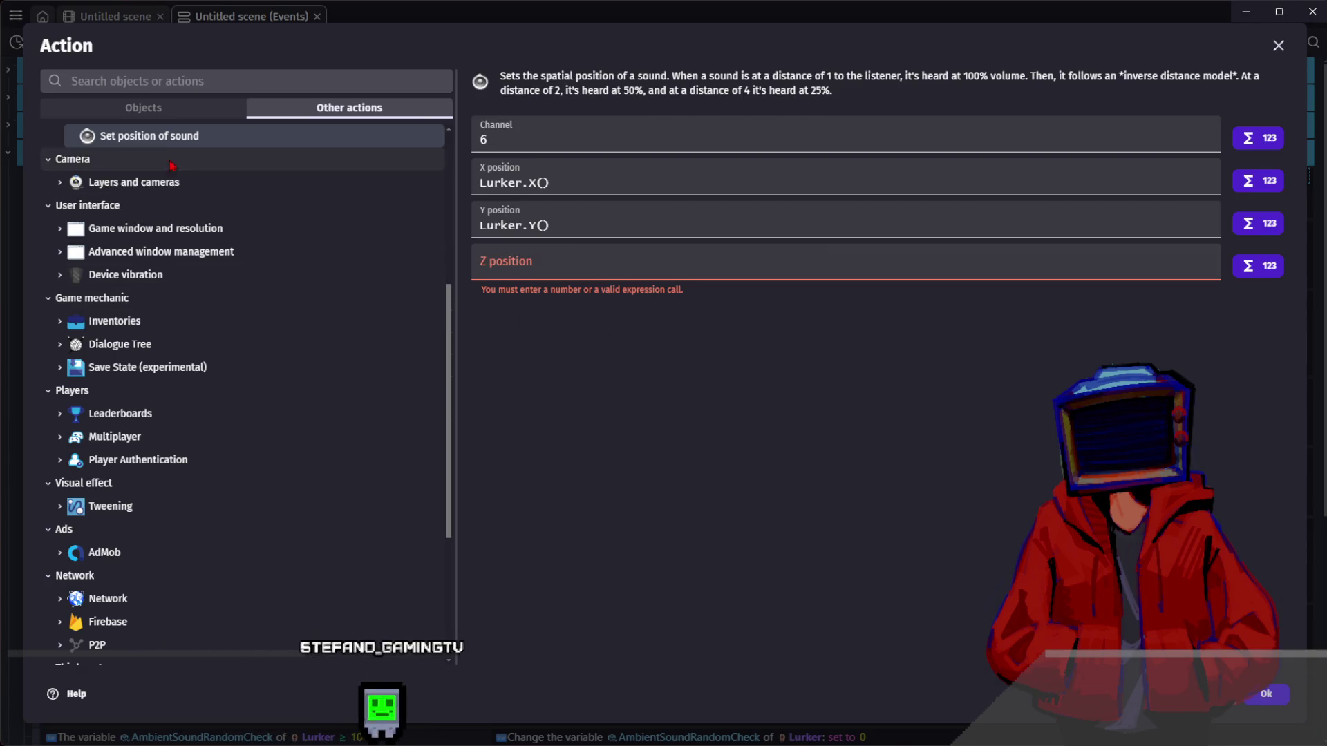
key(Escape)
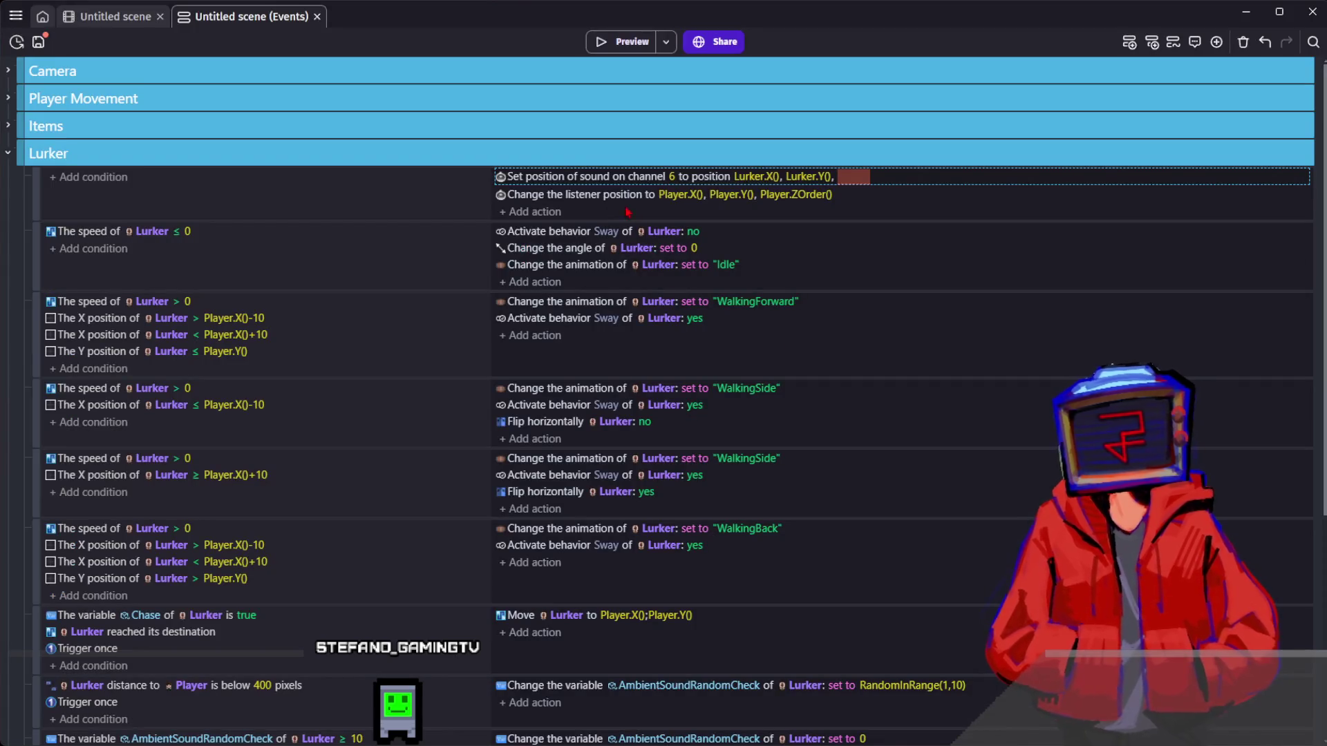
- Delete the spatial-sound event from the Lurker group
key(Return)
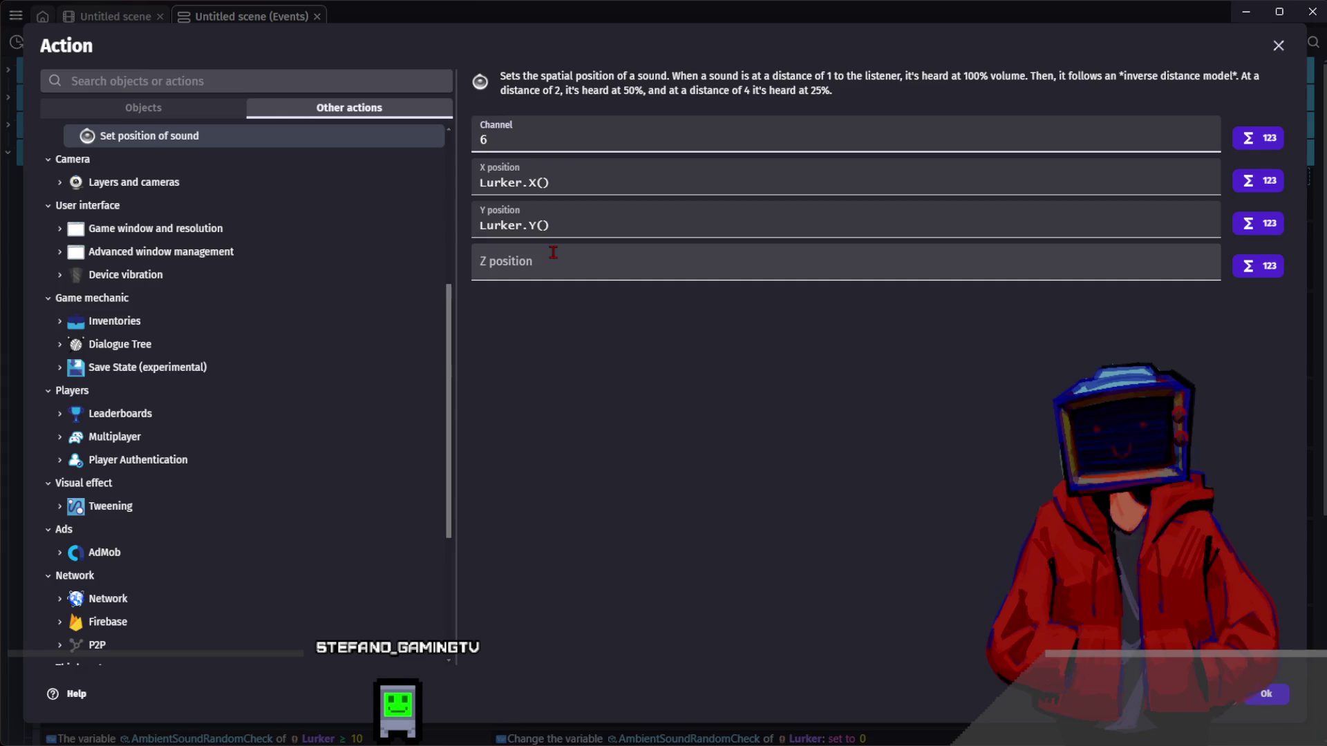
scroll(315, 197, up, 5)
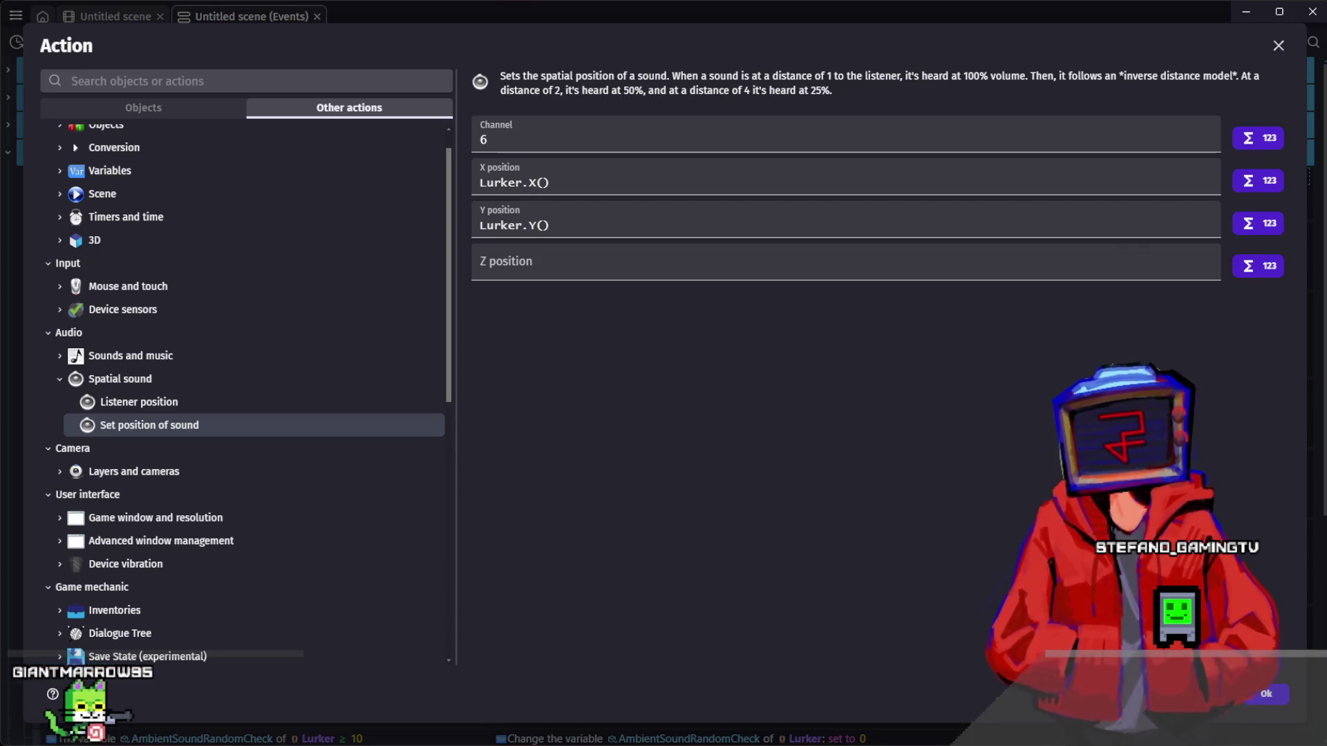
click(1266, 694)
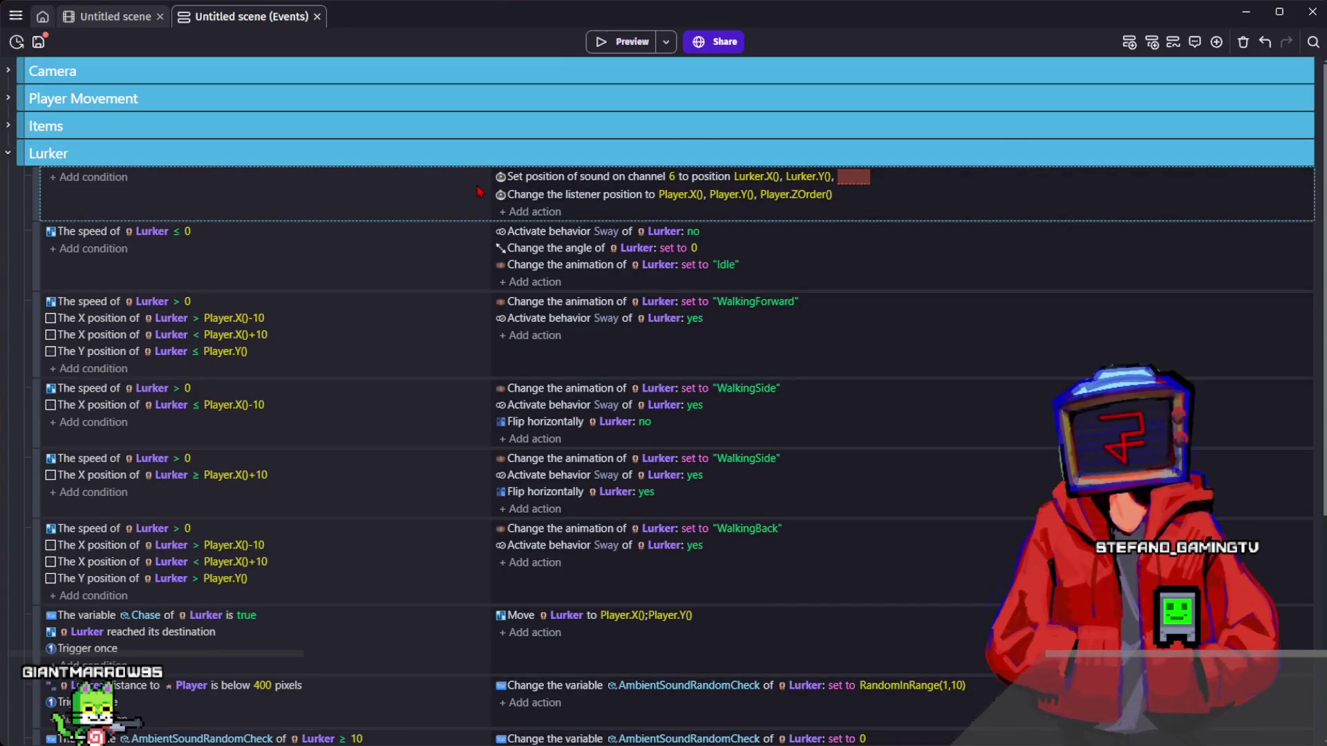
key(Delete)
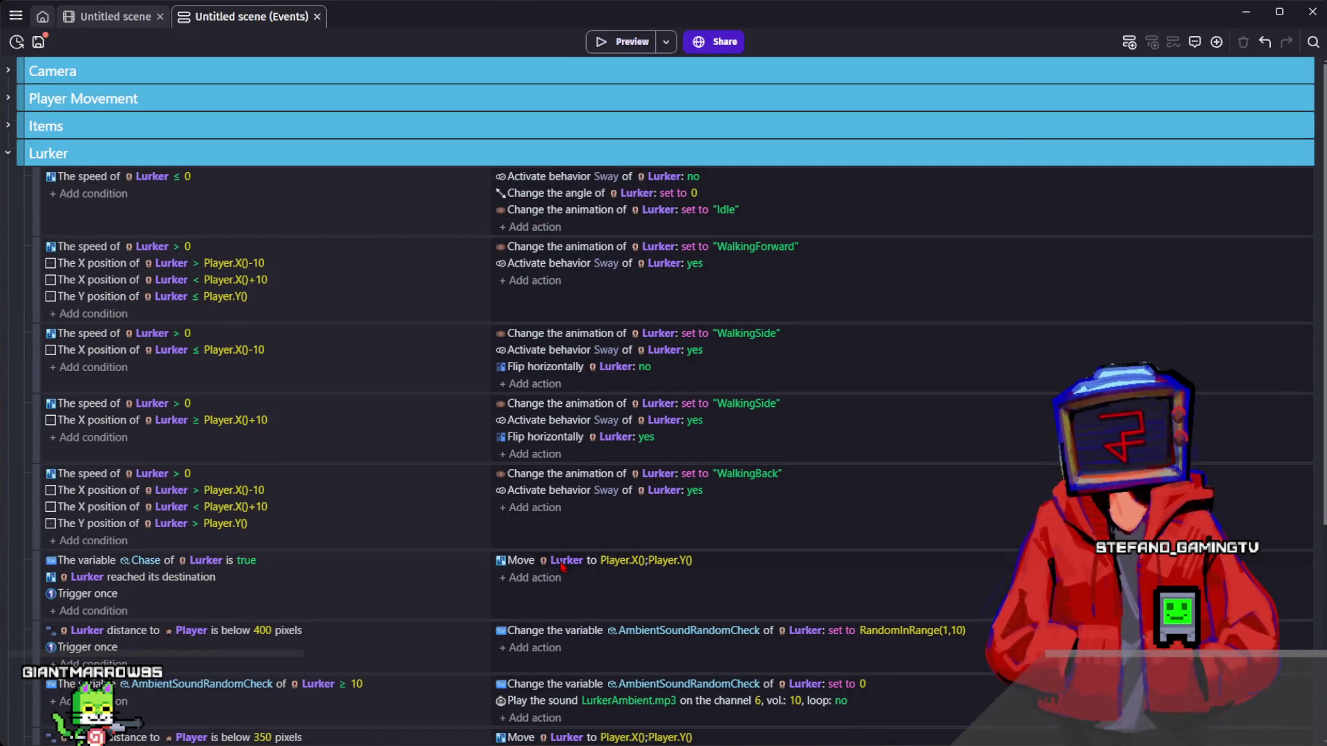
- Change the LurkerAmbient and LurkerSpotted channel sounds to plain Play a sound actions with pitch 1
scroll(652, 565, down, 1)
scroll(617, 557, down, 2)
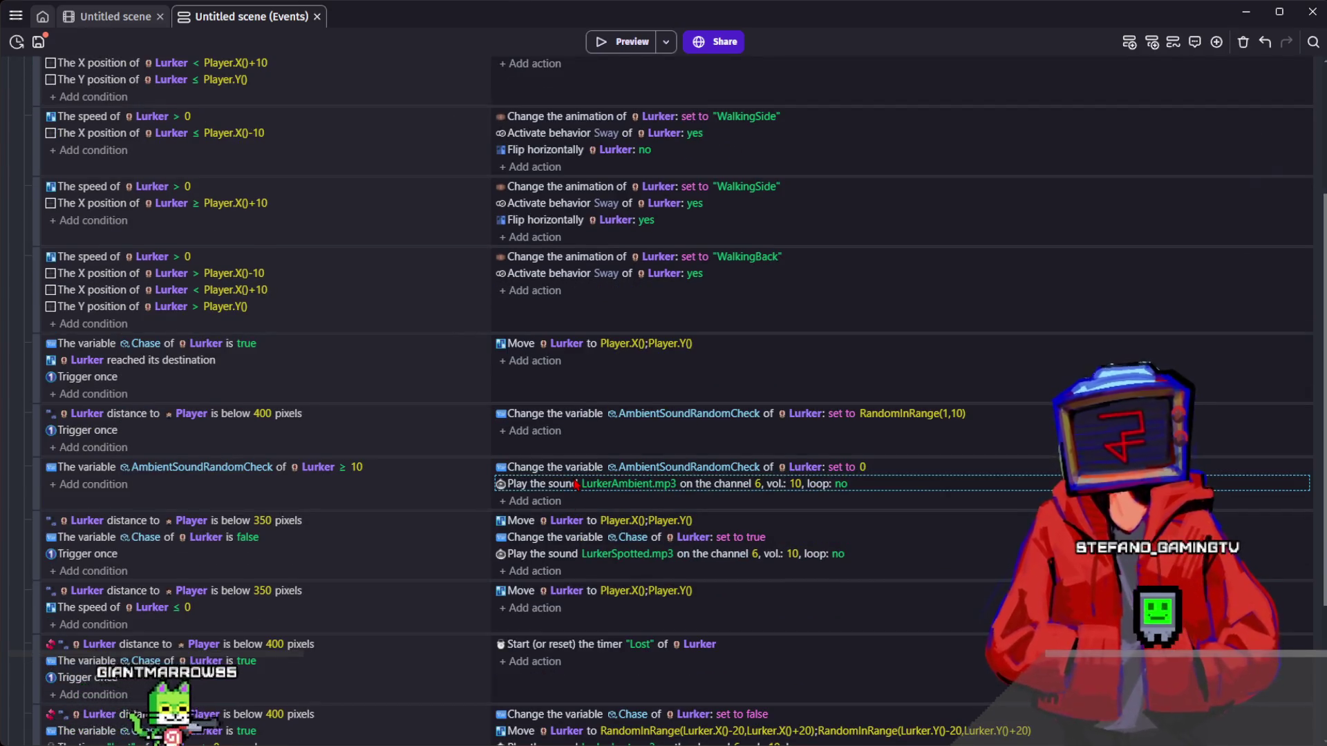
double_click(575, 484)
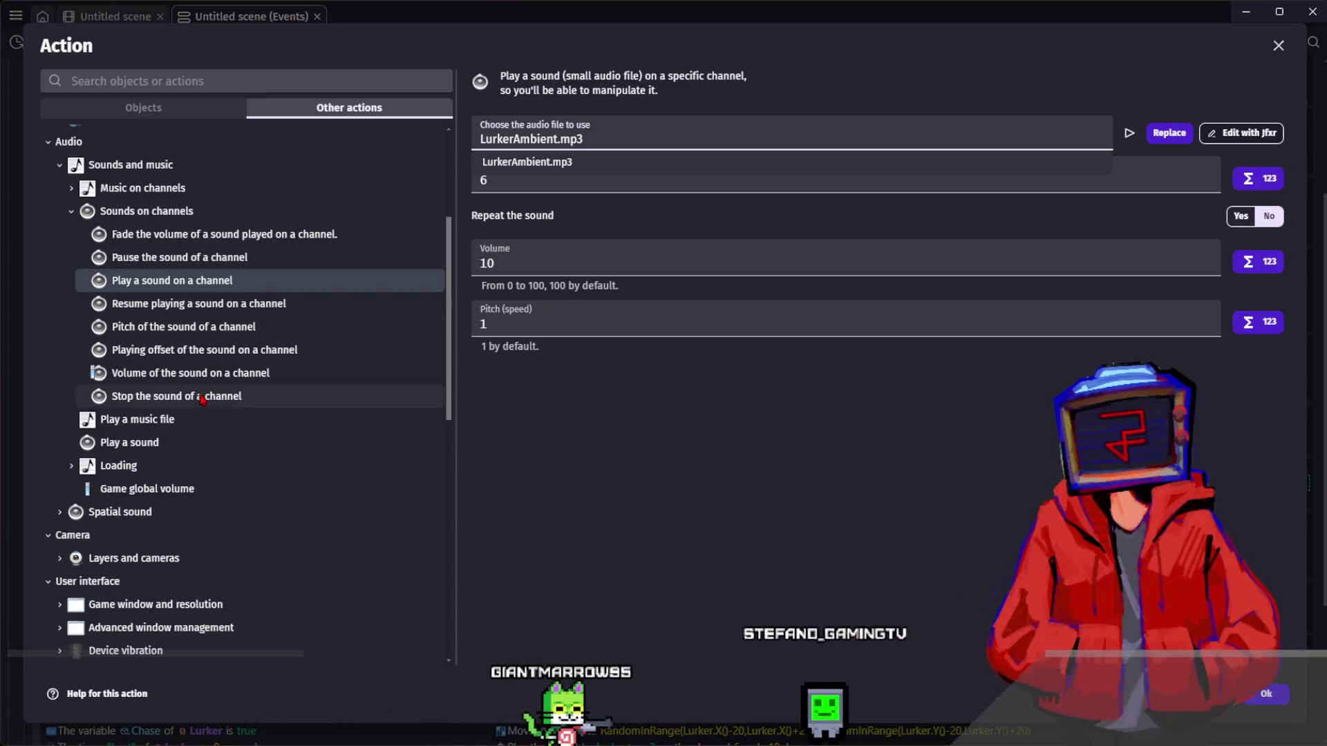
click(148, 442)
text(Spotted)
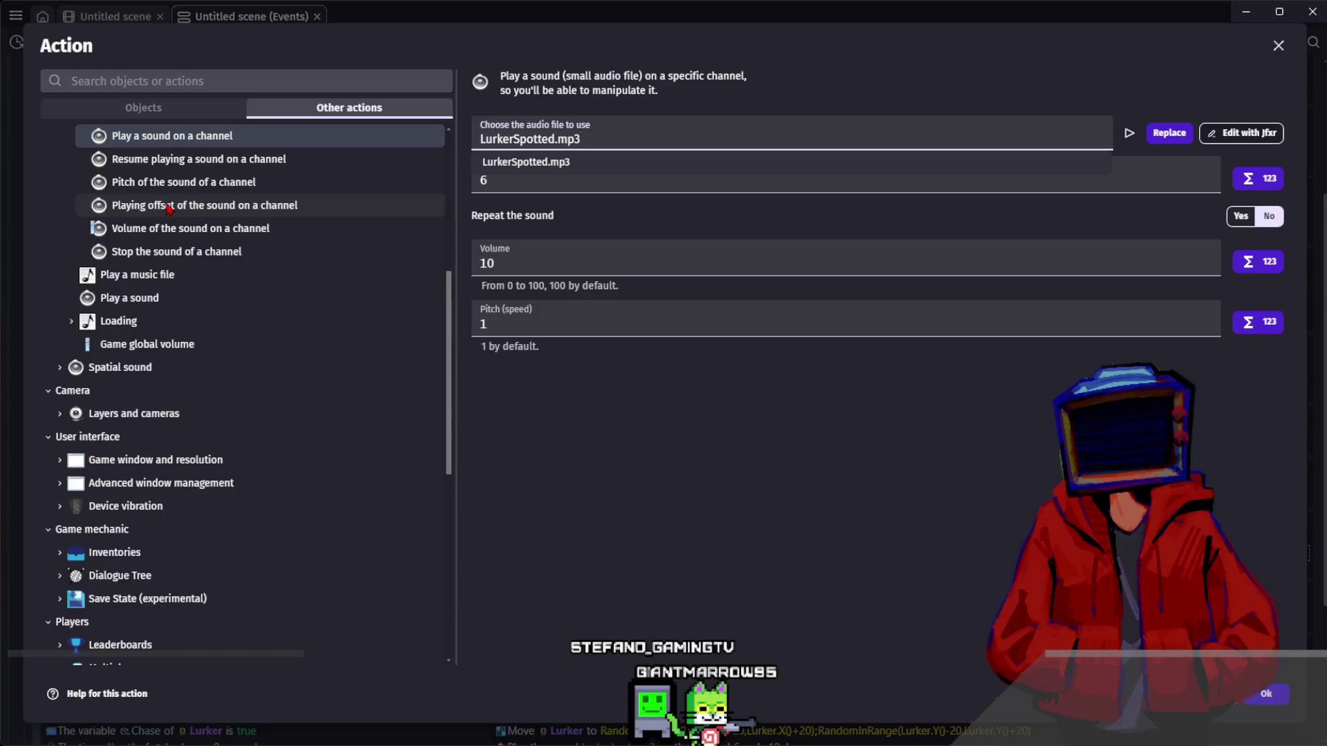
click(132, 298)
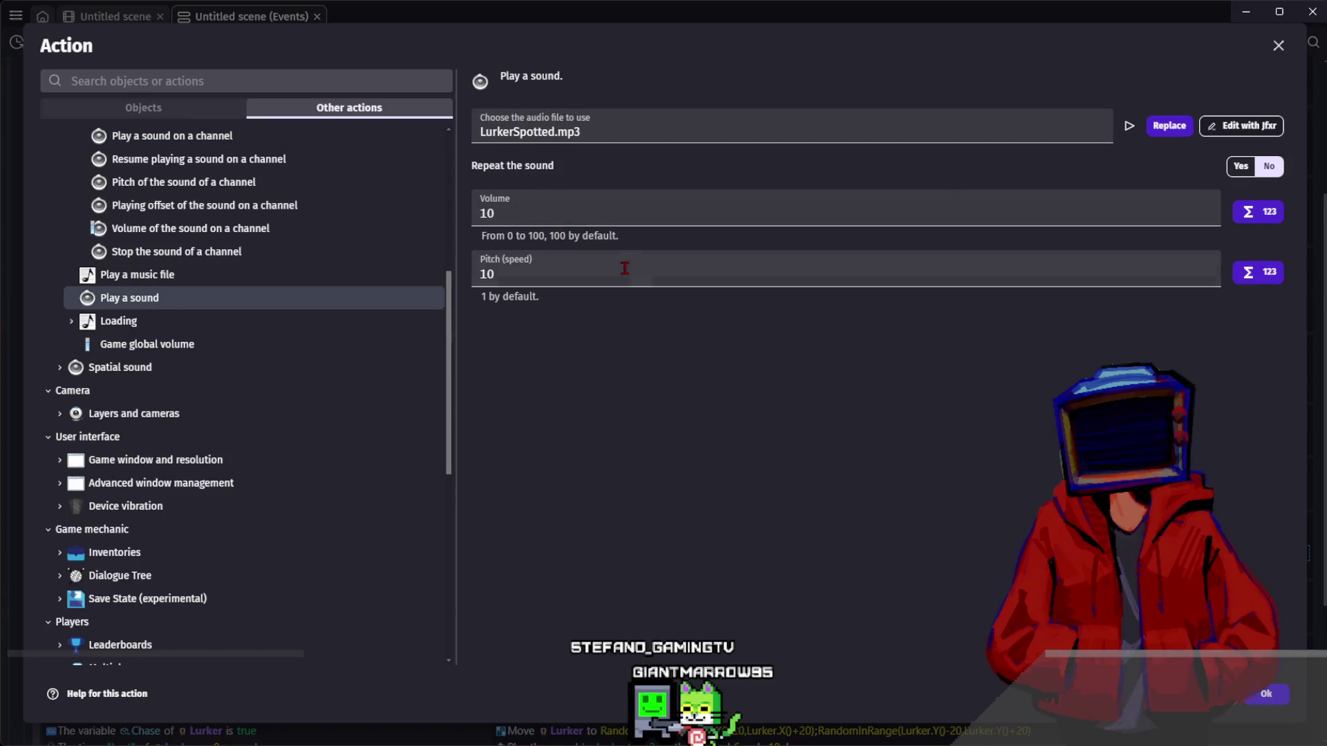
key(BackSpace)
key(Return)
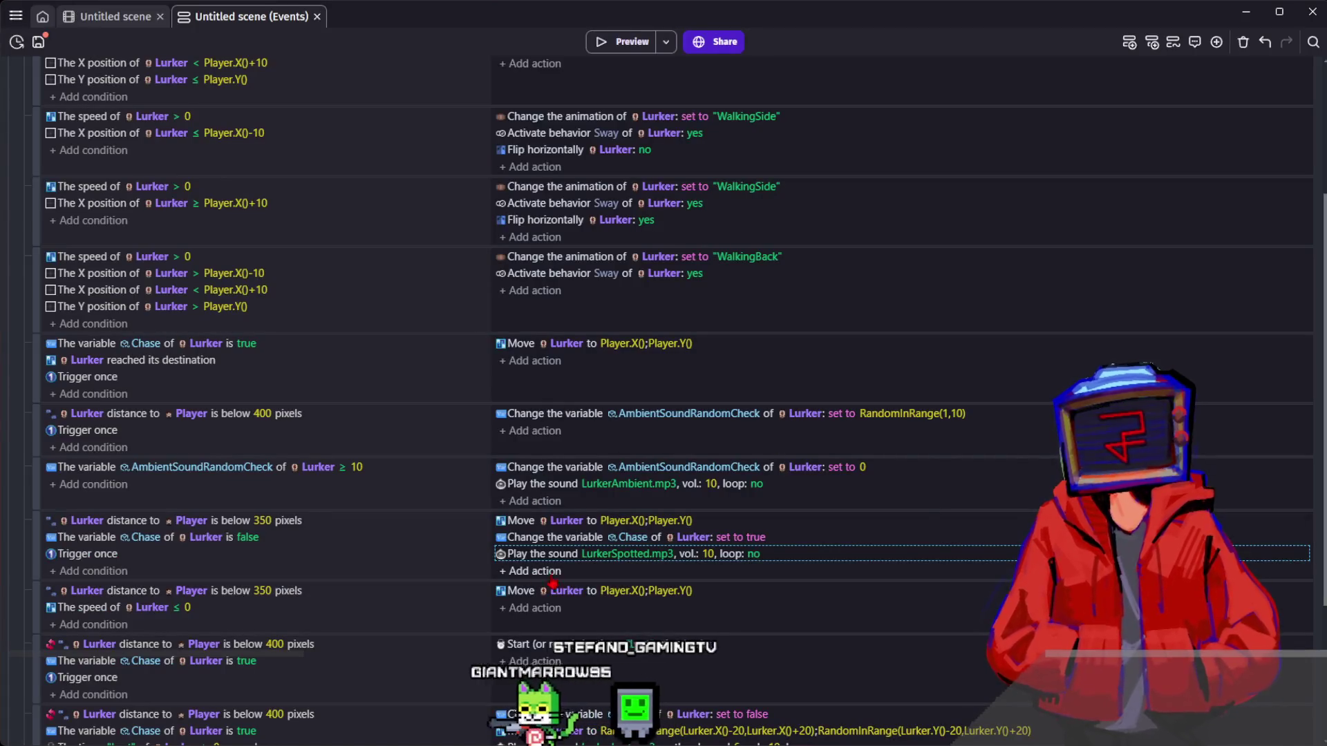
- Change the LurkerLost sound to a plain Play a sound action and save the project
scroll(719, 587, down, 1)
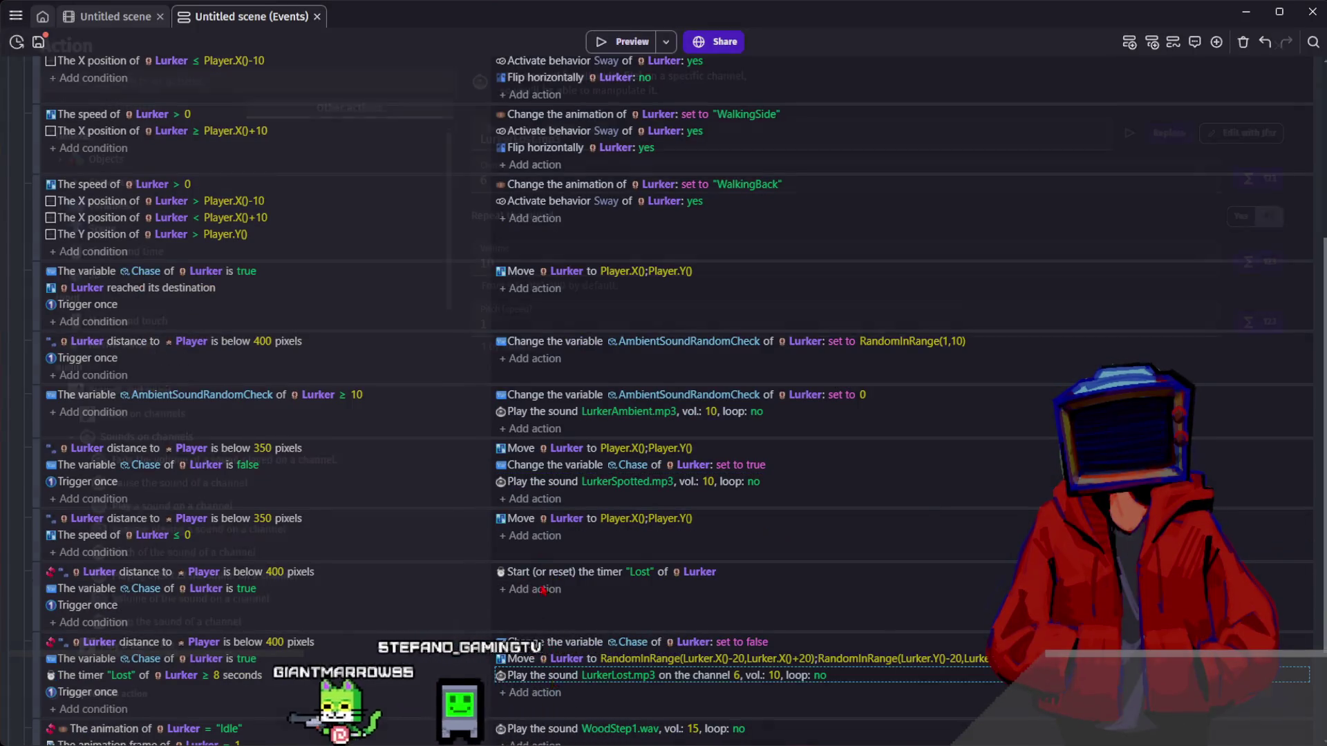
double_click(553, 678)
click(177, 306)
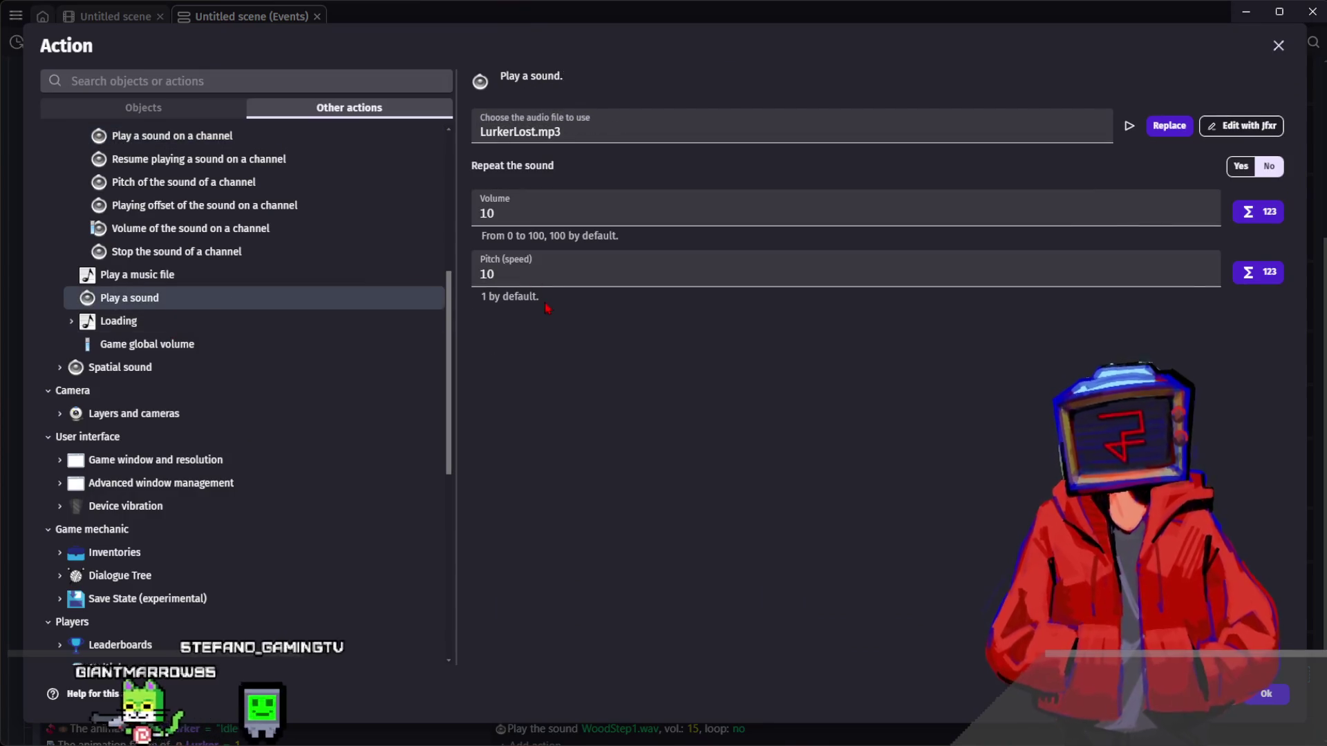
key(Return)
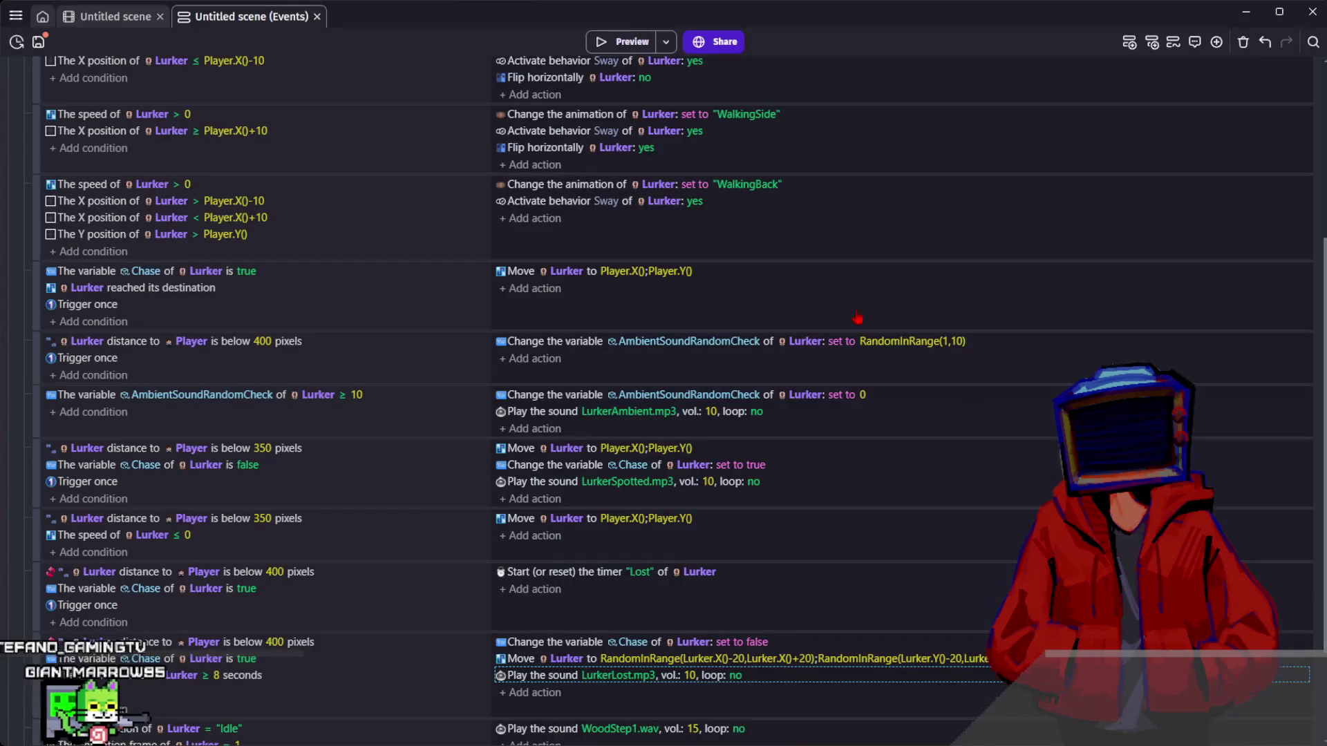
click(135, 26)
key(ctrl+s)
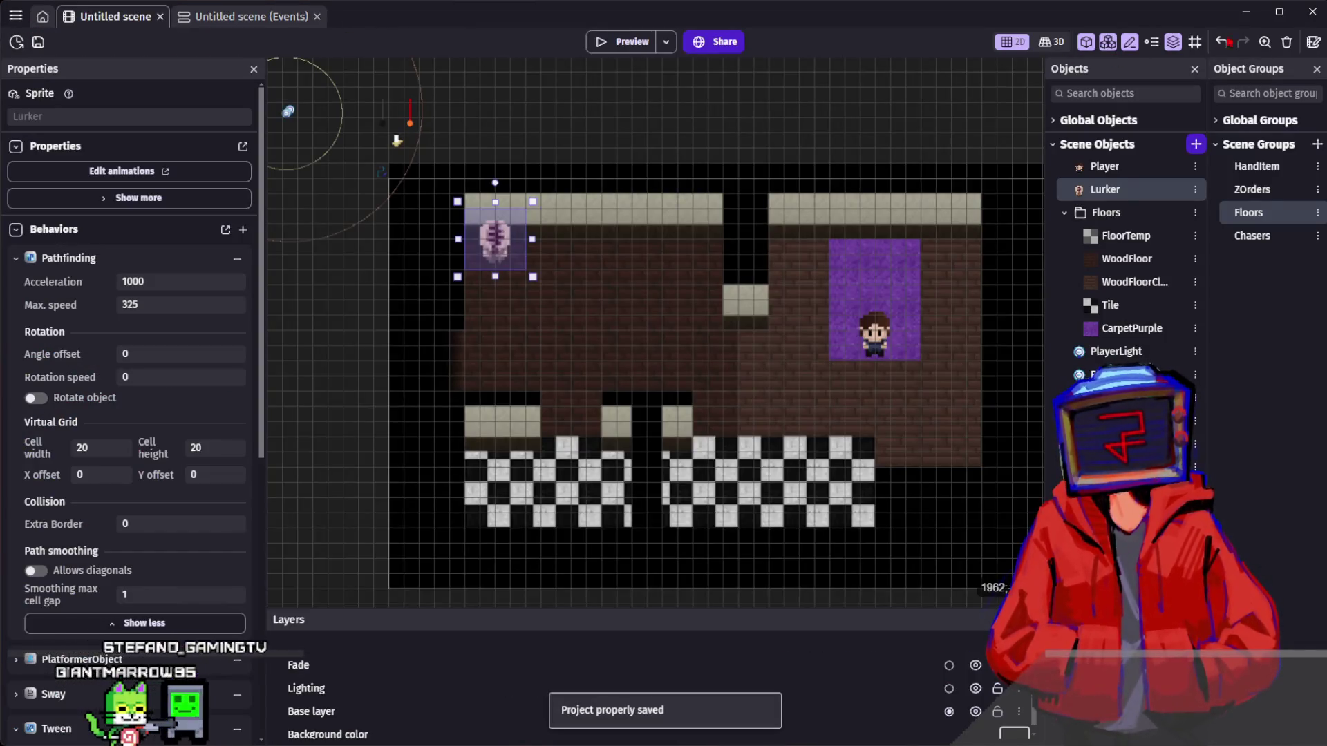
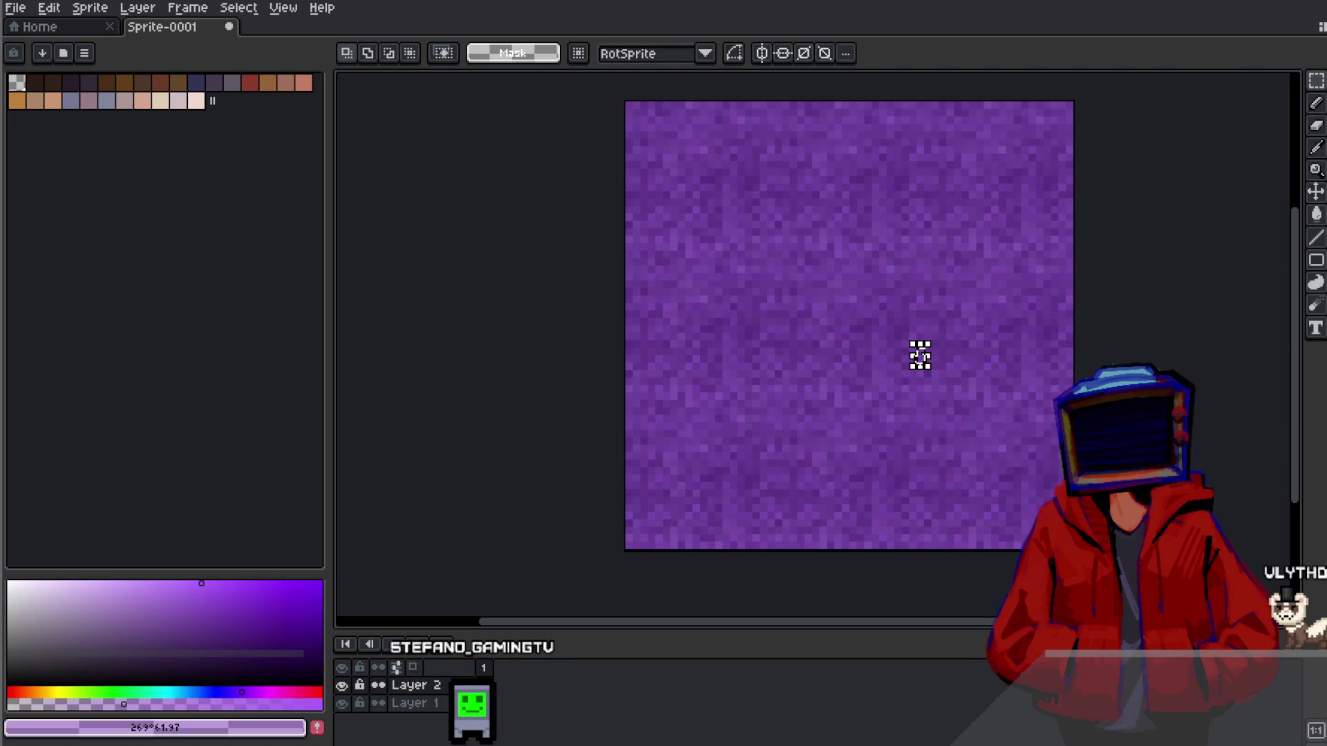
- Quit Aseprite with Ctrl+Q, discarding the unsaved sprite, so Deadbolt's main menu shows
key(ctrl+q)
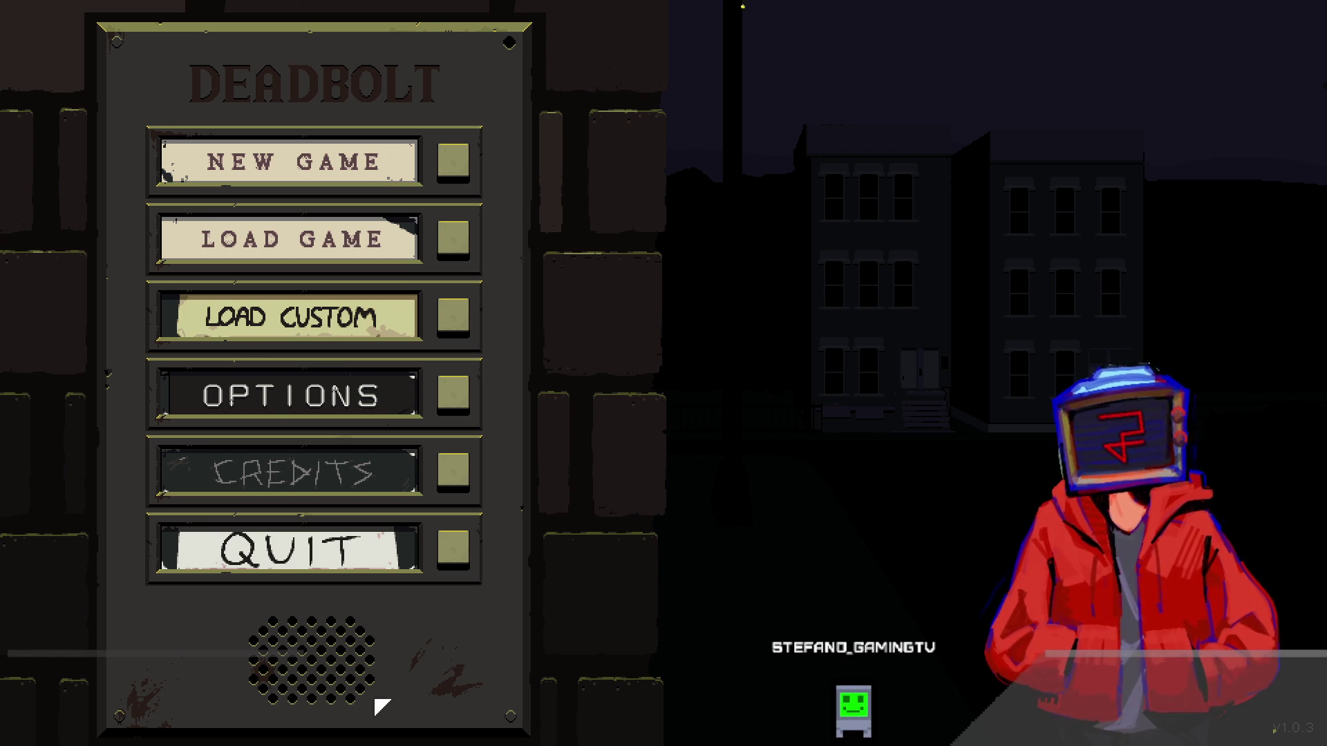
- Toggle Deadbolt's Fullscreen video setting off and back on
click(453, 412)
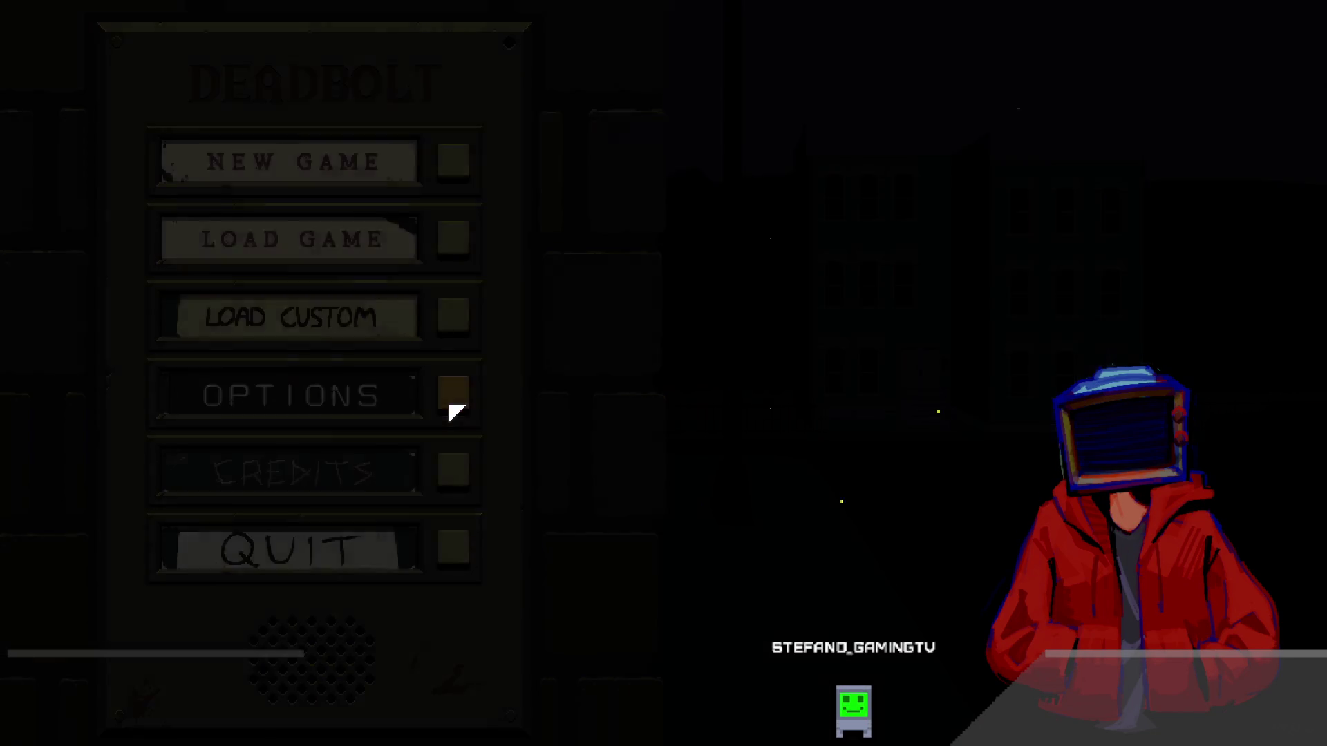
click(137, 373)
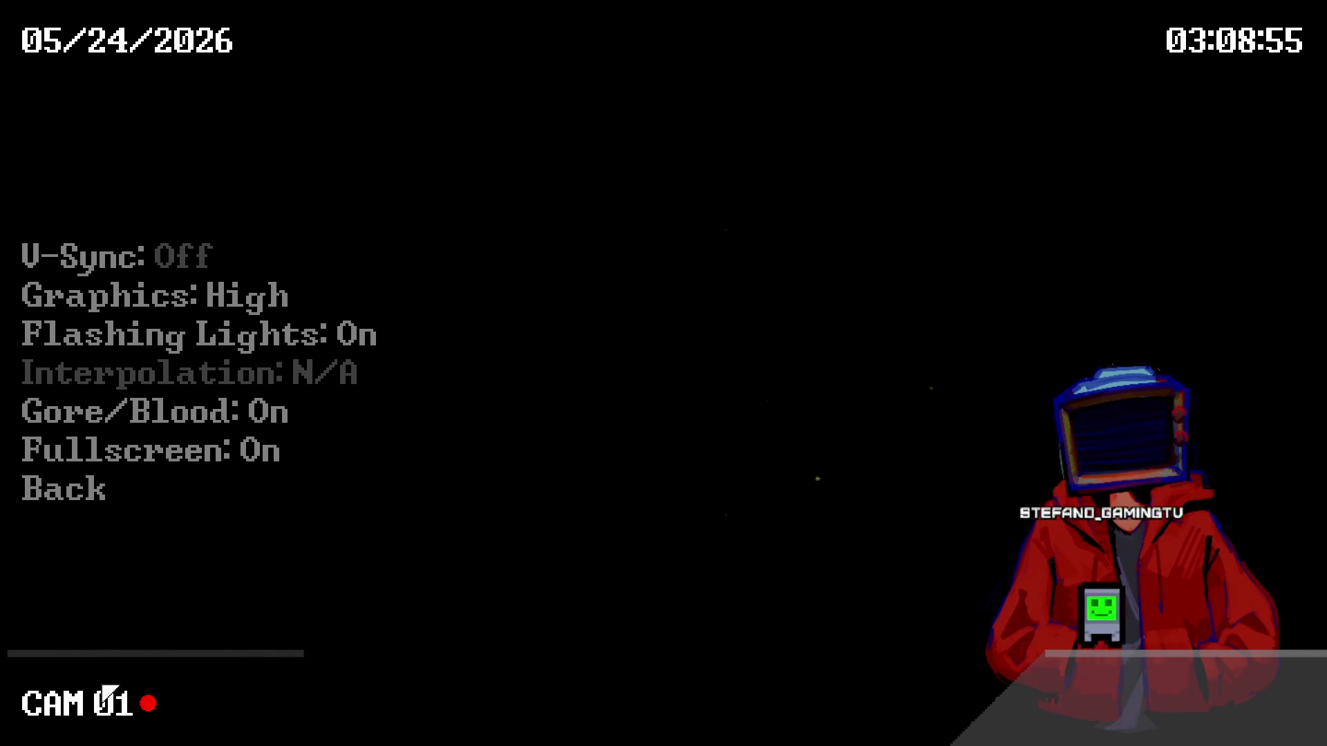
click(127, 450)
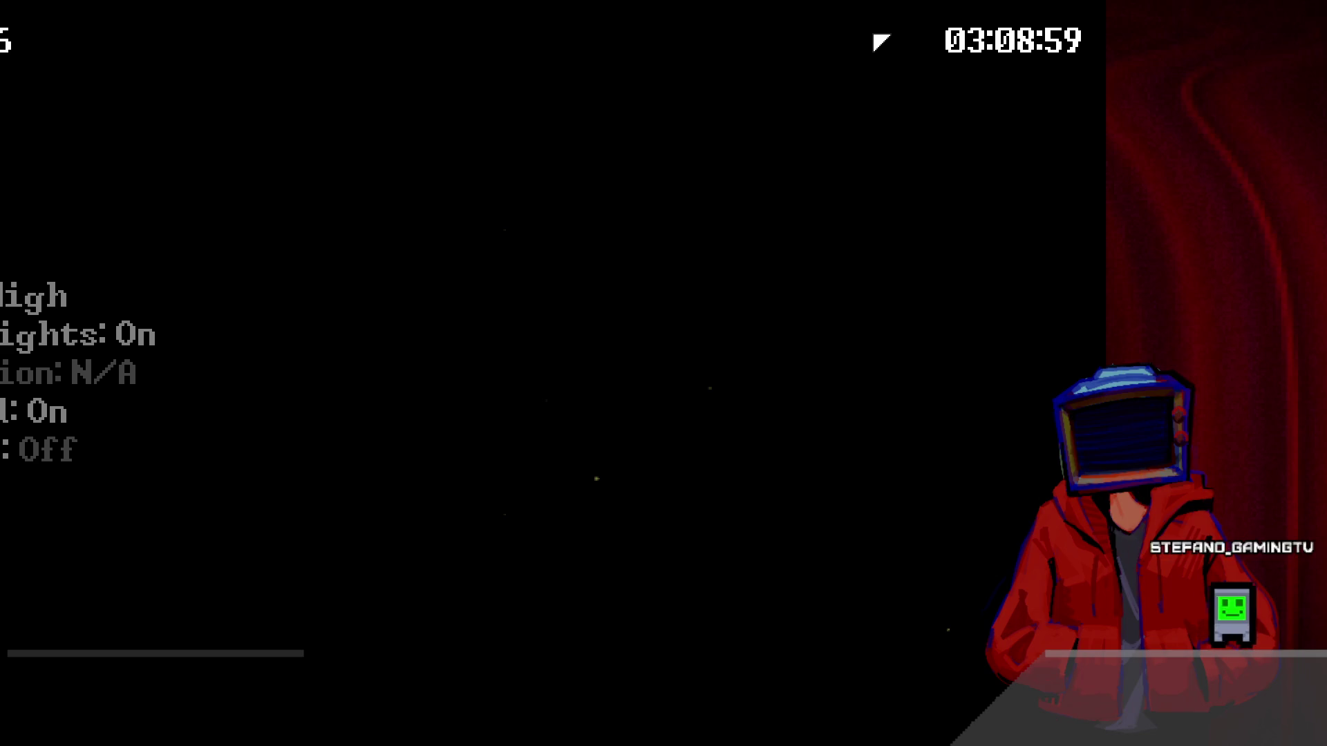
click(56, 450)
- Return to the main menu and bring up the Load Game list
click(89, 490)
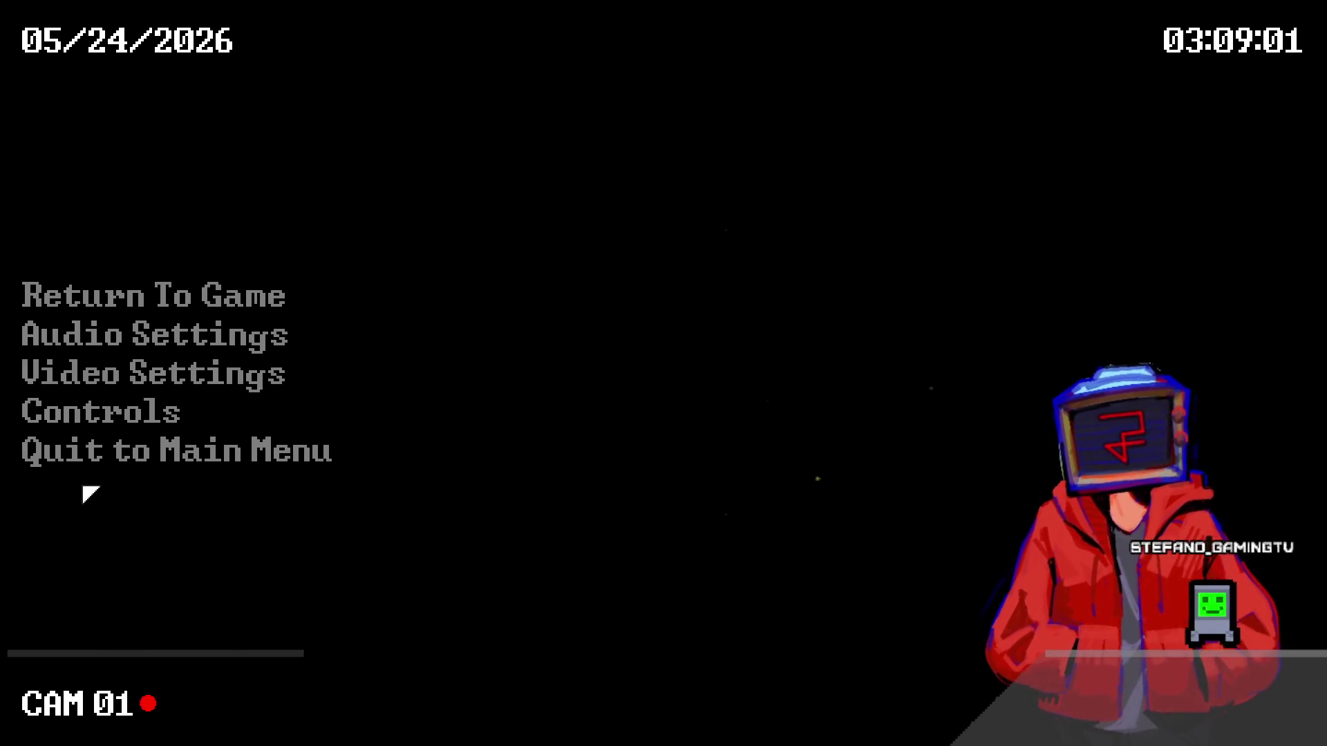
click(131, 296)
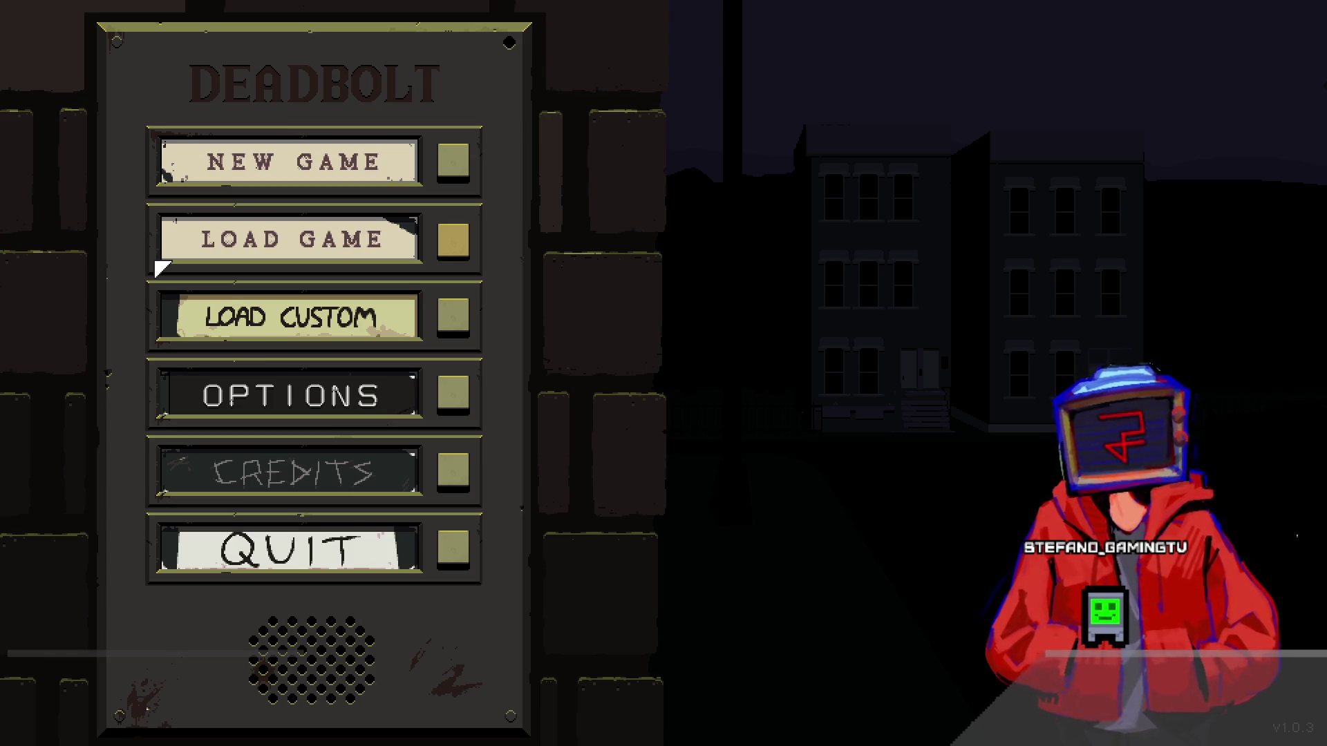
click(455, 236)
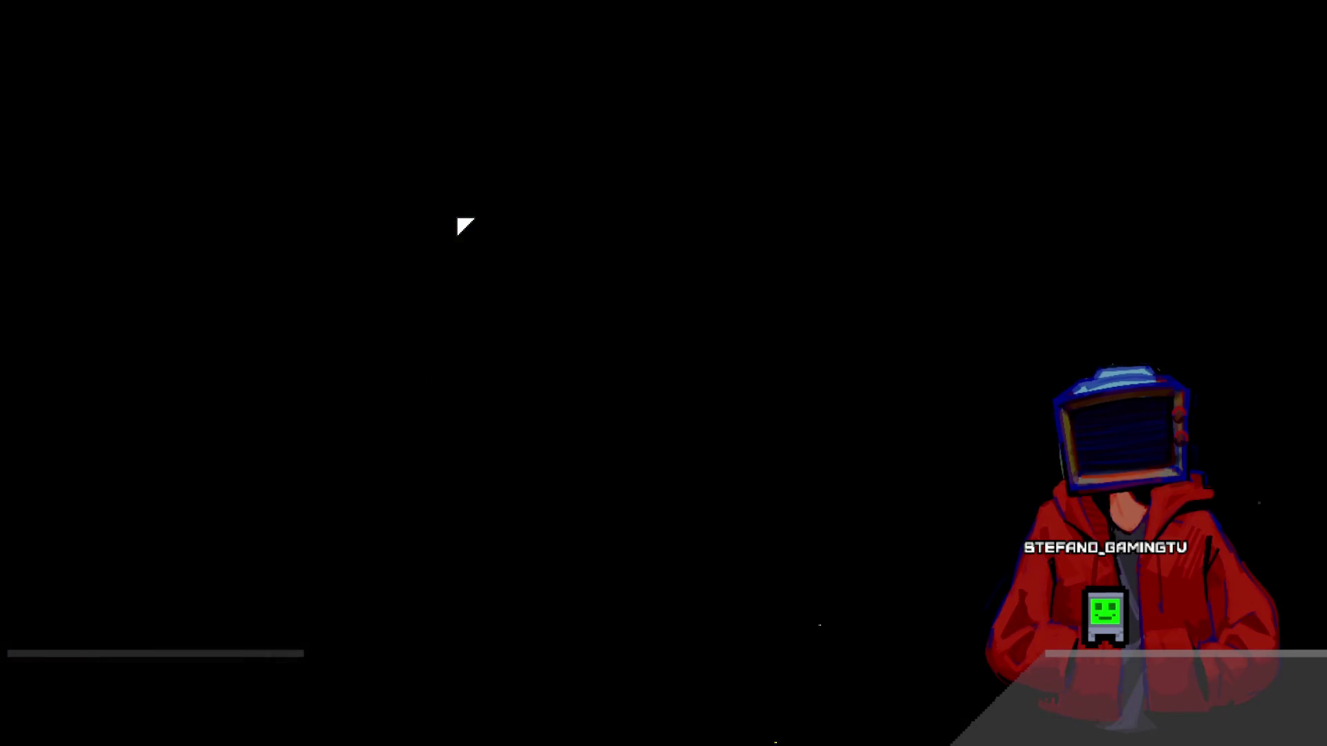
- Load the save, then walk to the fireplace door for the Zombie Kingz mission list
click(623, 186)
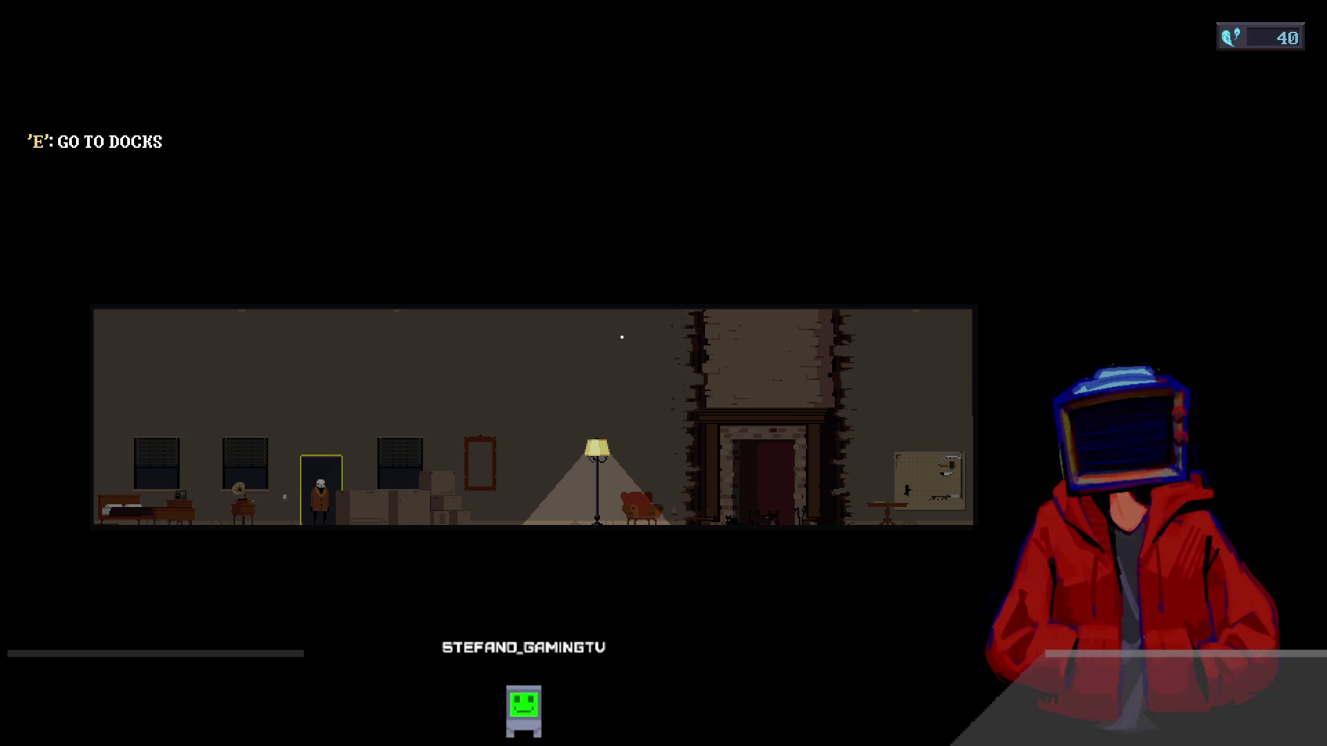
key(d)
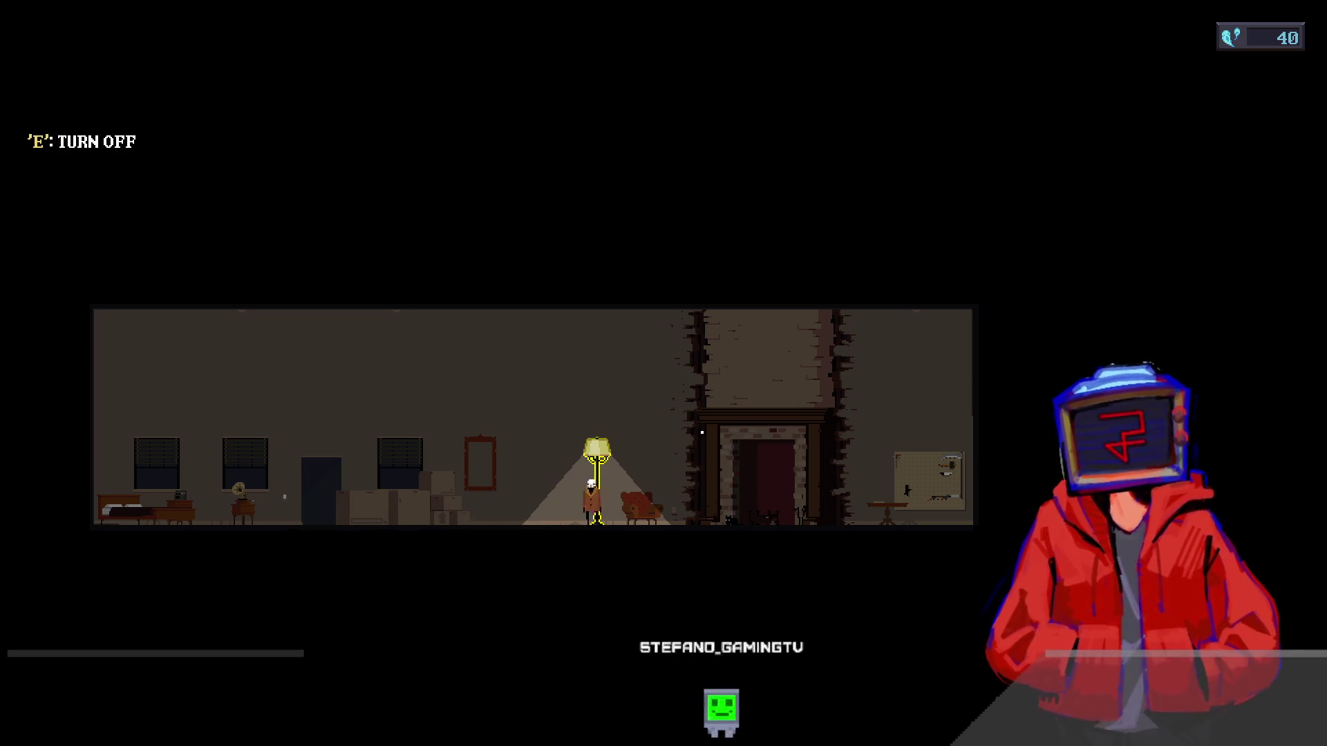
key(a)
key(d)
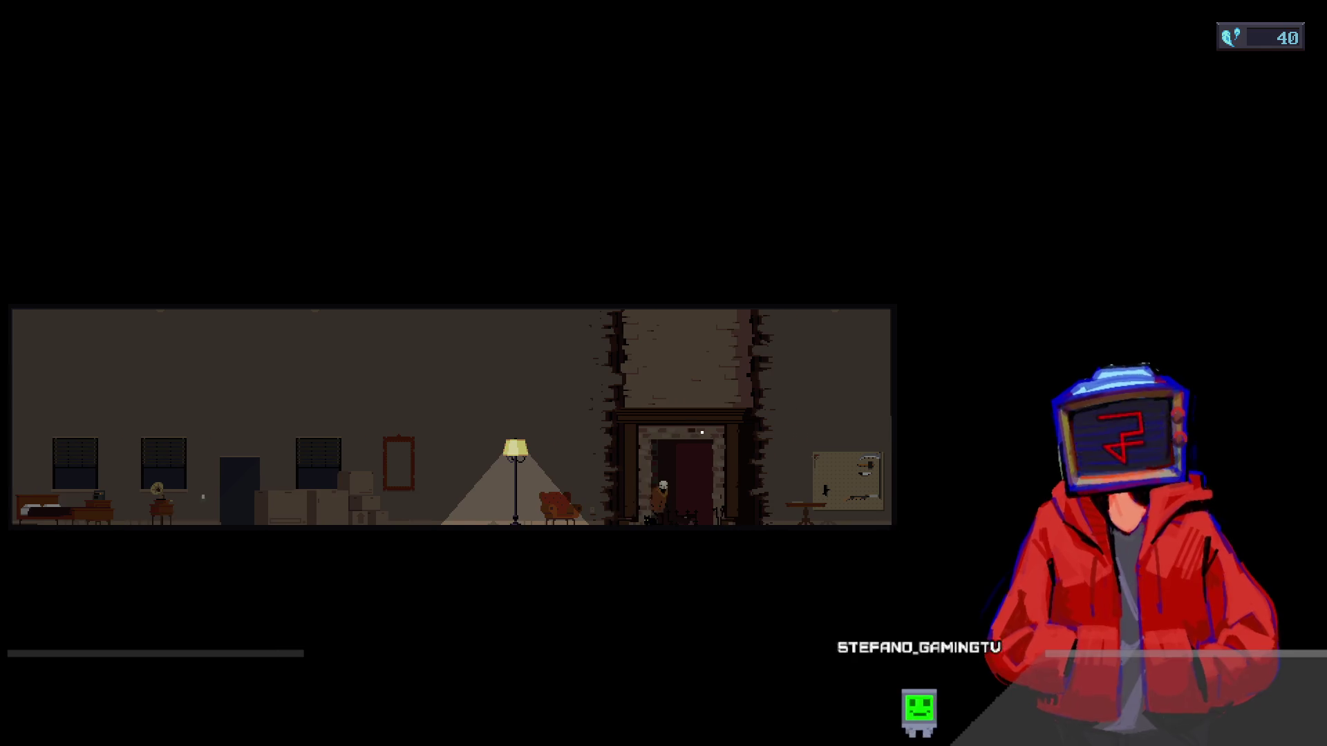
key(a)
key(d)
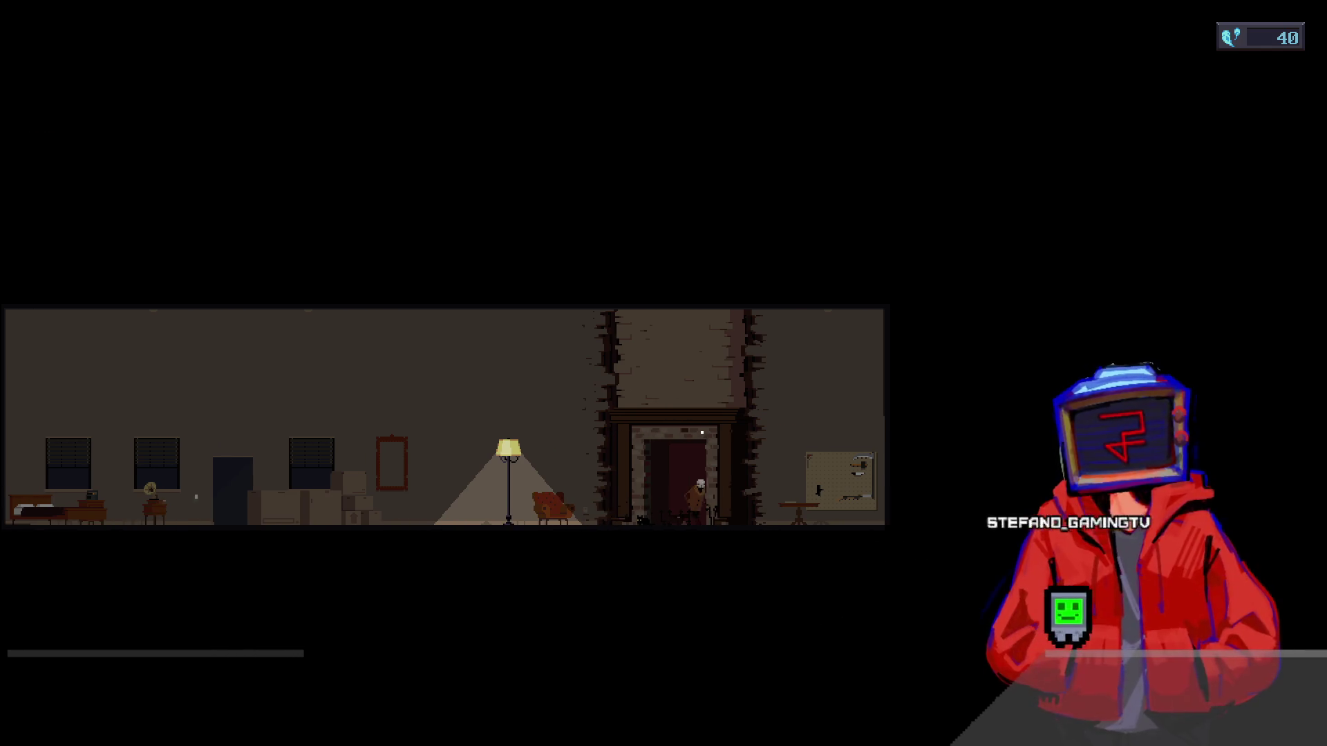
key(e)
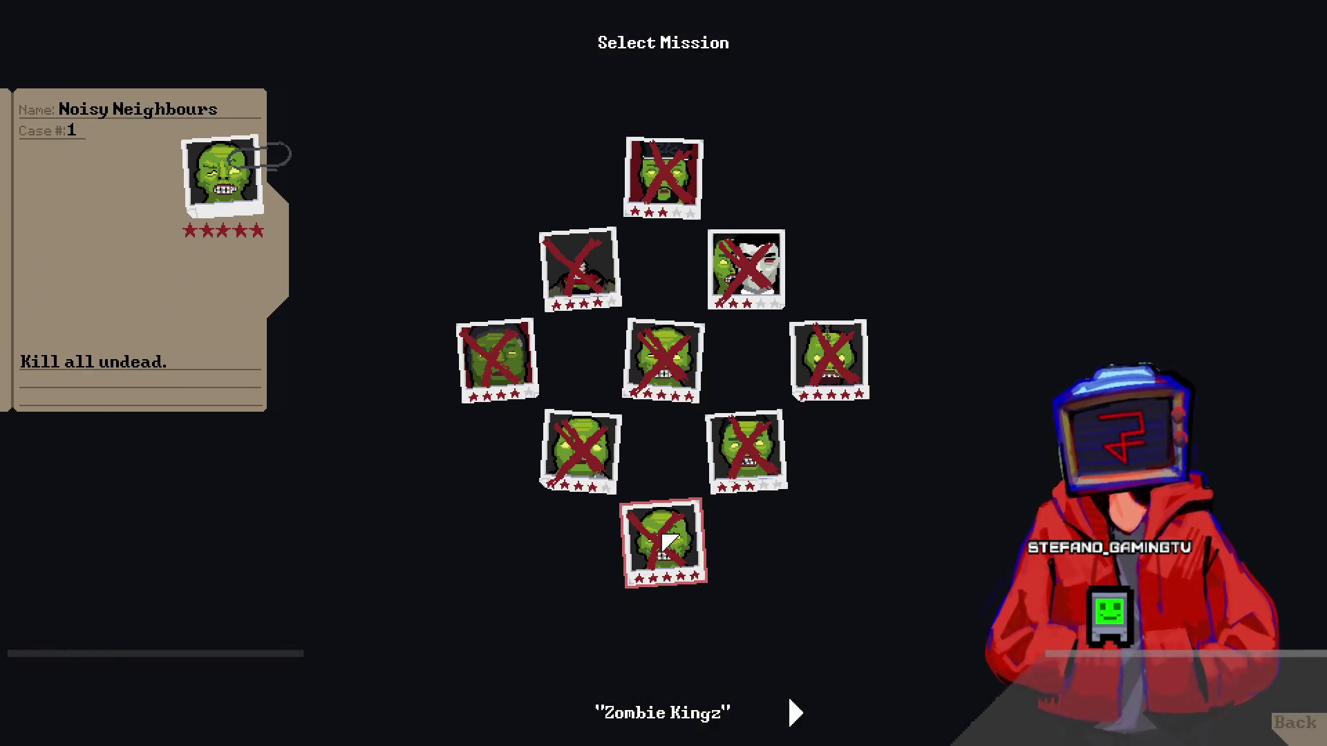
- Launch Noisy Neighbours, then pause and confirm Quit Mission back to the hideout
click(664, 537)
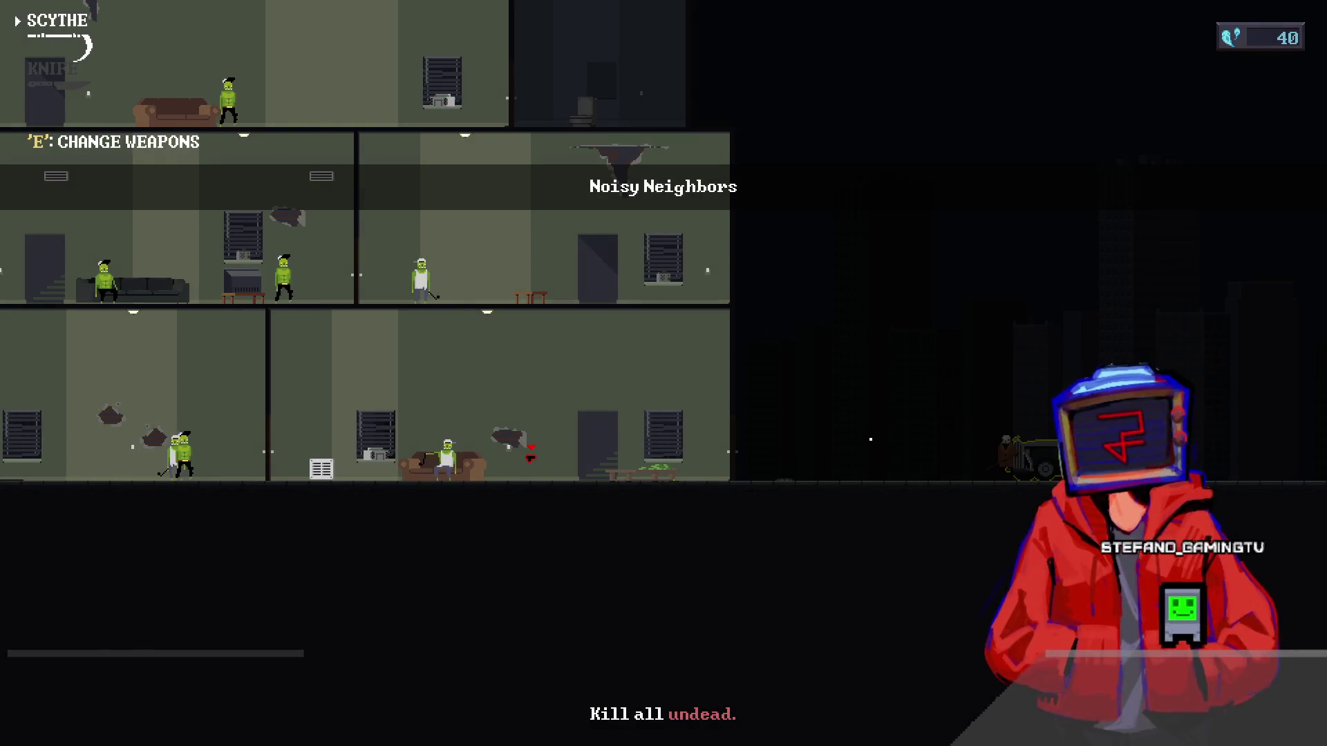
key(Escape)
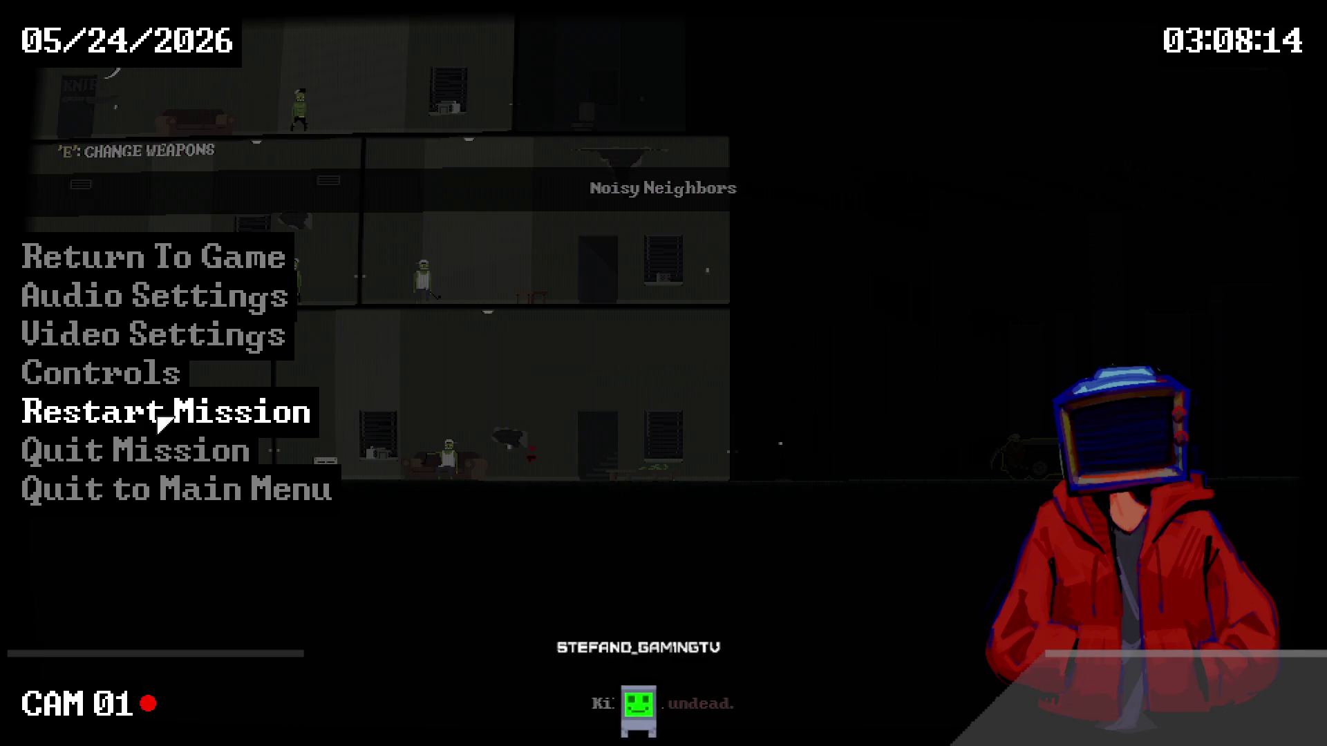
click(162, 451)
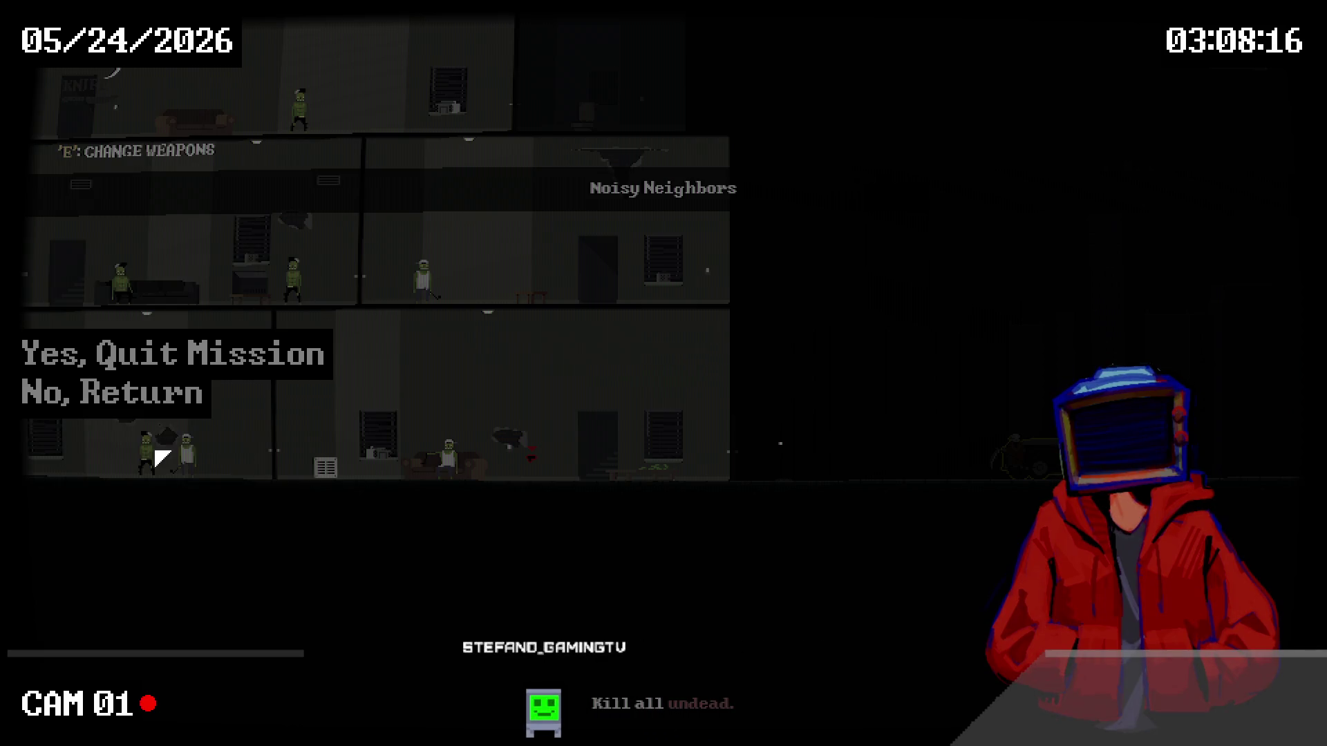
key(Return)
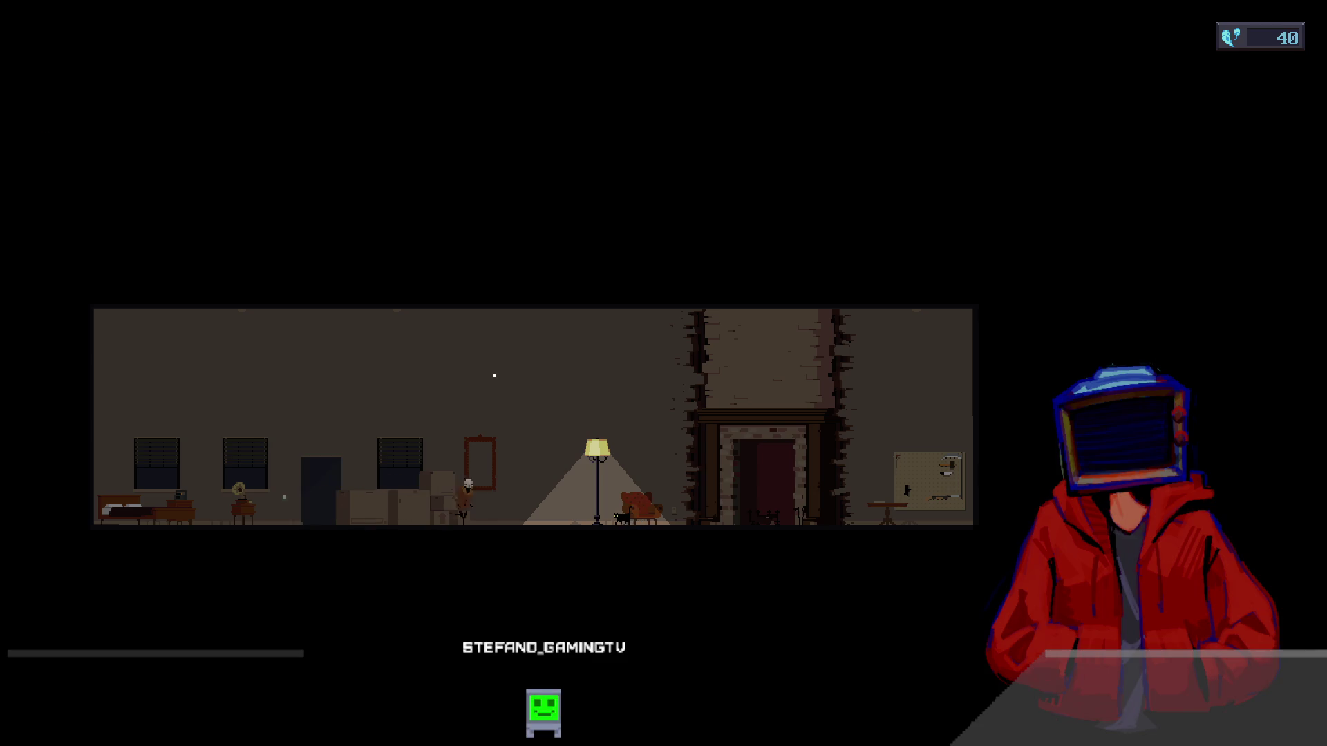
- Reopen mission selection at the fireplace, browse the pages, and relaunch Noisy Neighbours
key(d)
key(d)
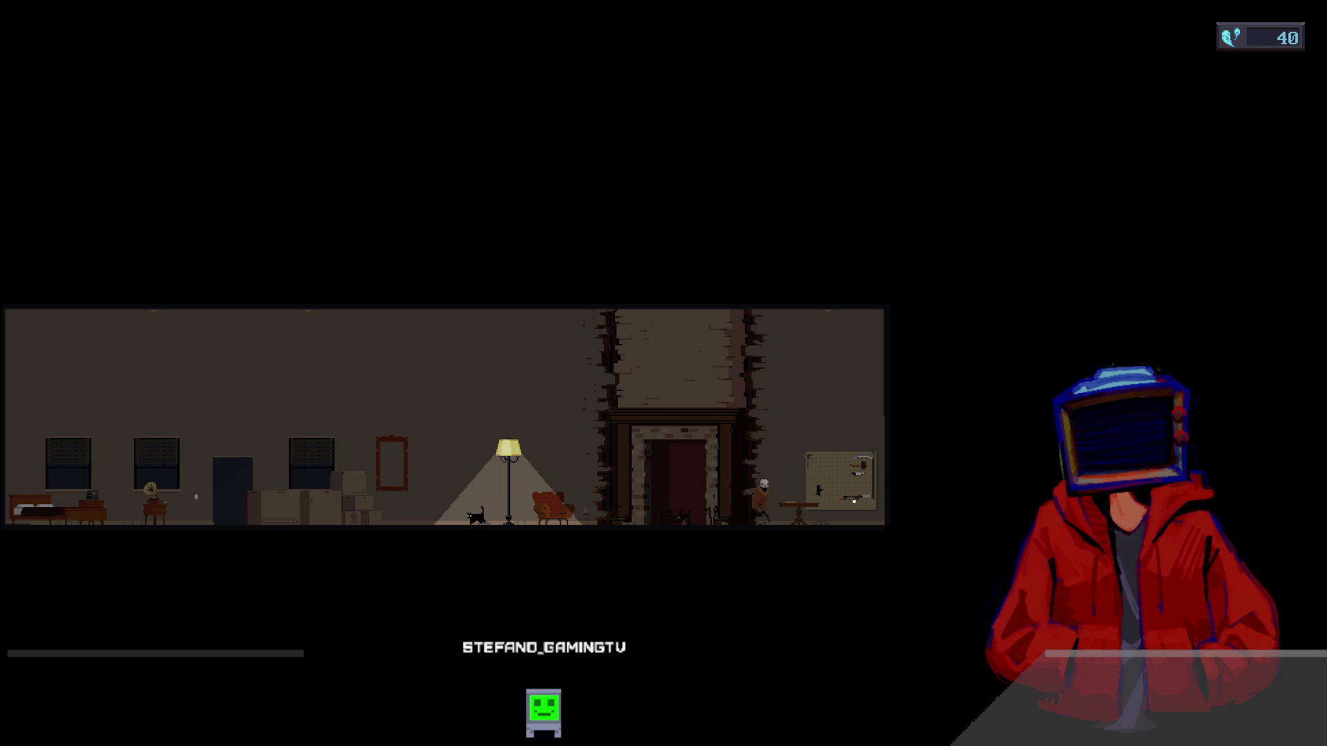
key(e)
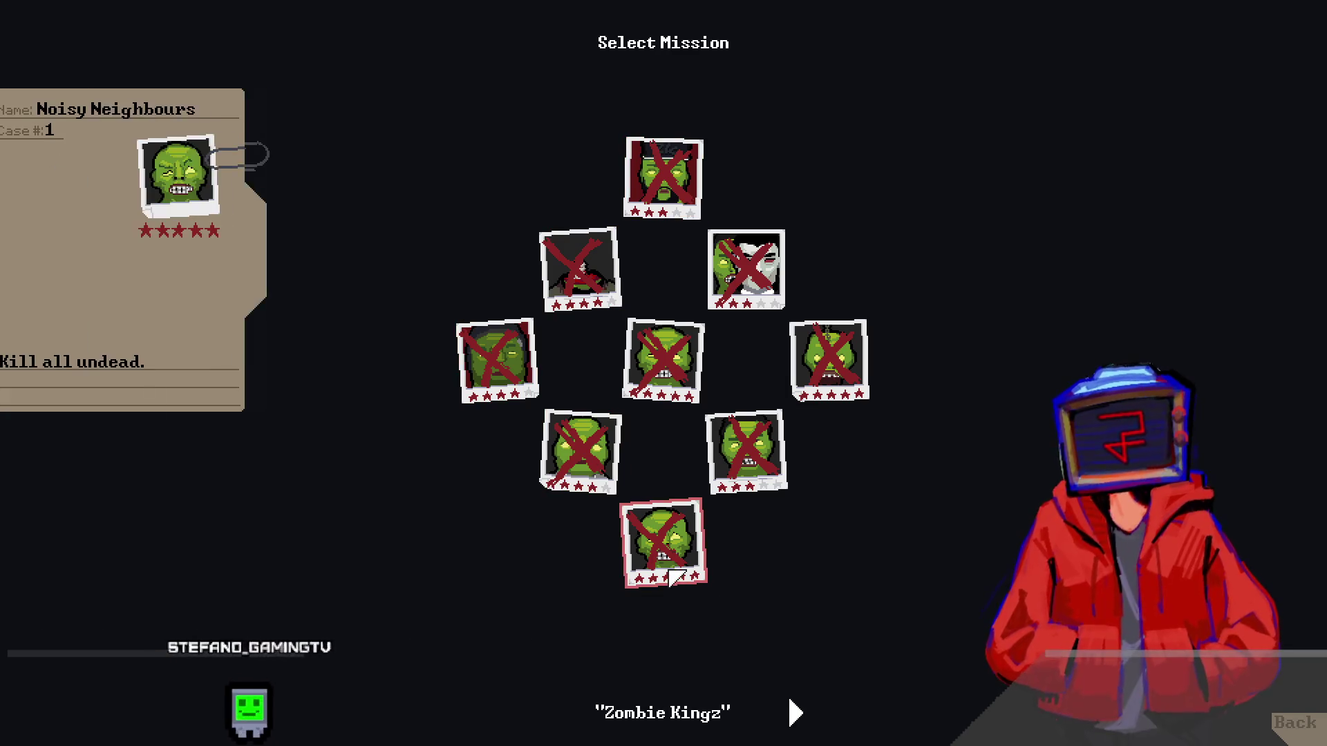
click(795, 712)
click(536, 712)
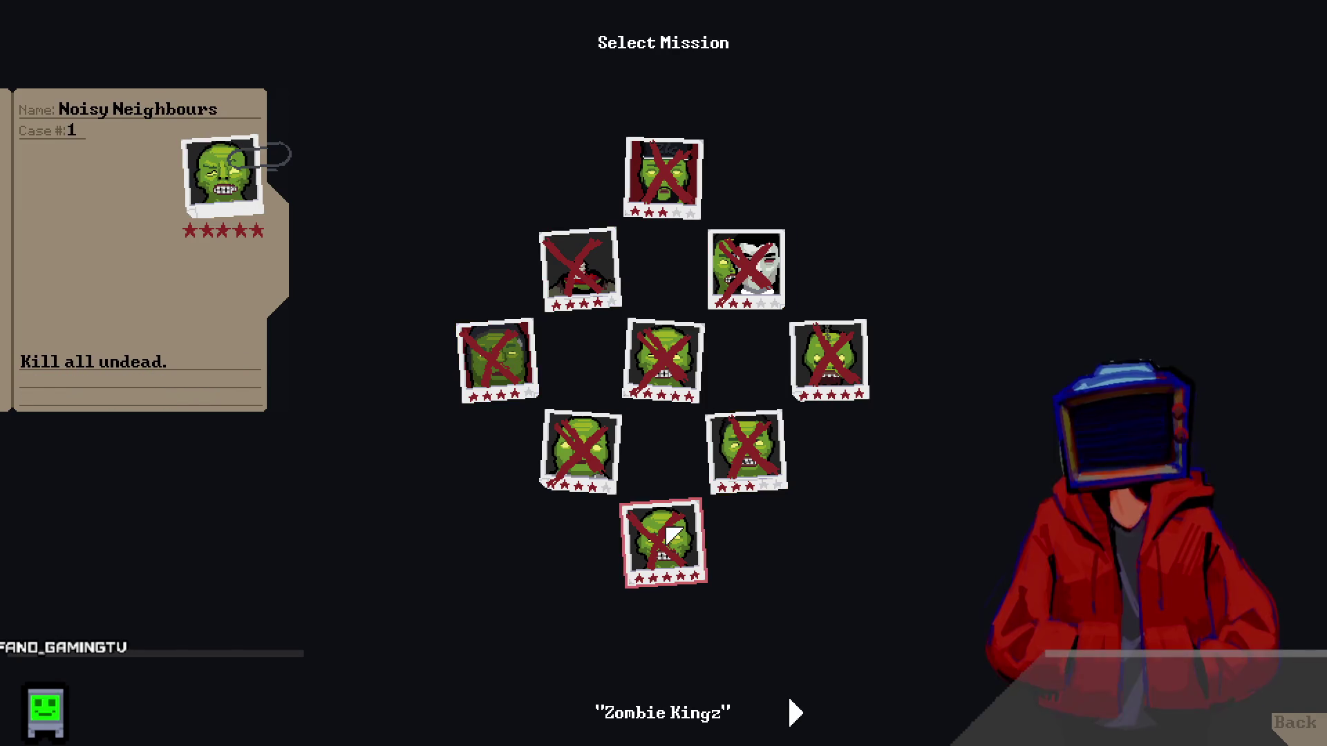
key(Right)
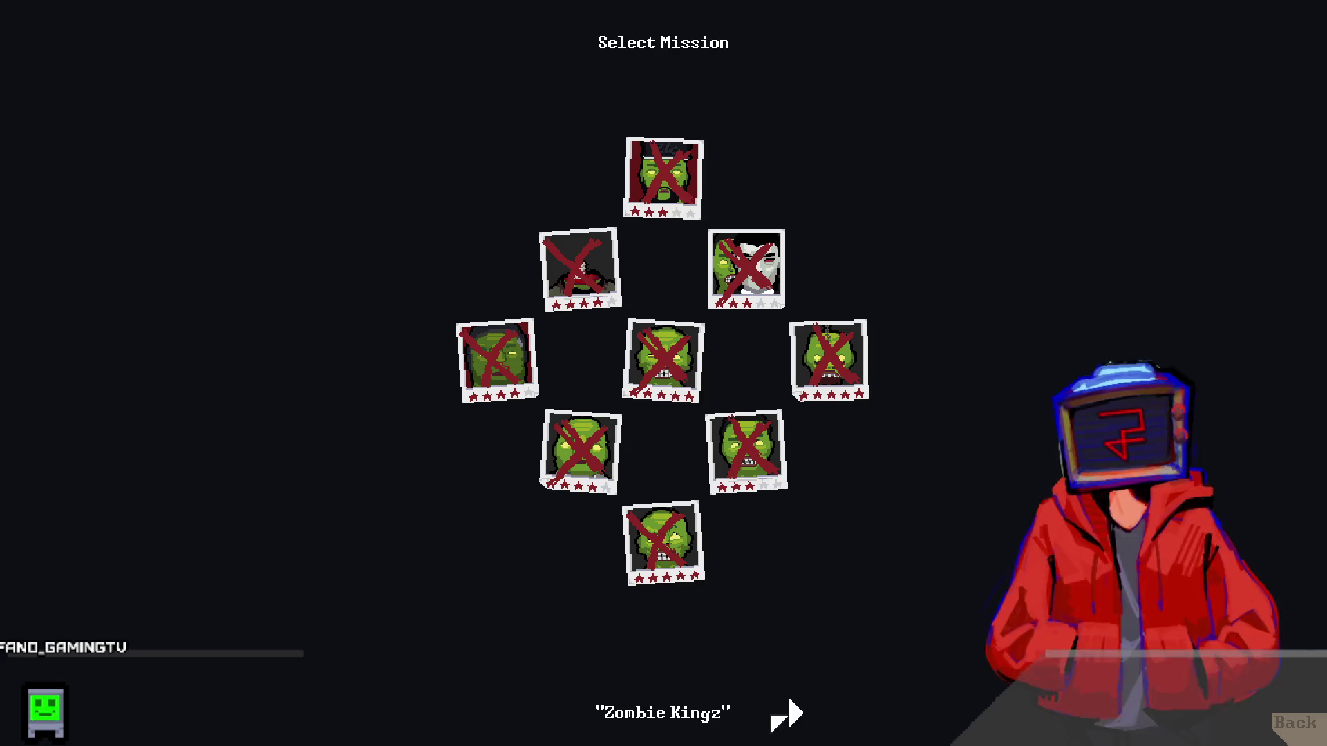
key(Left)
click(673, 571)
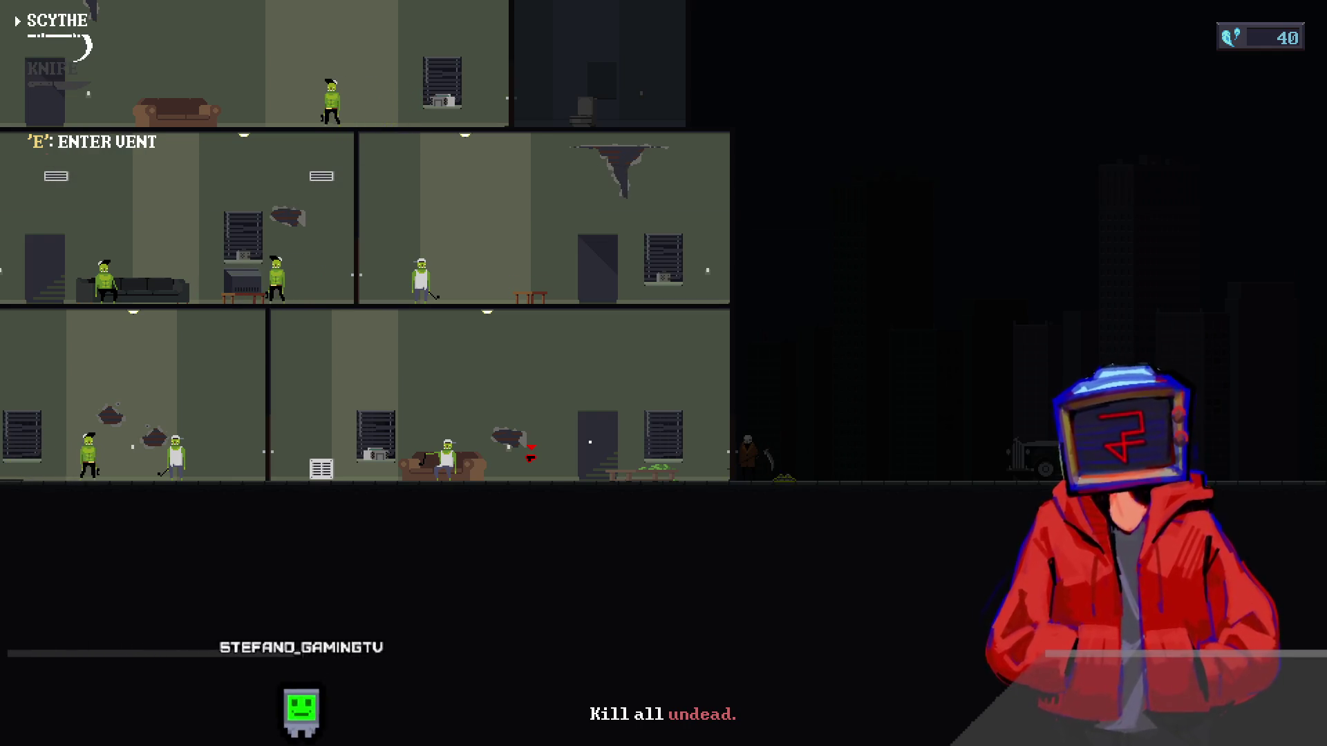
- Enter the building, kill the couch zombie, and keep the scythe over the 9mm pistol
key(a)
key(e)
key(a)
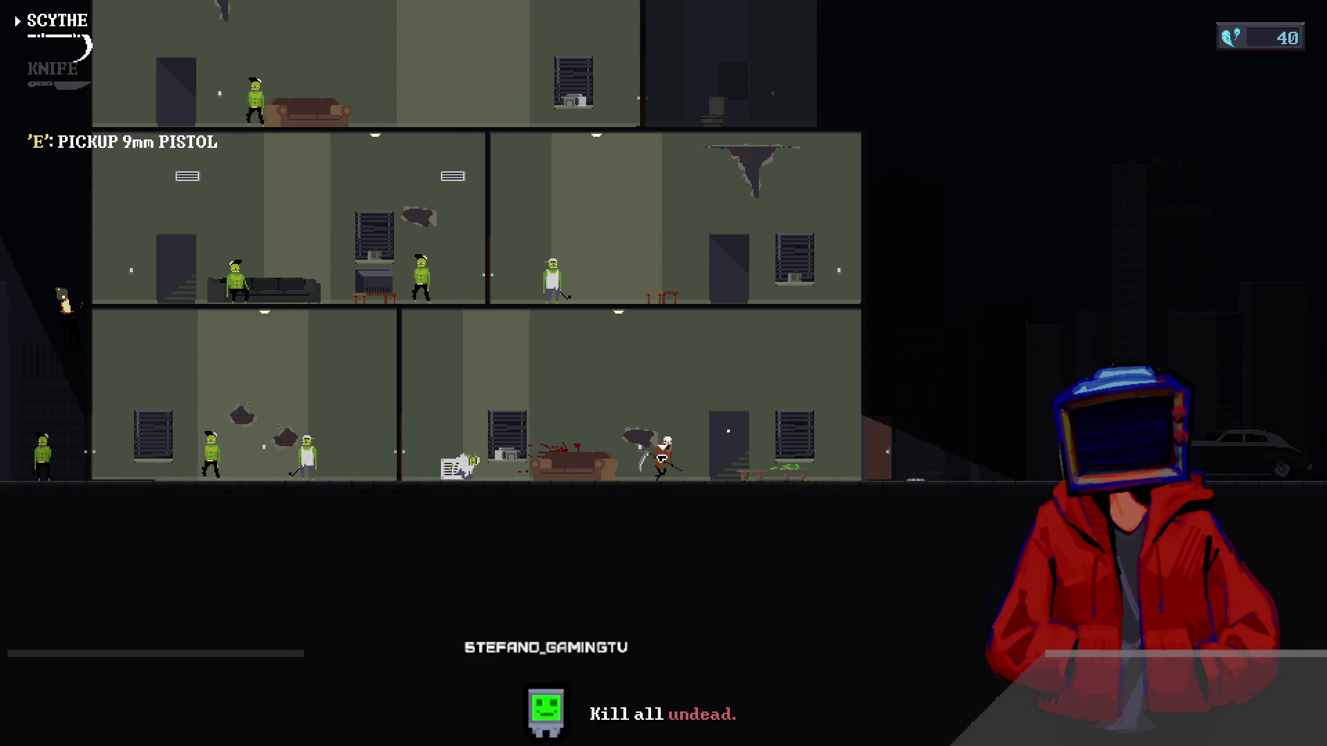
key(e)
key(e)
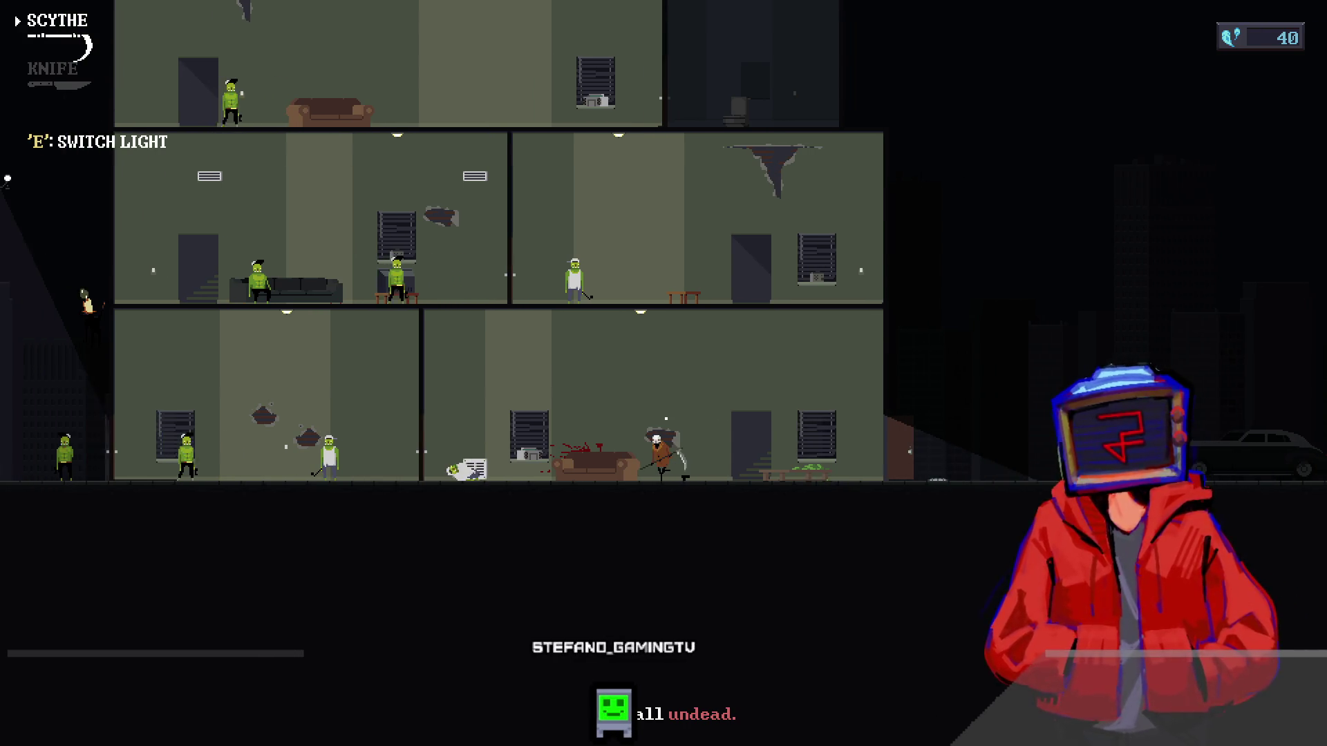
key(d)
key(a)
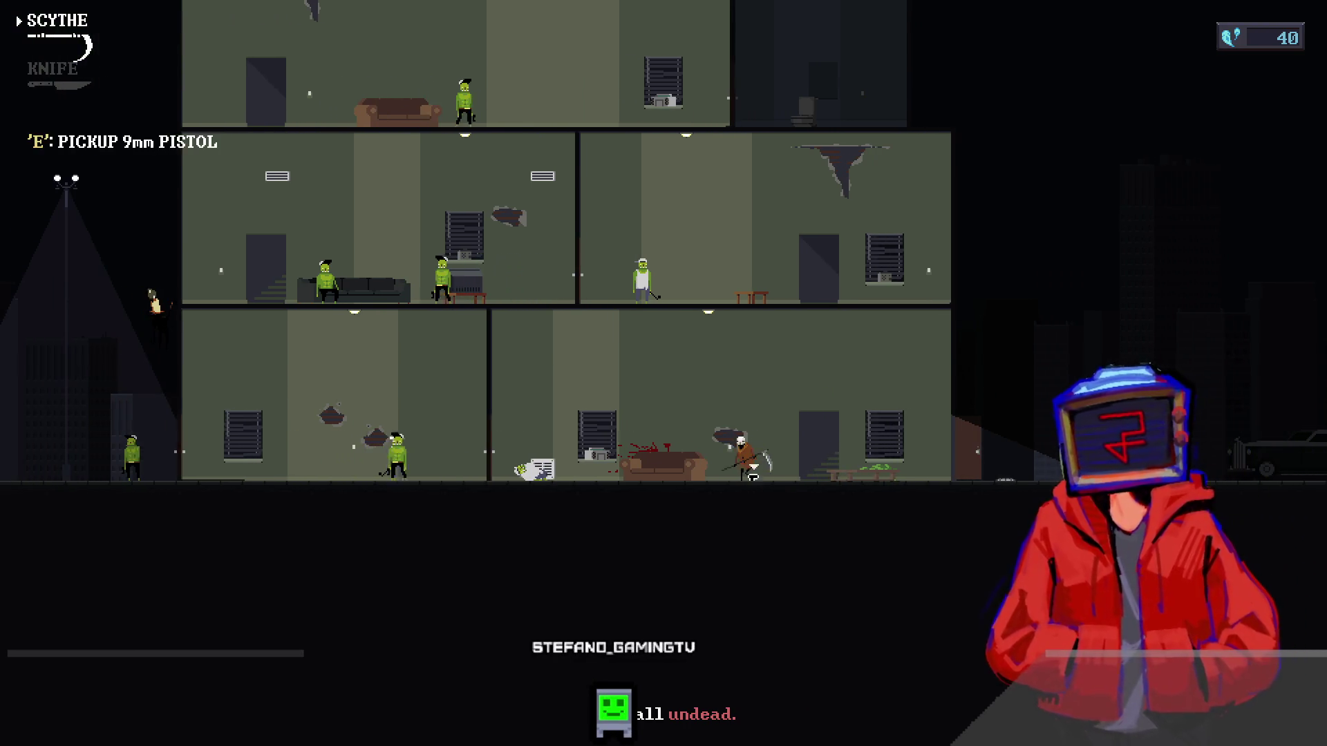
key(a)
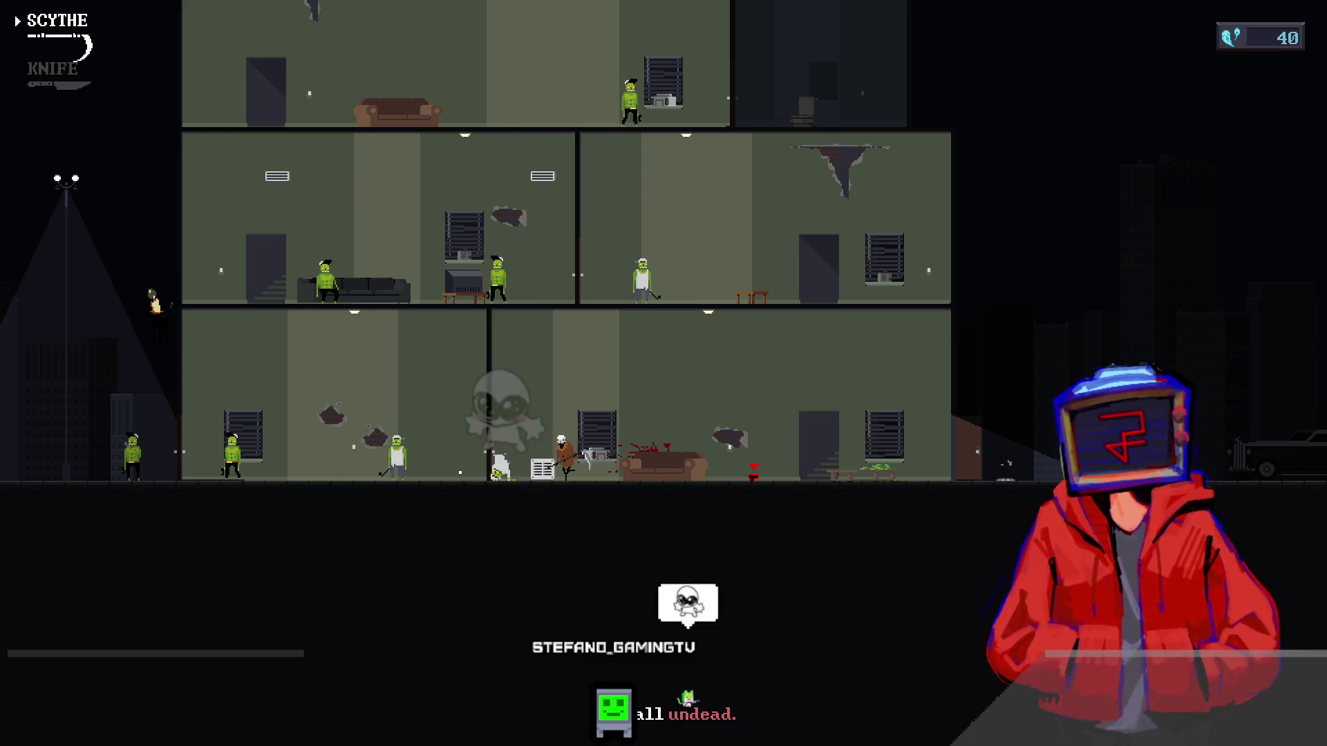
- Cut down the zombies on the ground floor with the scythe
key(d)
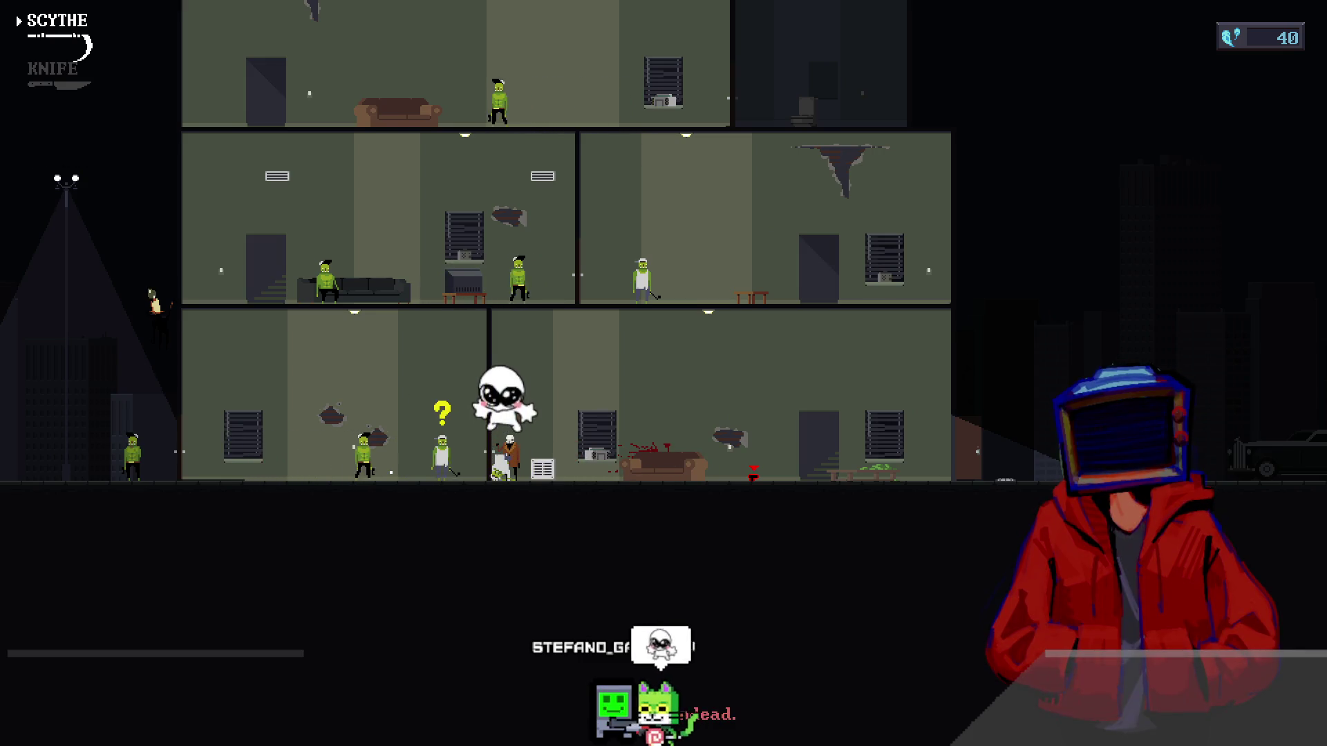
key(a)
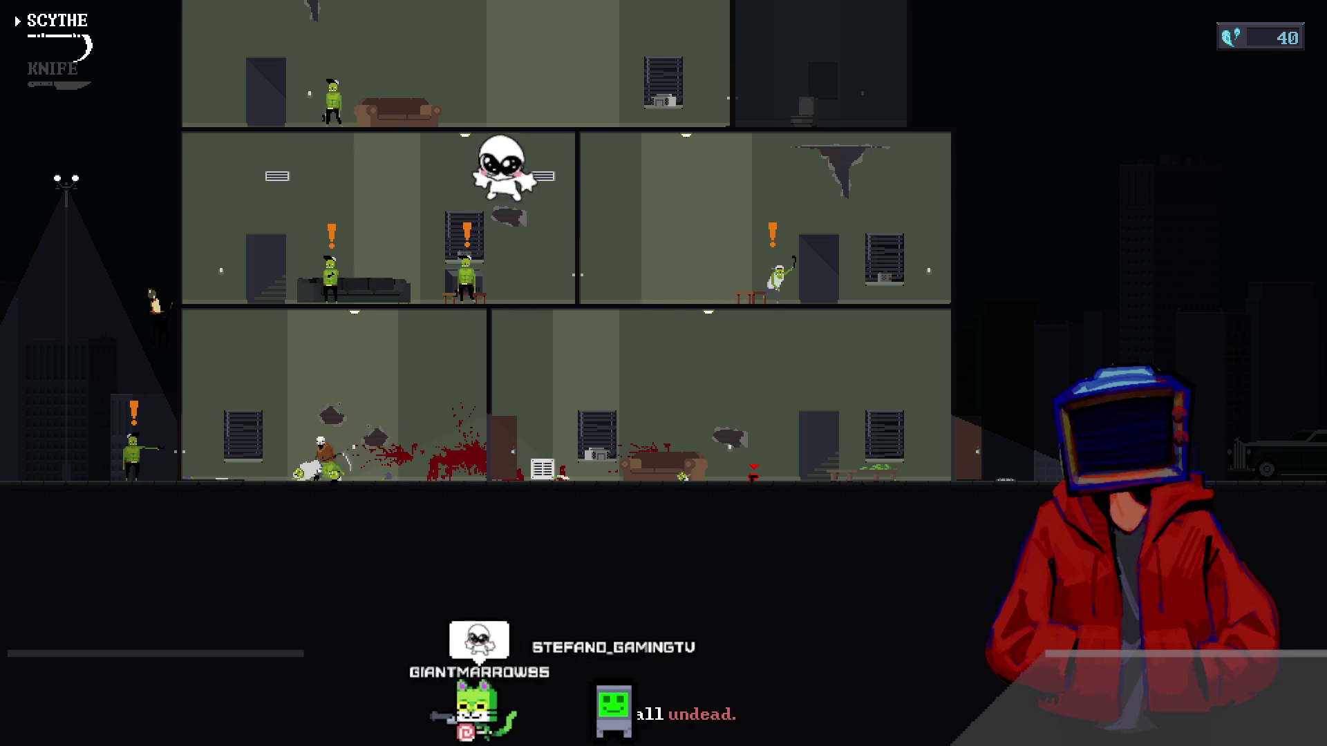
key(a)
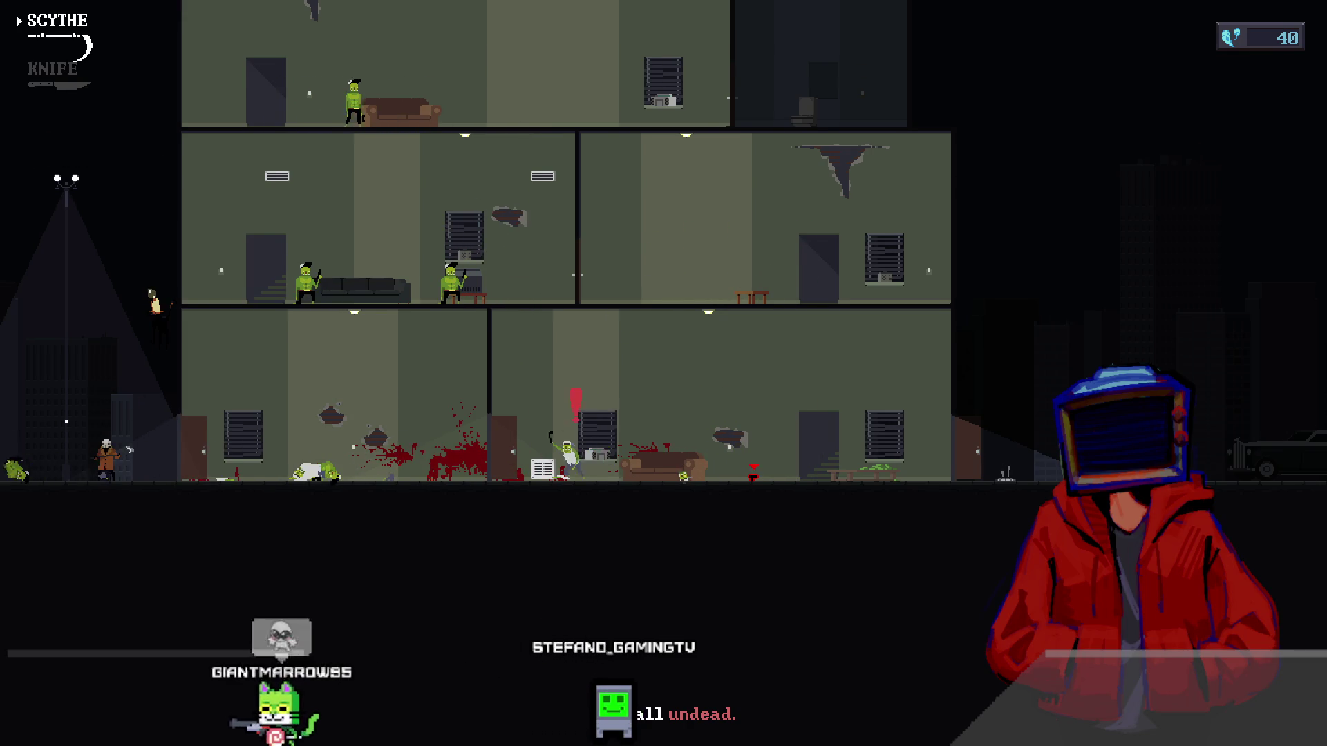
key(d)
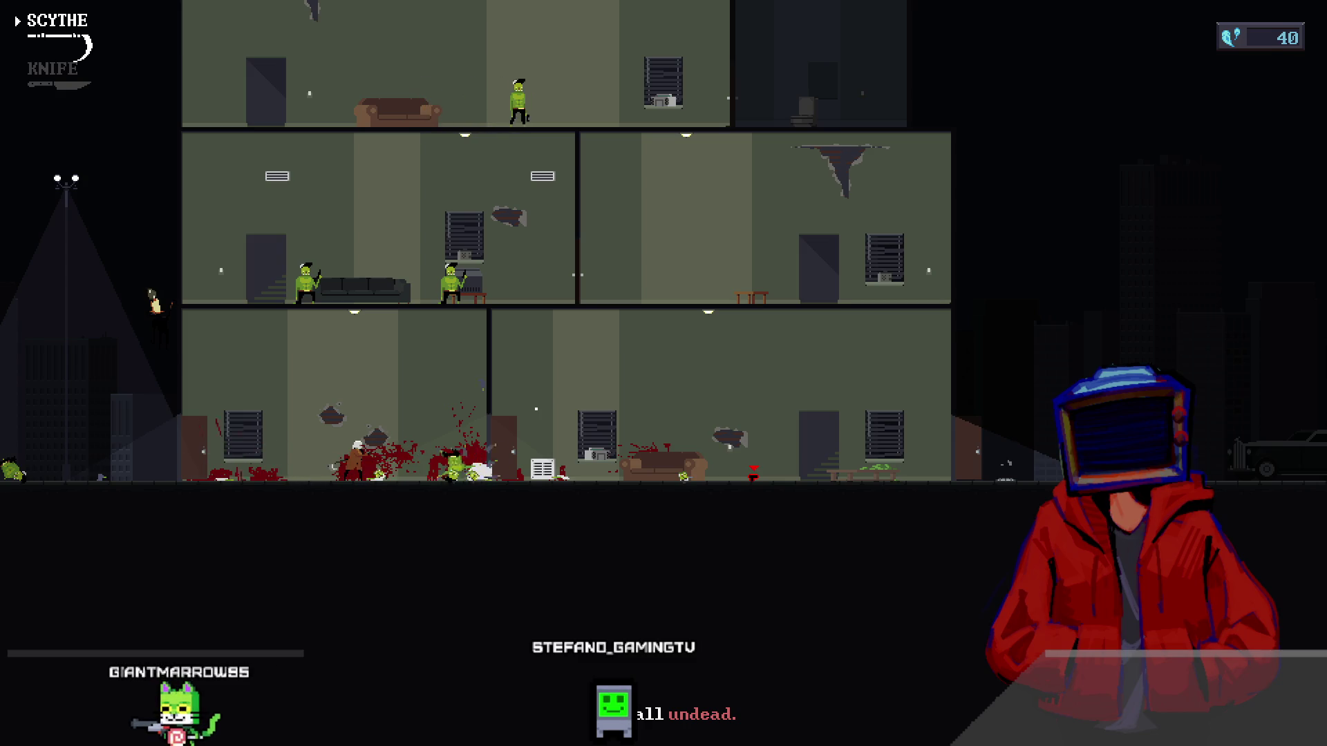
key(d)
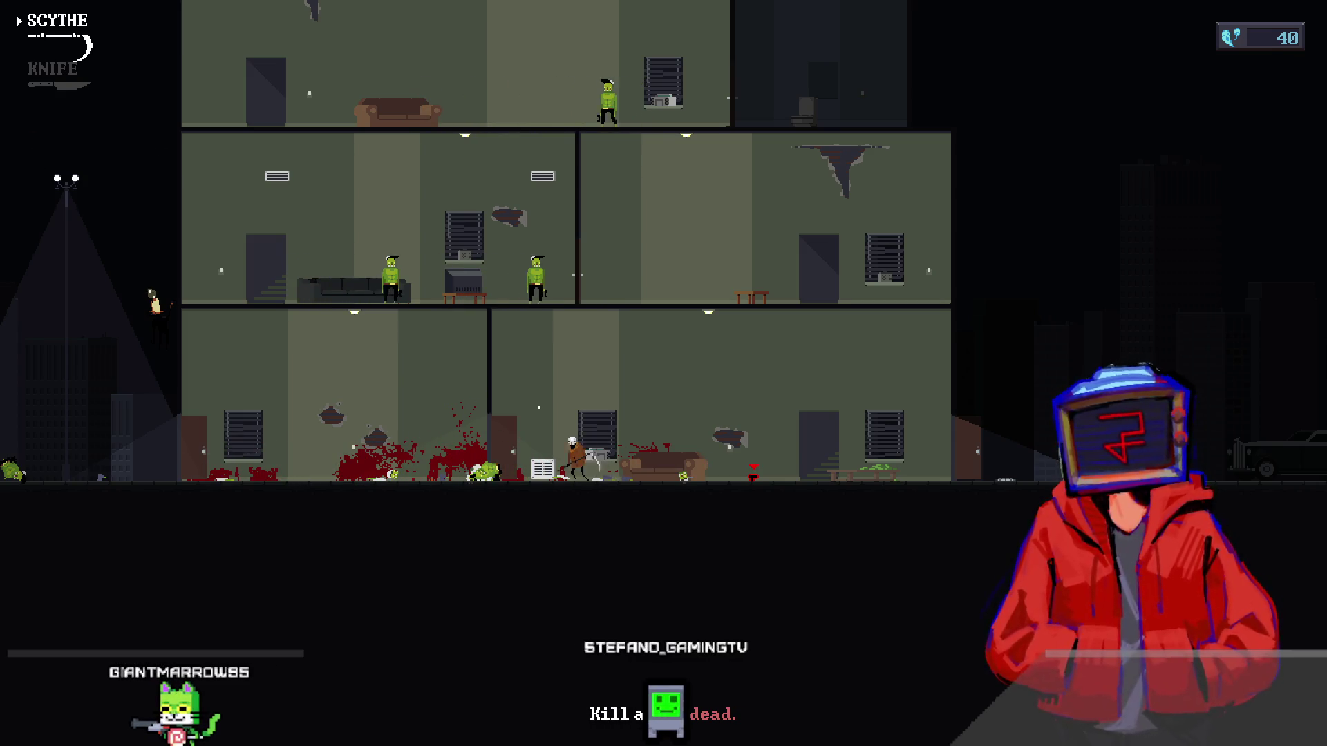
- Crawl through the vent to the second floor and clear the zombies there
key(e)
key(w)
key(e)
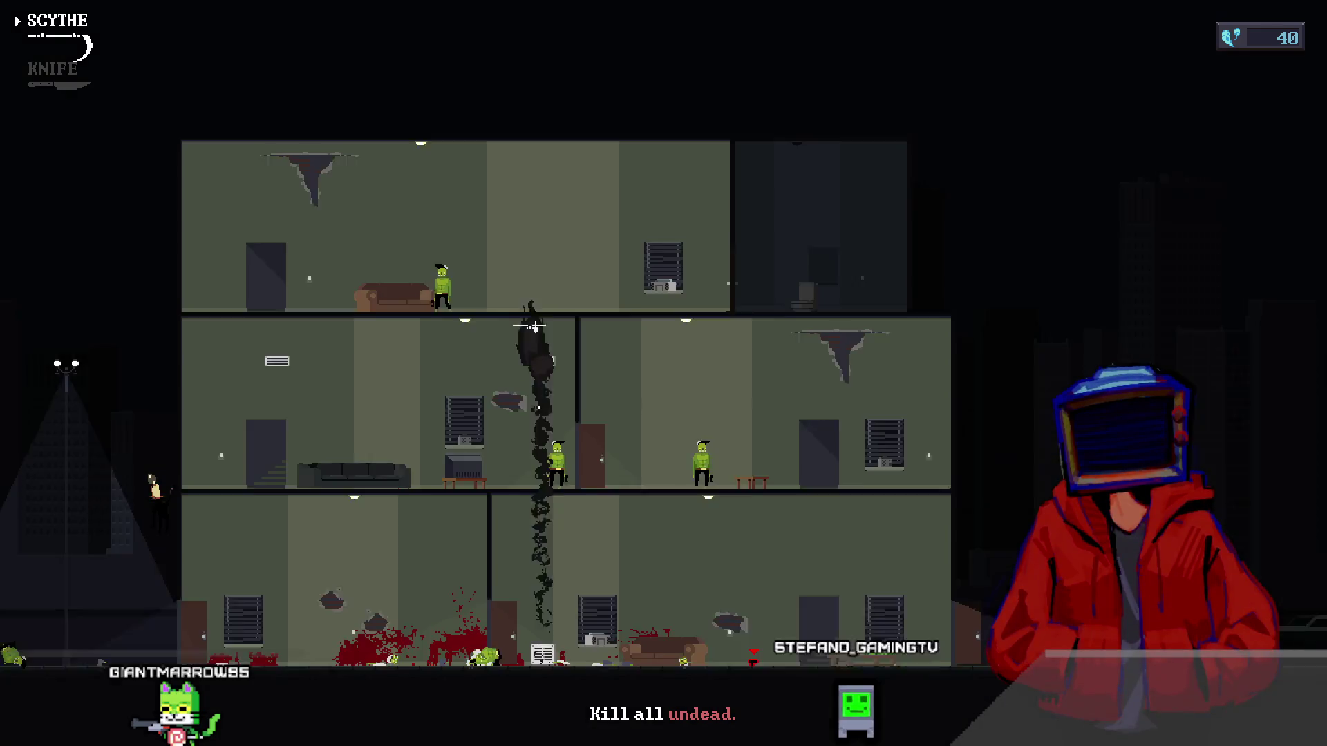
key(d)
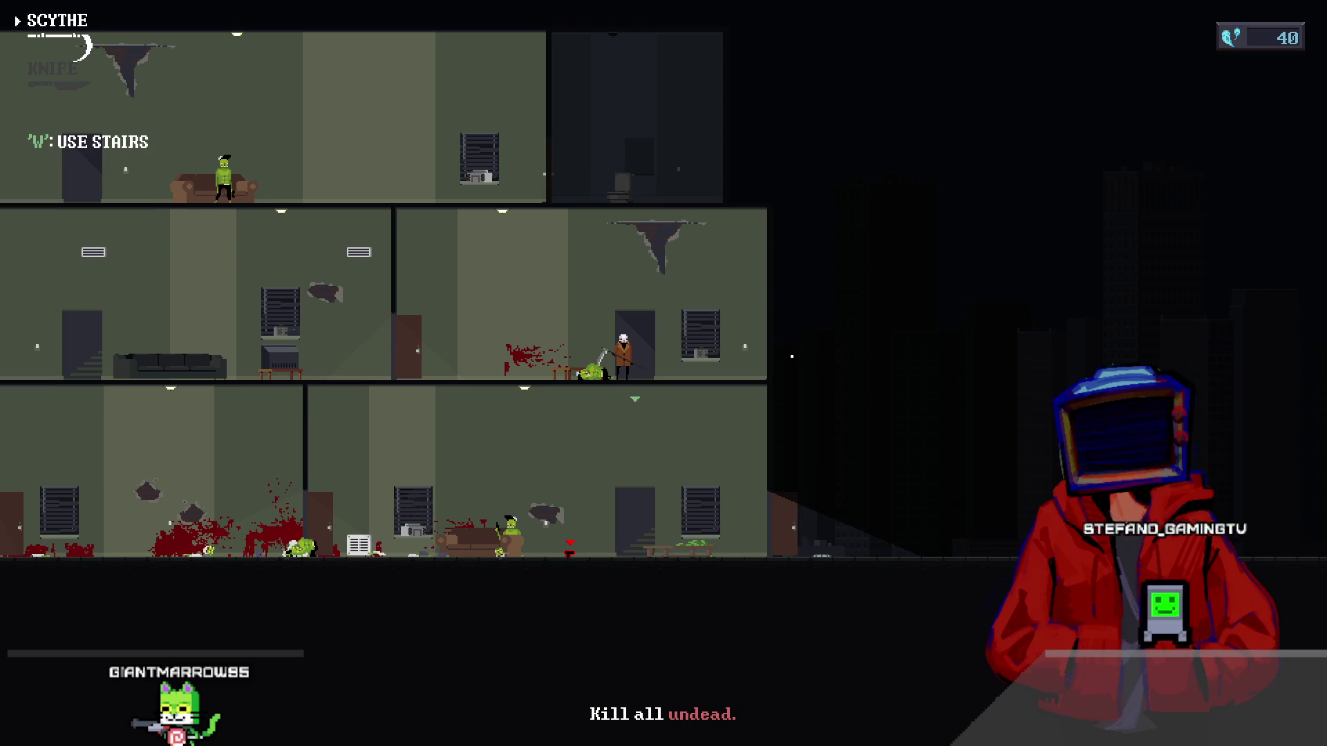
key(d)
key(e)
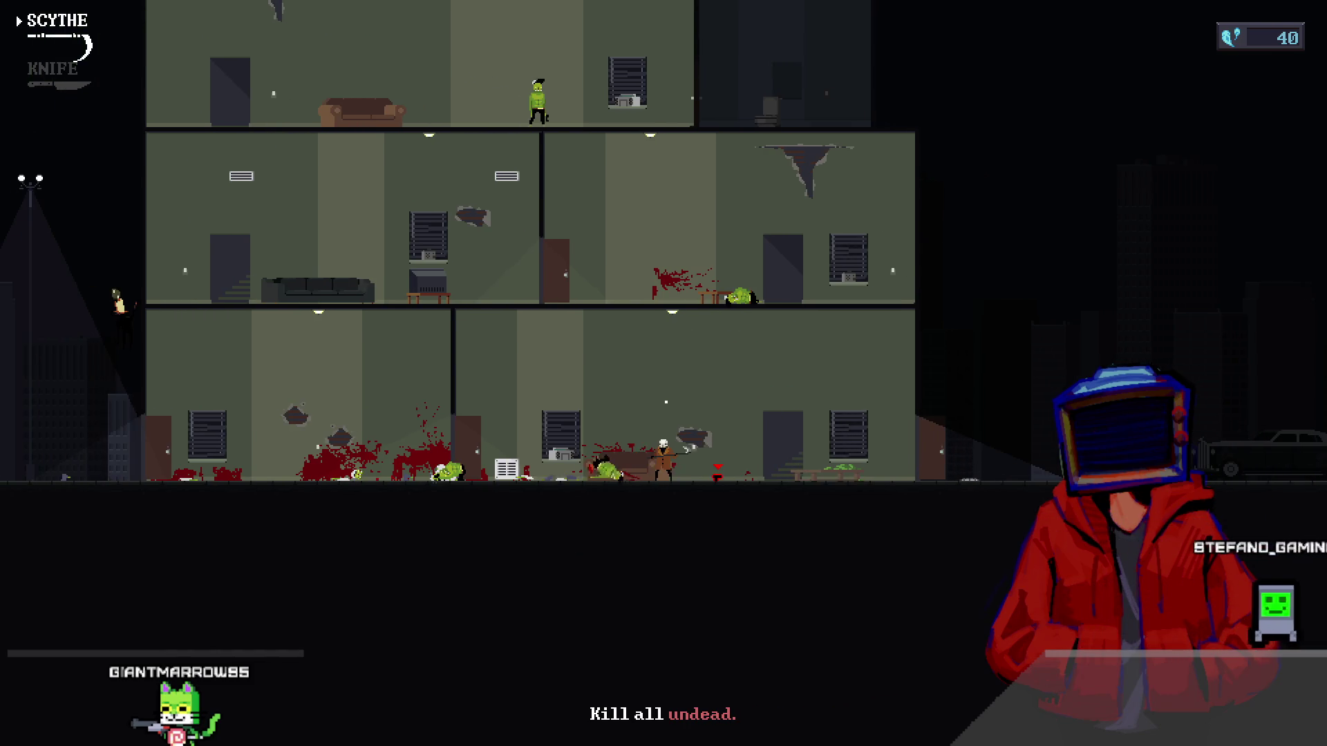
key(d)
key(e)
- Climb the stairs to the top floor and kill the last zombie
key(a)
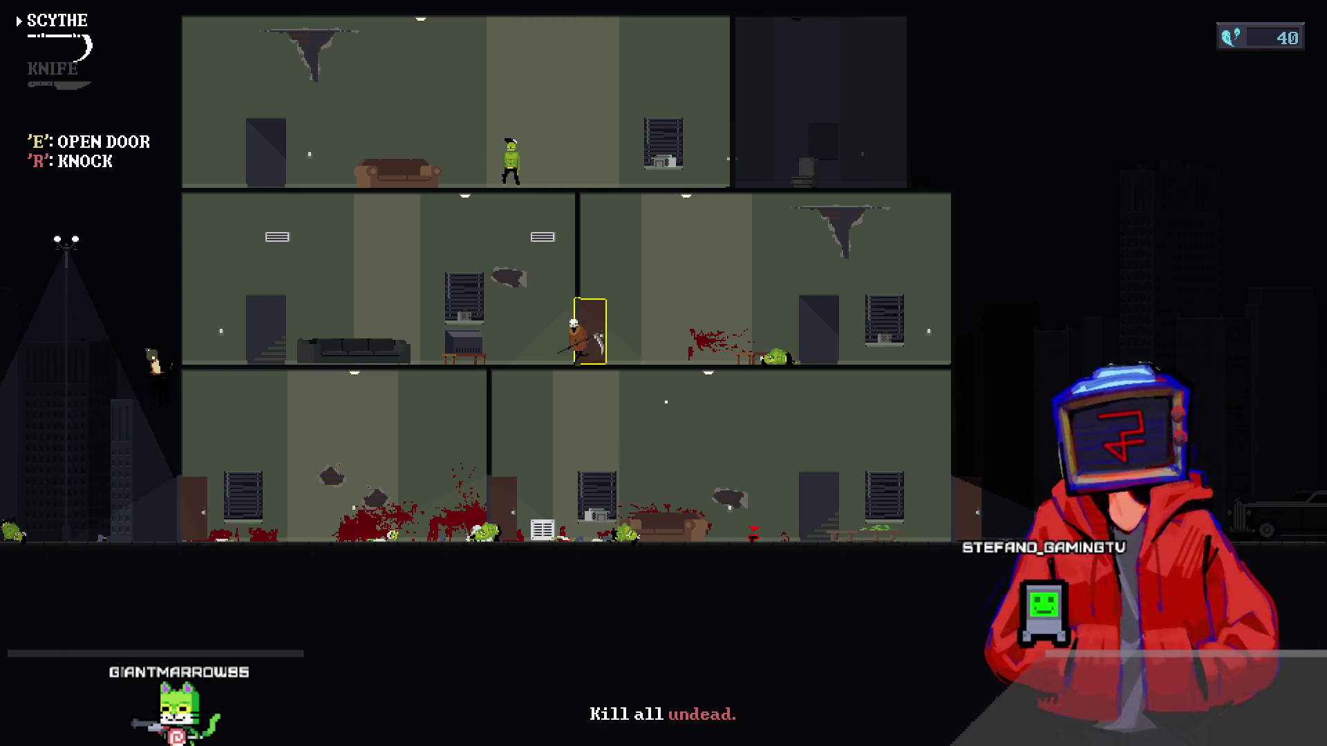
key(a)
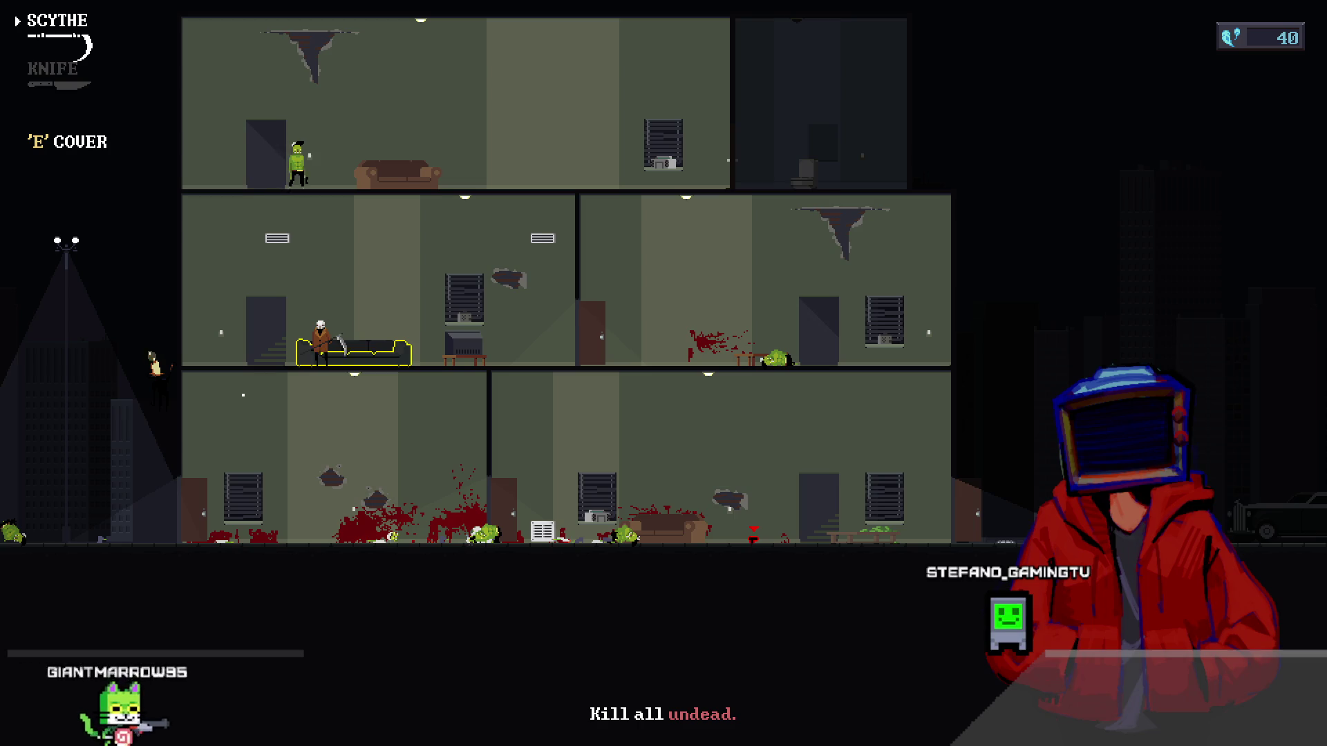
key(a)
key(w)
key(d)
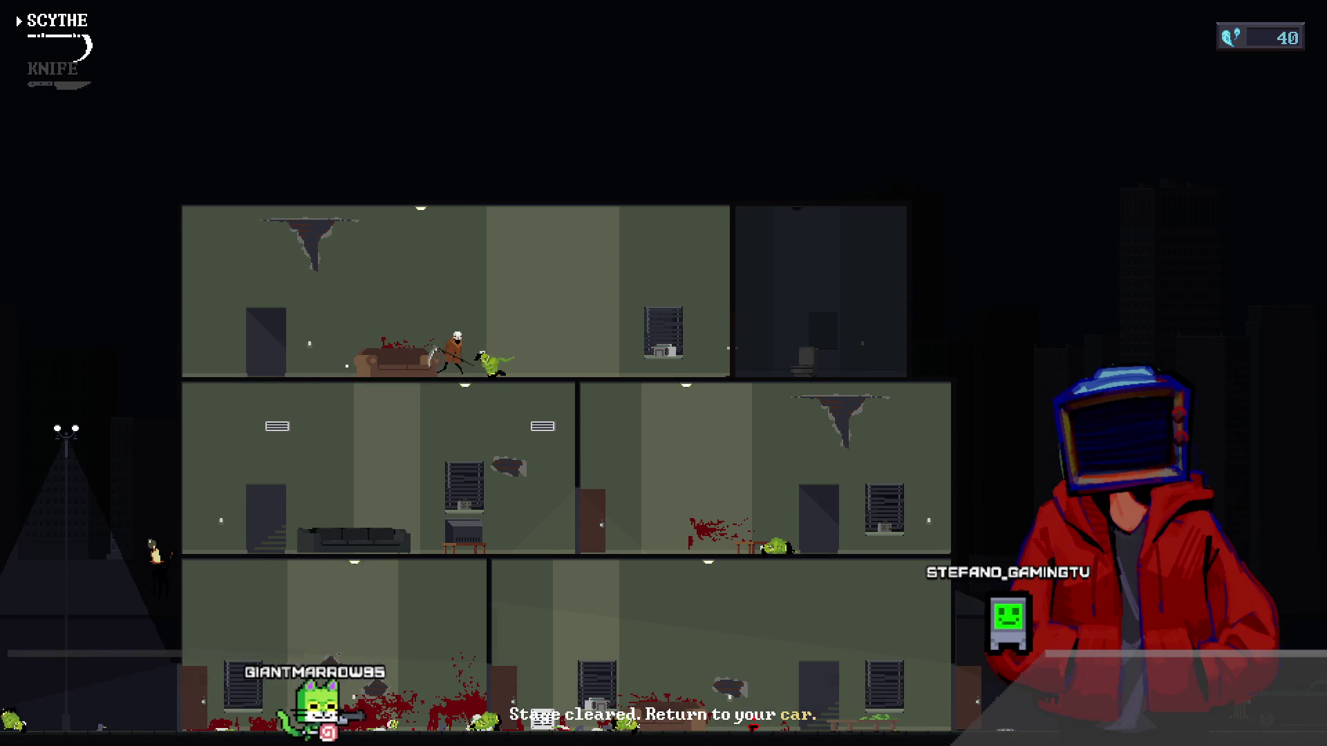
- Leave through the top-floor vent back to the car, reaching the 8-kill, 0-death results
key(d)
key(e)
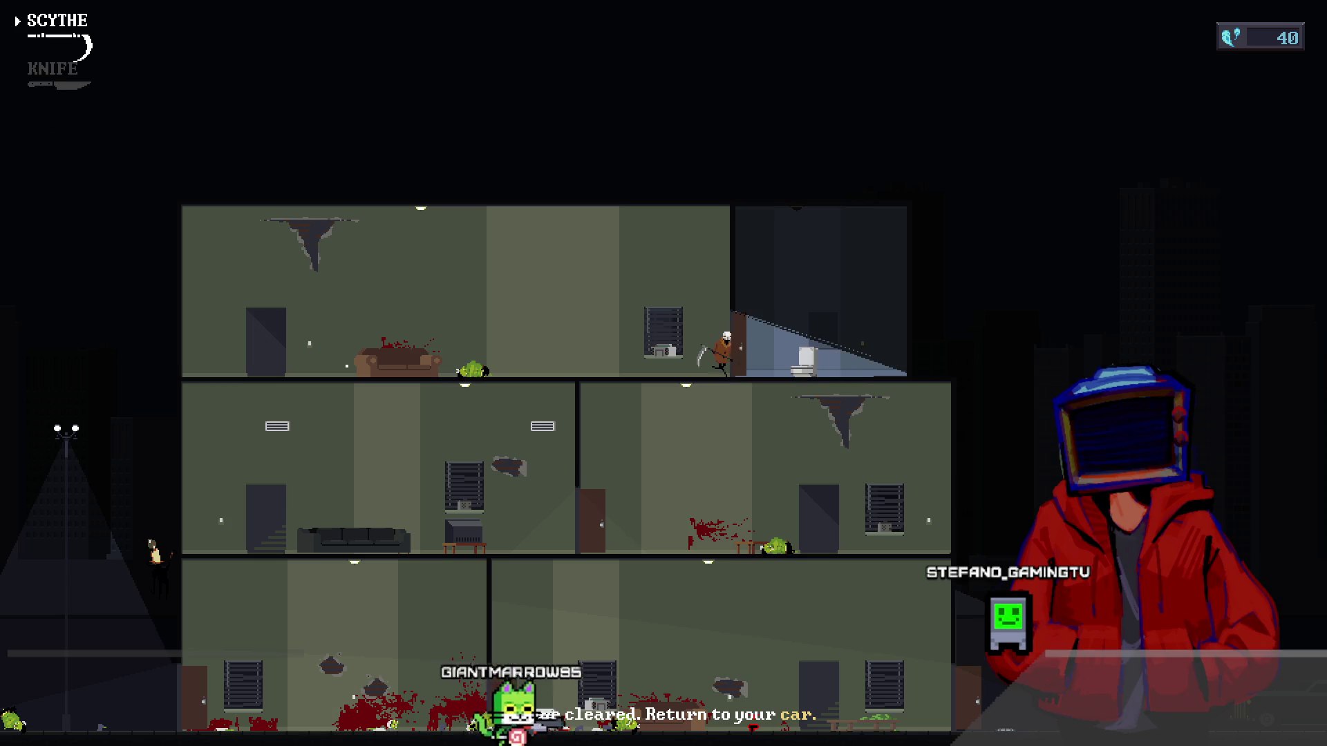
key(e)
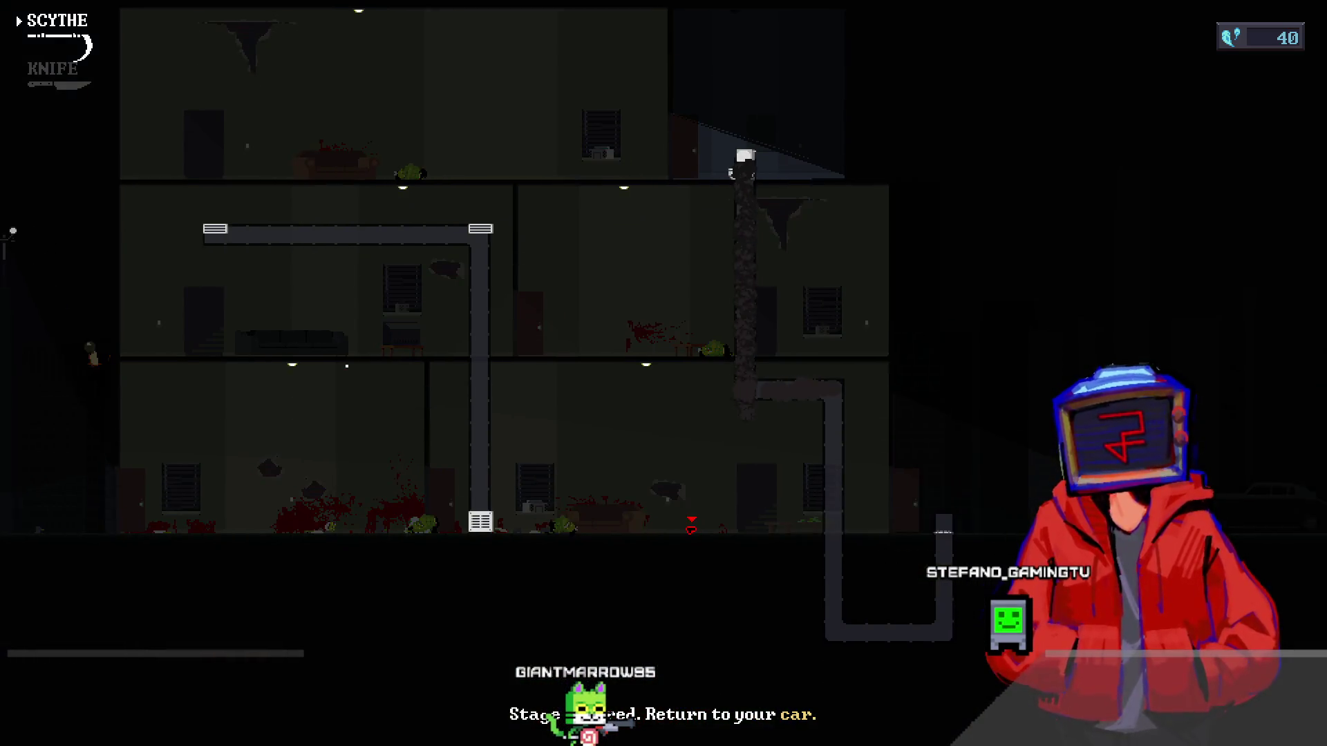
key(e)
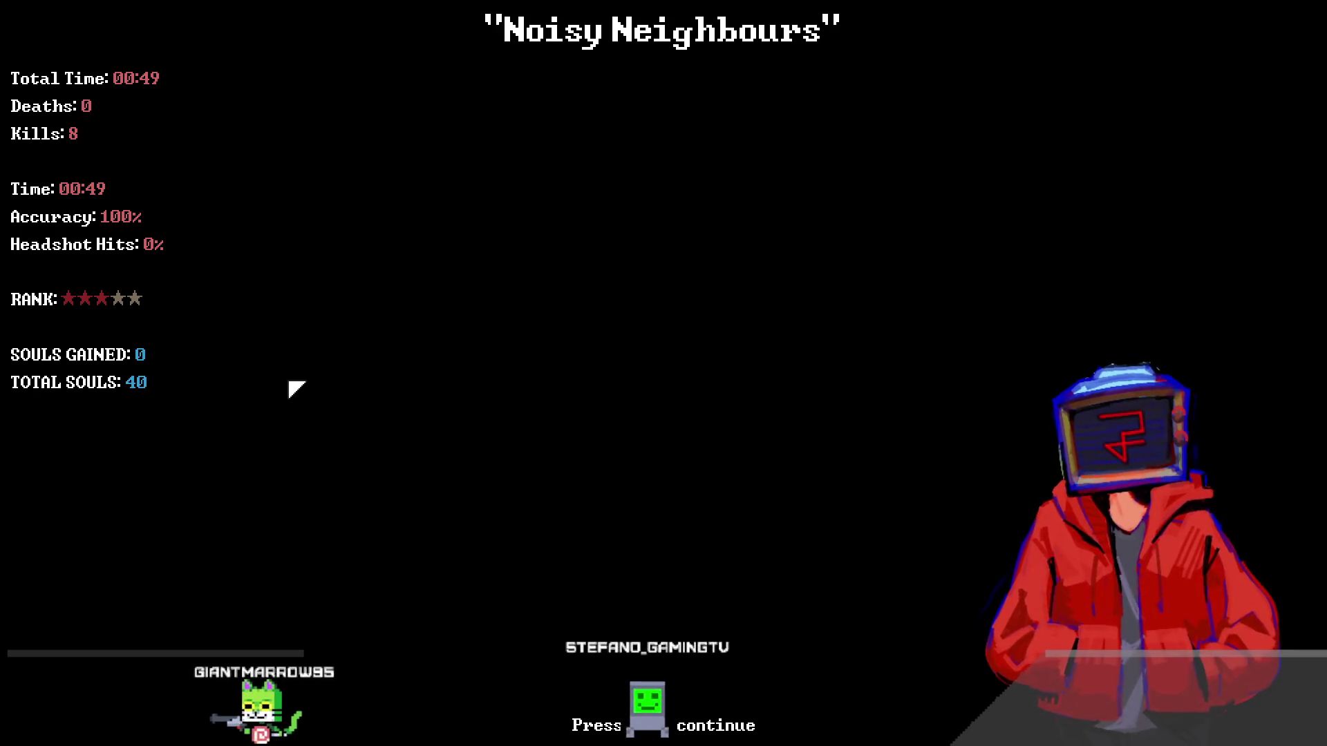
- Dismiss the Noisy Neighbours results and launch New High (case 2) from the mission board
key(e)
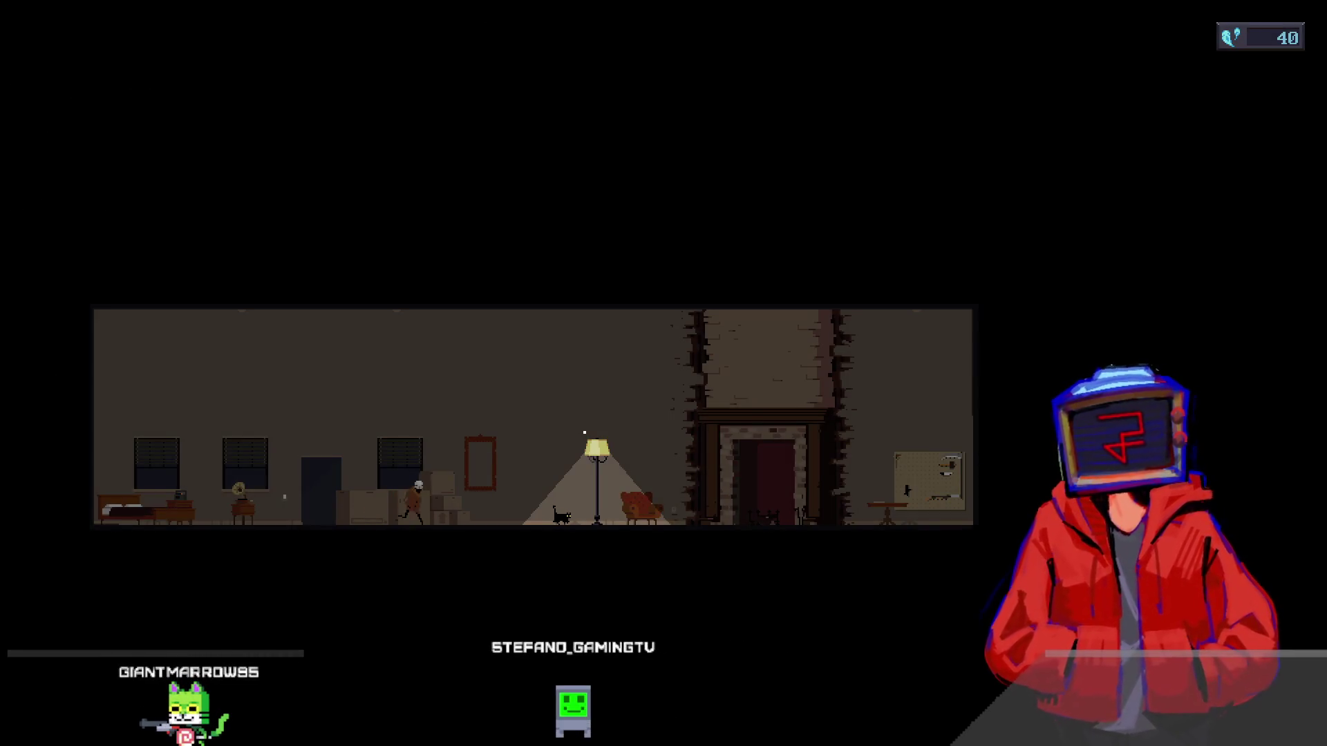
key(d)
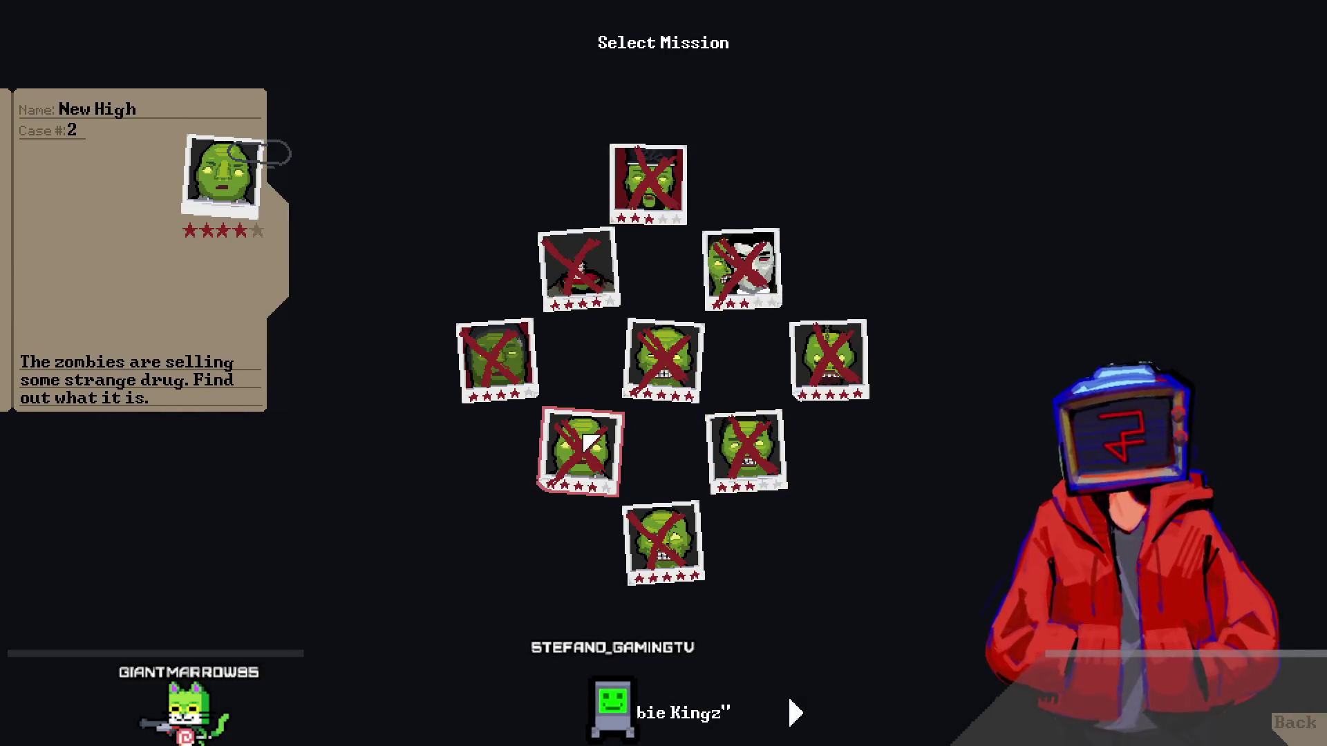
click(591, 439)
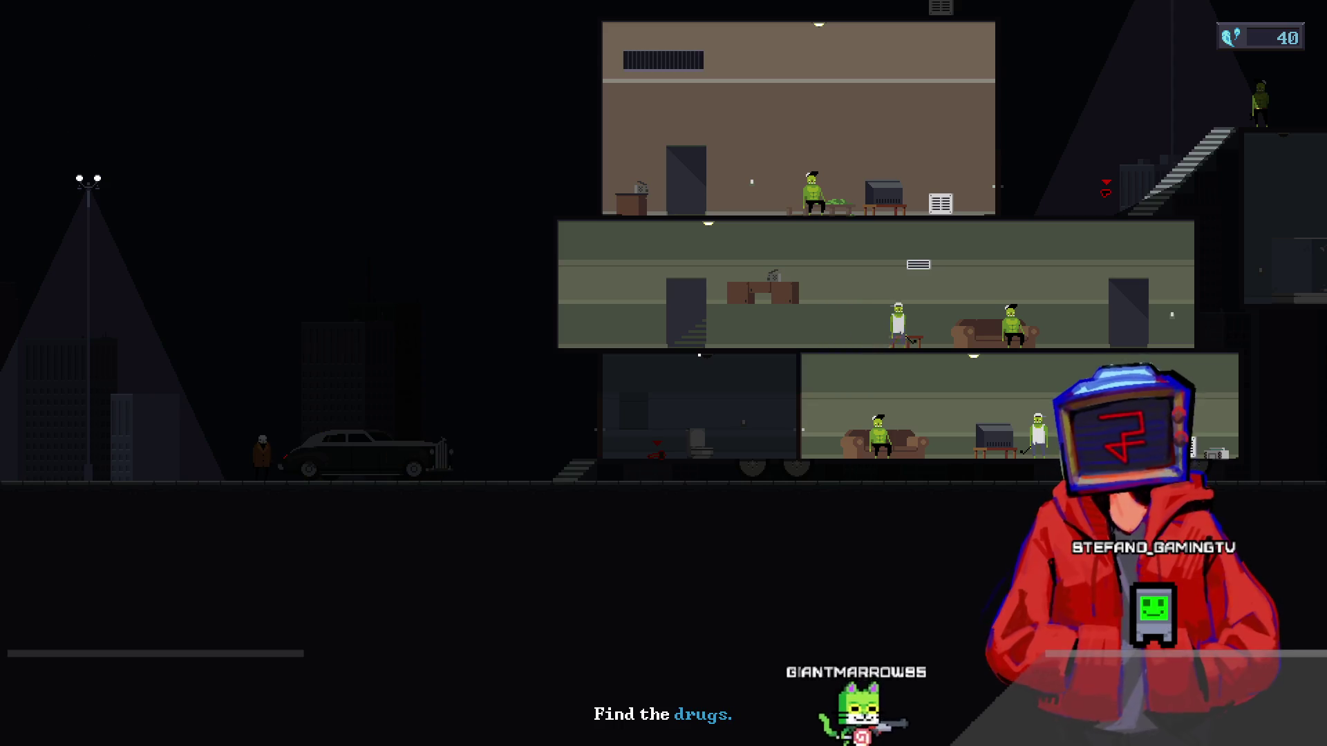
- Choose the Suppressed Shotgun as primary weapon in the car trunk loadout
key(e)
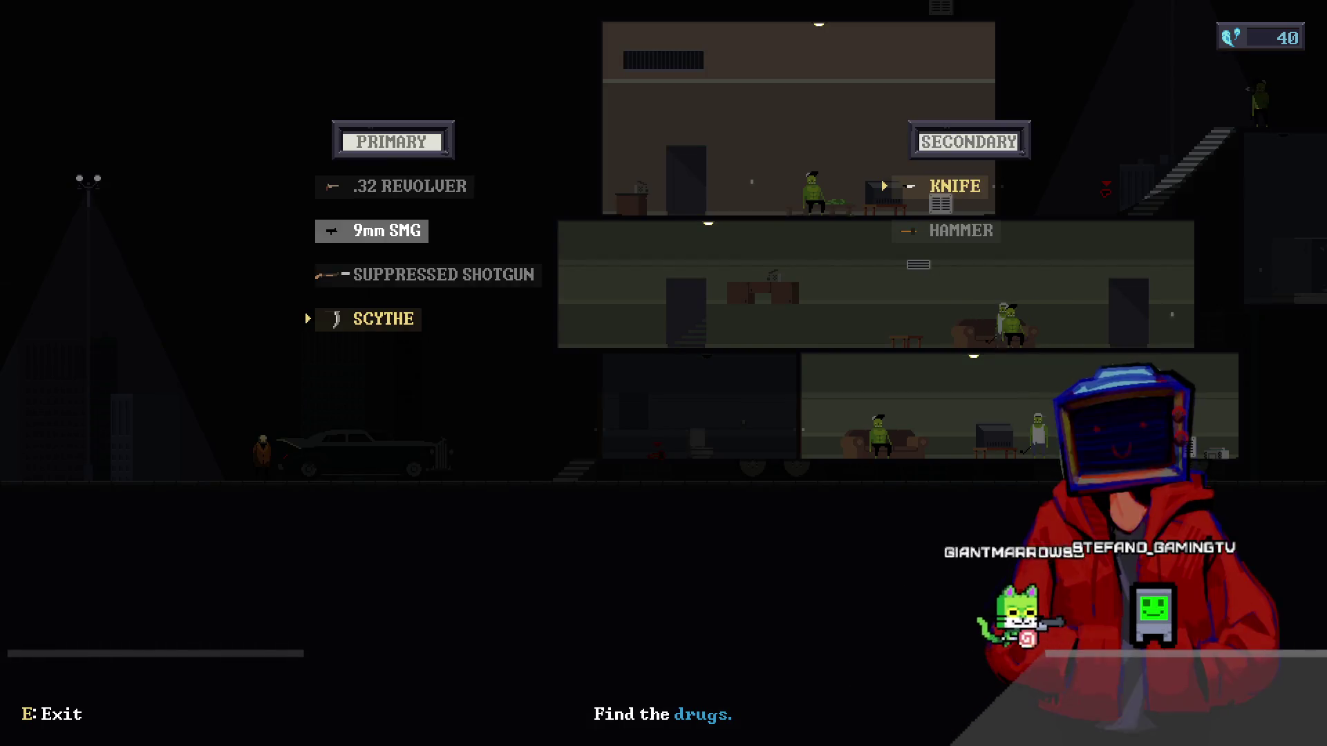
key(w)
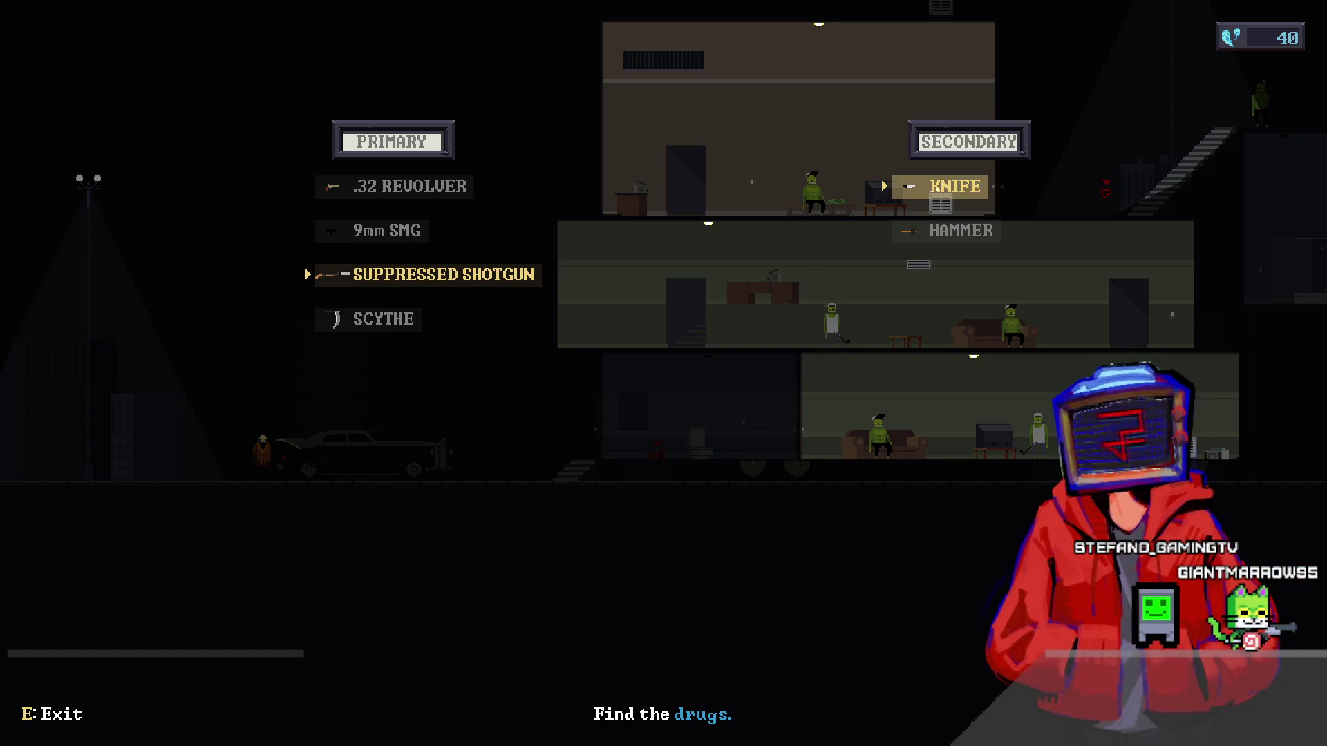
key(e)
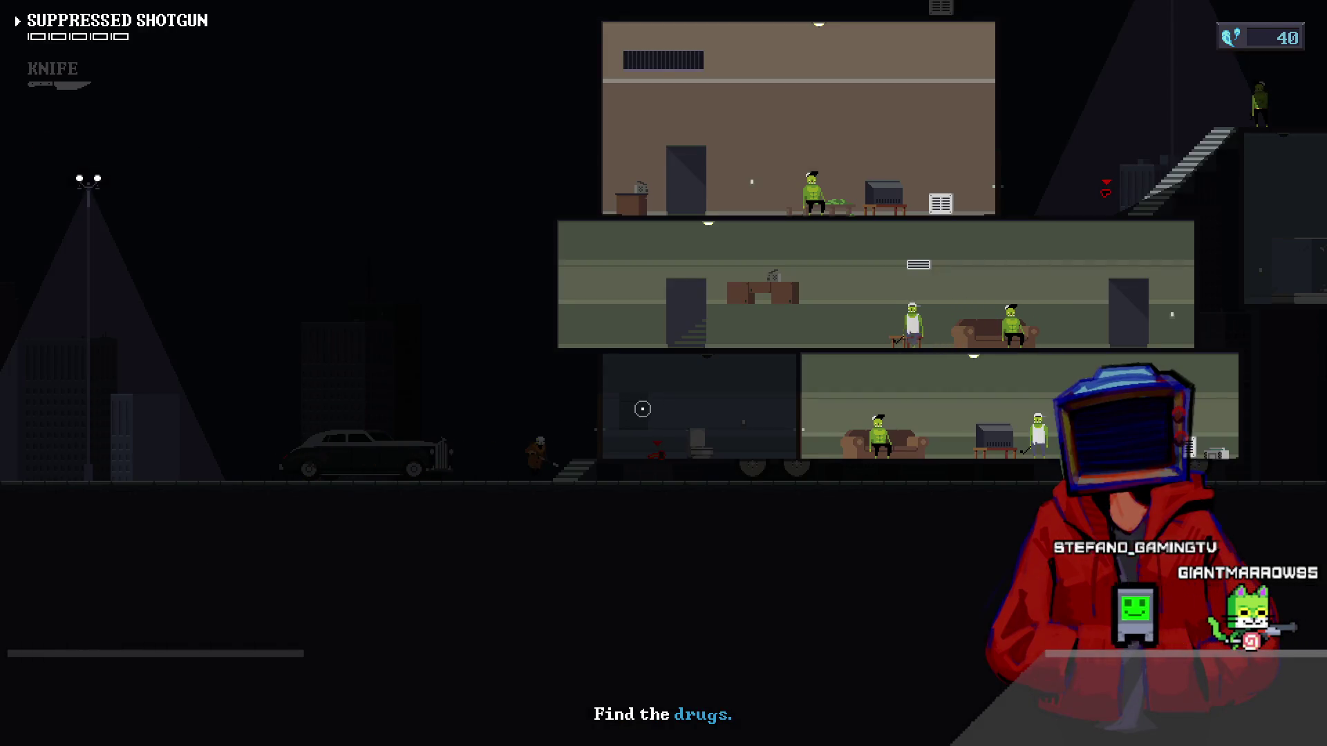
- Enter the building and knife the guard by the couch in the lit room
key(d)
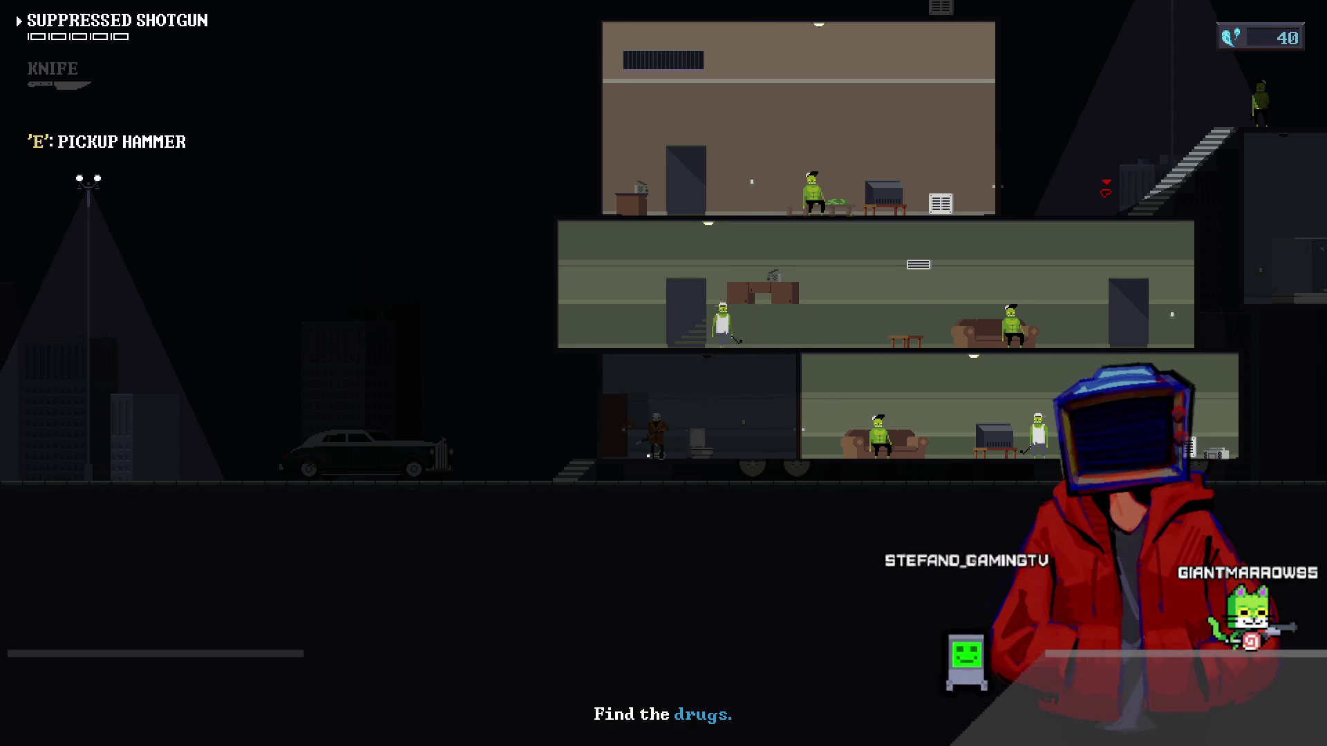
key(d)
key(2)
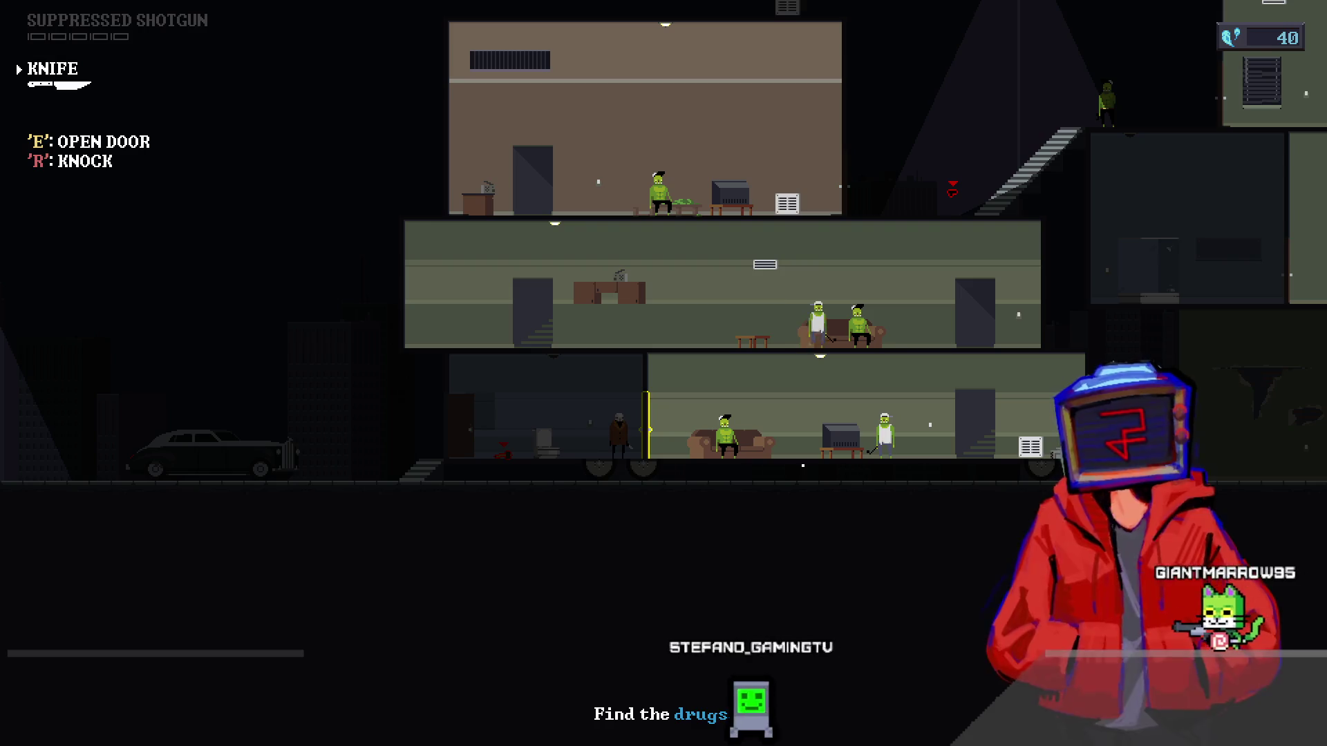
key(e)
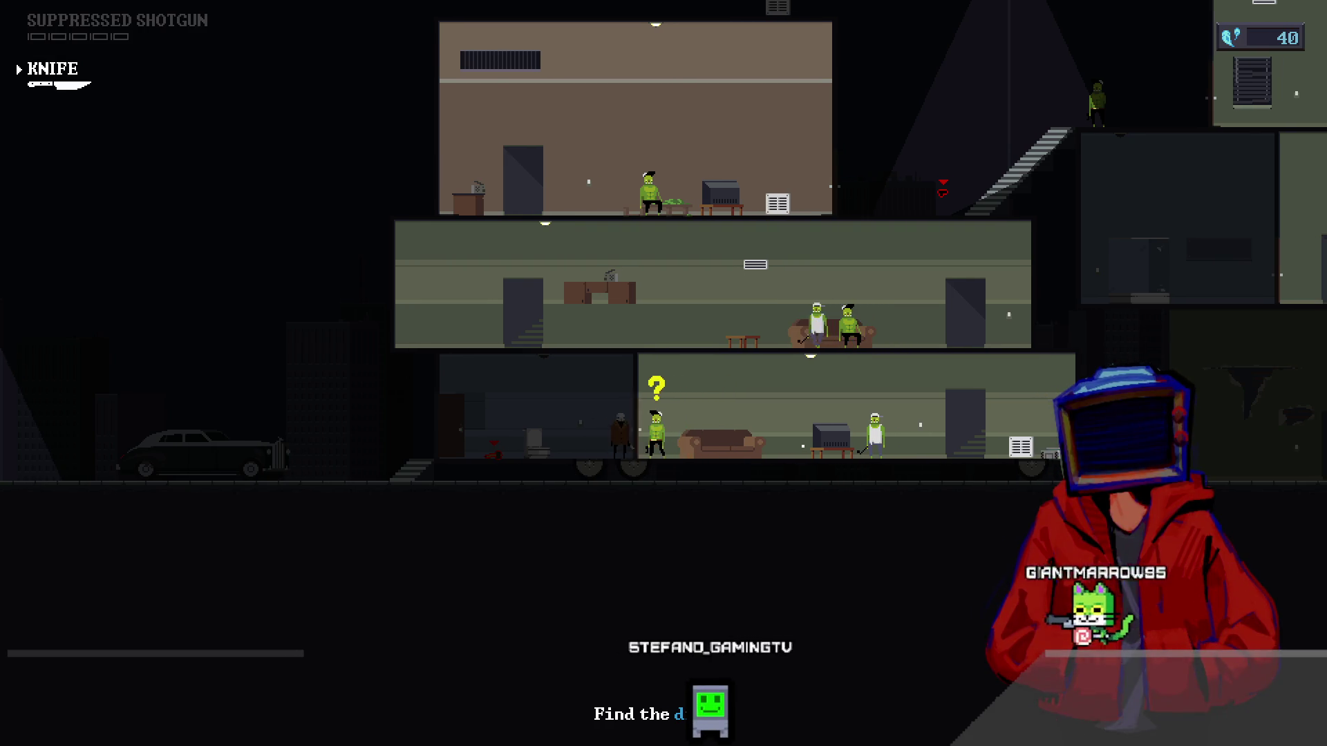
key(space)
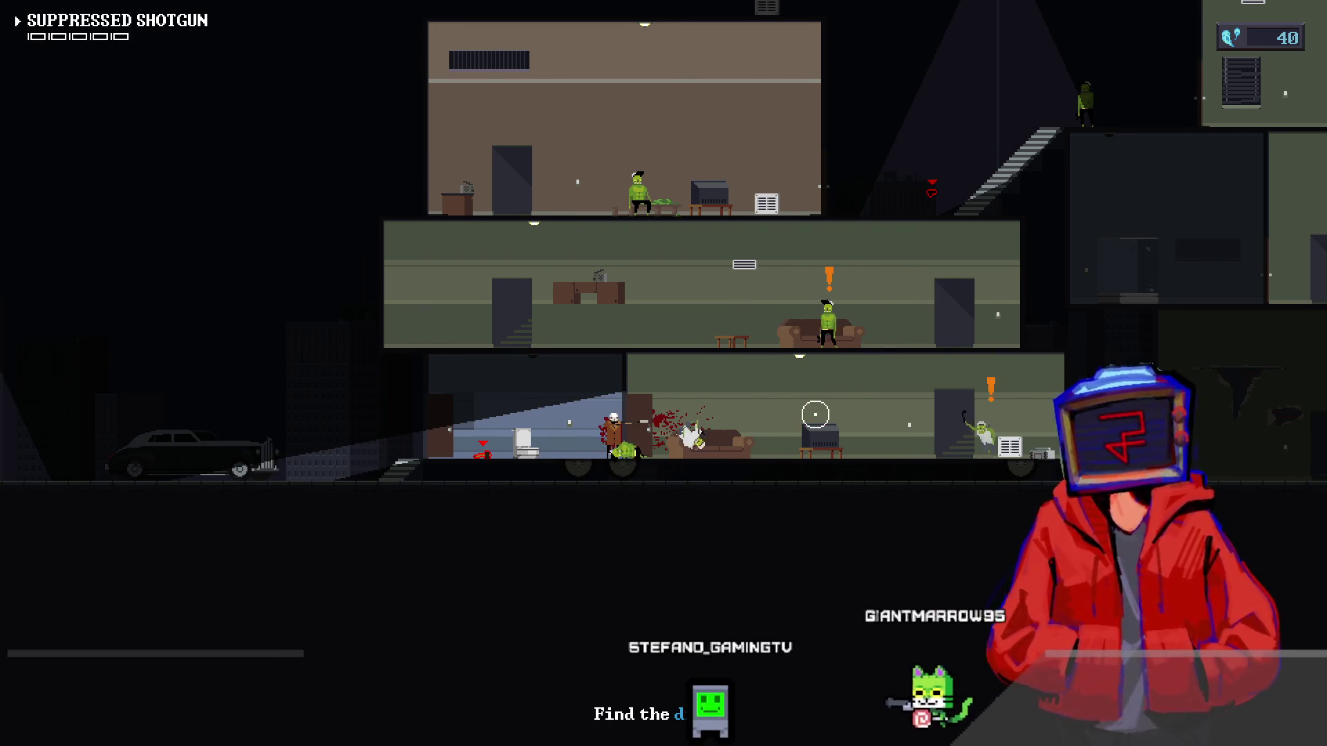
key(a)
key(2)
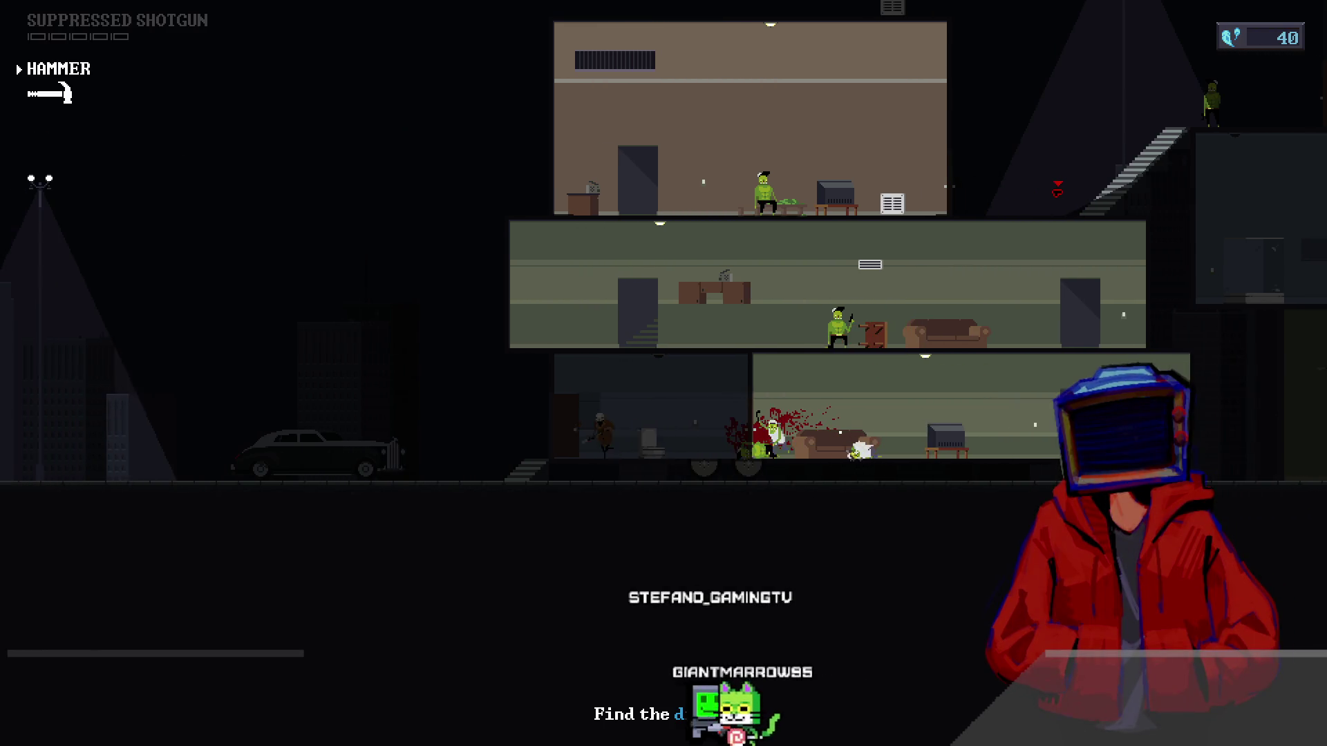
key(a)
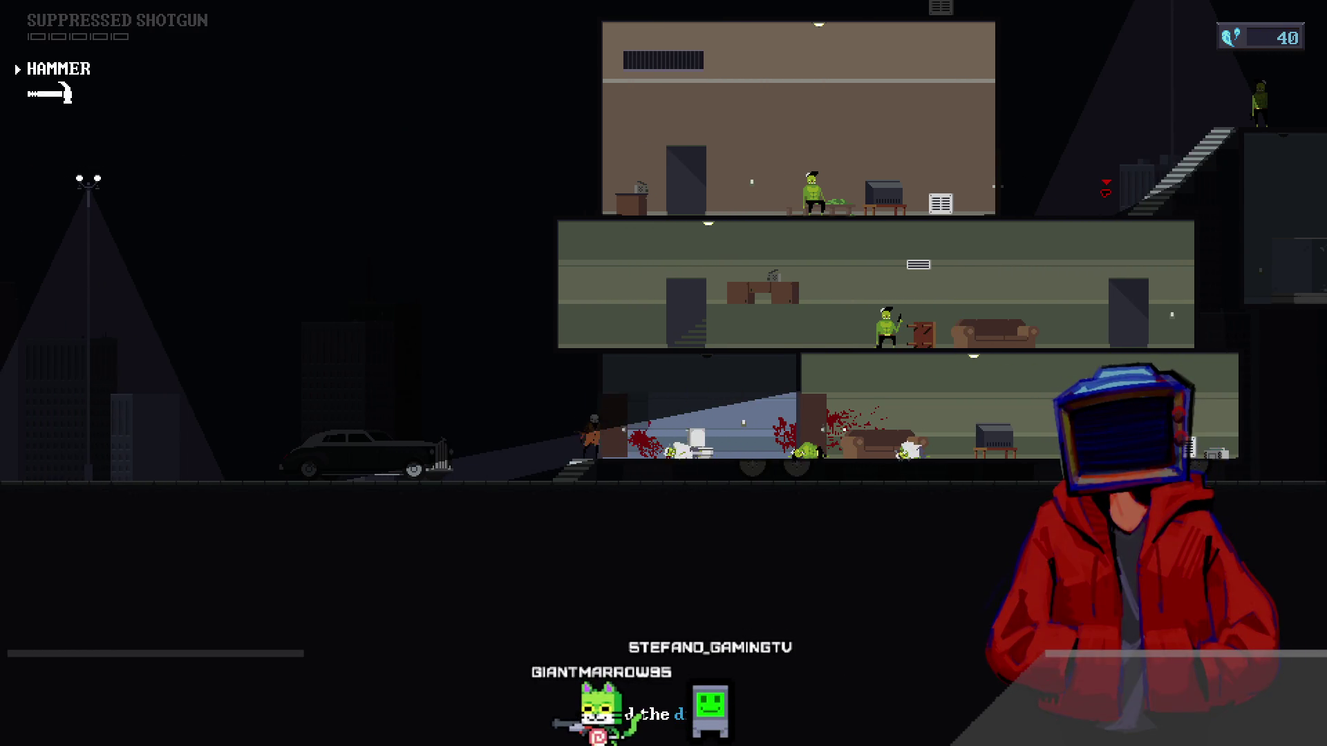
- Sneak through the vent next door, shoot the doorway enemy, and reach the drug table
key(e)
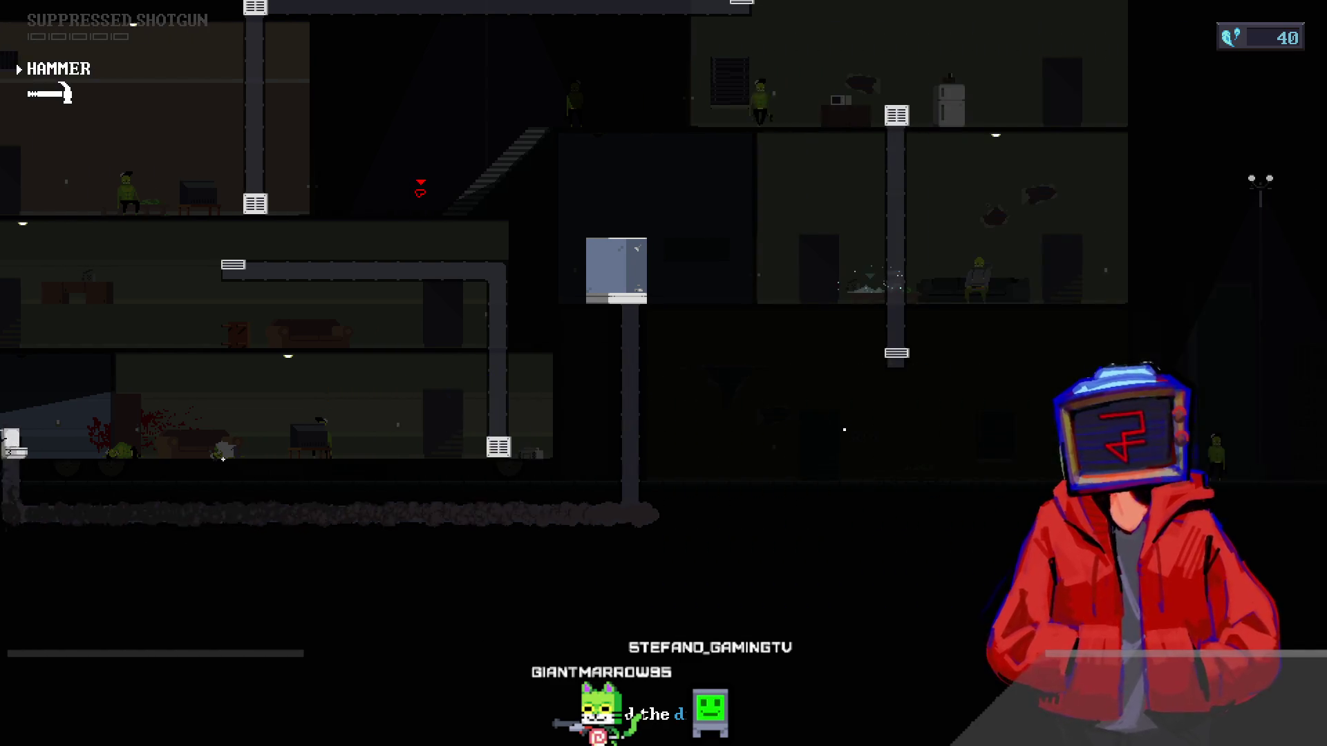
key(e)
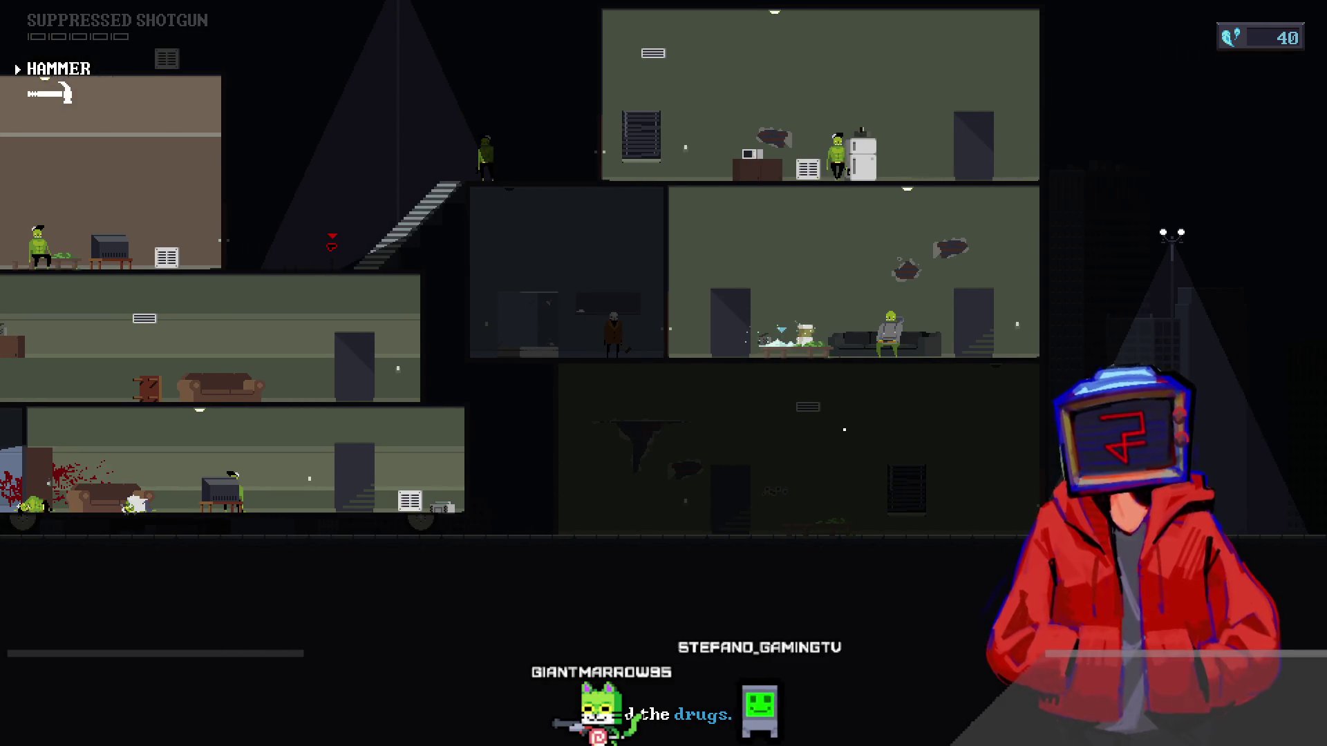
scroll(844, 429, up, 1)
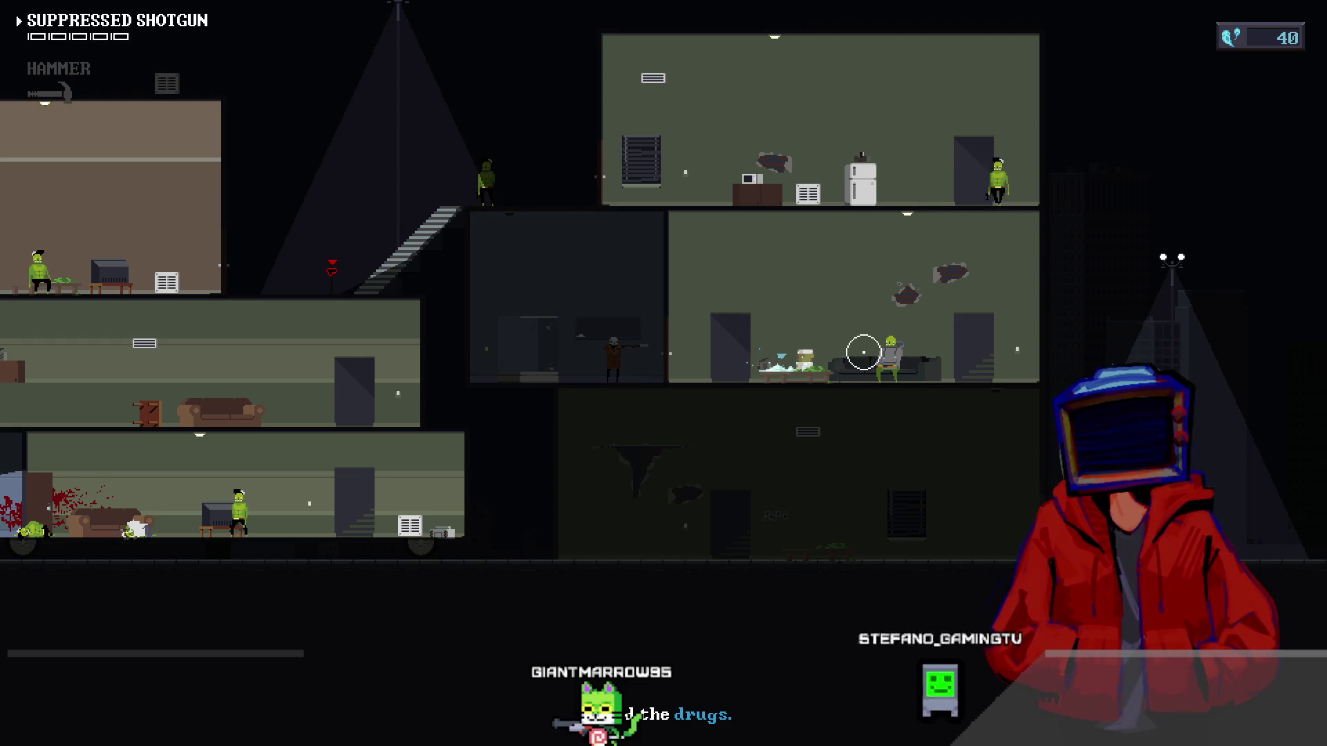
key(d)
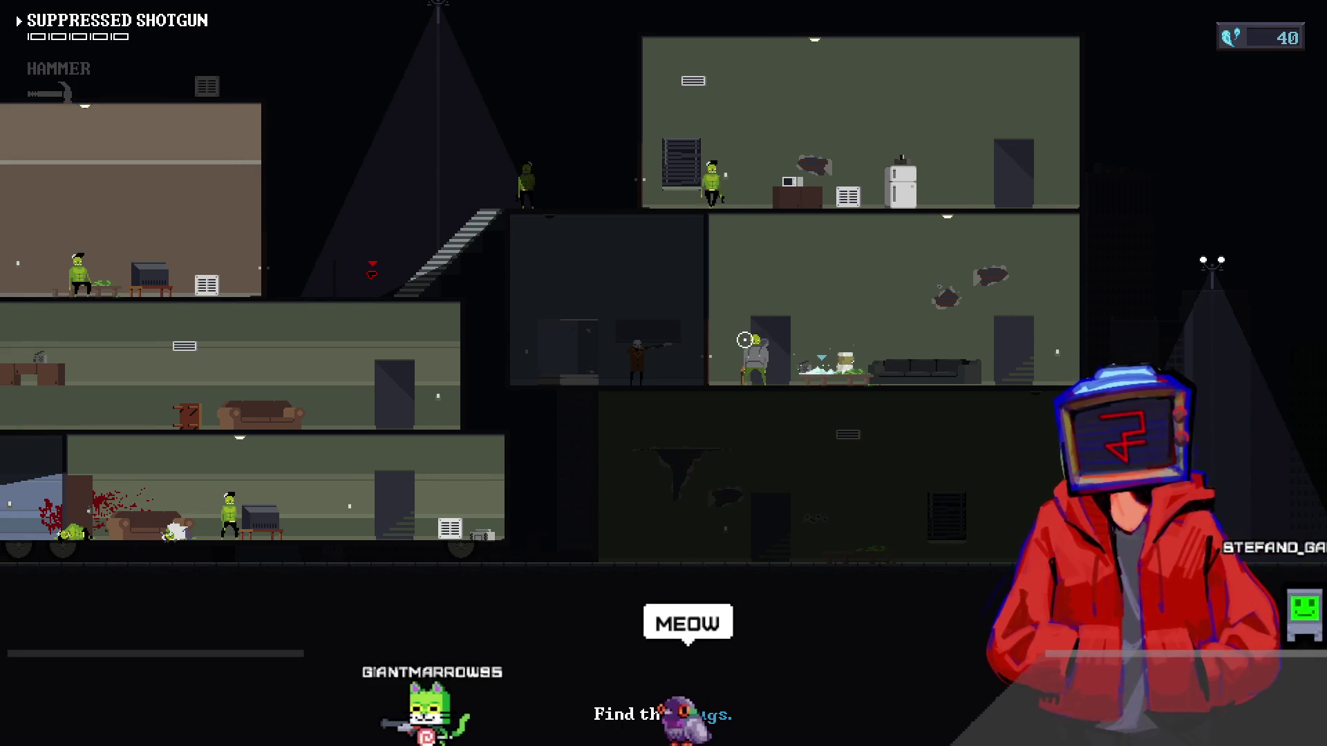
key(e)
click(735, 338)
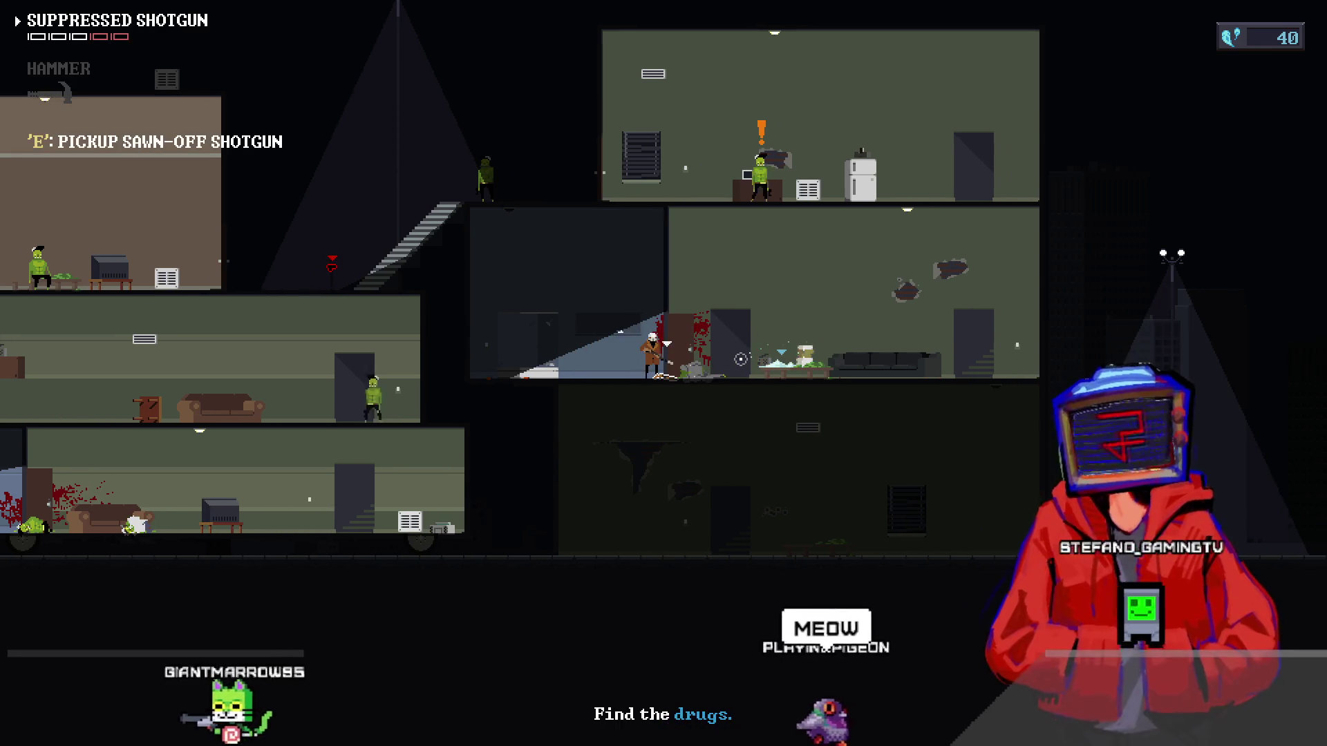
key(d)
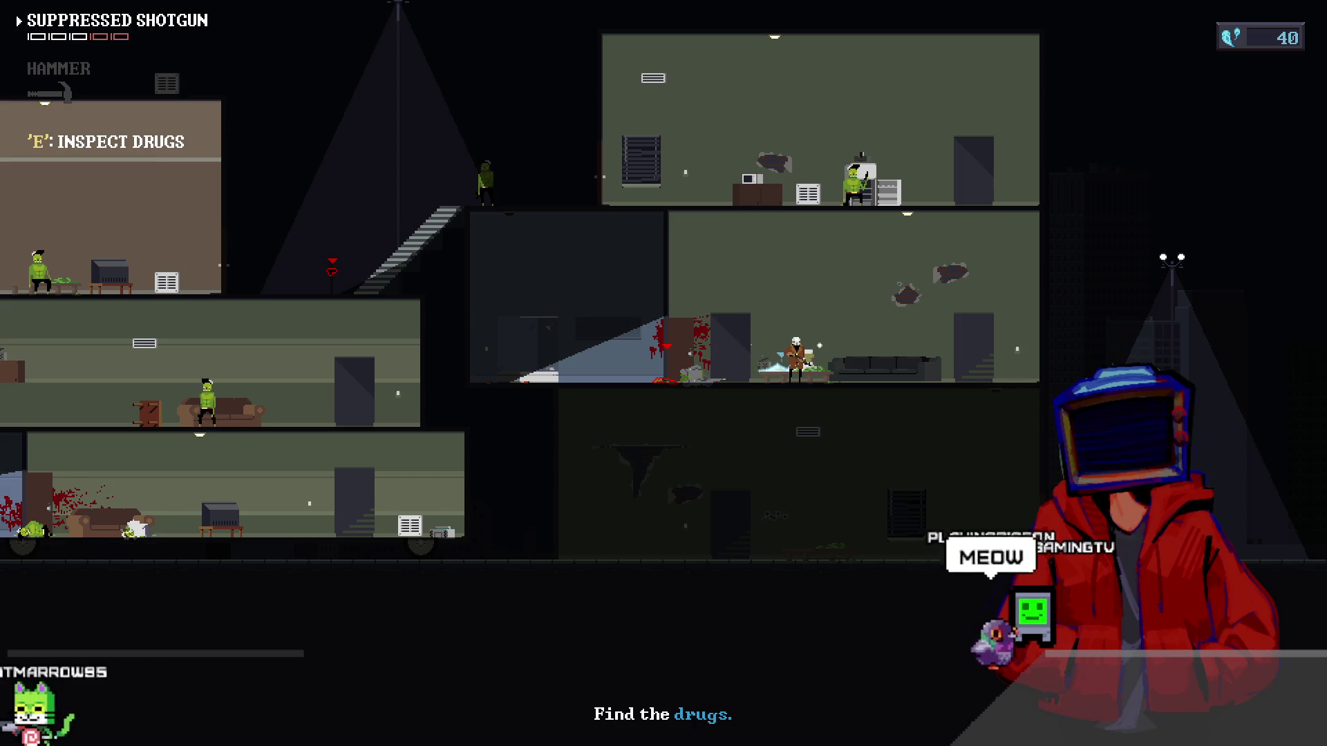
key(a)
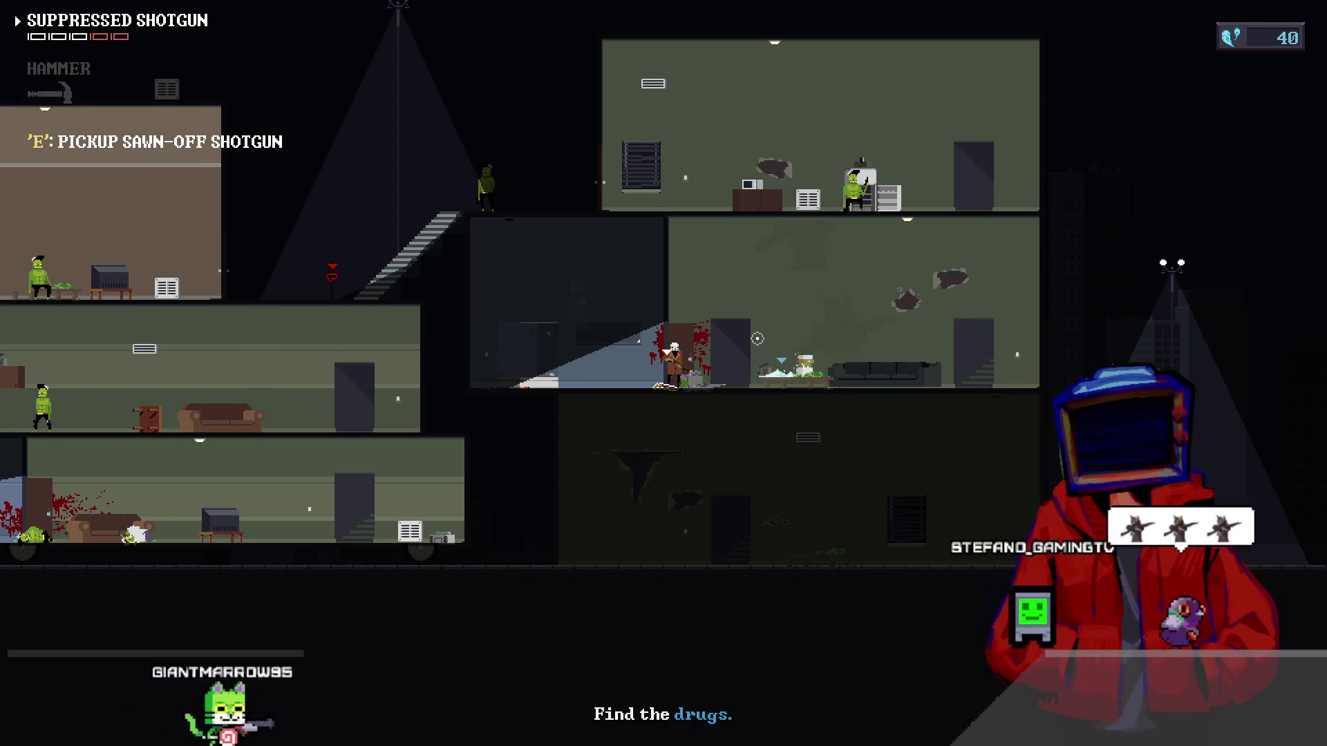
scroll(757, 338, down, 1)
- Take cover by the couch, then inspect the drugs to complete the objective
key(d)
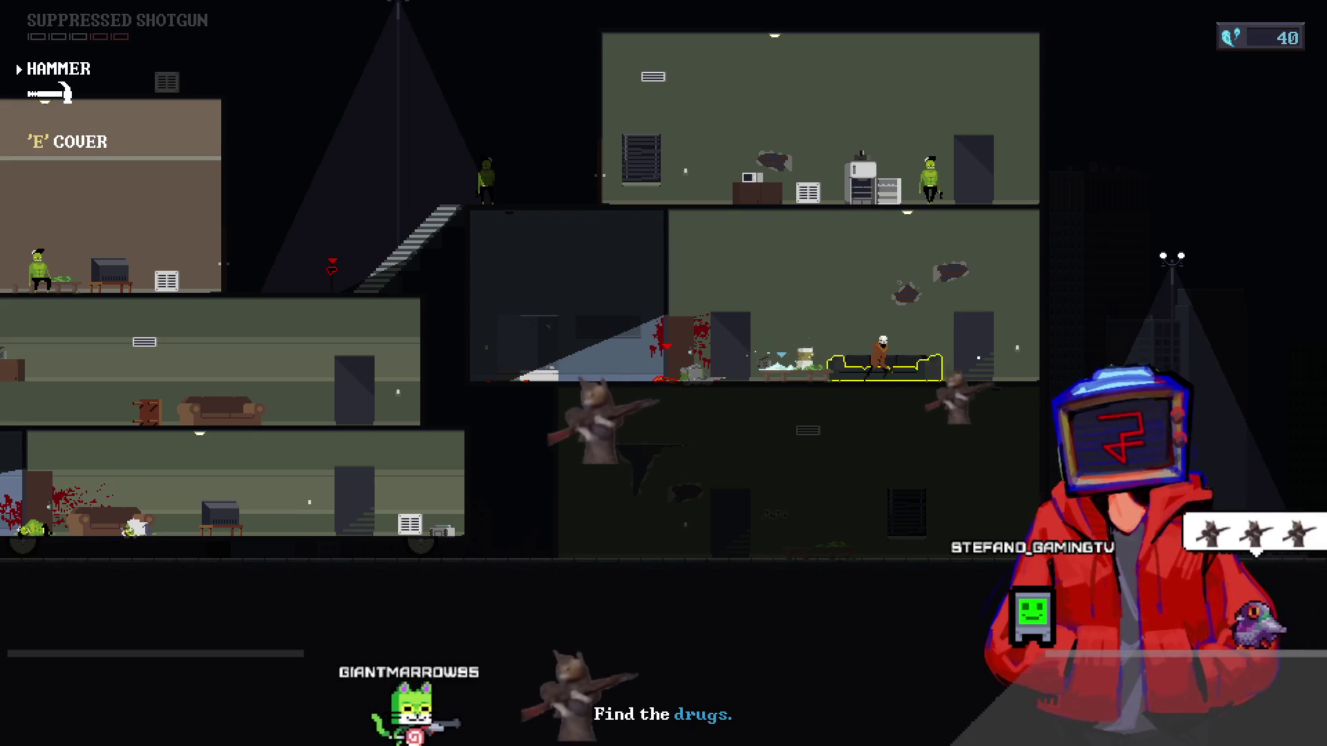
key(d)
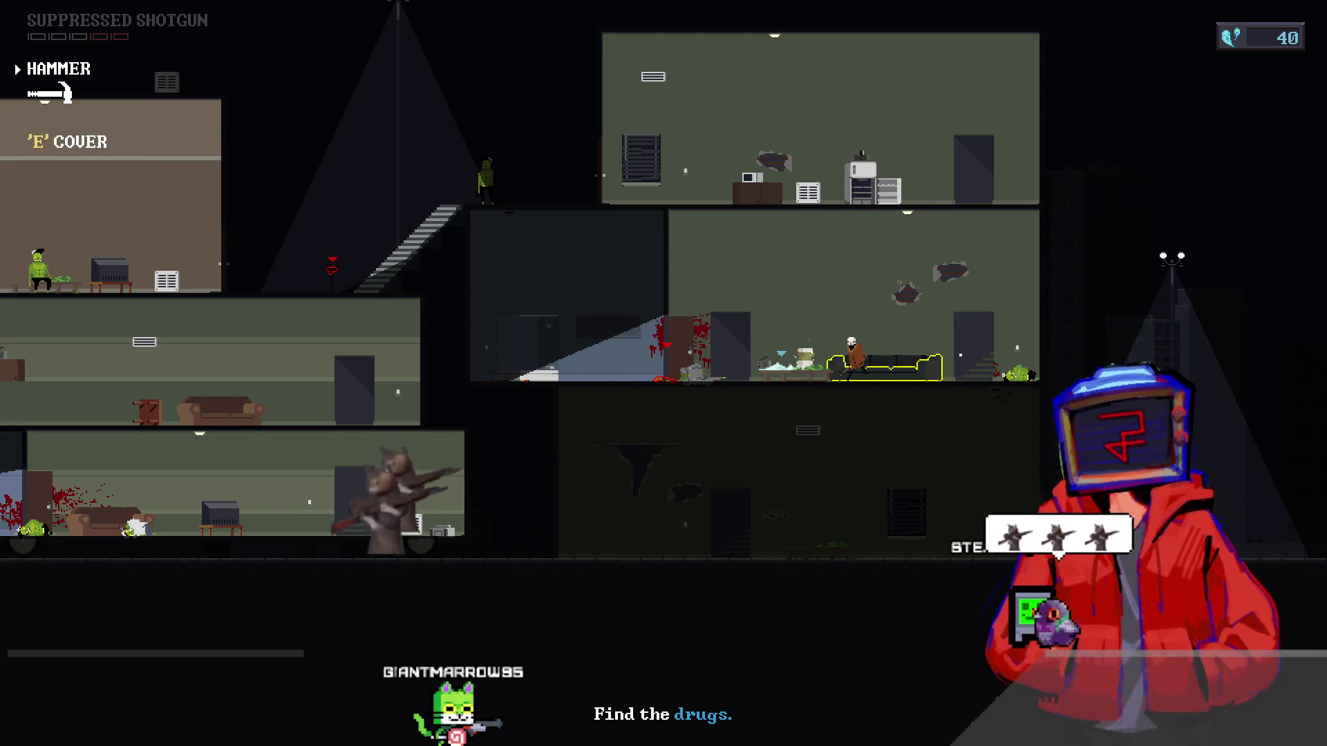
key(a)
key(e)
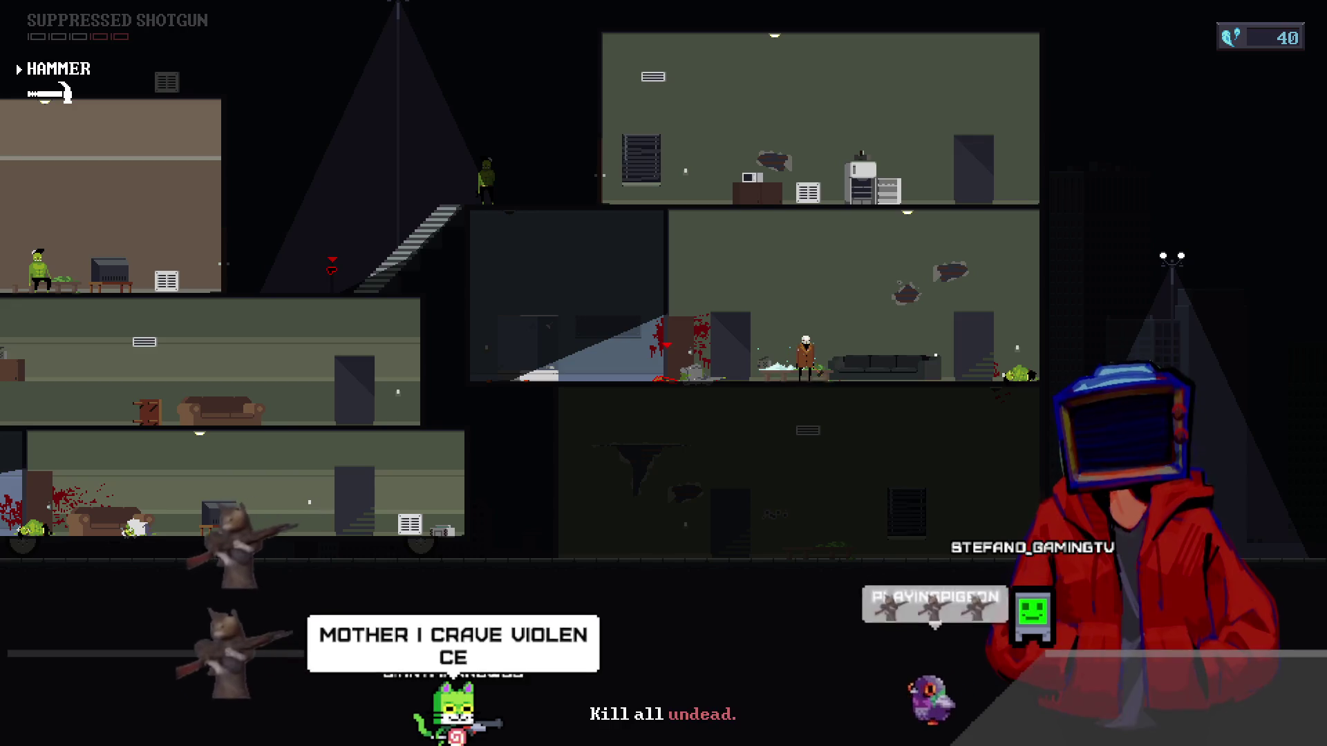
- Search the floors by the stairs for remaining undead, ending on the top floor
key(a)
key(a)
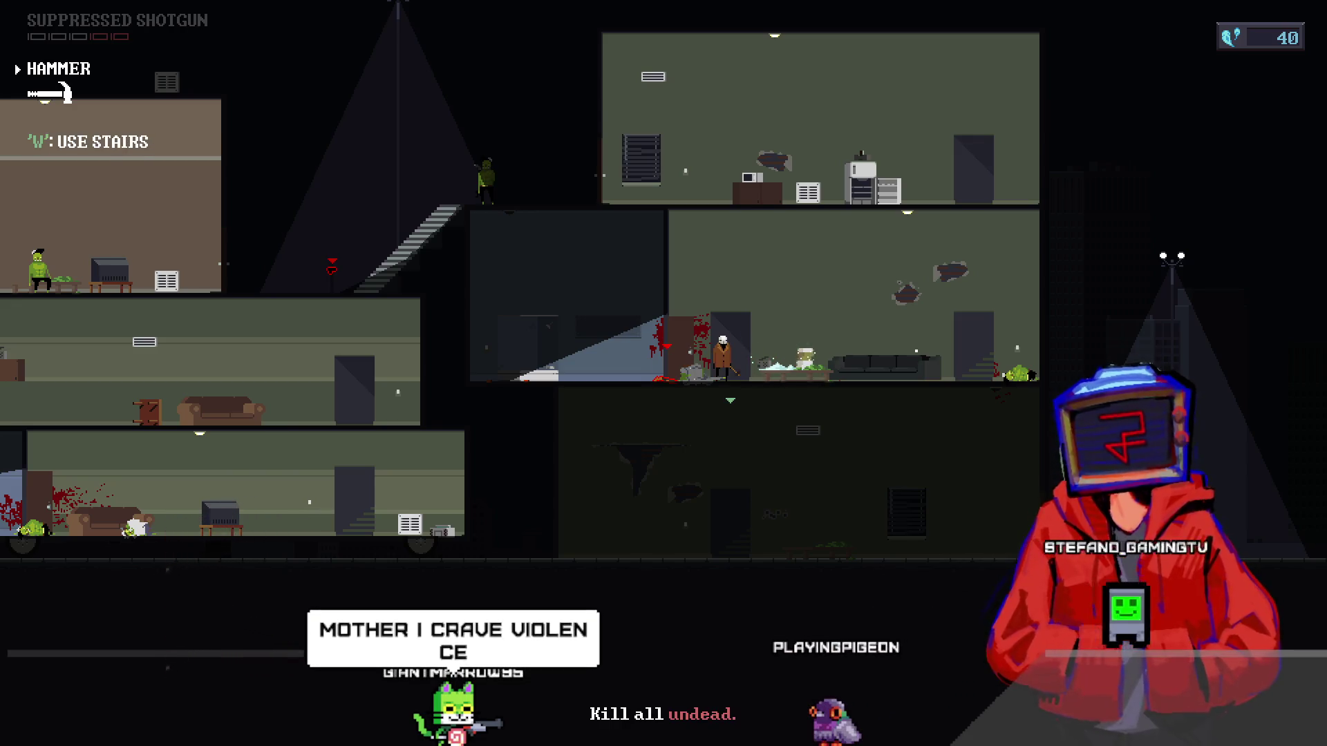
key(w)
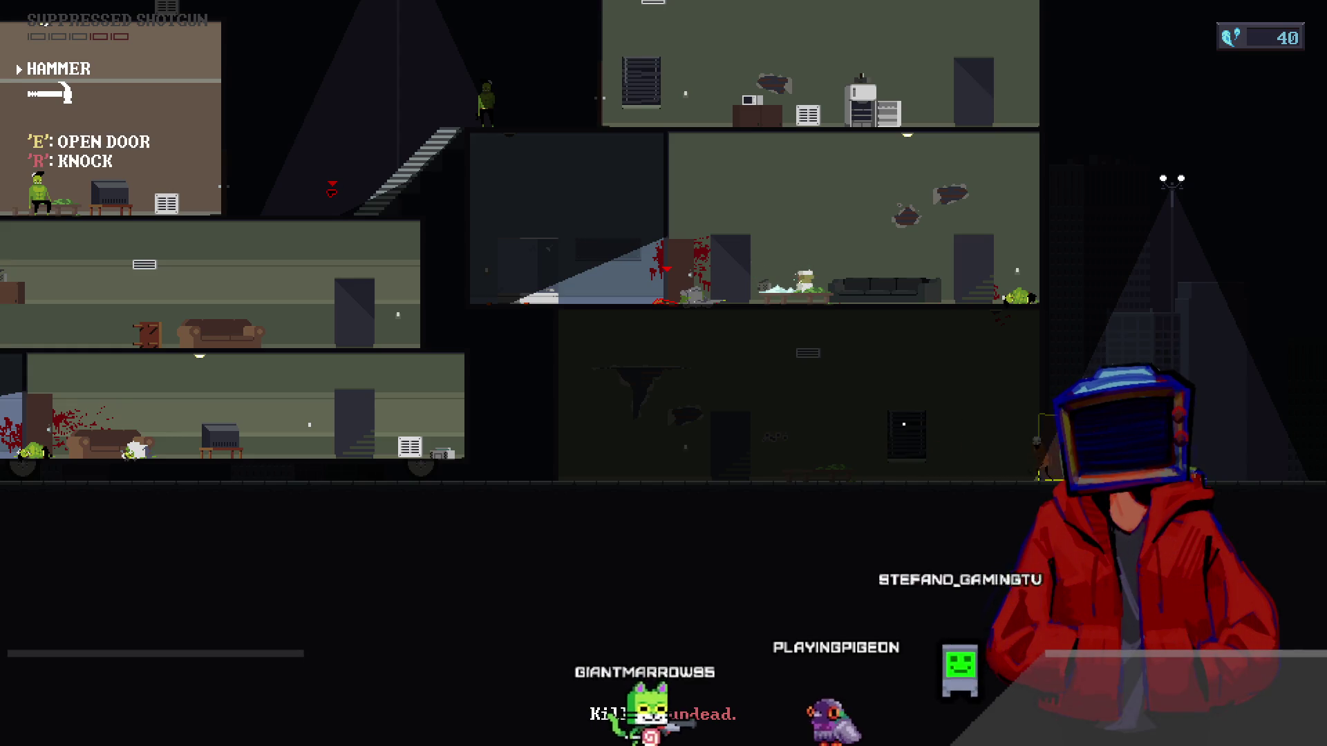
key(a)
key(w)
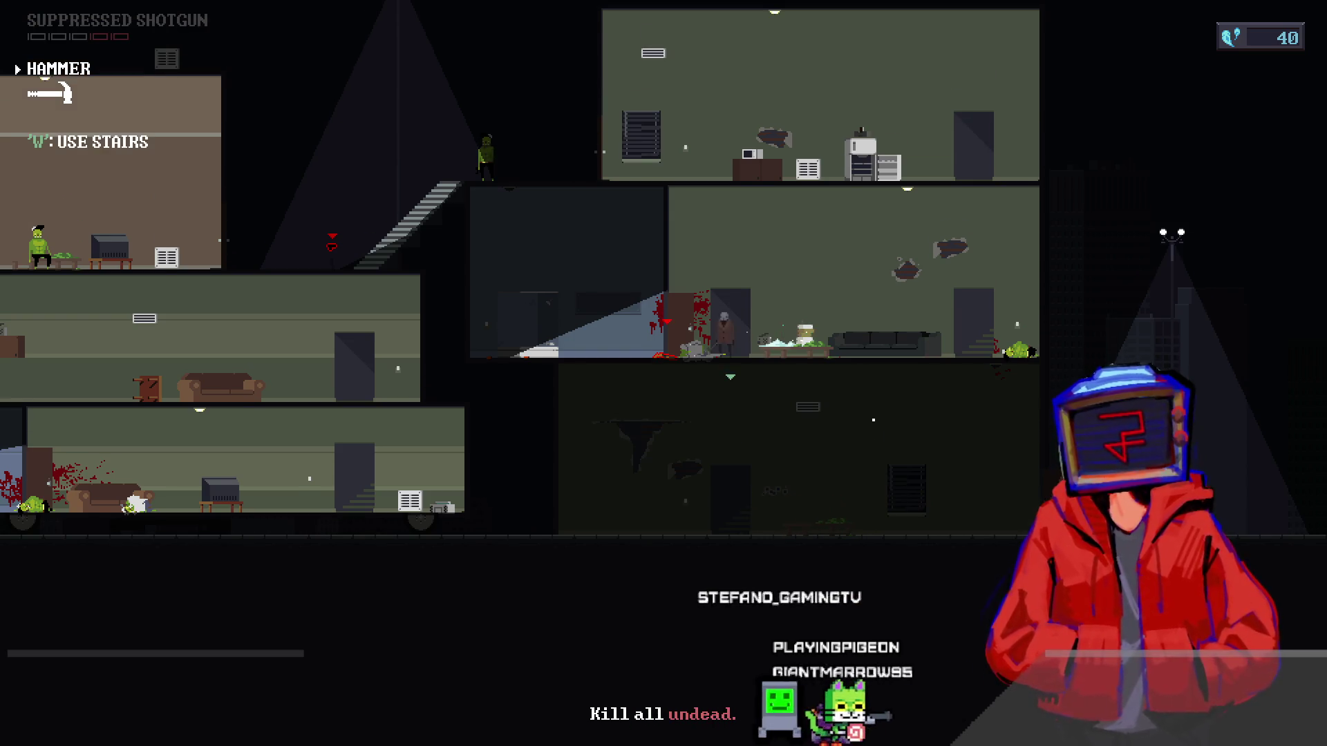
key(d)
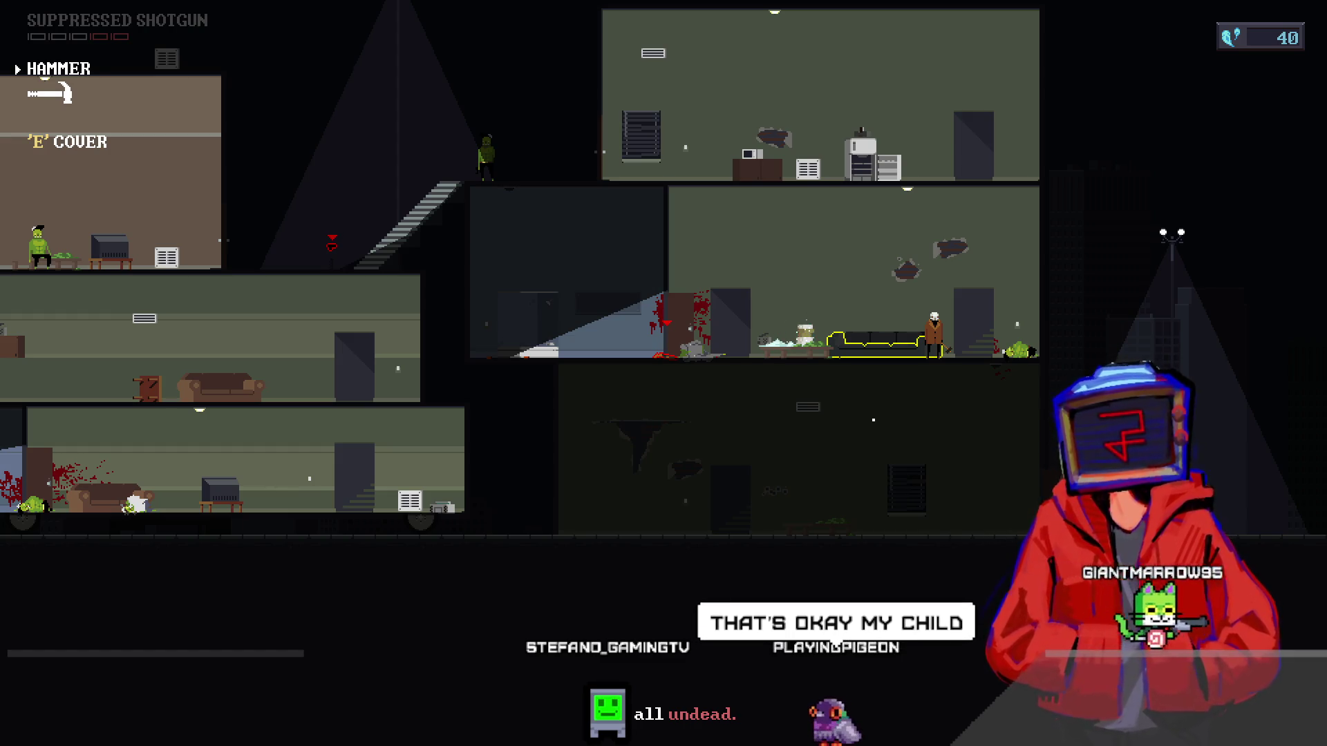
key(w)
key(a)
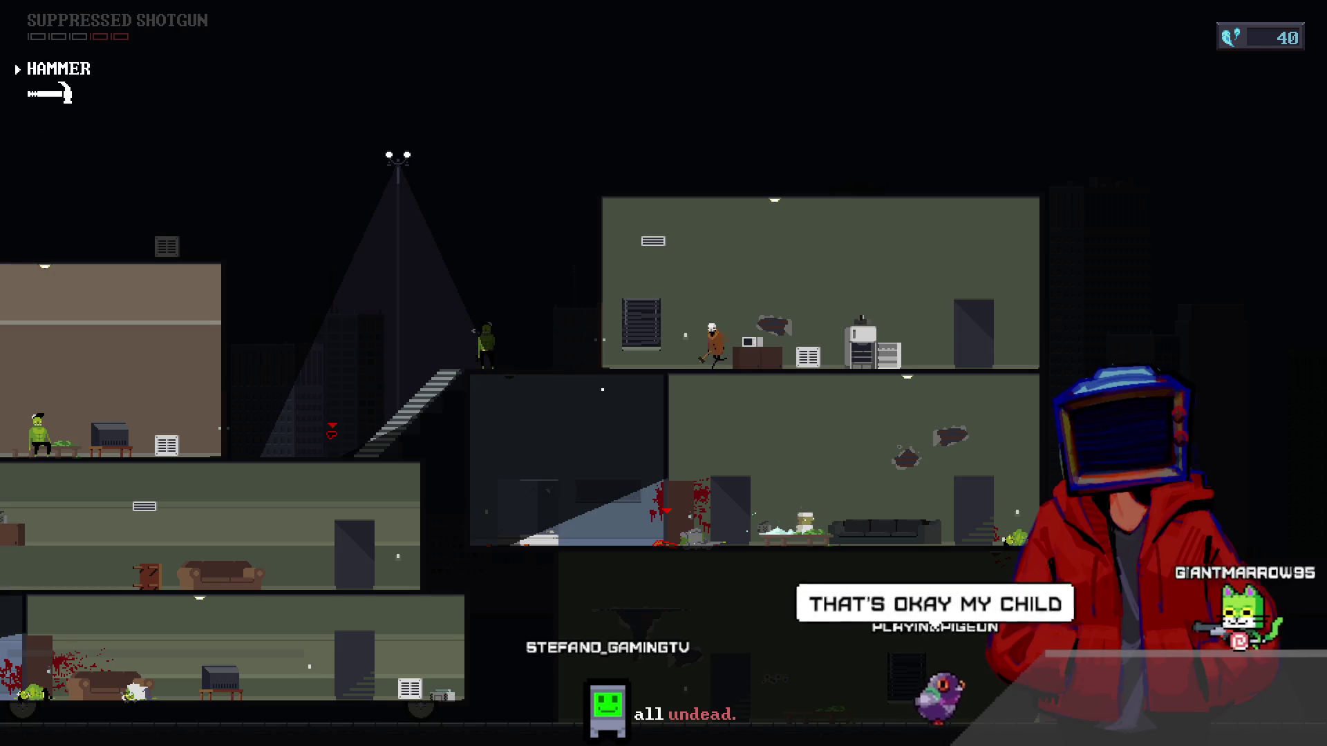
key(a)
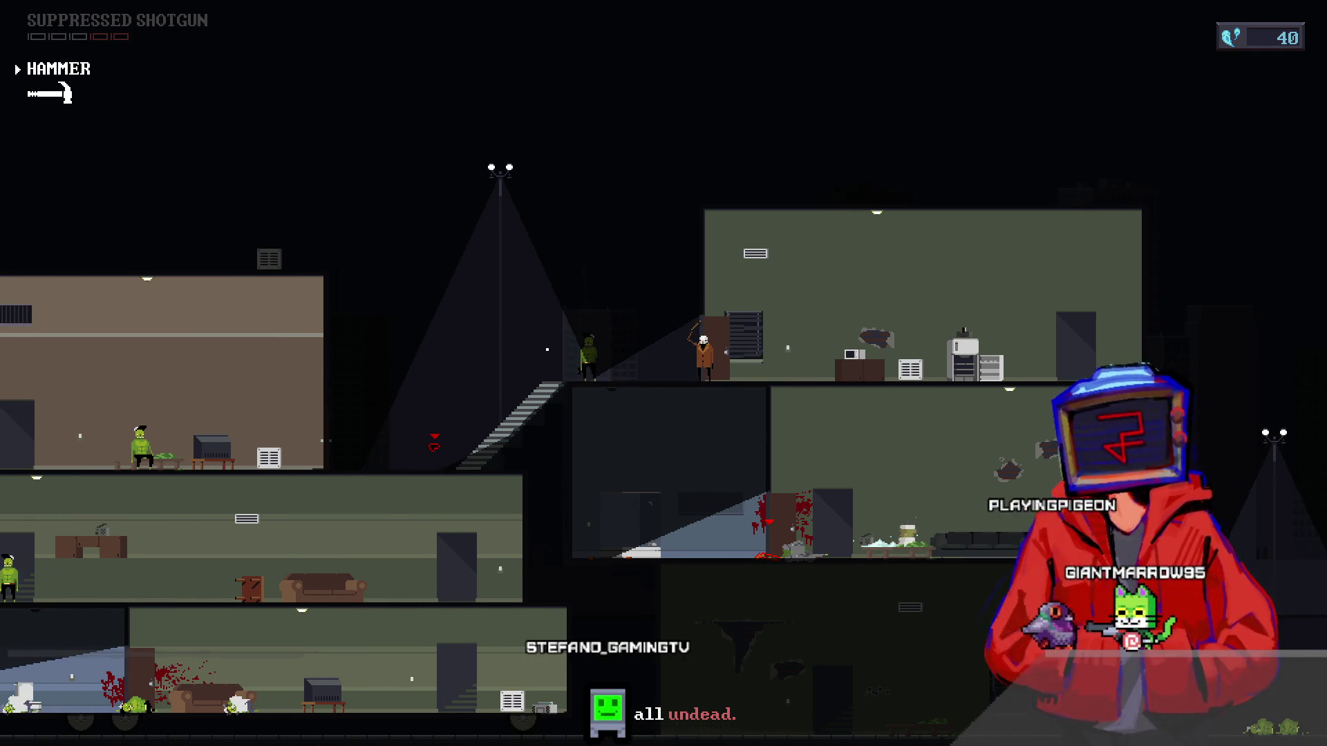
- Switch to the Suppressed Shotgun and shoot the zombie at the top of the stairs
key(1)
click(546, 343)
key(d)
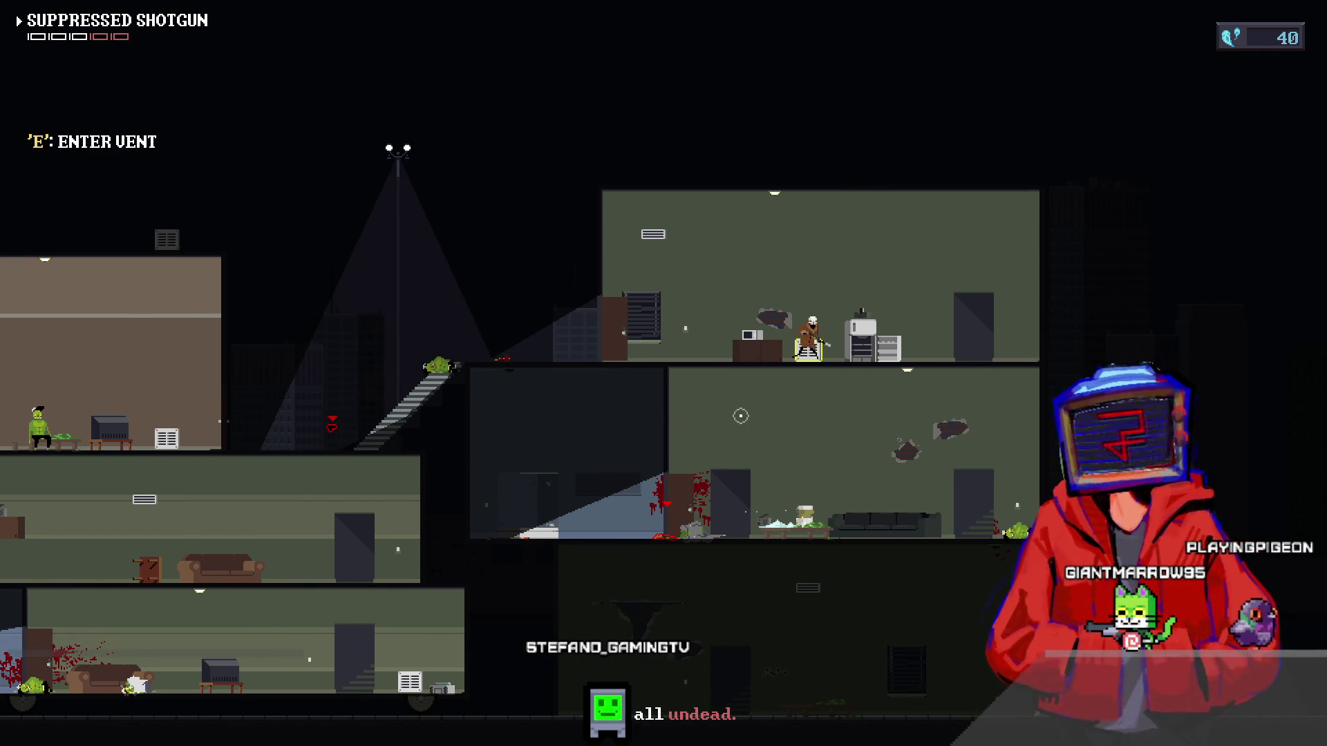
- Go down and back up, then cross the top floor into the brown building
key(s)
key(a)
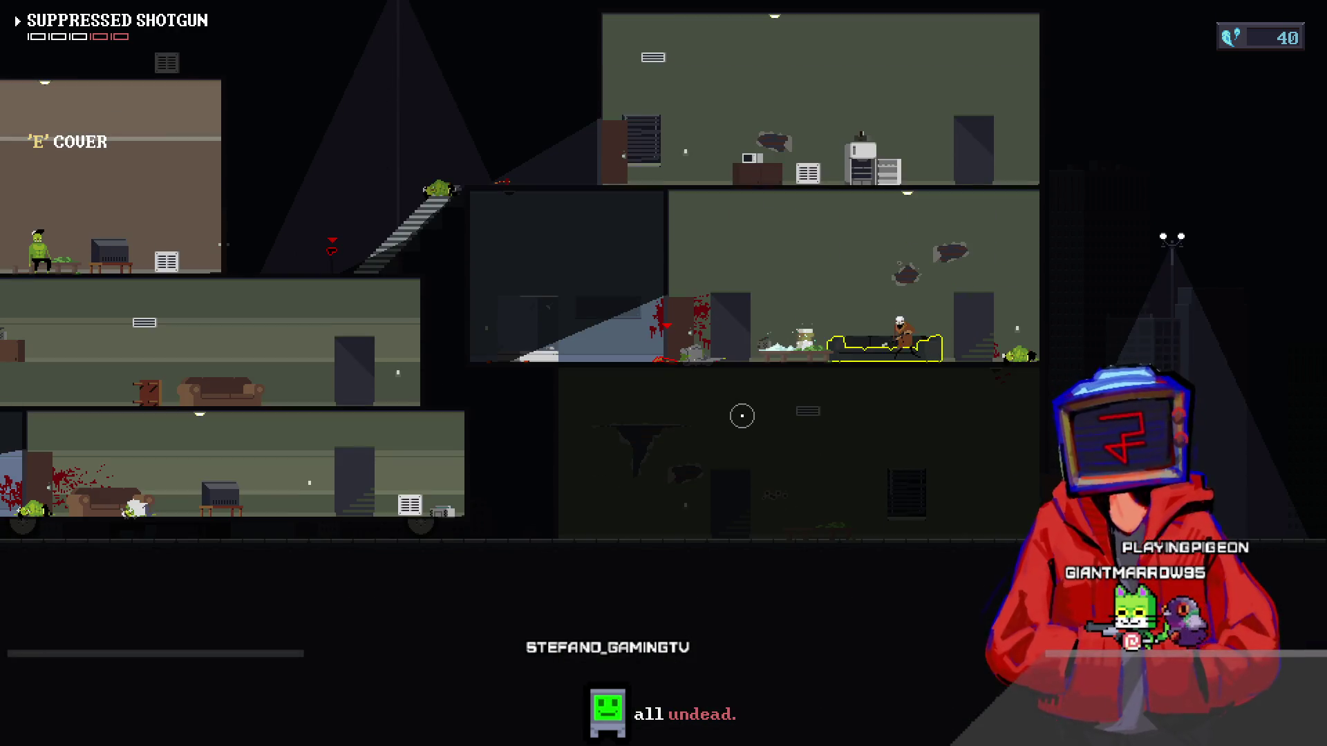
key(d)
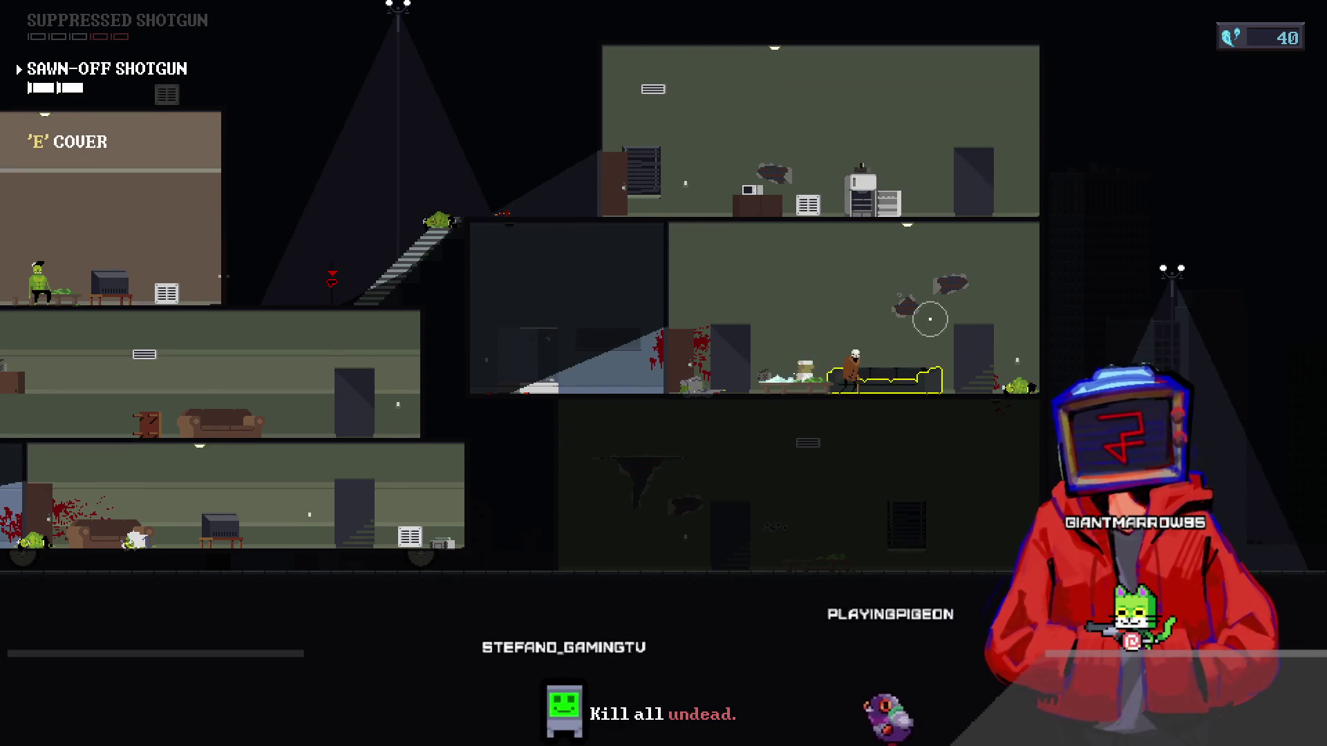
key(d)
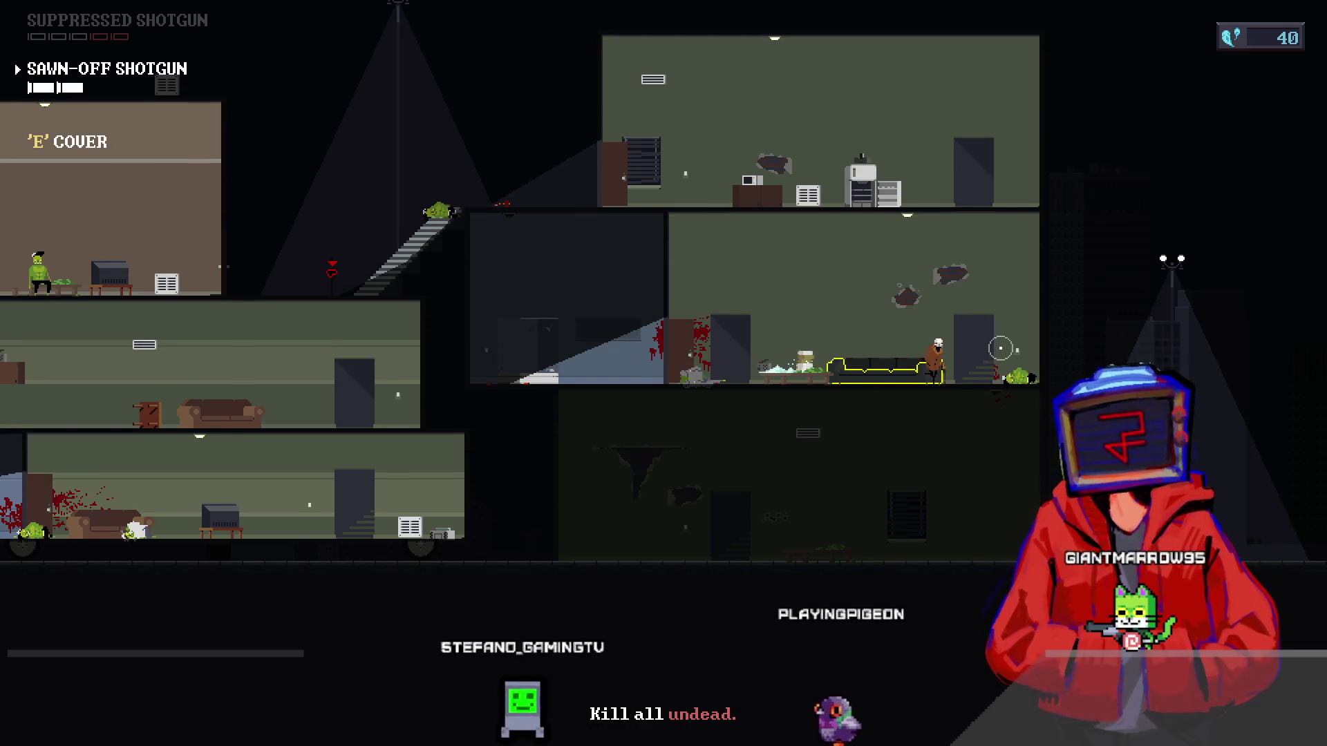
key(w)
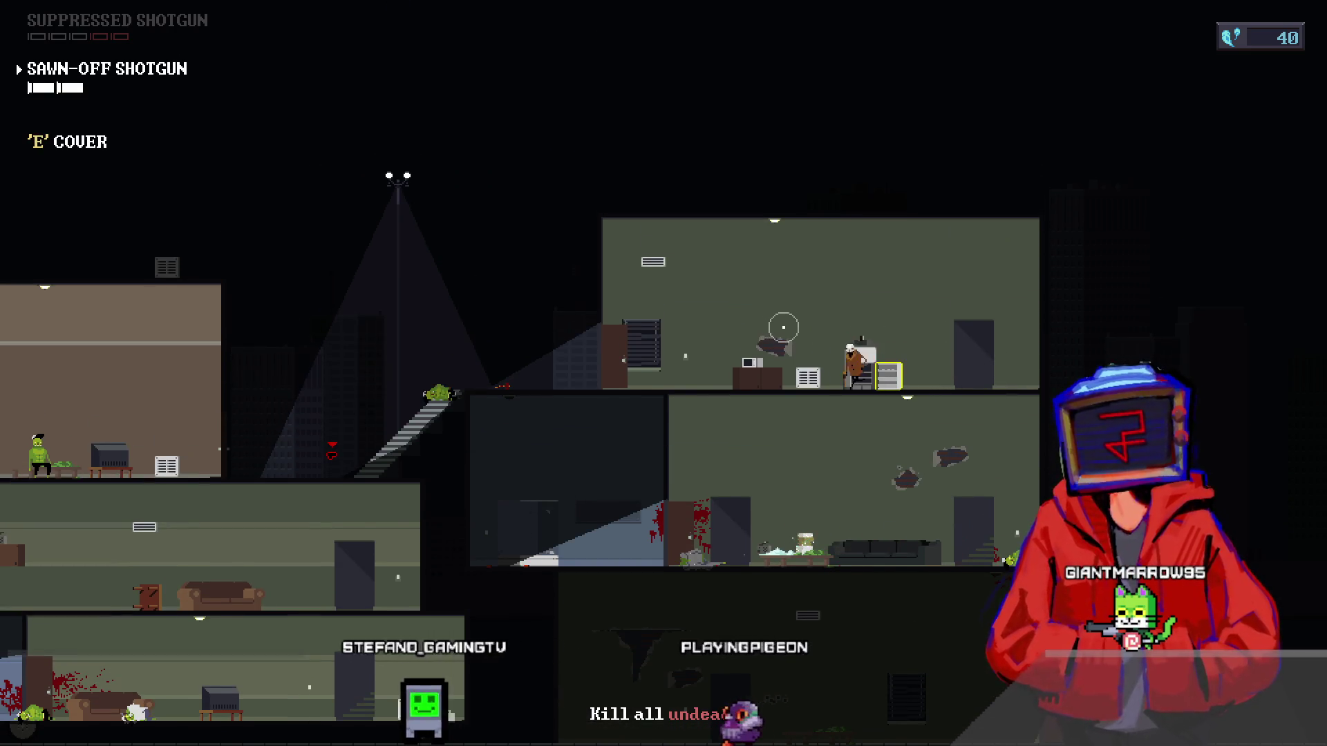
scroll(783, 327, up, 1)
key(a)
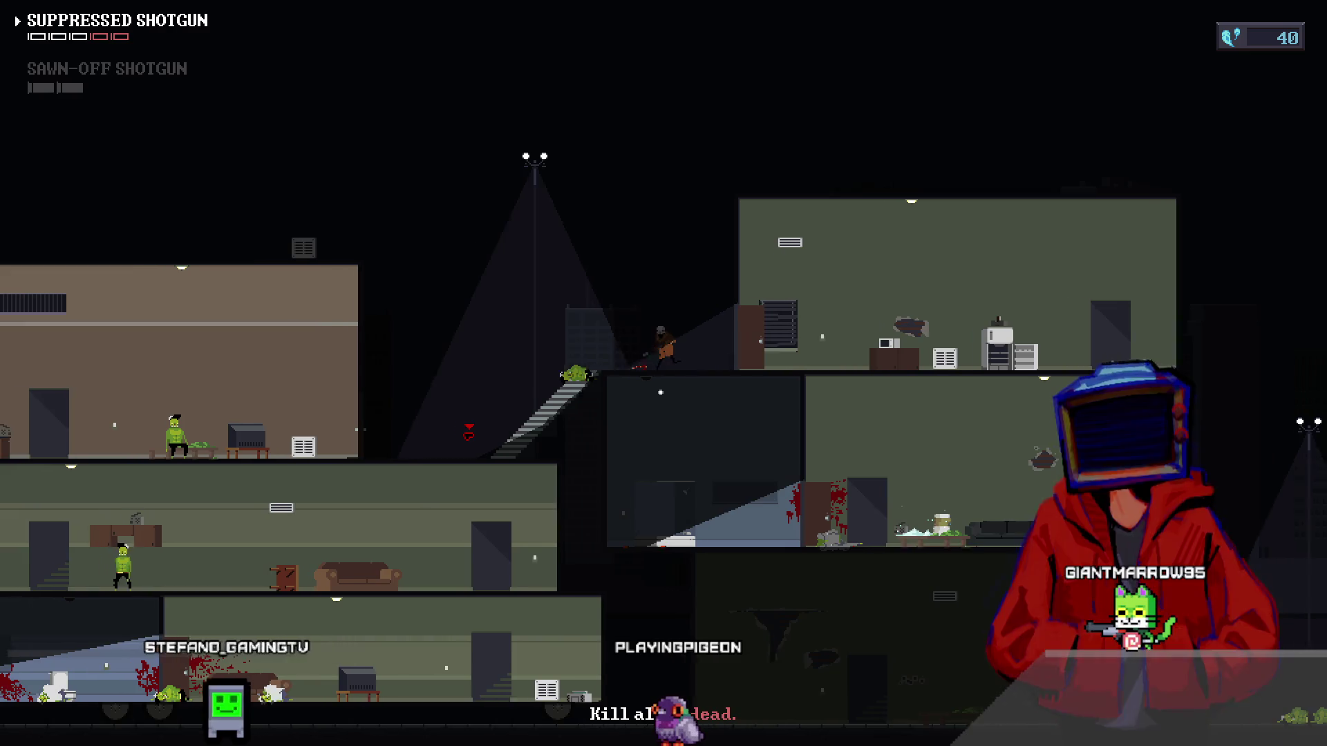
key(a)
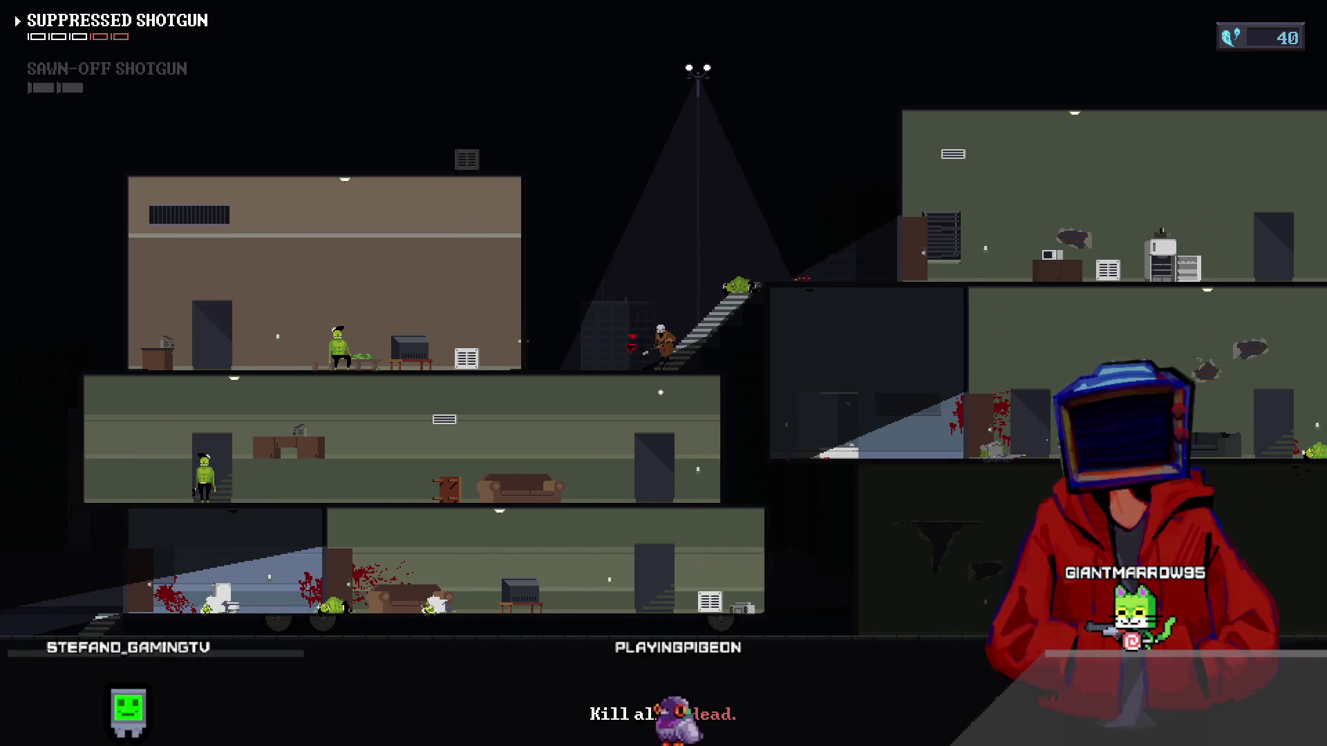
key(r)
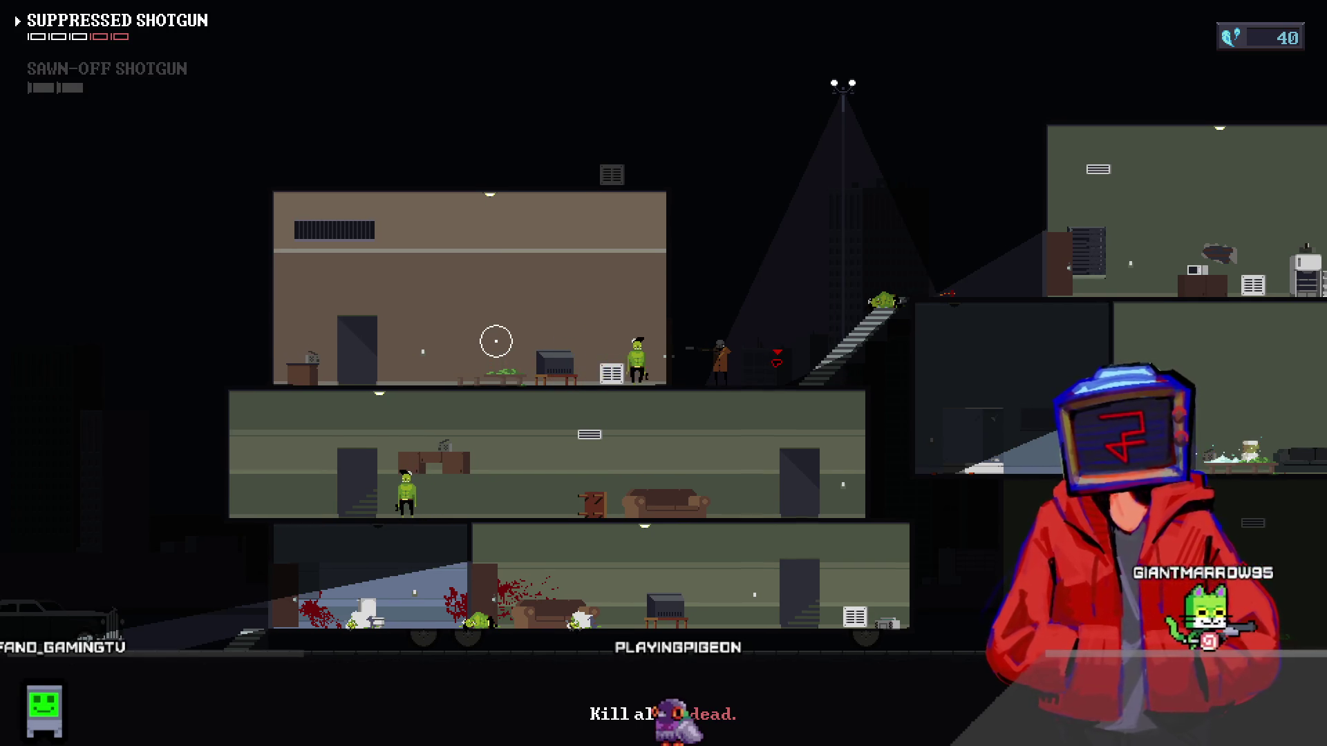
key(a)
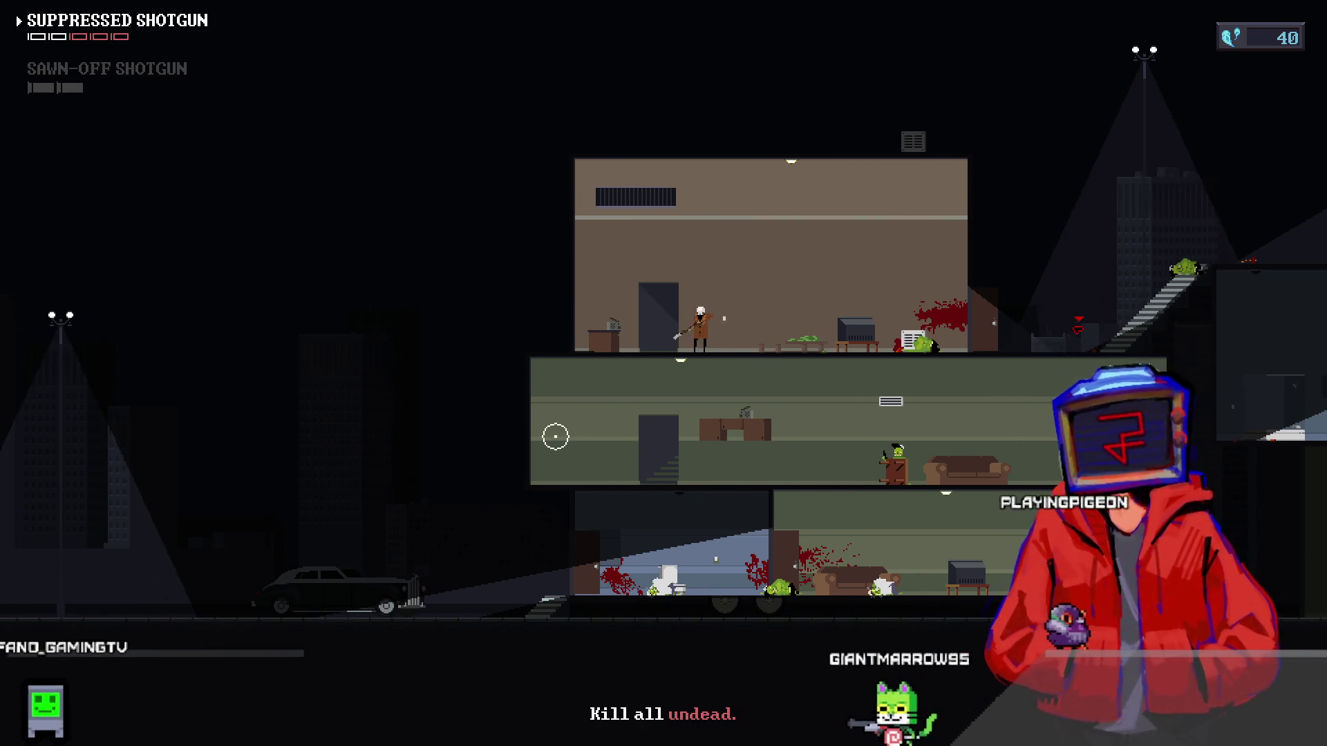
- Shoot the last top-floor zombie and head down to the exit, ending at 01:43 with 10 kills
key(d)
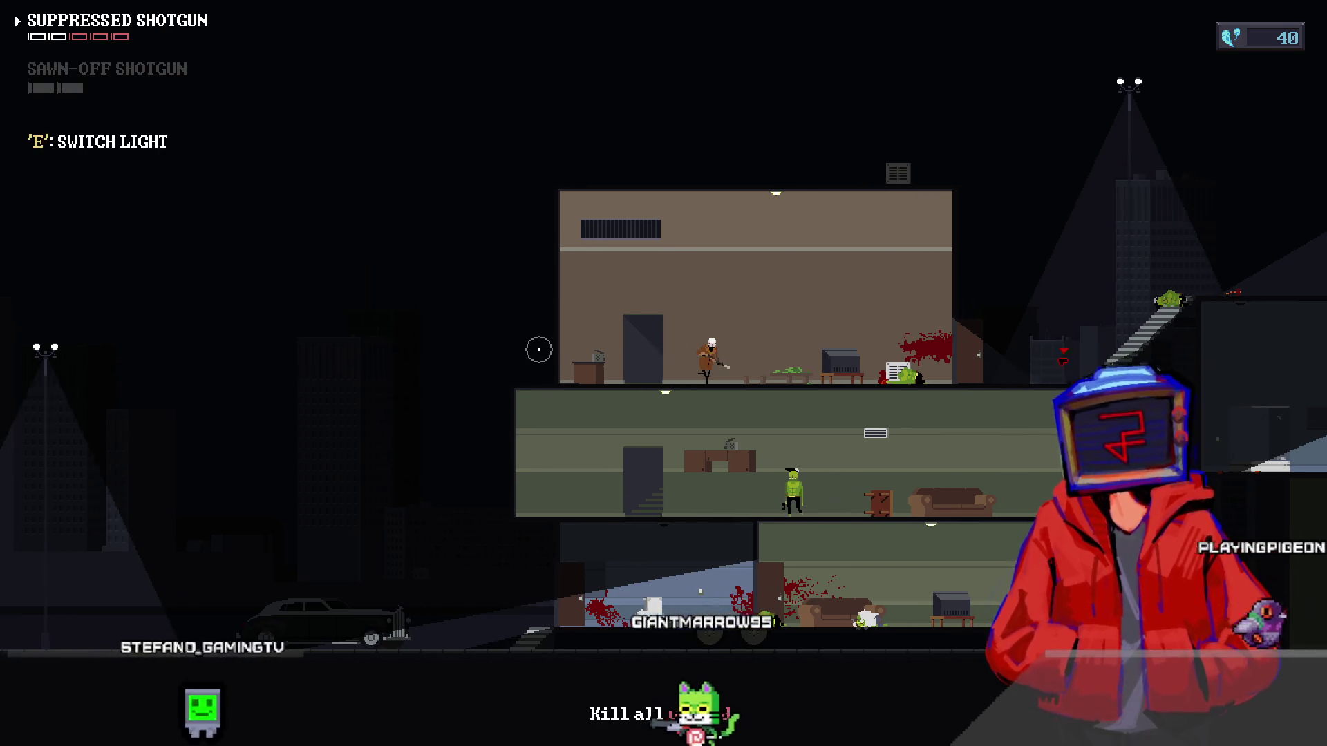
click(542, 346)
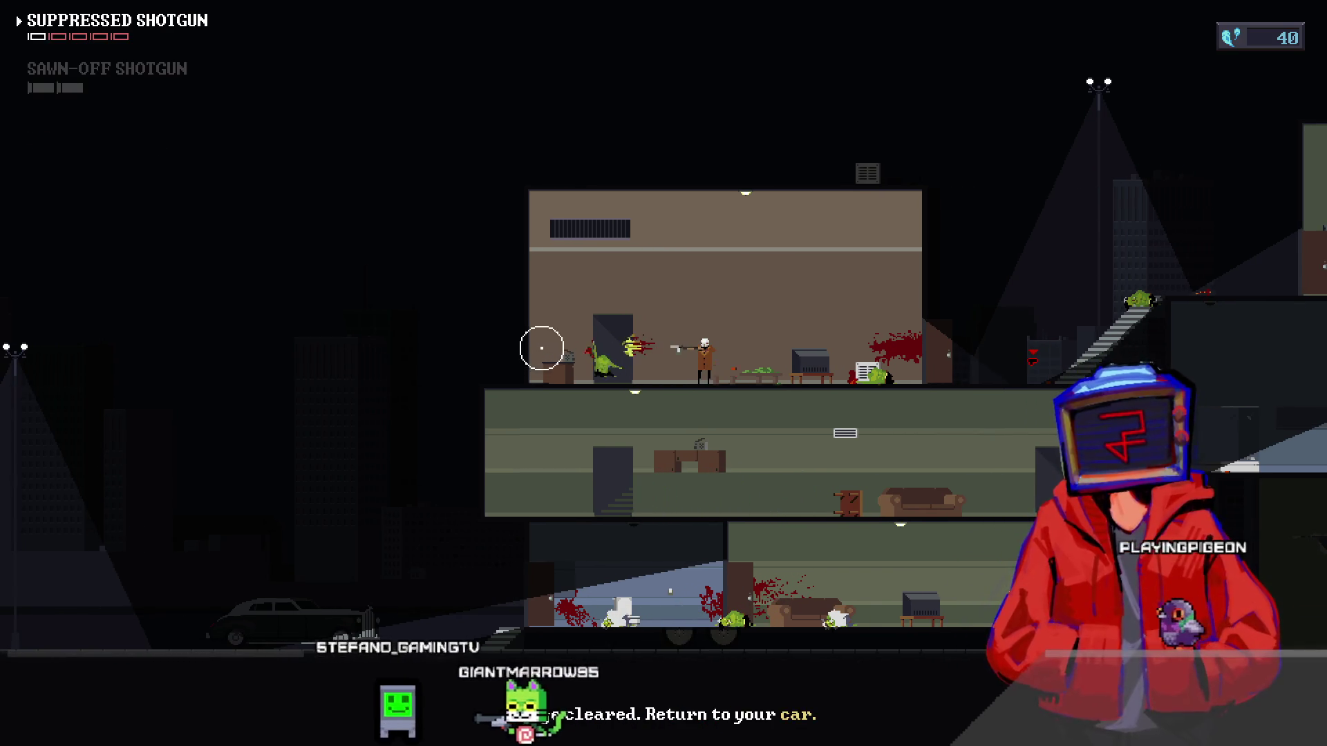
key(a)
key(s)
key(d)
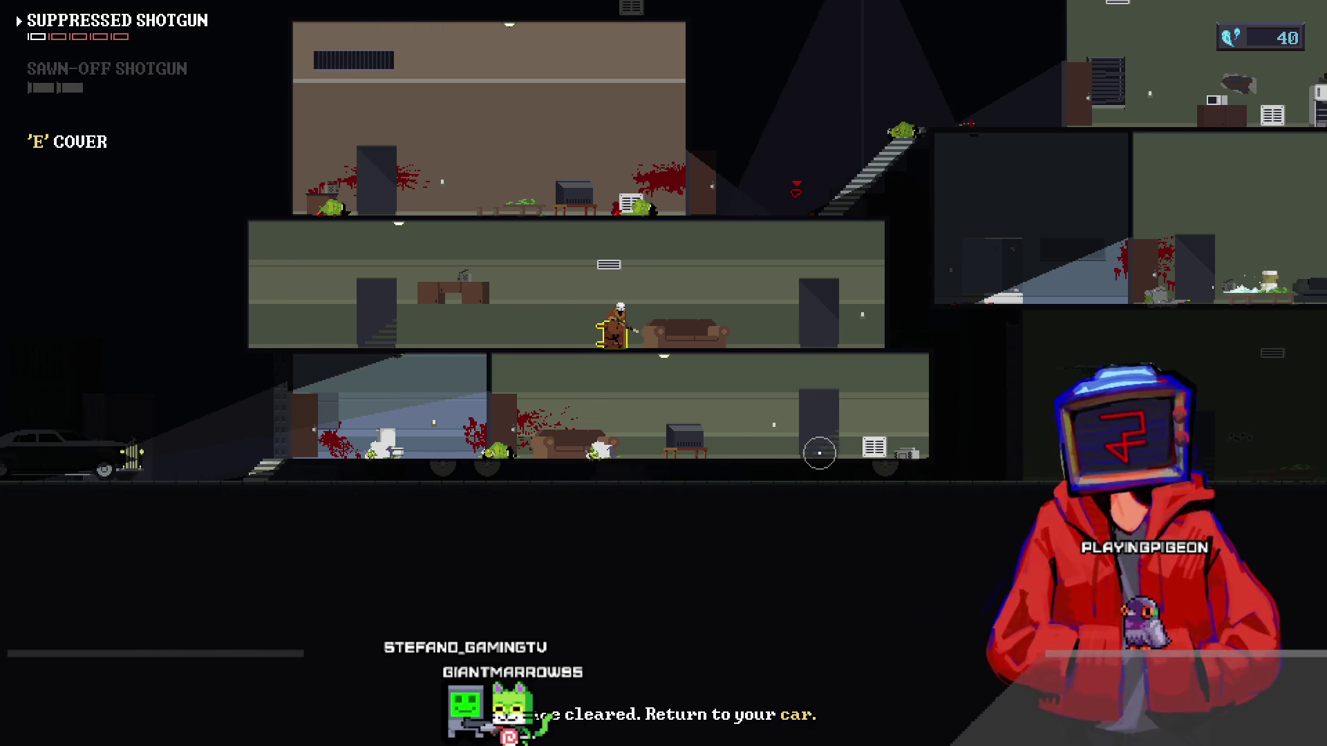
key(d)
key(s)
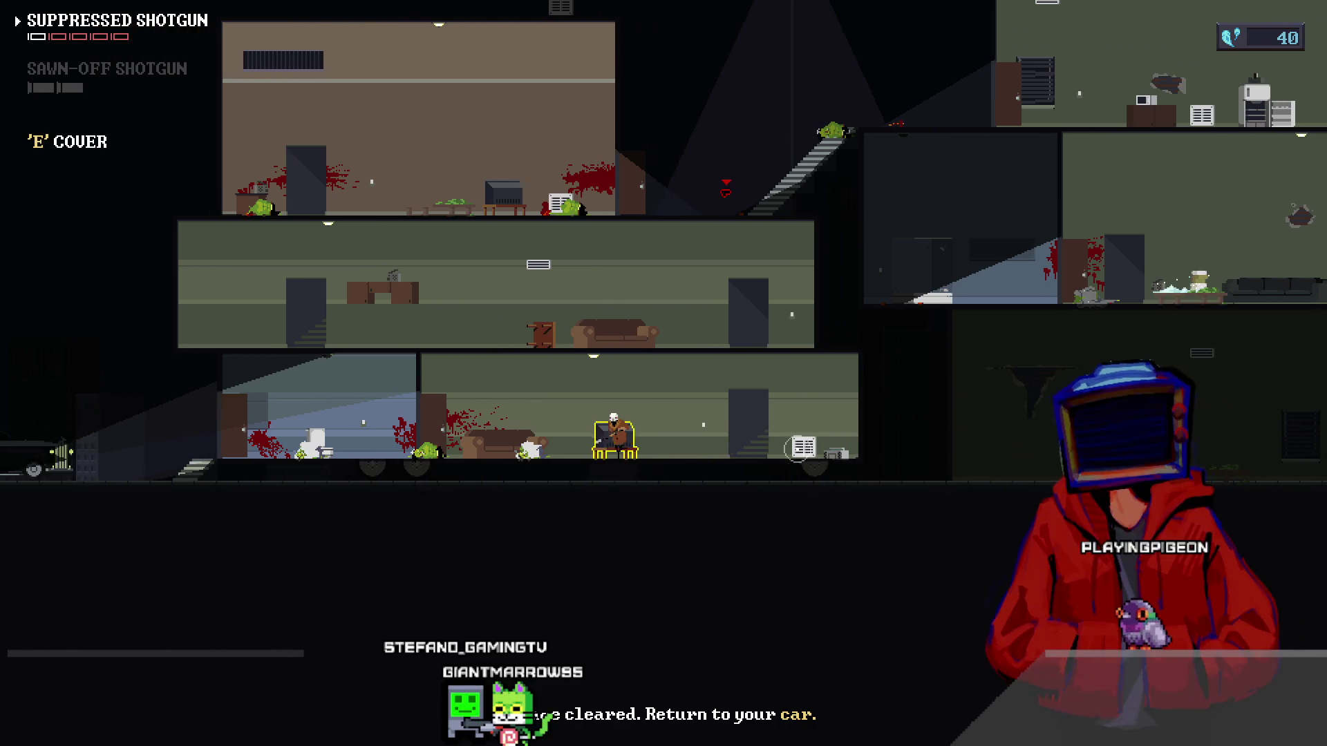
key(a)
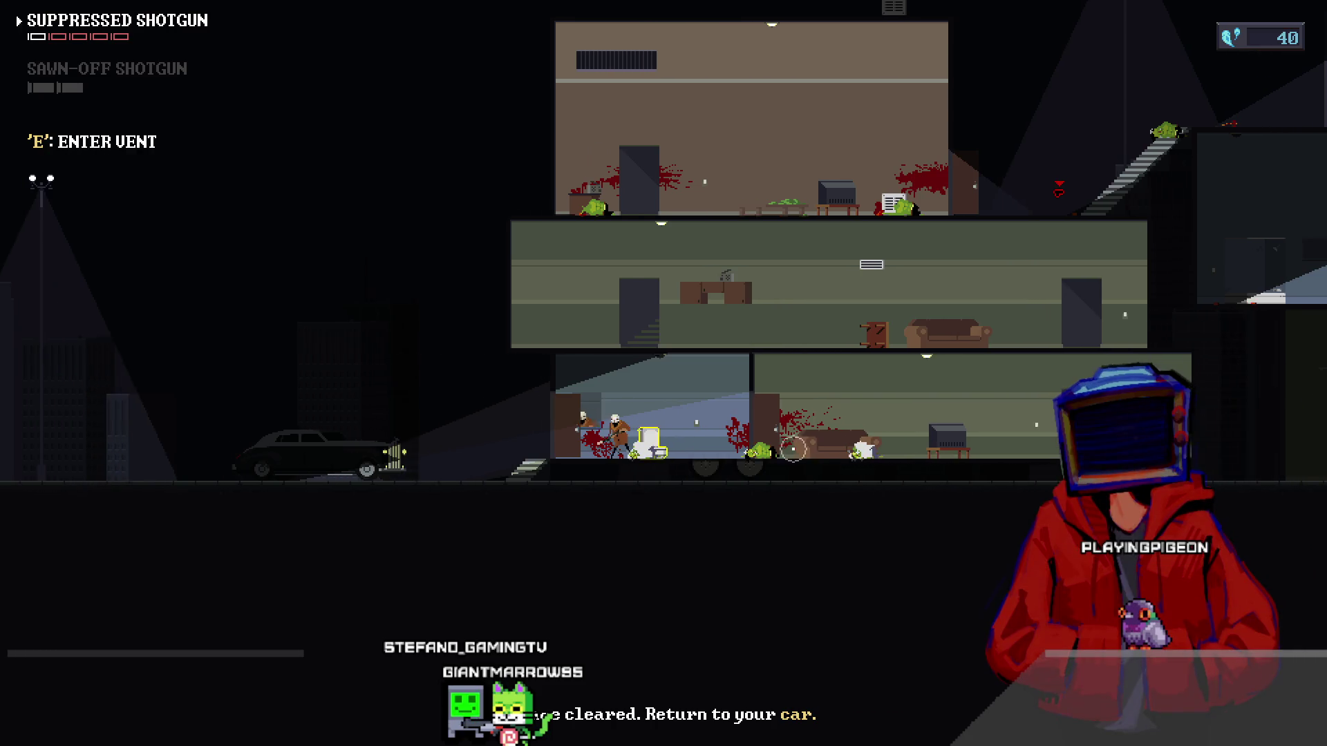
key(a)
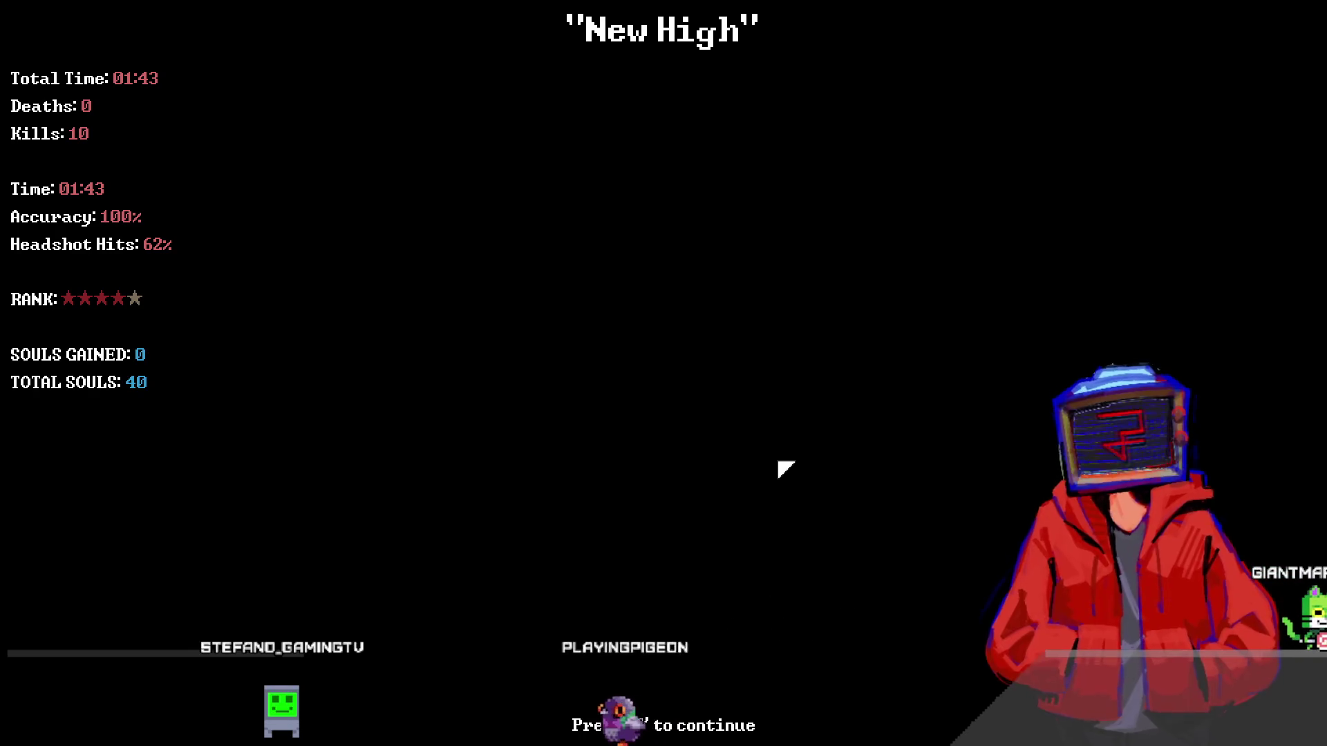
- Continue past the New High results and leave the hideout to pick the Smoke Signals mission
key(e)
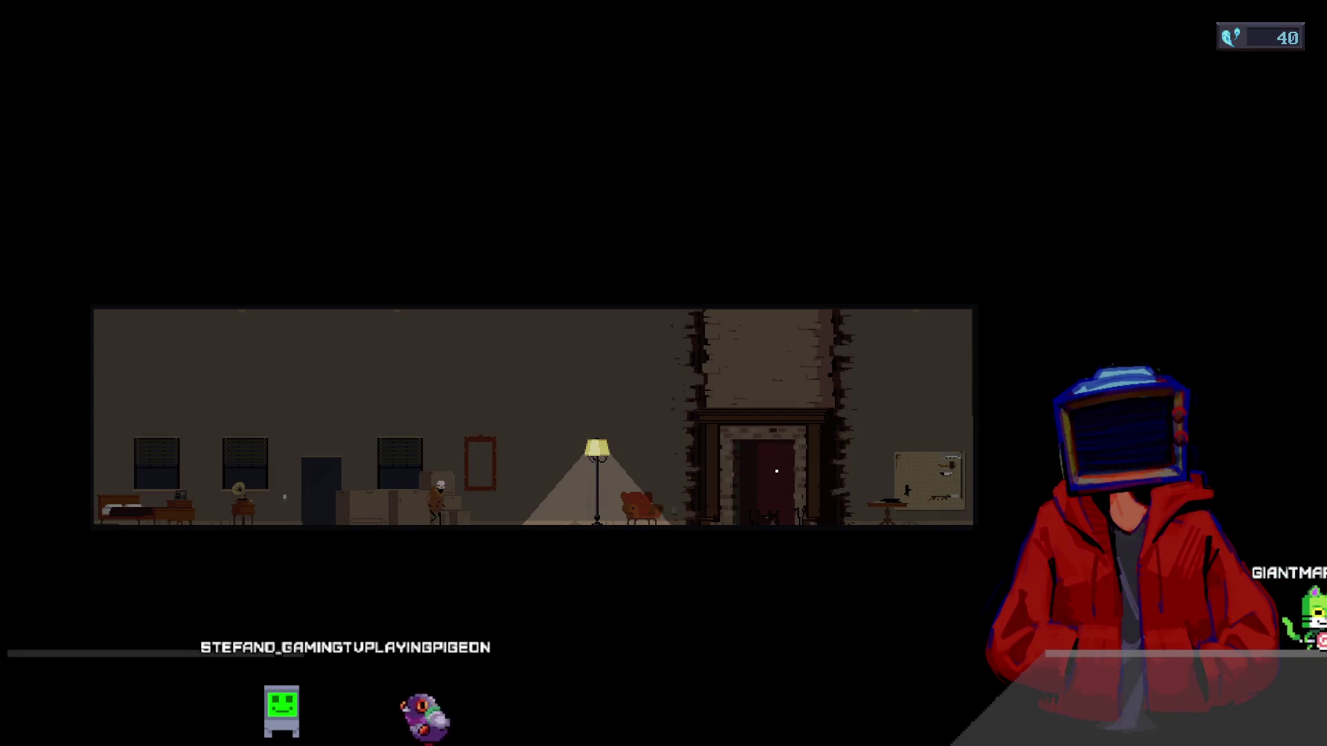
key(d)
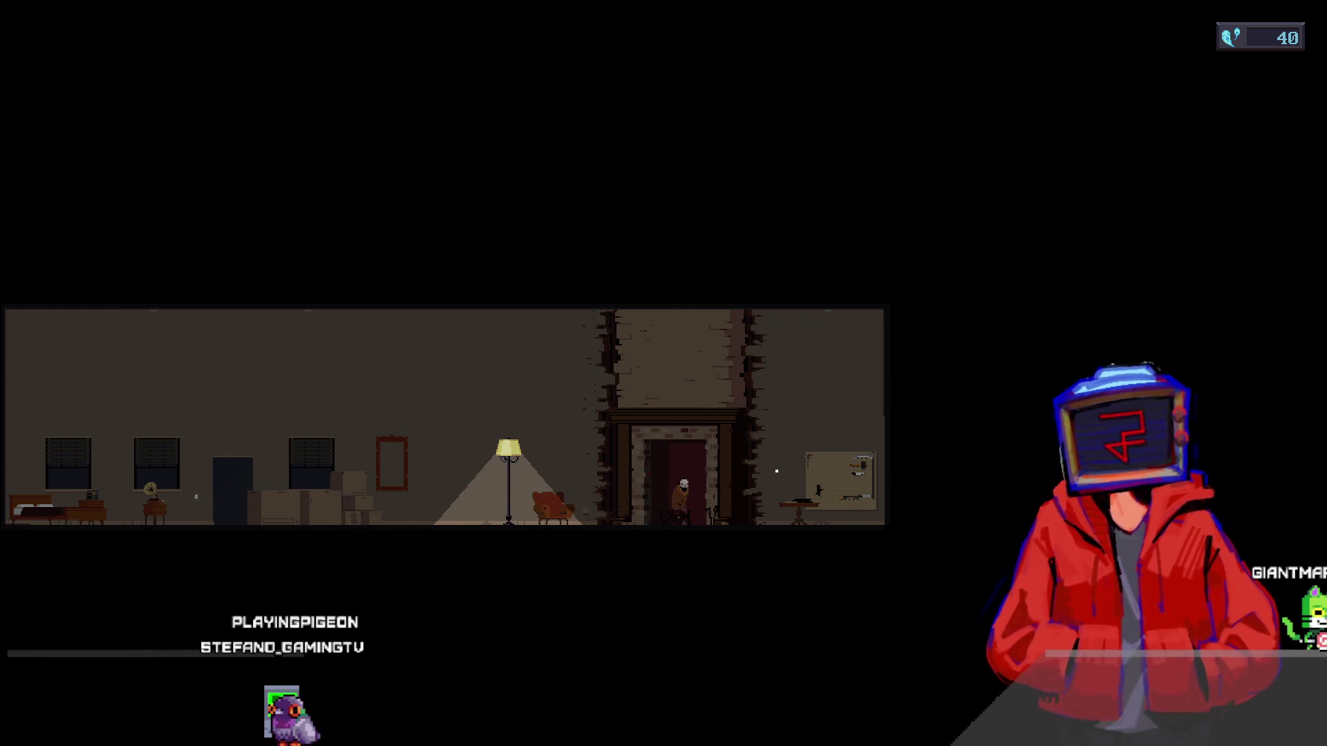
key(e)
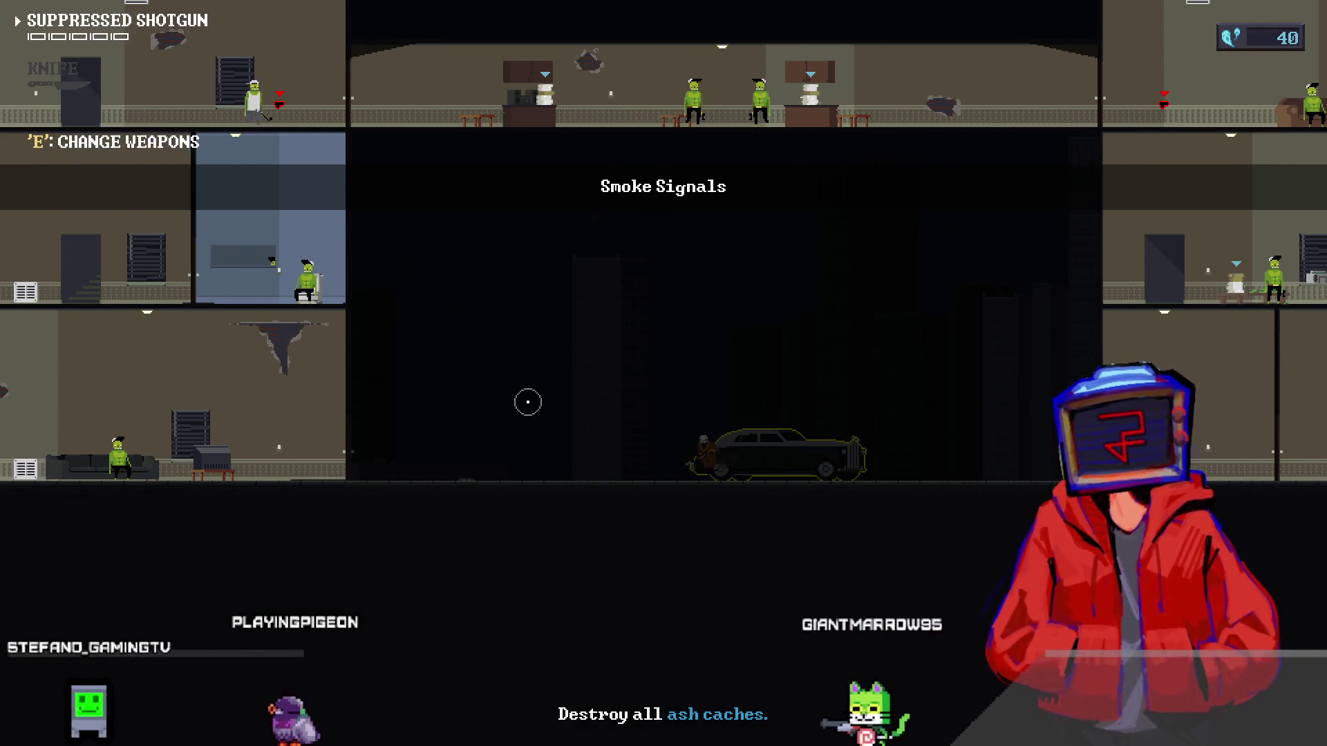
- Walk from the car to the building door, switch to the knife and stab the guard there
key(a)
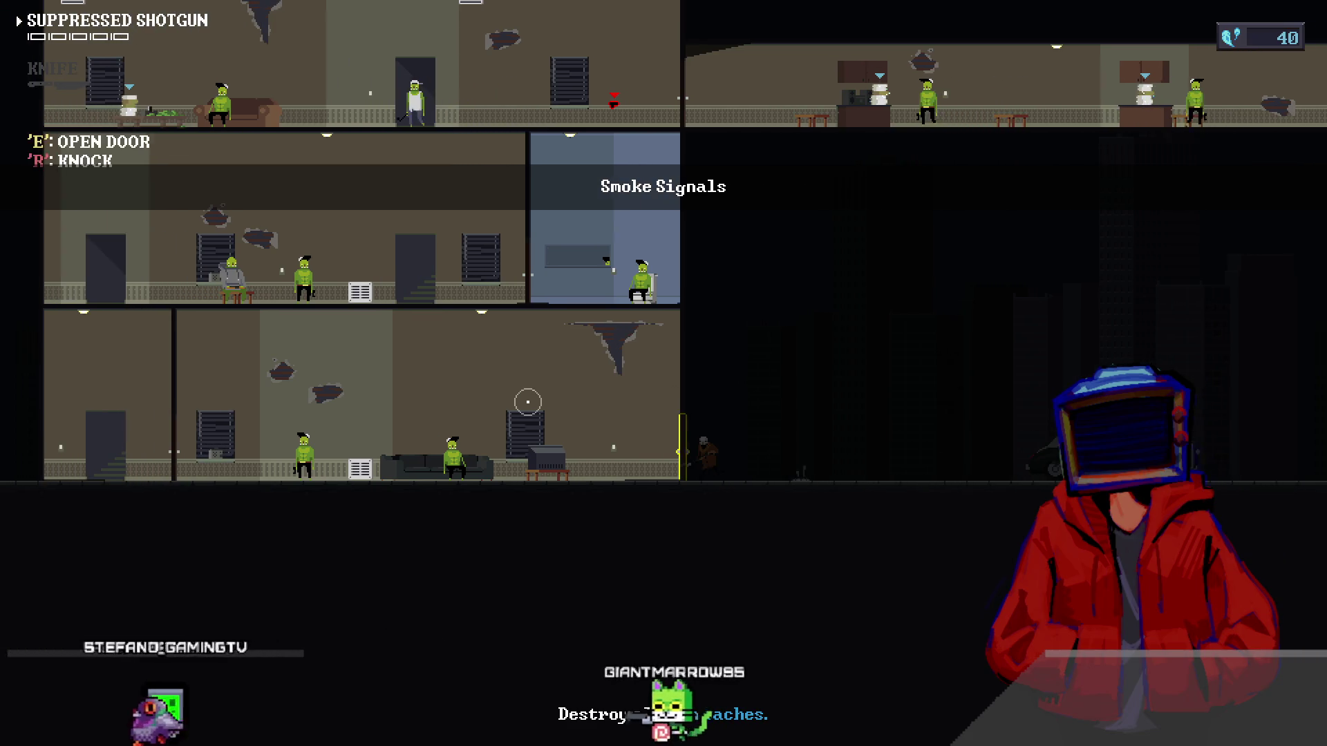
key(r)
scroll(527, 401, down, 1)
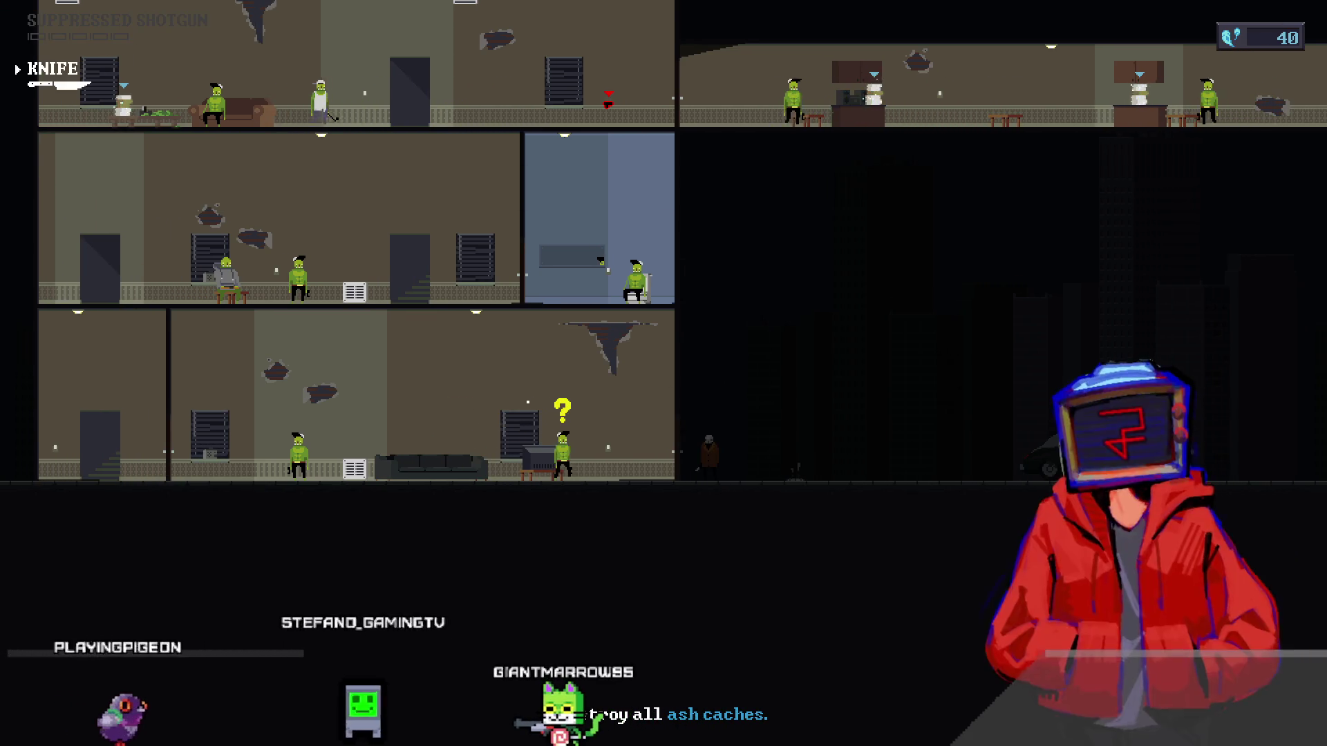
click(528, 402)
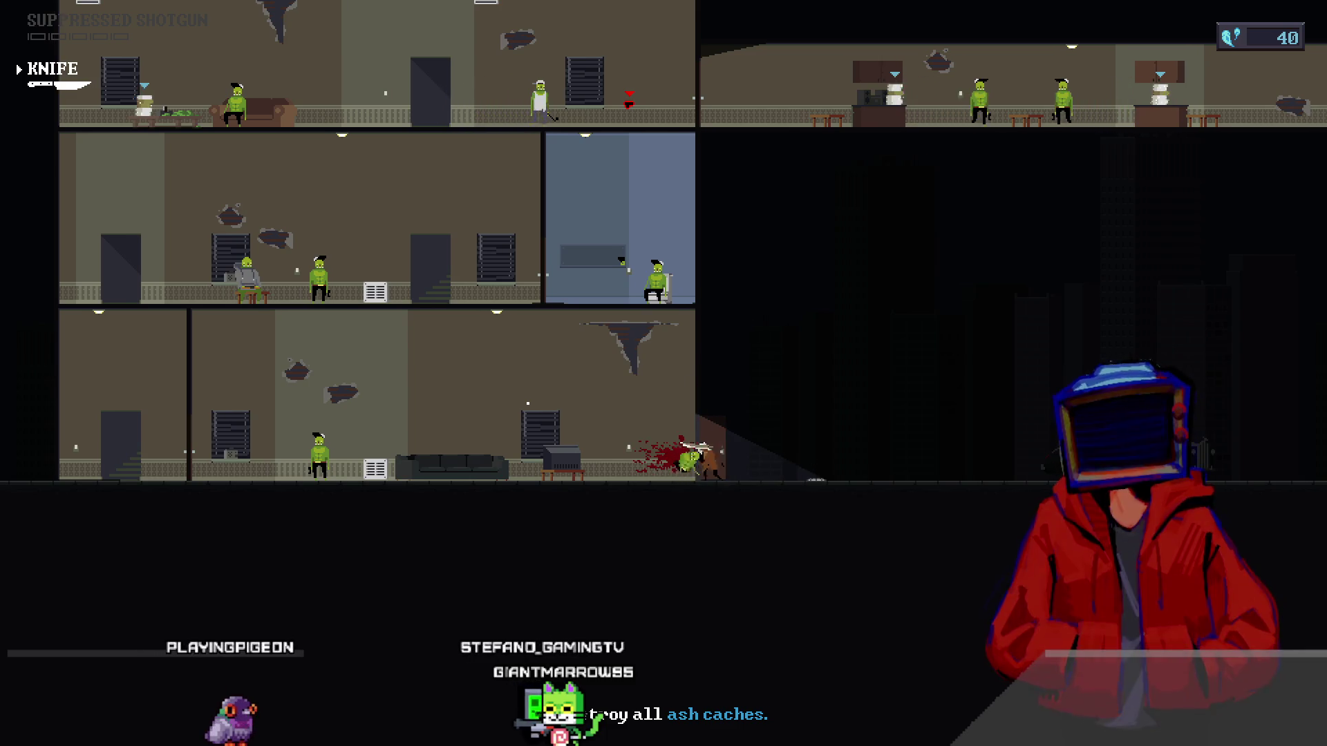
- Kill the ground-floor enemy by the door, then climb to the blue room's door on the middle floor
key(a)
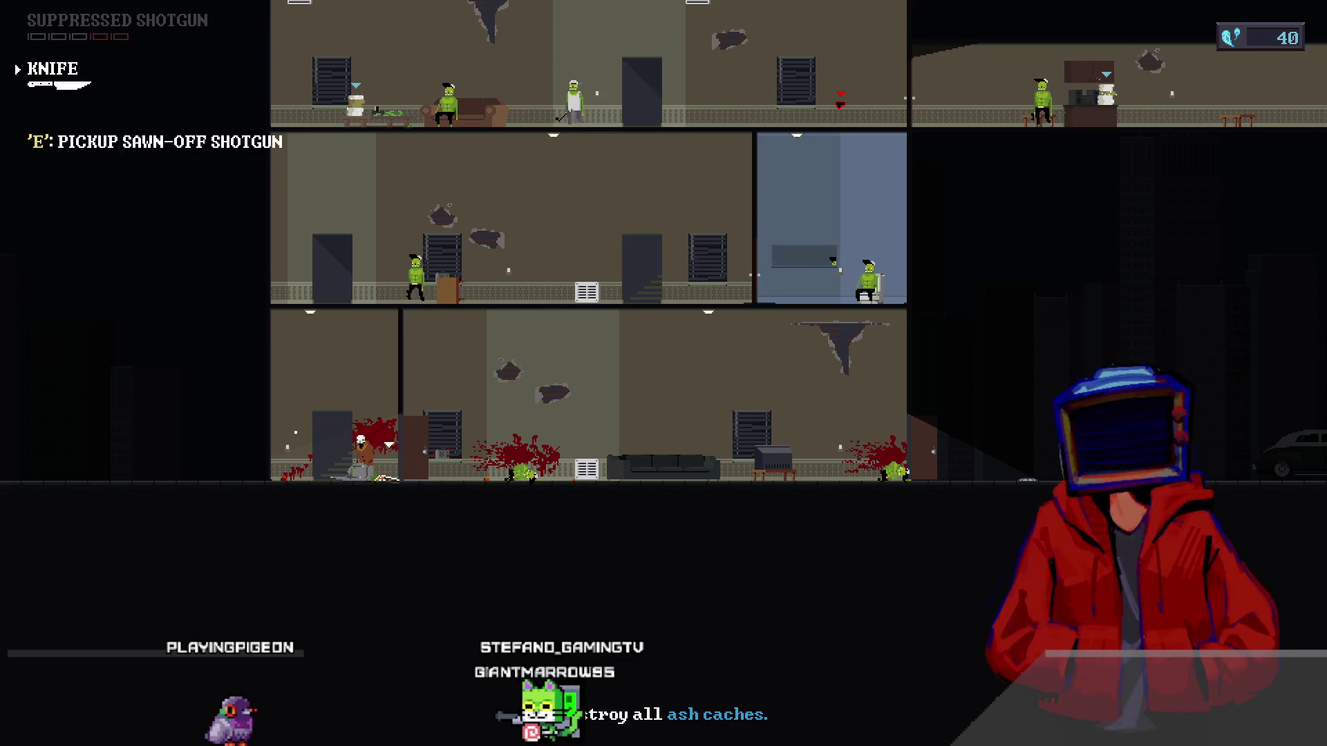
key(a)
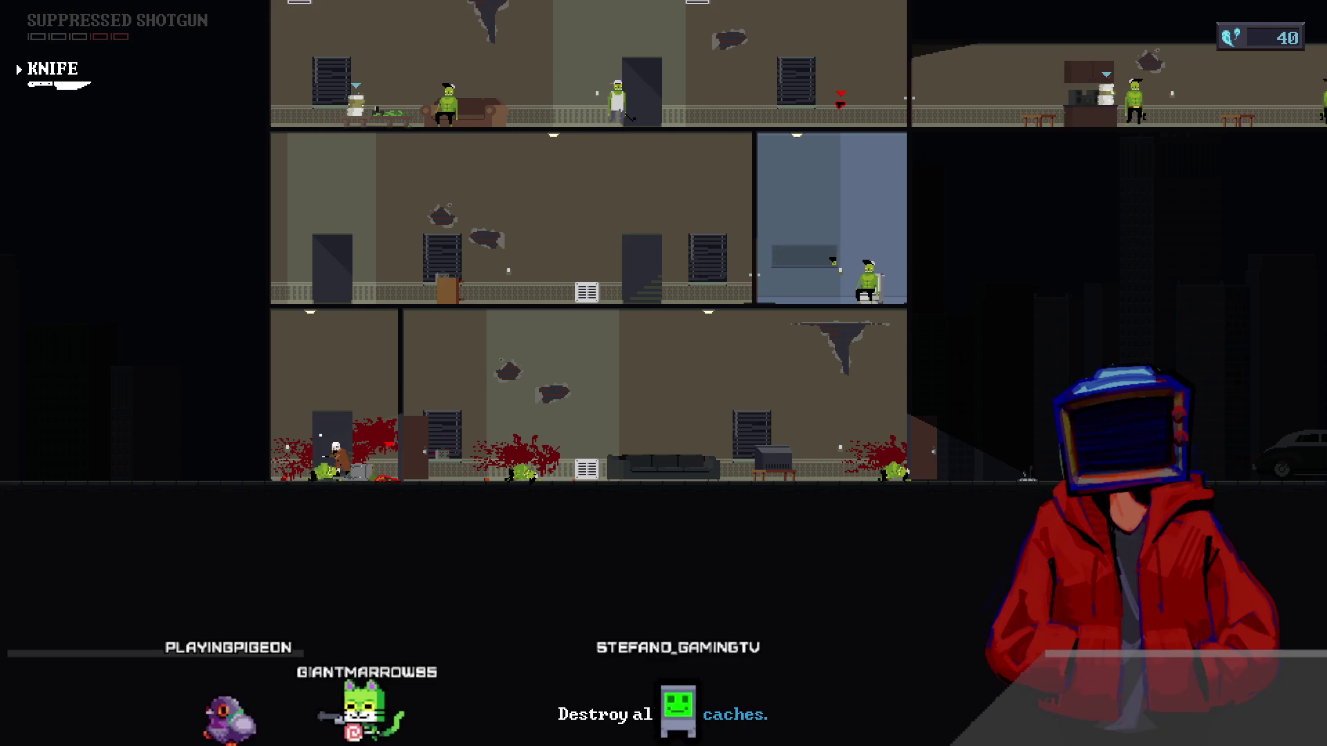
key(e)
key(d)
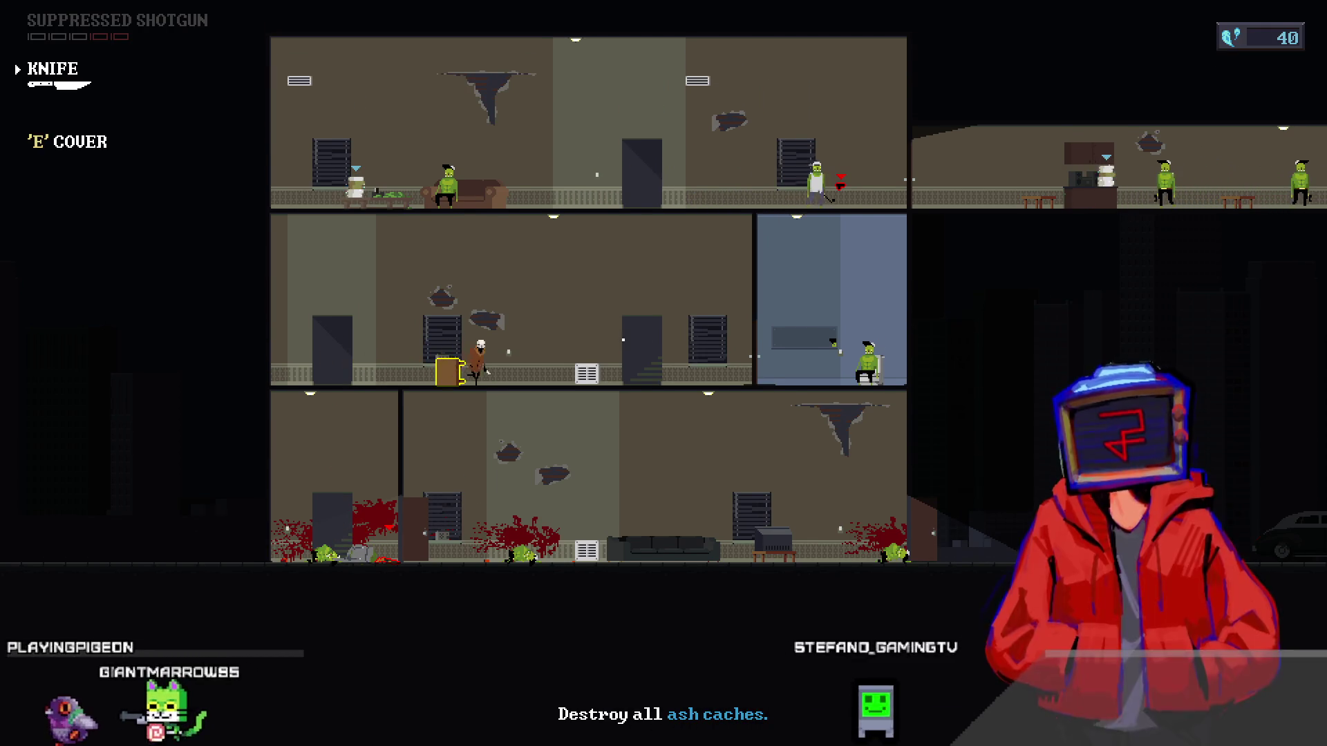
key(d)
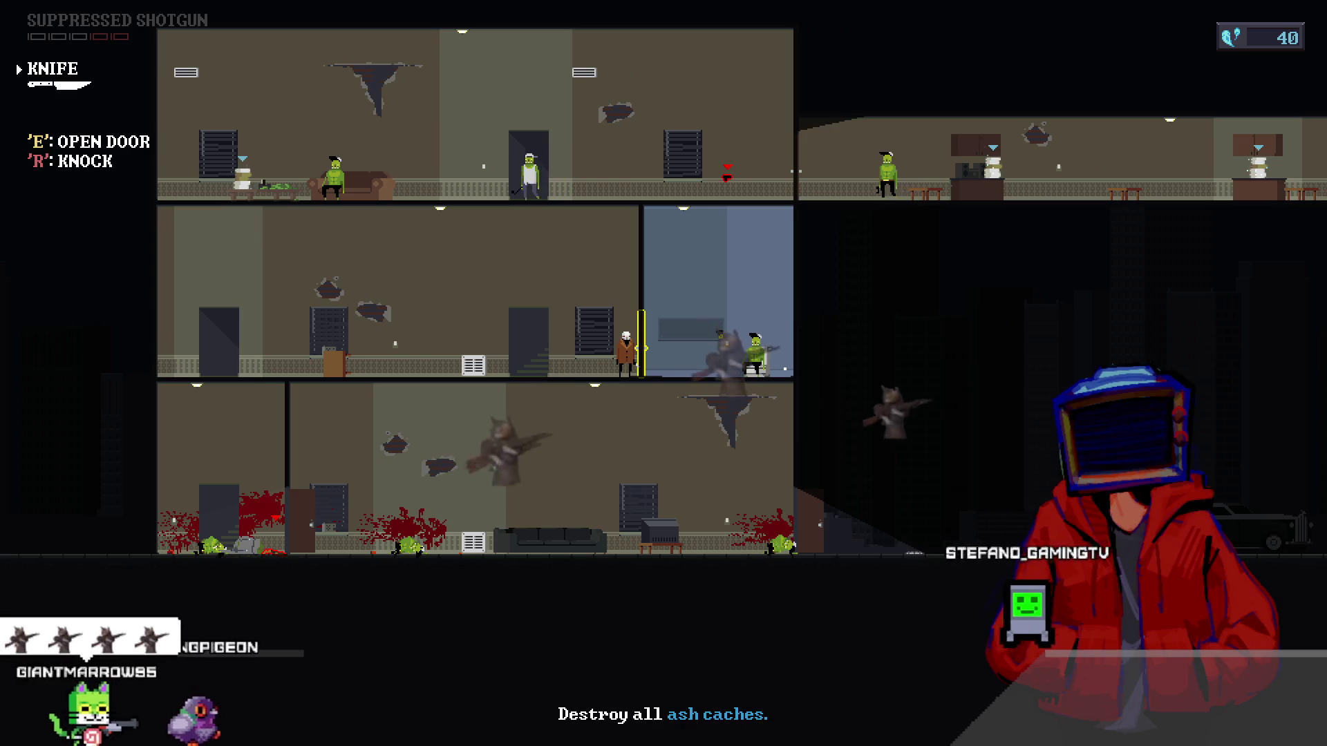
- Travel through the wall vents into the blue room and kill its guard
key(a)
key(e)
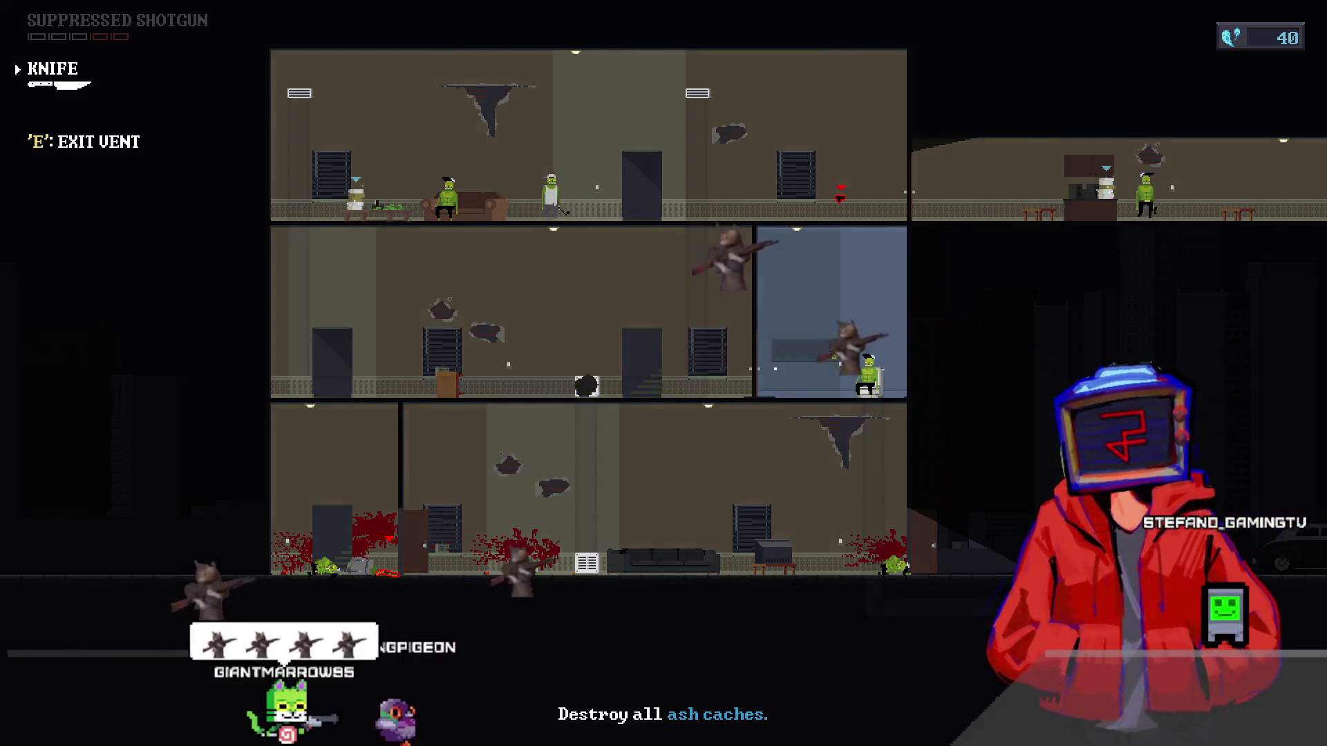
key(s)
key(e)
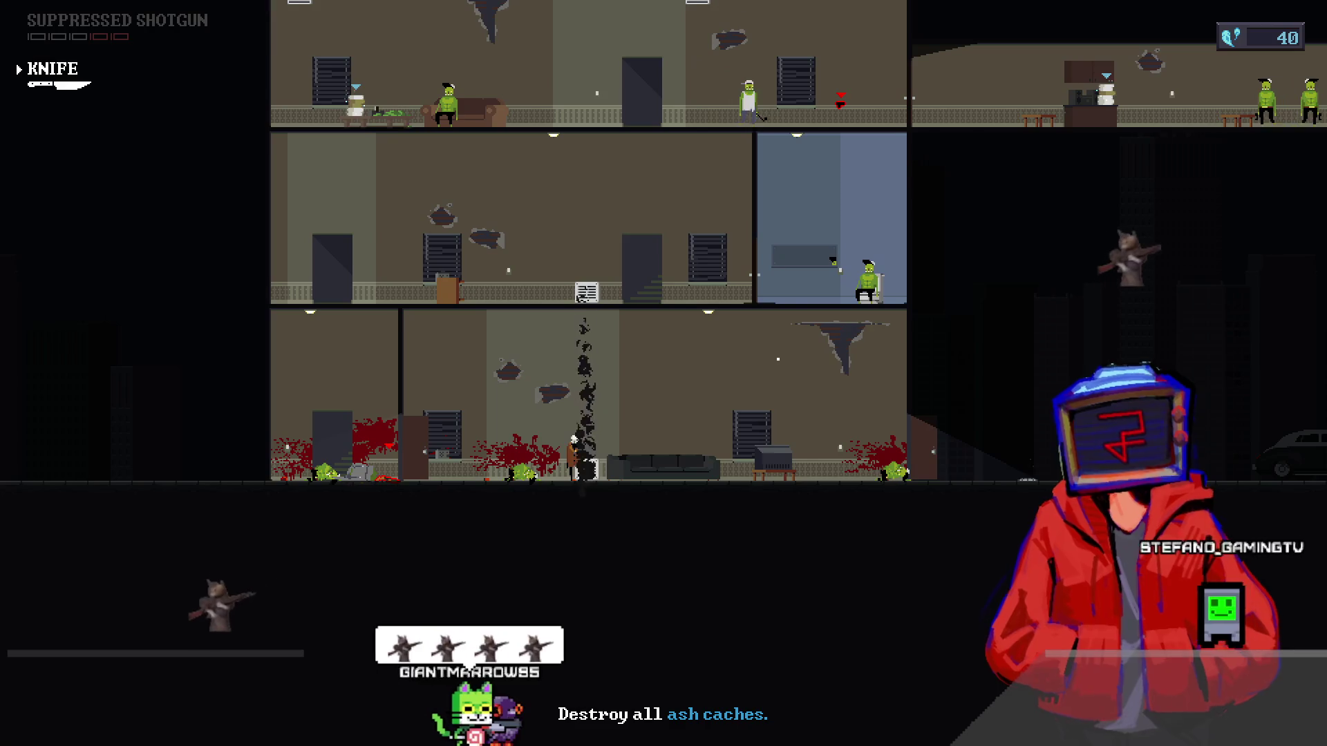
key(d)
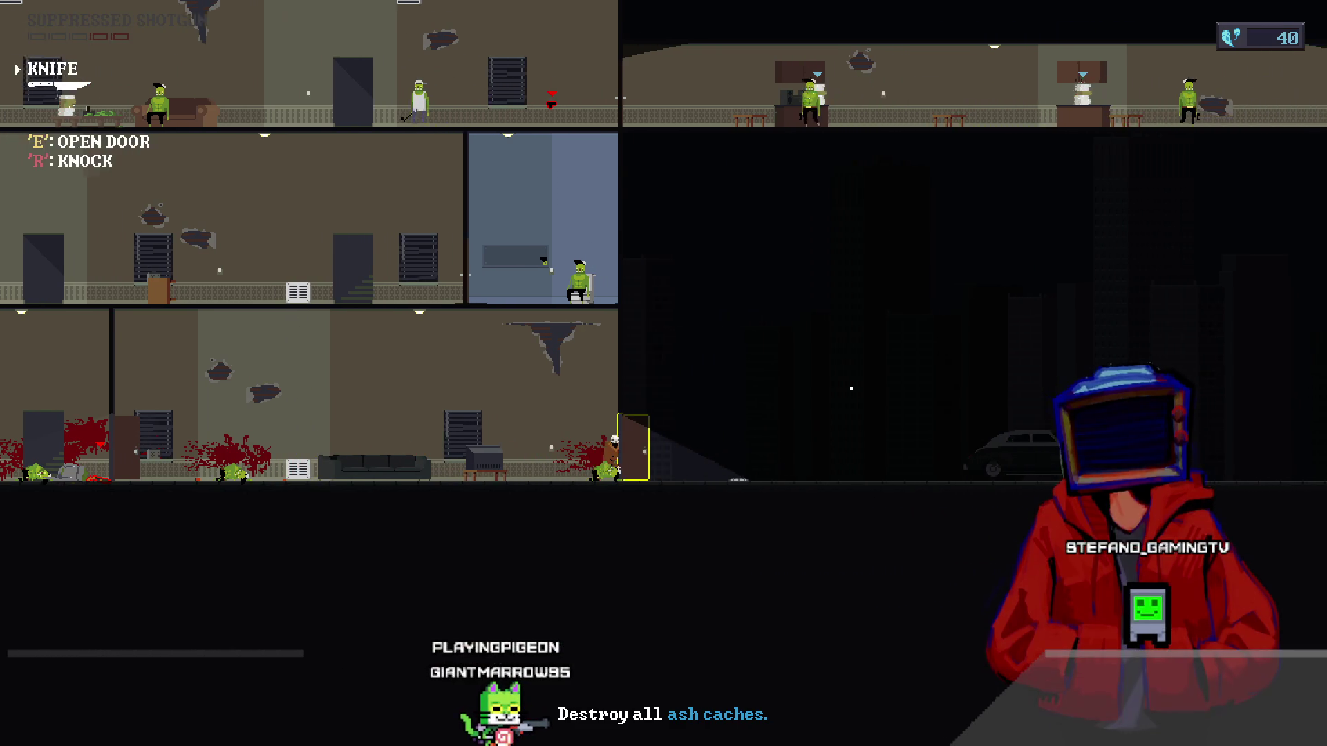
key(a)
key(e)
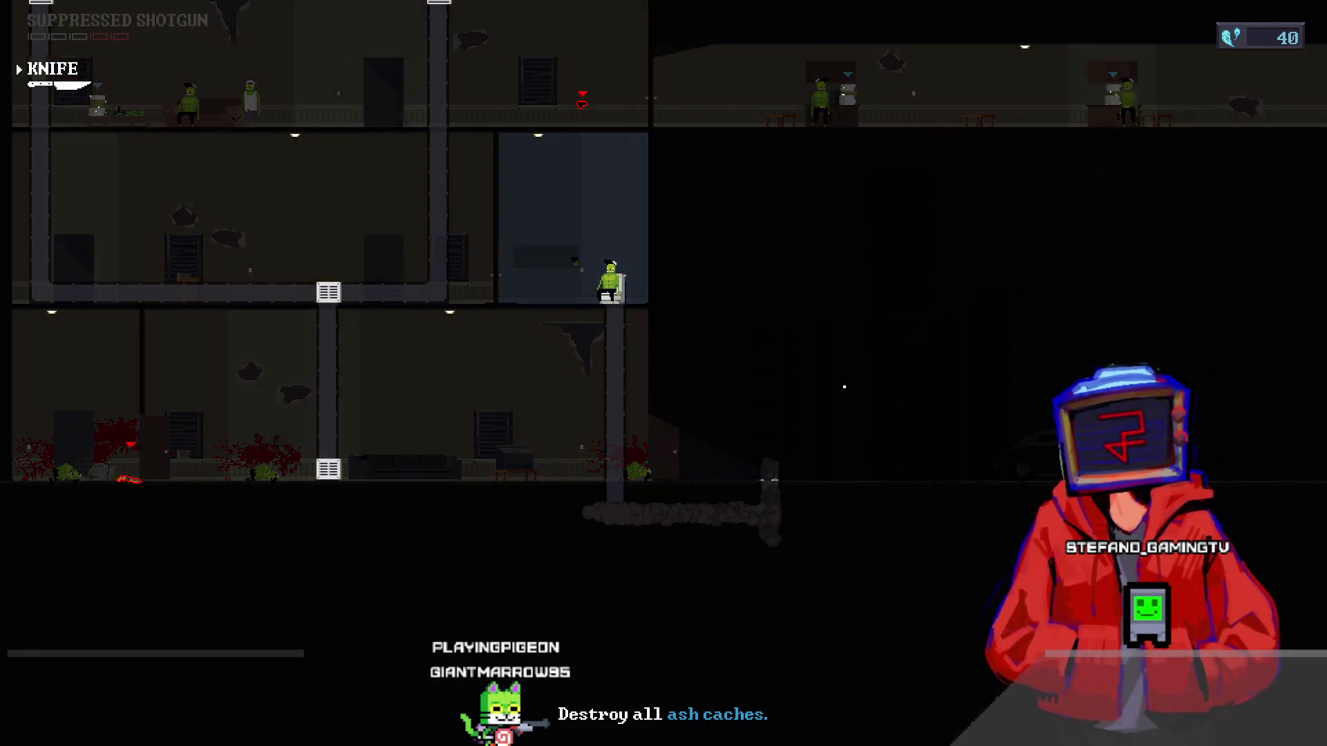
key(w)
key(e)
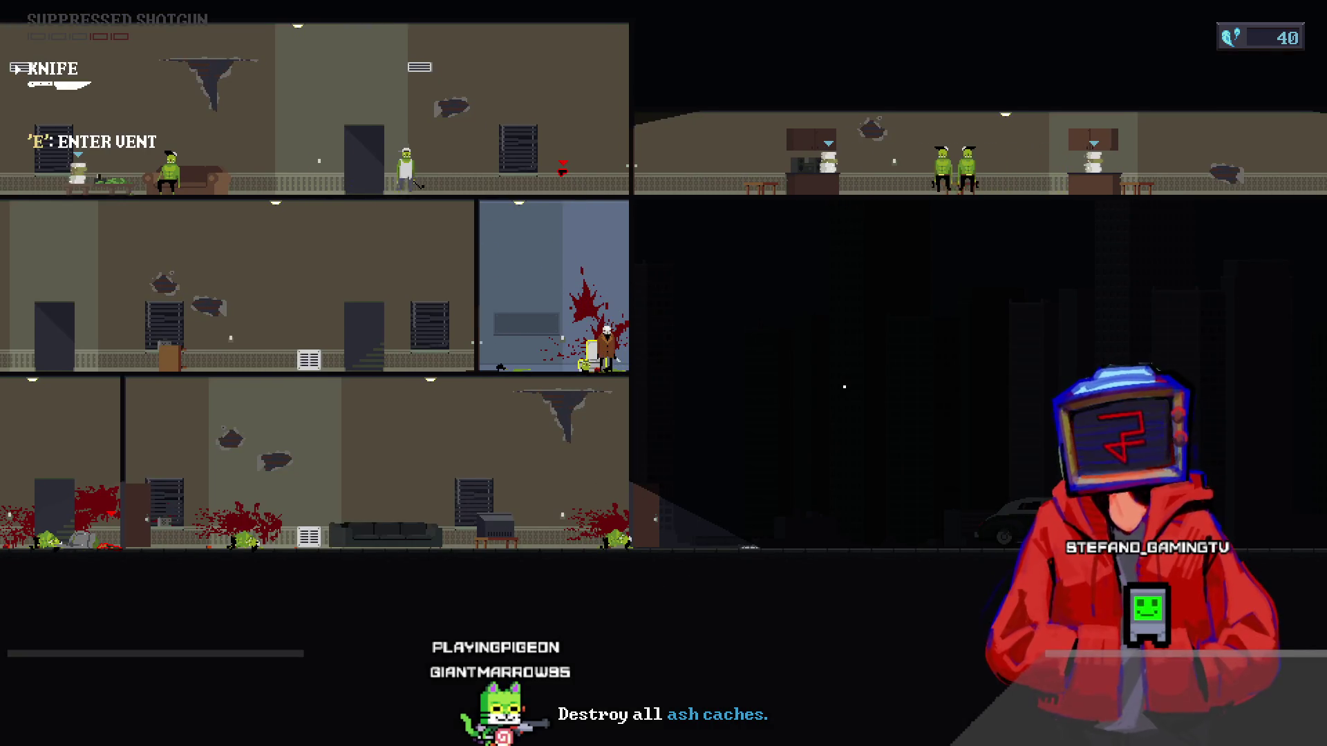
- Switch off the blue and middle room lights, then knife the top-floor enemy
key(a)
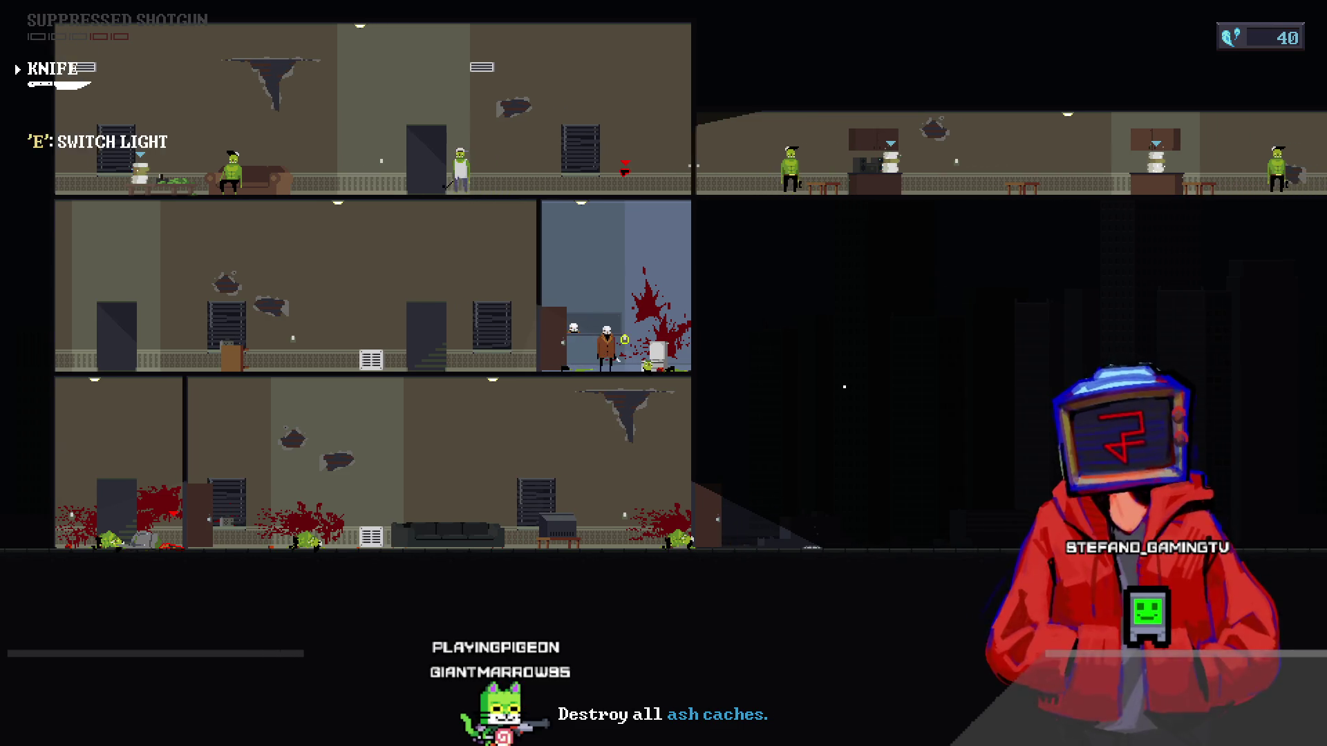
key(e)
key(a)
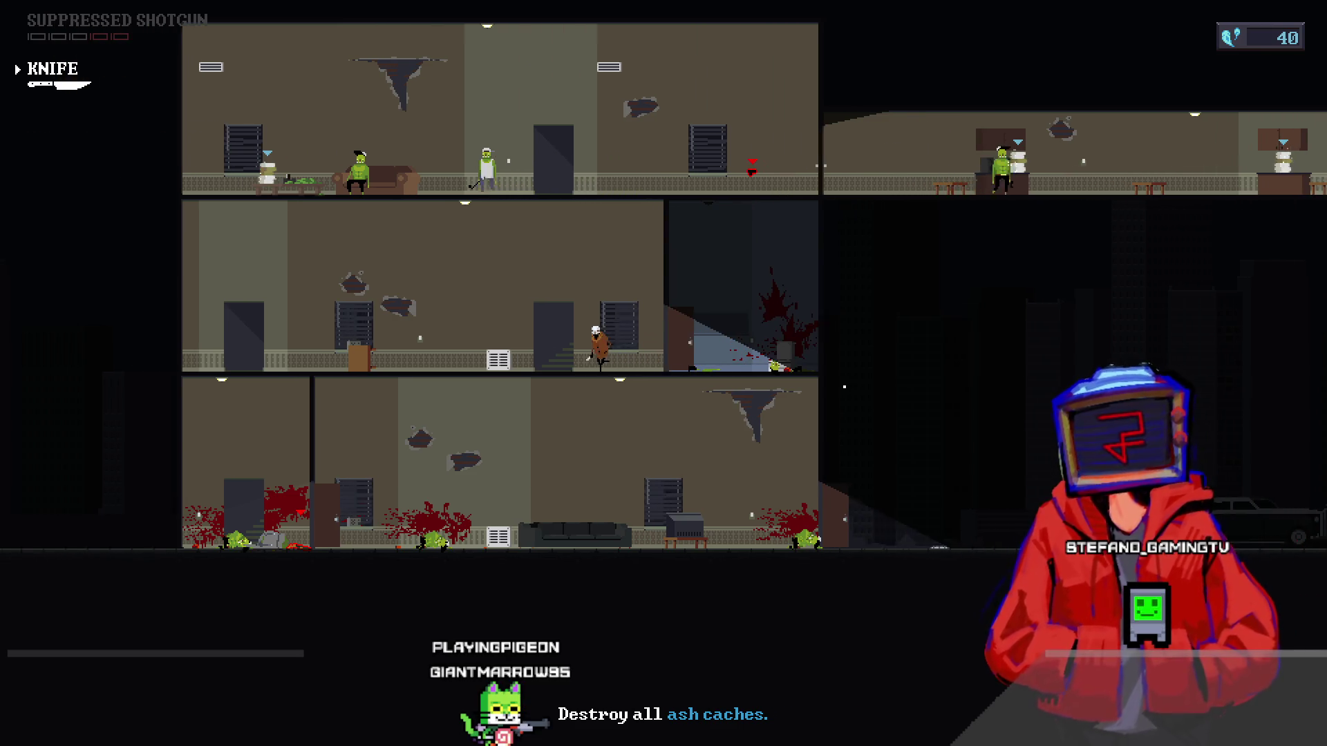
key(e)
key(d)
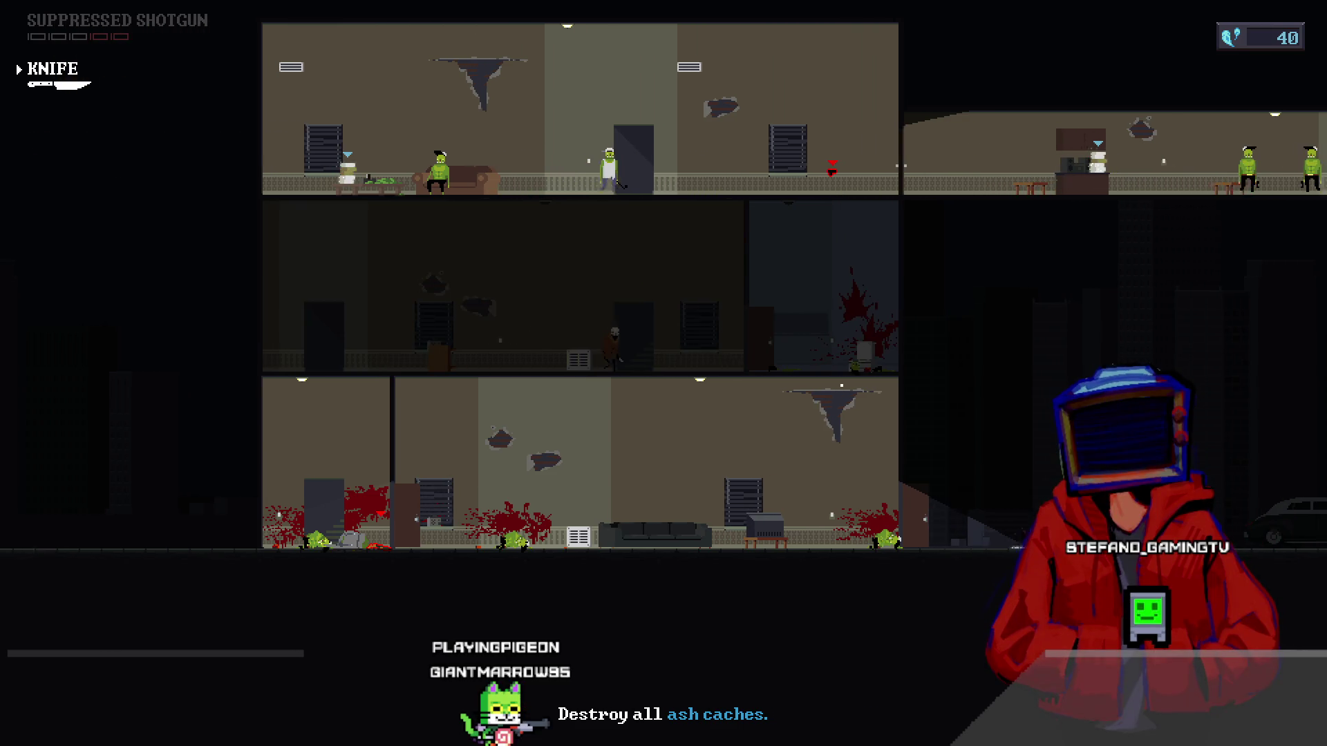
key(w)
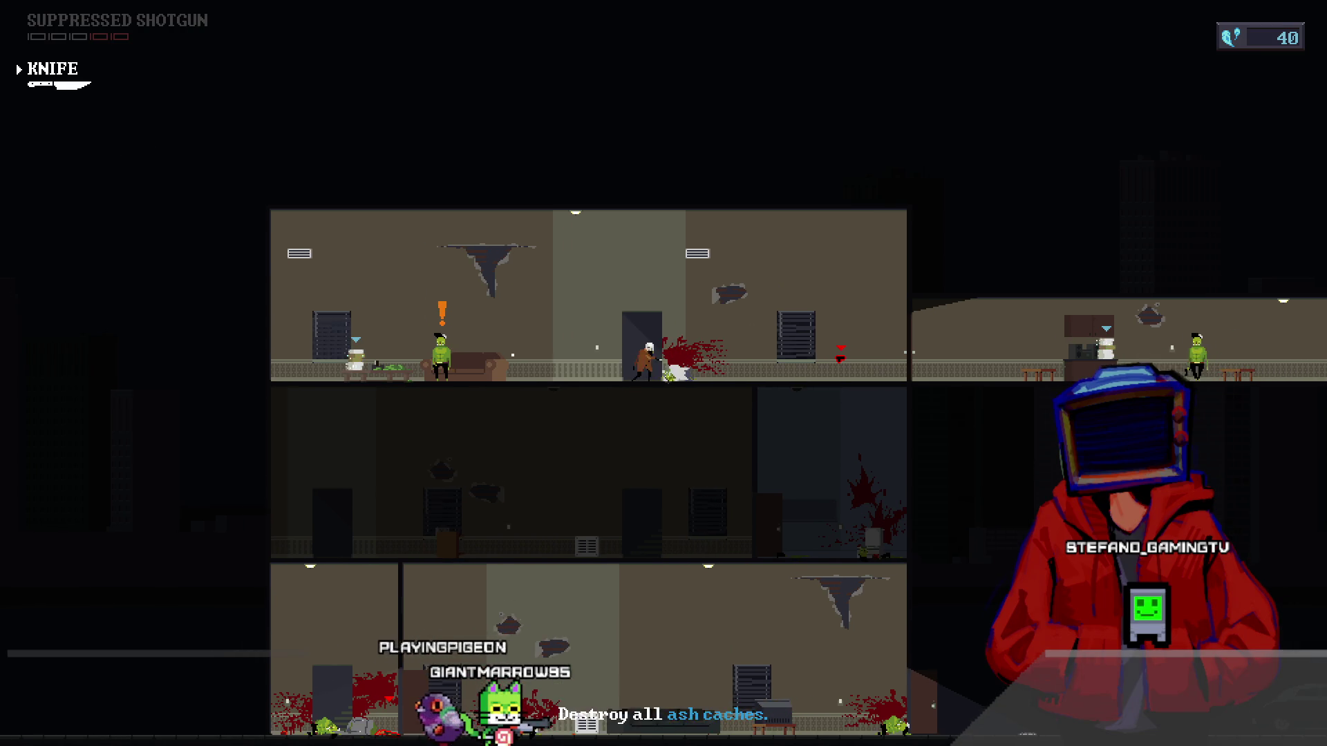
scroll(433, 346, up, 1)
click(433, 346)
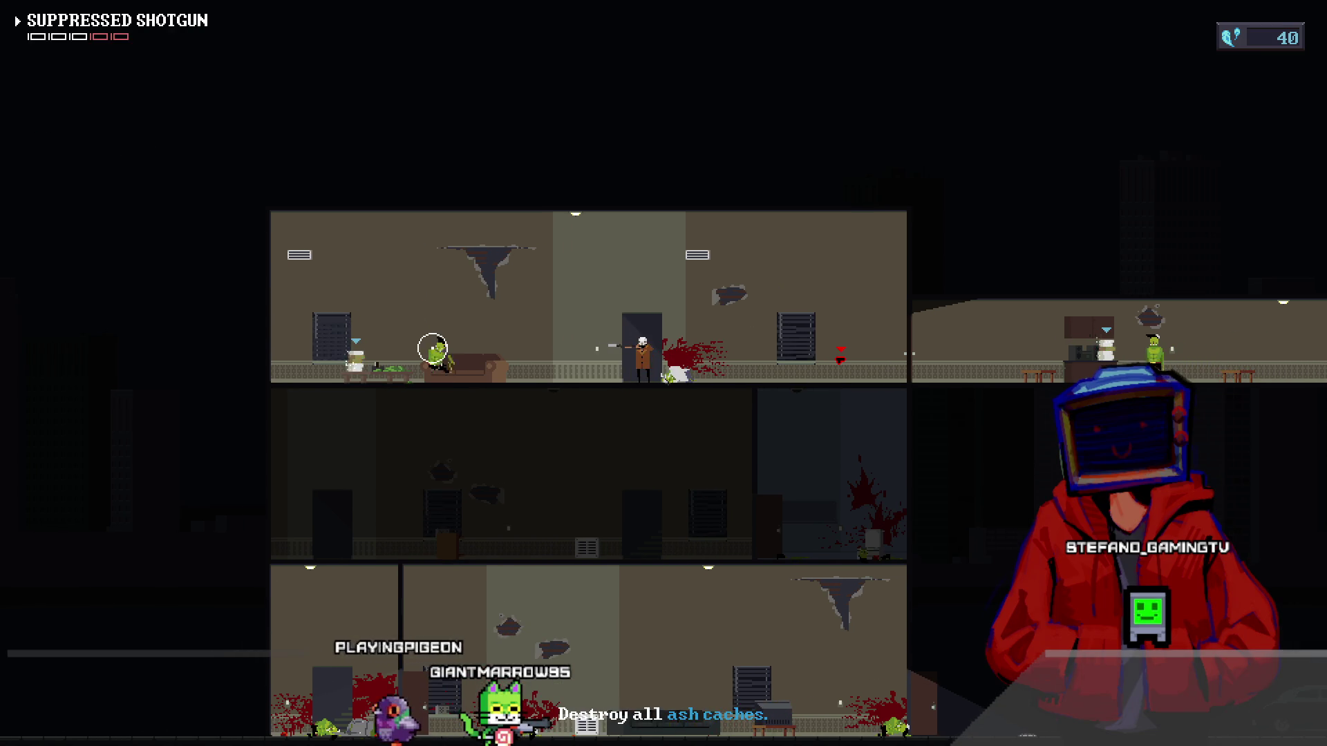
- Go down to the ground floor and pick up the sawn-off shotgun
key(s)
key(a)
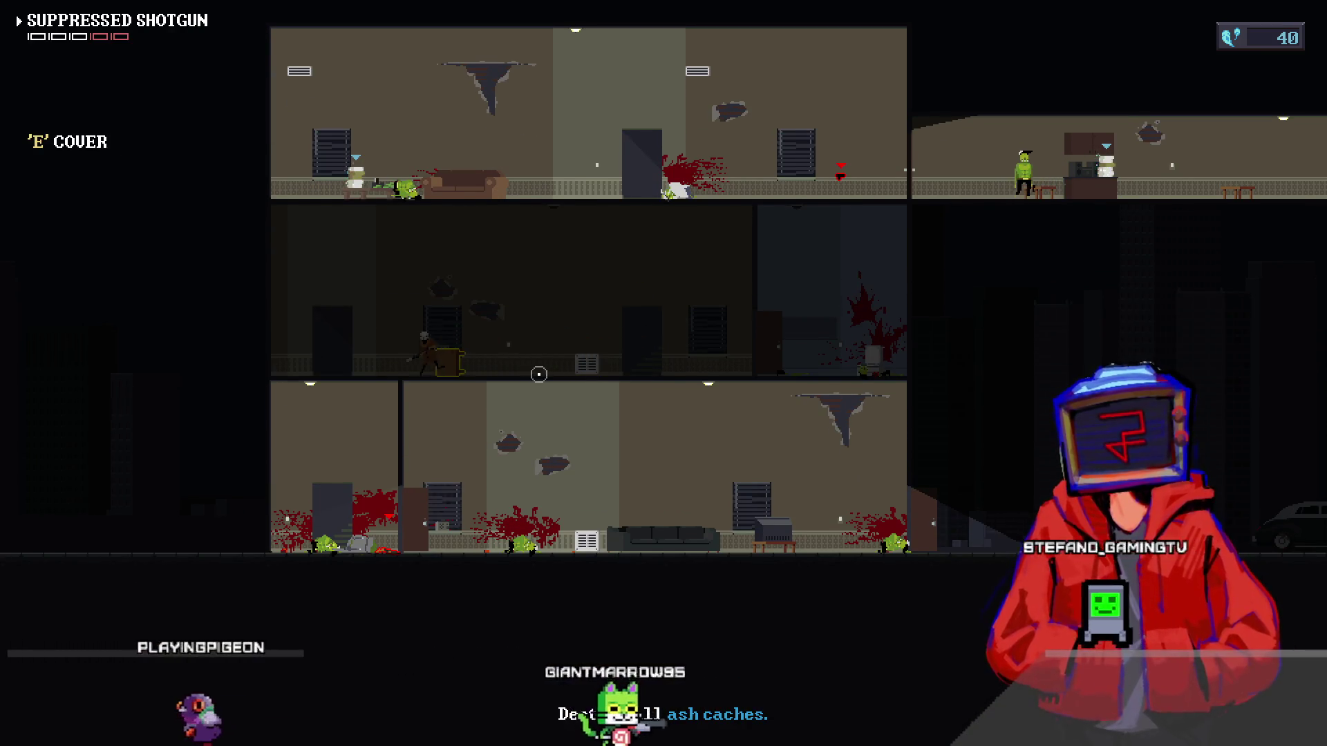
key(s)
key(e)
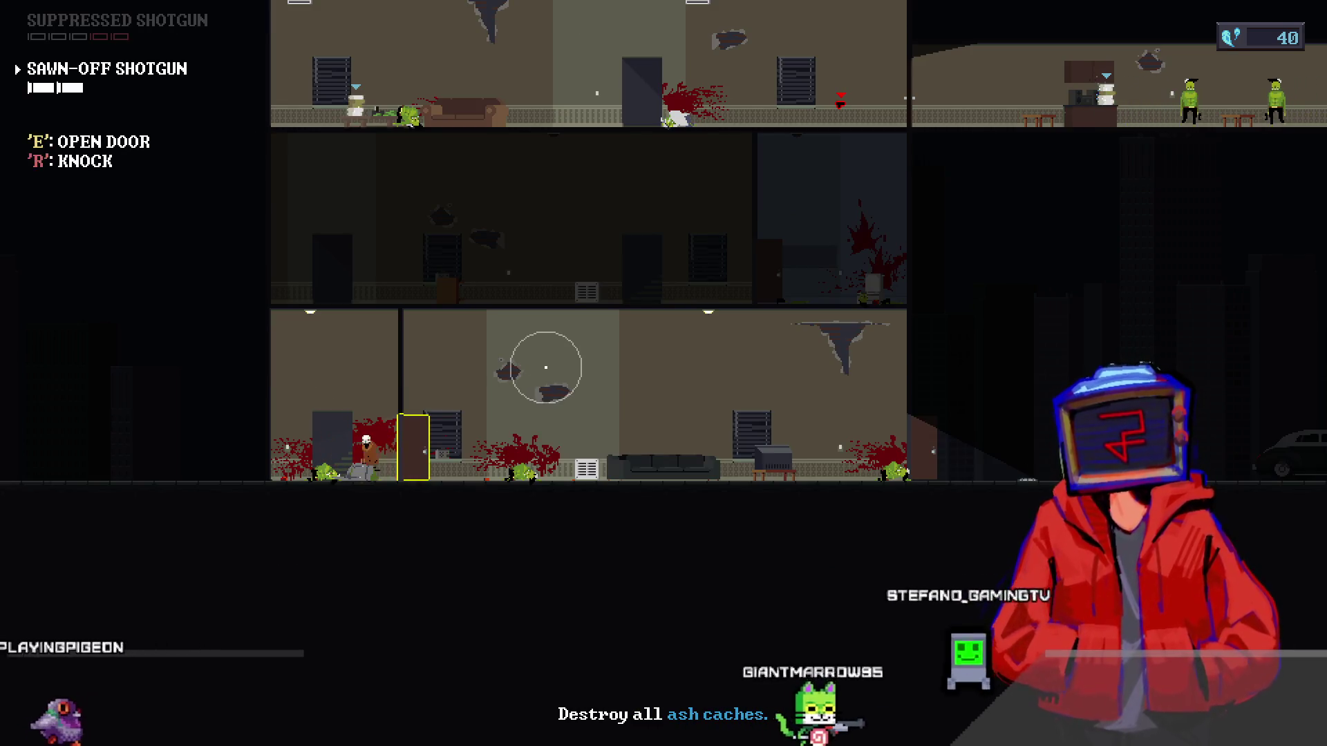
scroll(545, 367, up, 1)
- Return to the top floor, open the desk room door and shoot the guard at the desk
key(d)
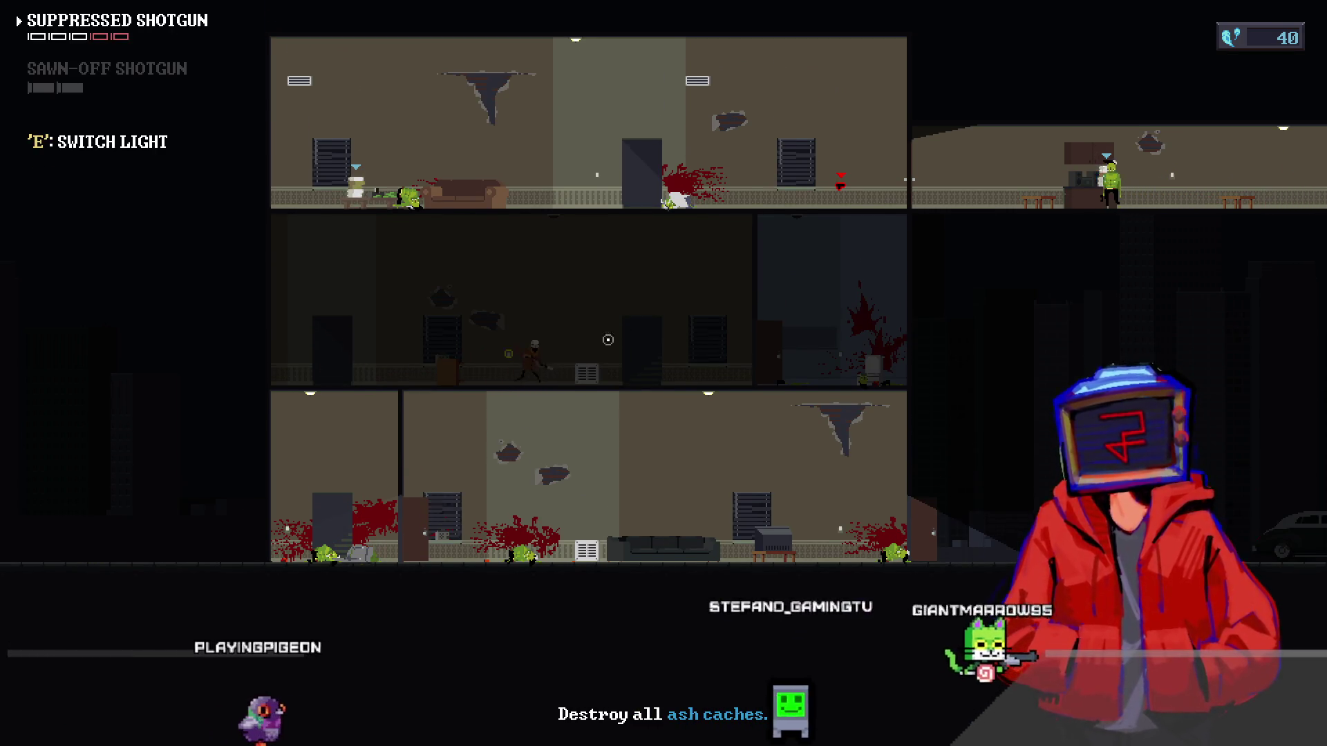
key(w)
key(a)
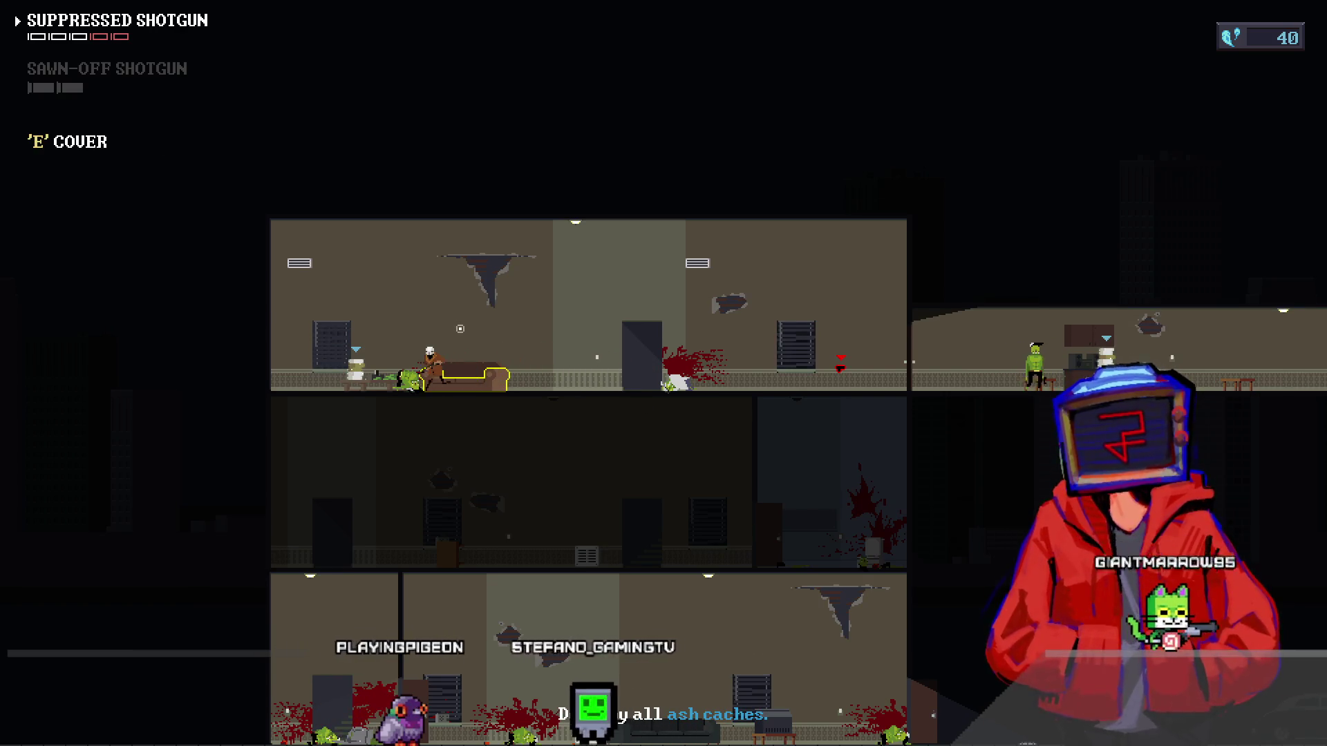
key(d)
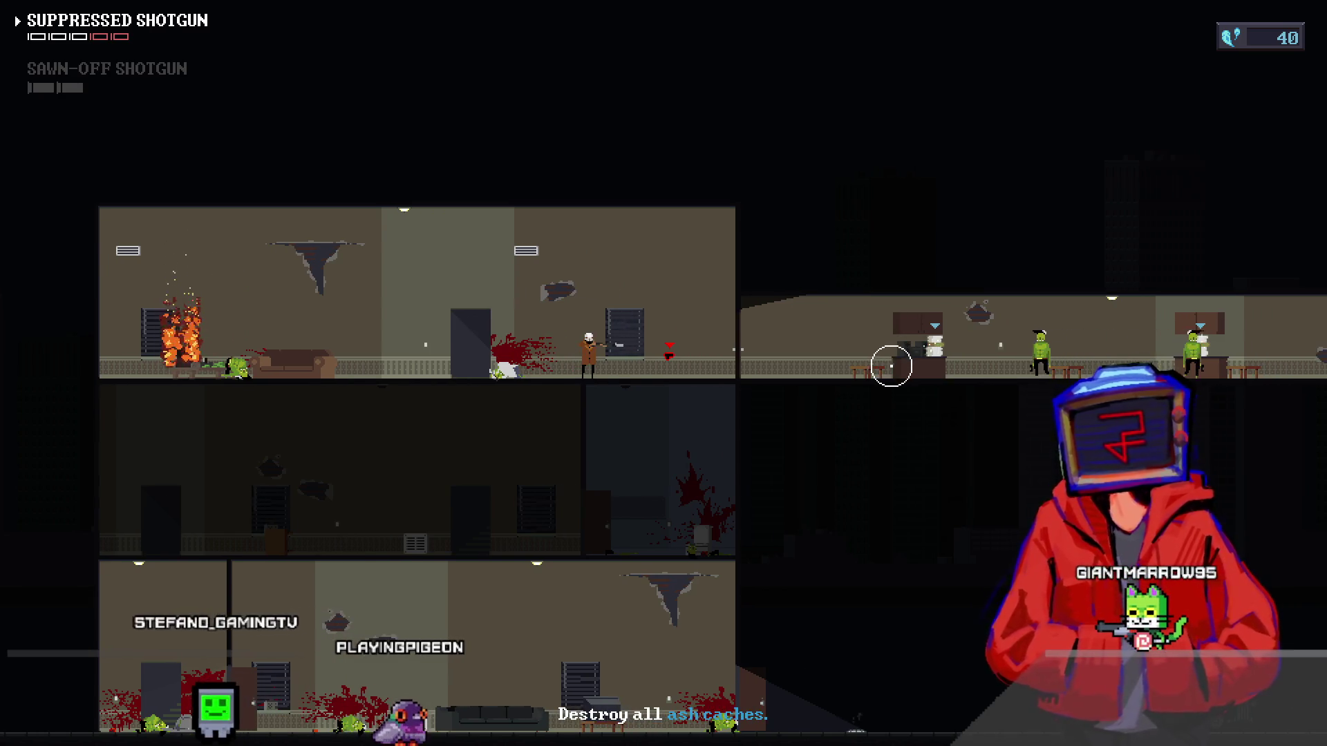
key(d)
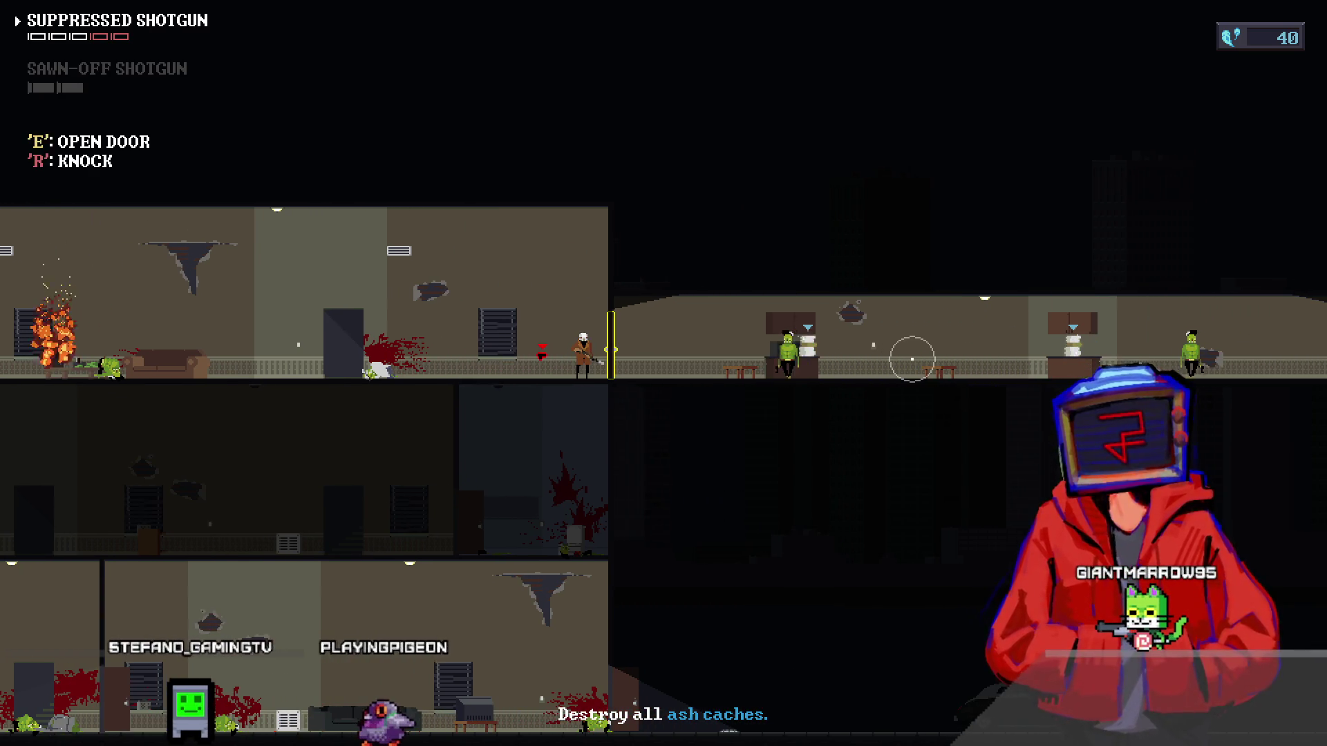
key(e)
click(909, 354)
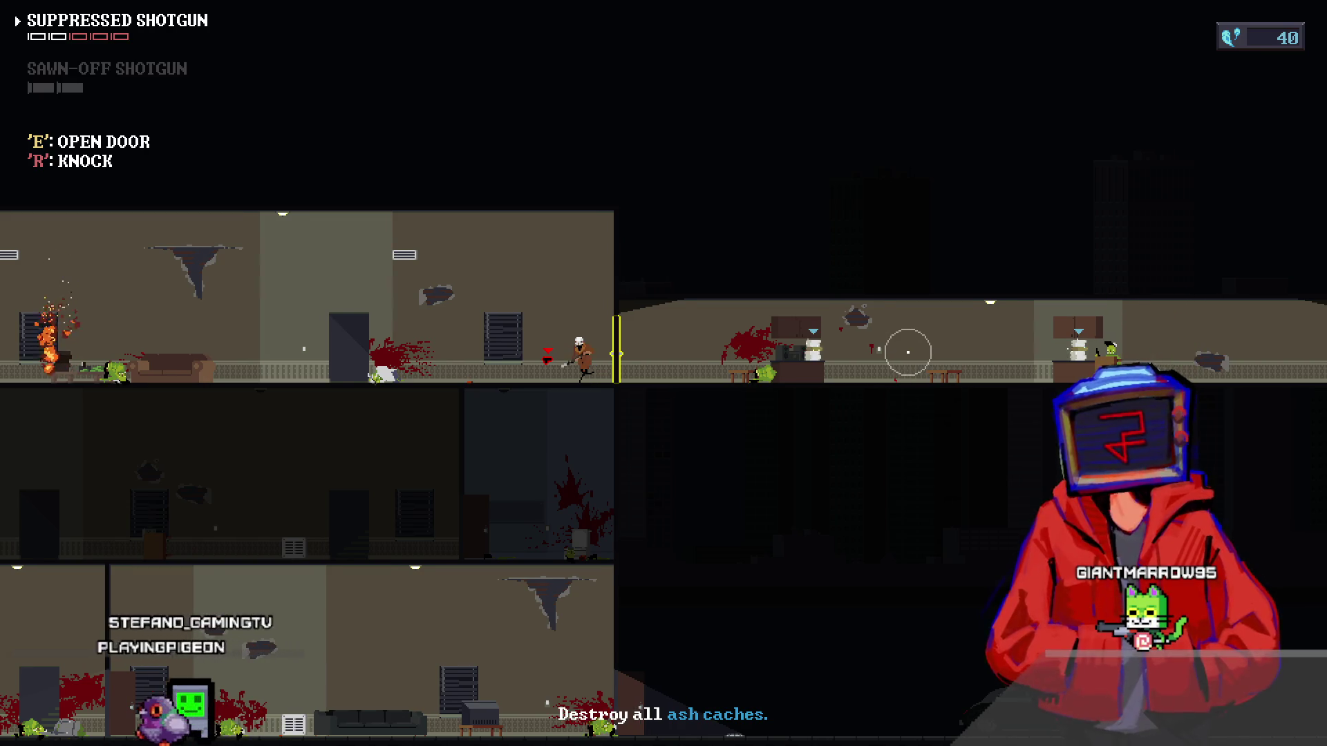
key(d)
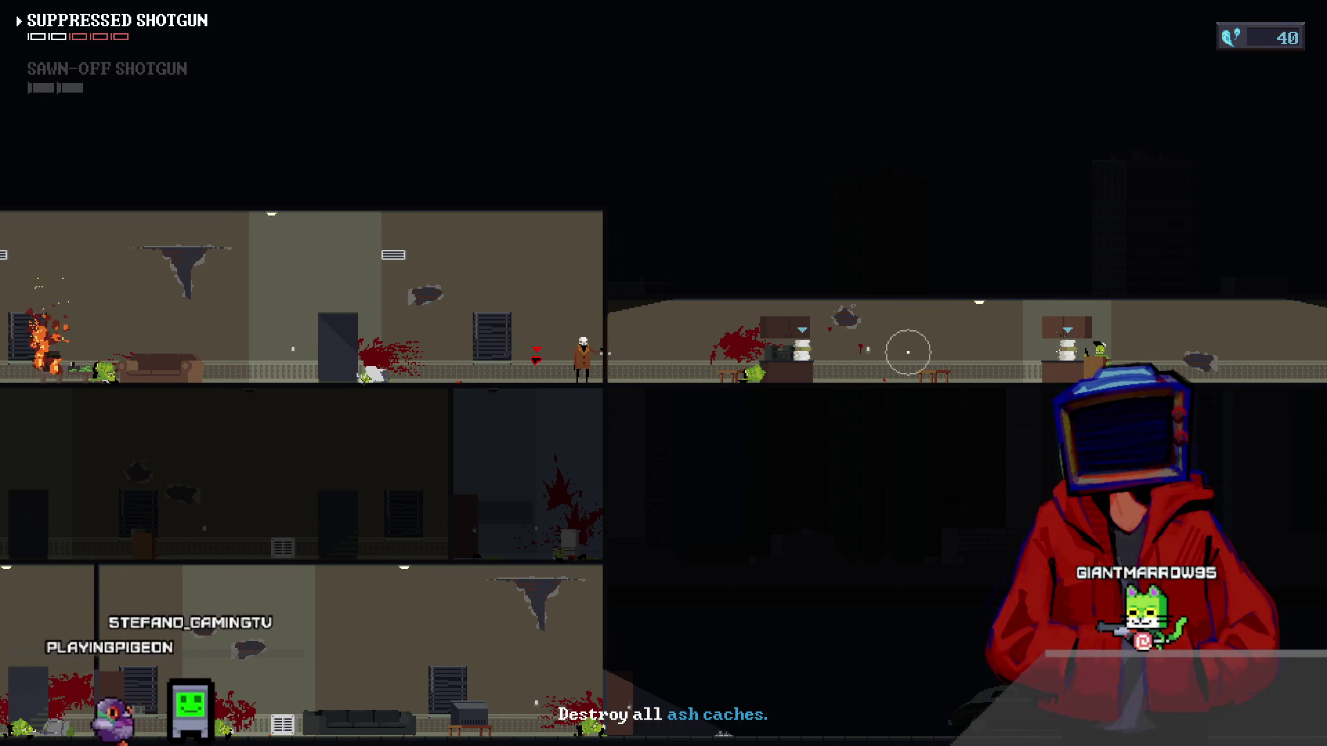